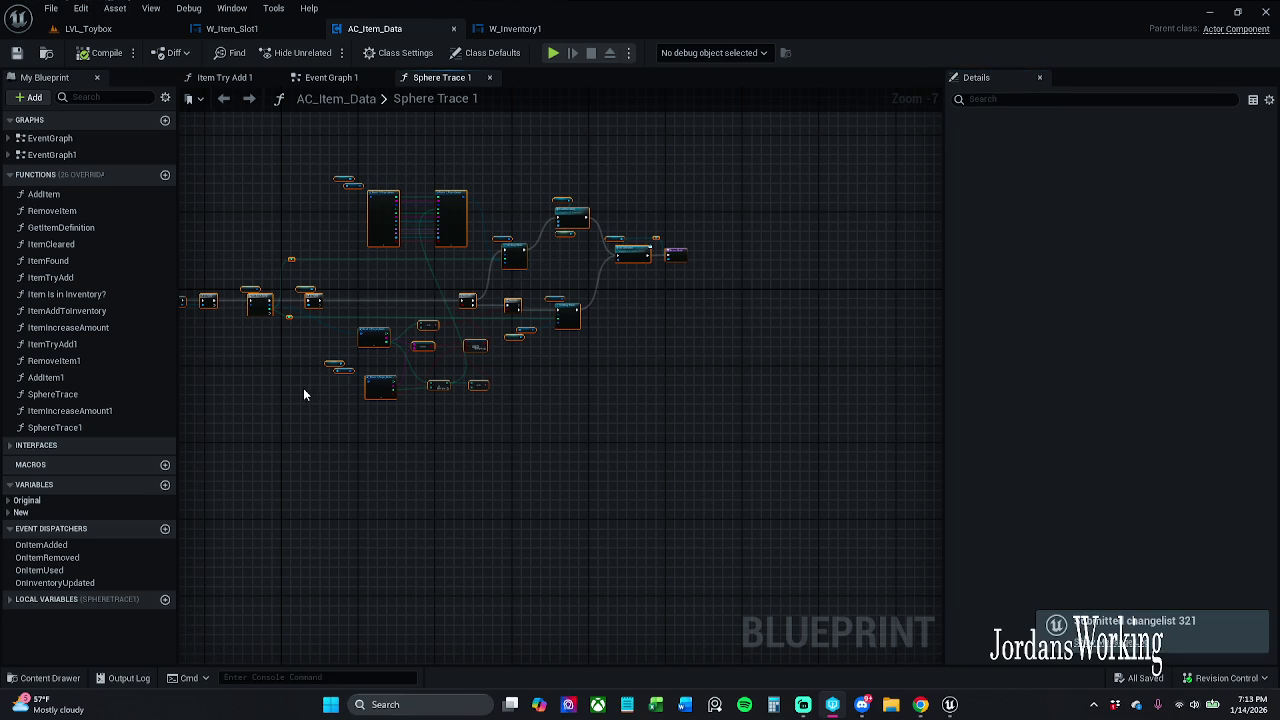
Step: Close the Sphere Trace 1 graph and move the Item Try Add 1 tab after Event Graph 1
mouse_move(314, 411)
mouse_down()
mouse_move(380, 409)
mouse_move(439, 443)
mouse_move(426, 437)
mouse_move(512, 412)
mouse_up()
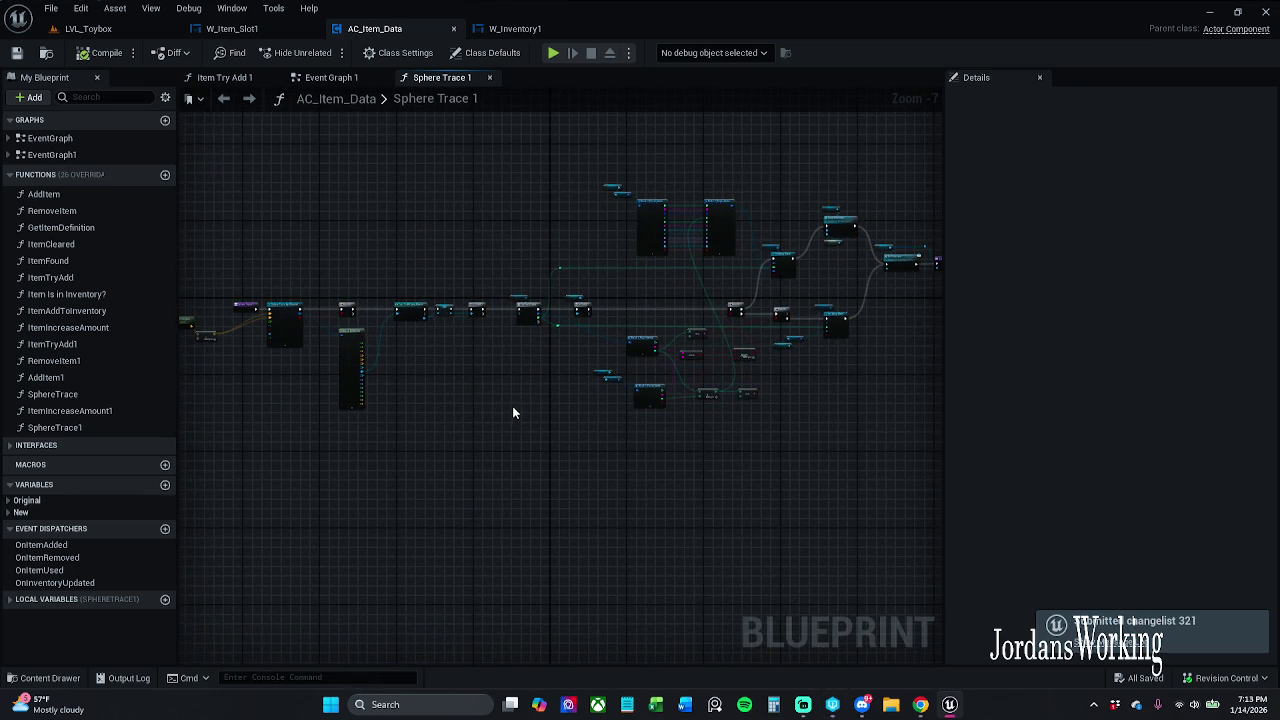
click(490, 78)
click(240, 78)
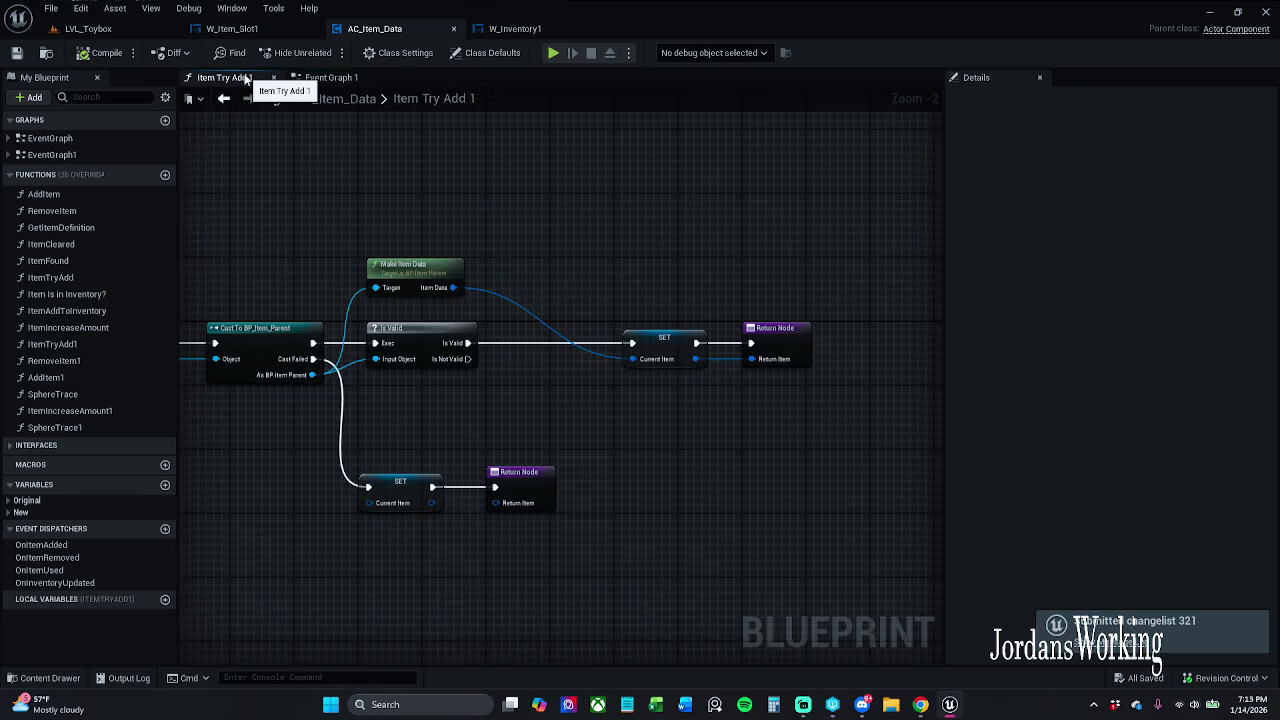
drag(233, 78, 340, 78)
click(240, 78)
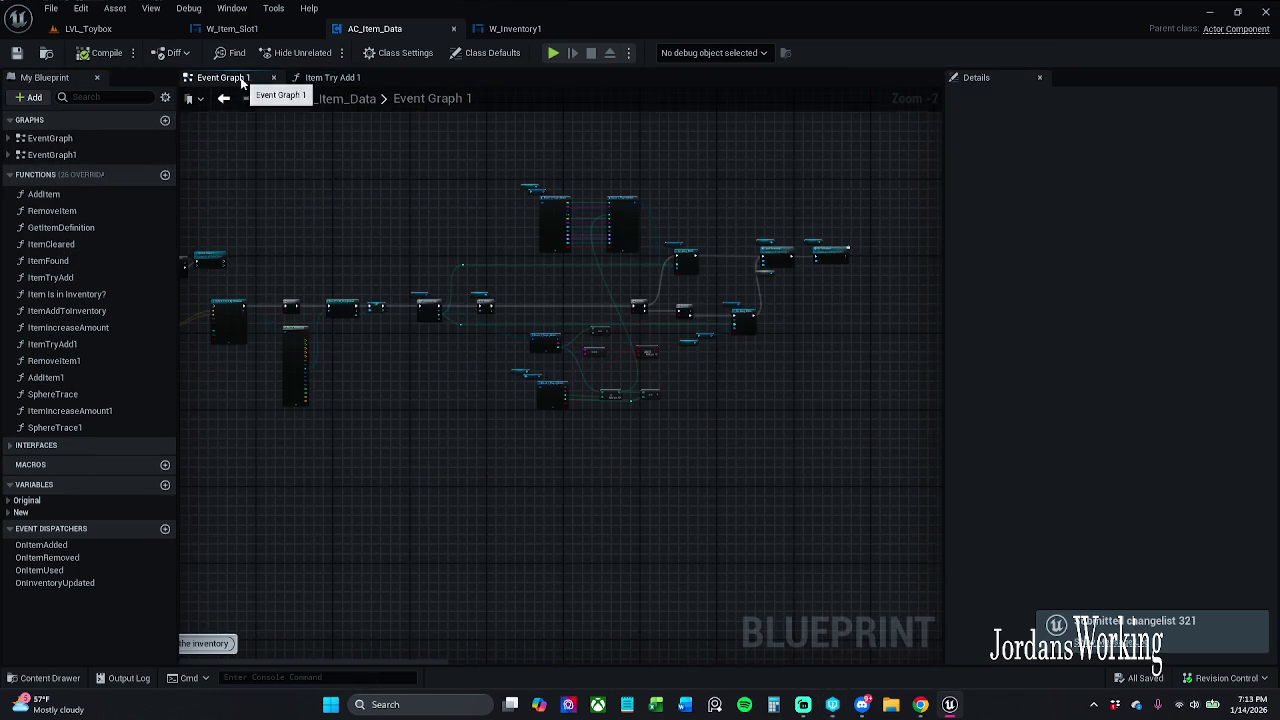
Step: Zoom into Event Graph 1 and move the IA_Interaction event node up-left
scroll(434, 251, up, 4)
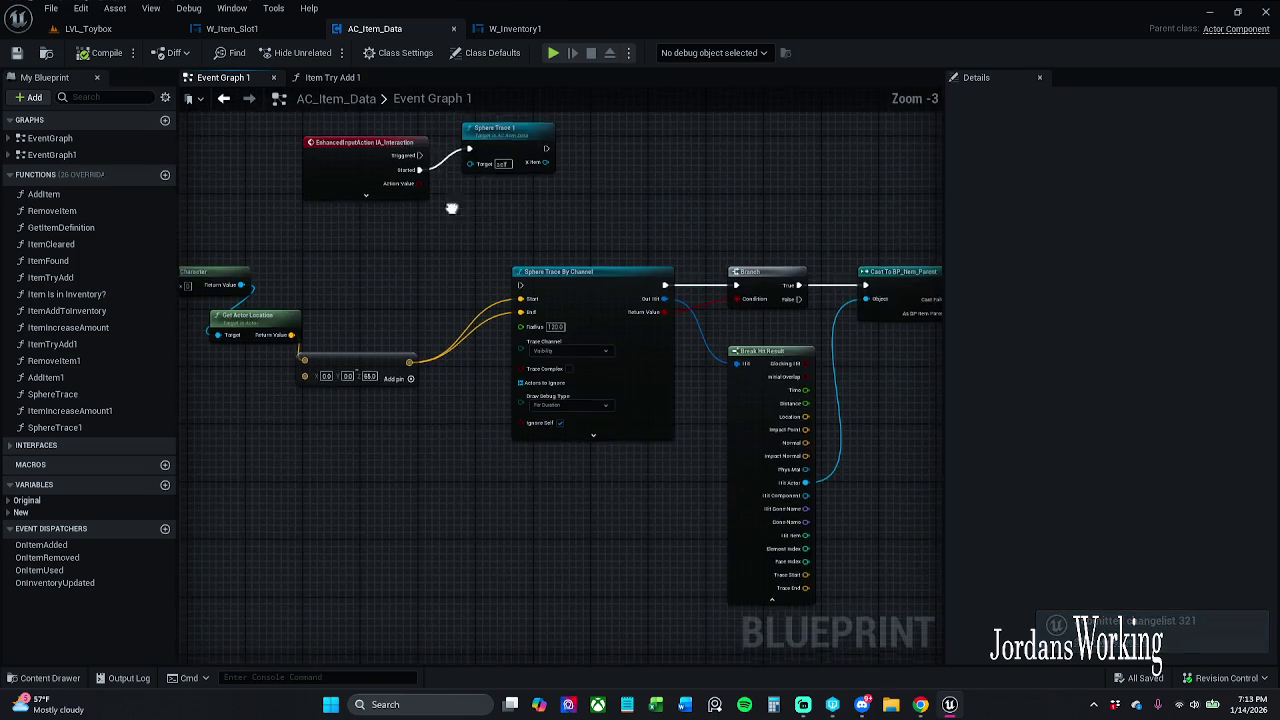
mouse_move(474, 234)
mouse_down()
mouse_move(468, 216)
mouse_move(433, 209)
mouse_move(443, 334)
mouse_up()
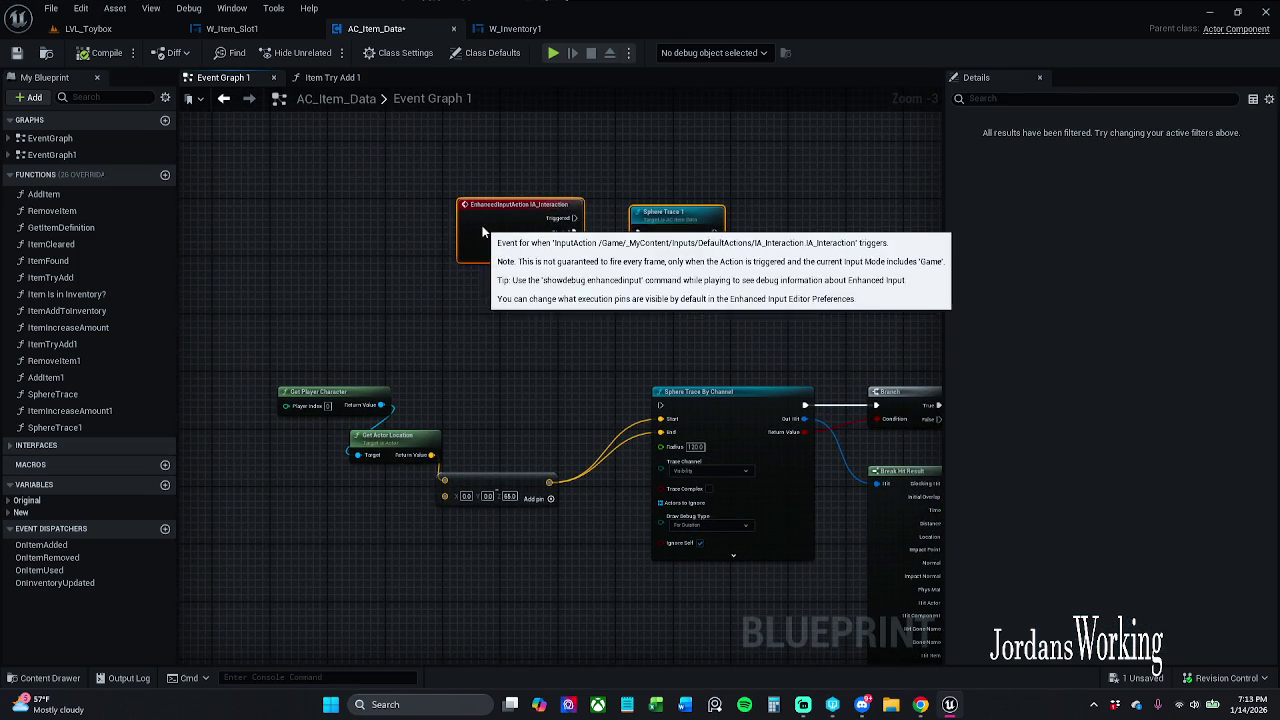
drag(623, 363, 534, 331)
Step: Place IA_Interaction beside Sphere Trace By Channel and wire its Started pin into the trace's exec input
scroll(677, 262, down, 1)
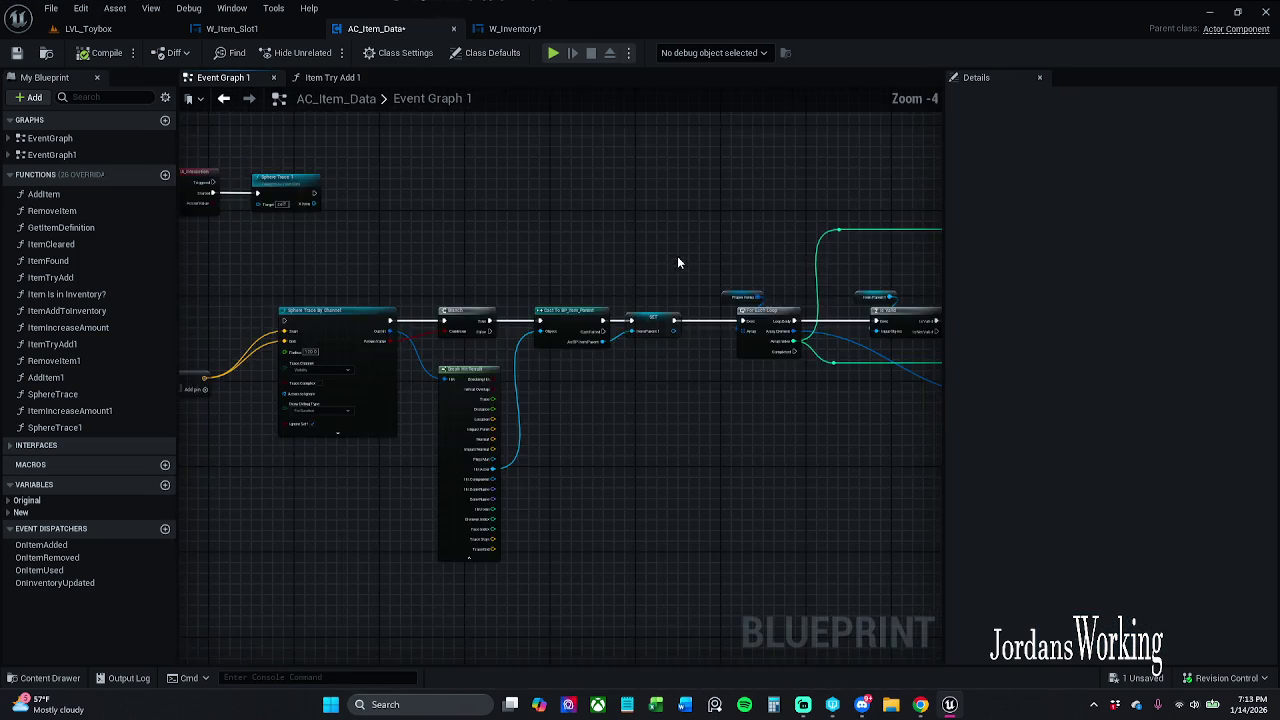
drag(677, 262, 714, 300)
drag(390, 226, 383, 328)
click(402, 295)
mouse_move(453, 232)
mouse_down()
mouse_move(397, 358)
mouse_move(480, 371)
mouse_move(479, 359)
mouse_up()
click(360, 344)
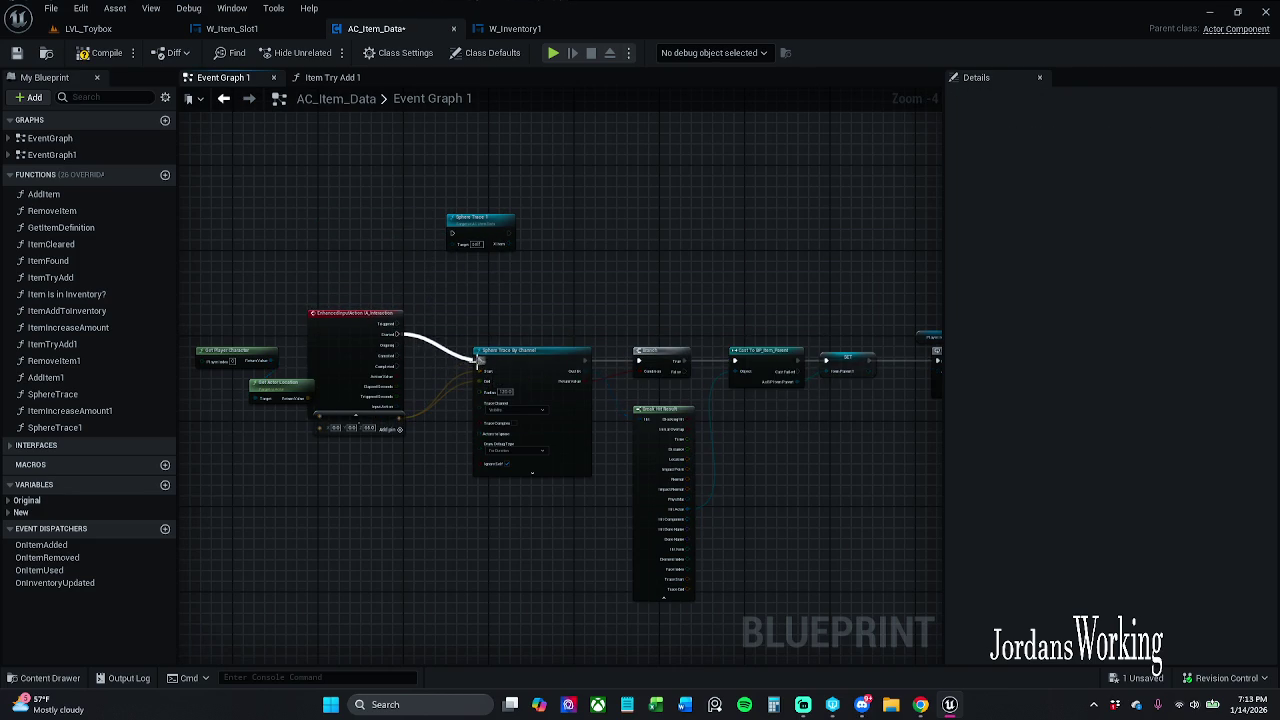
click(372, 416)
mouse_move(357, 330)
mouse_down()
mouse_move(386, 362)
mouse_move(350, 360)
mouse_move(386, 277)
mouse_move(250, 323)
mouse_up()
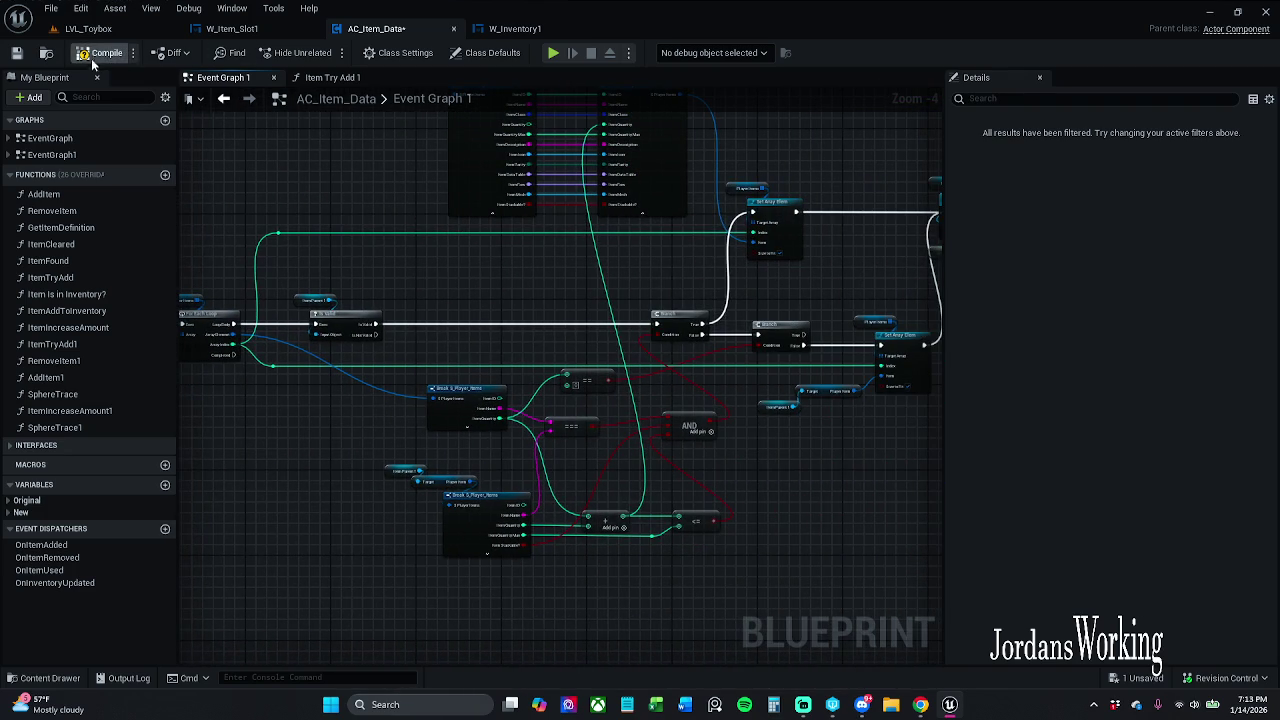
Step: Save the AC_Item_Data blueprint, checking the asset out when prompted
click(88, 28)
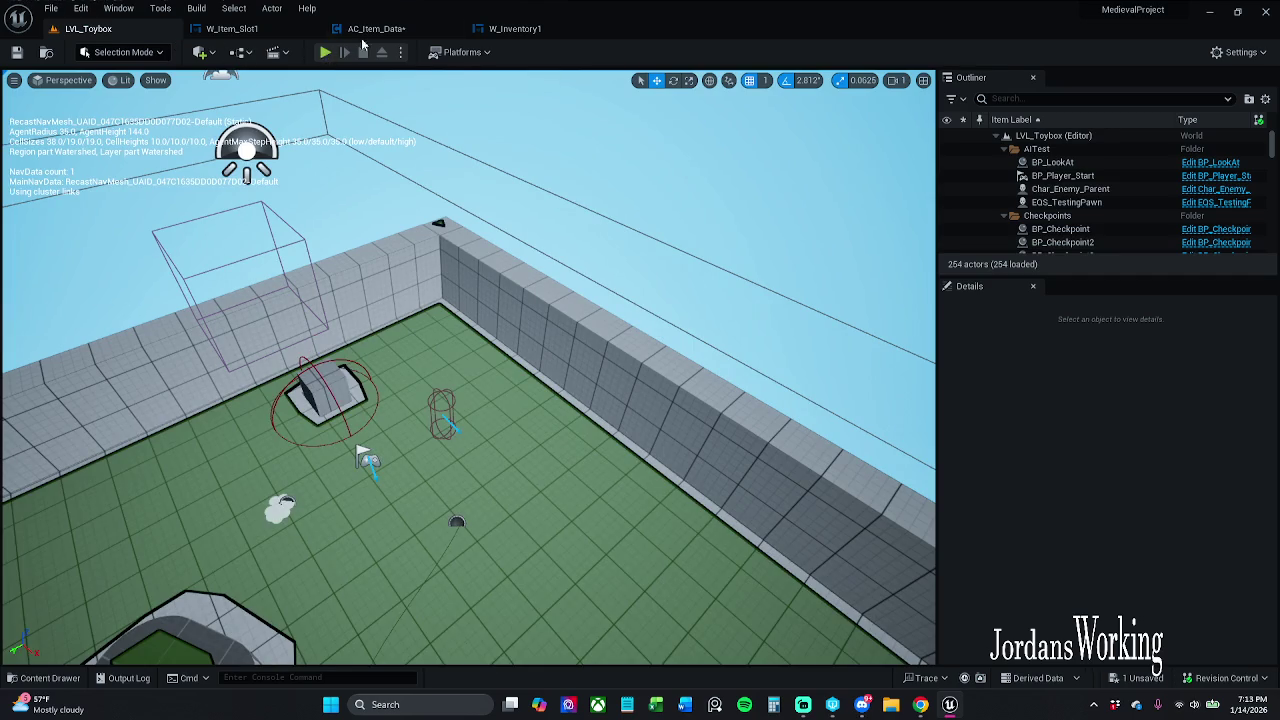
click(377, 30)
click(16, 53)
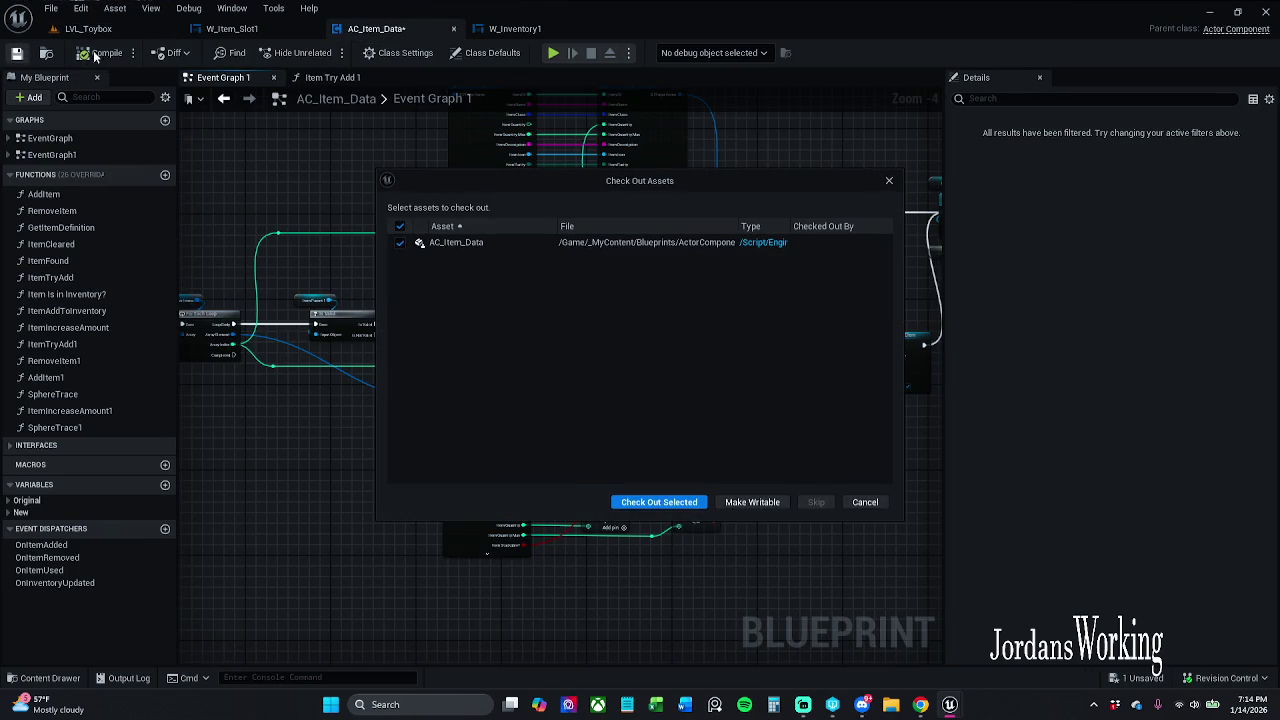
click(662, 503)
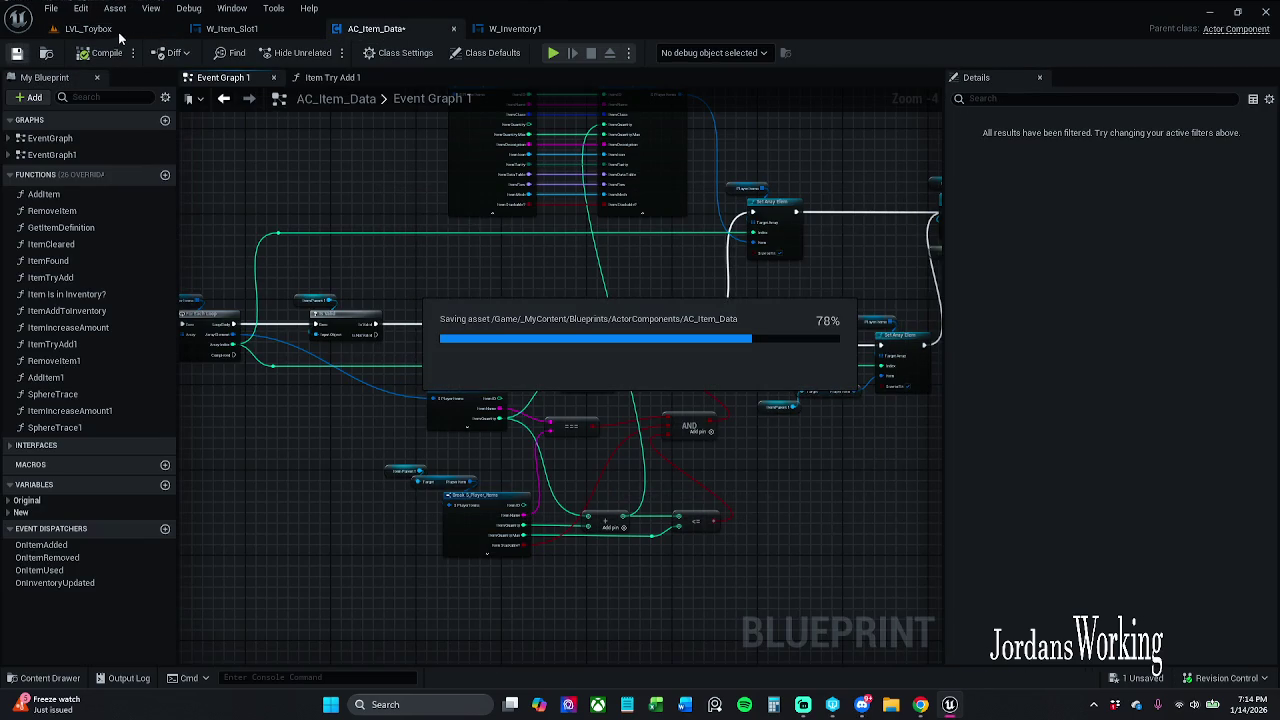
Step: Switch back to the LVL_Toybox level and start a playtest with Alt+P
drag(284, 30, 384, 33)
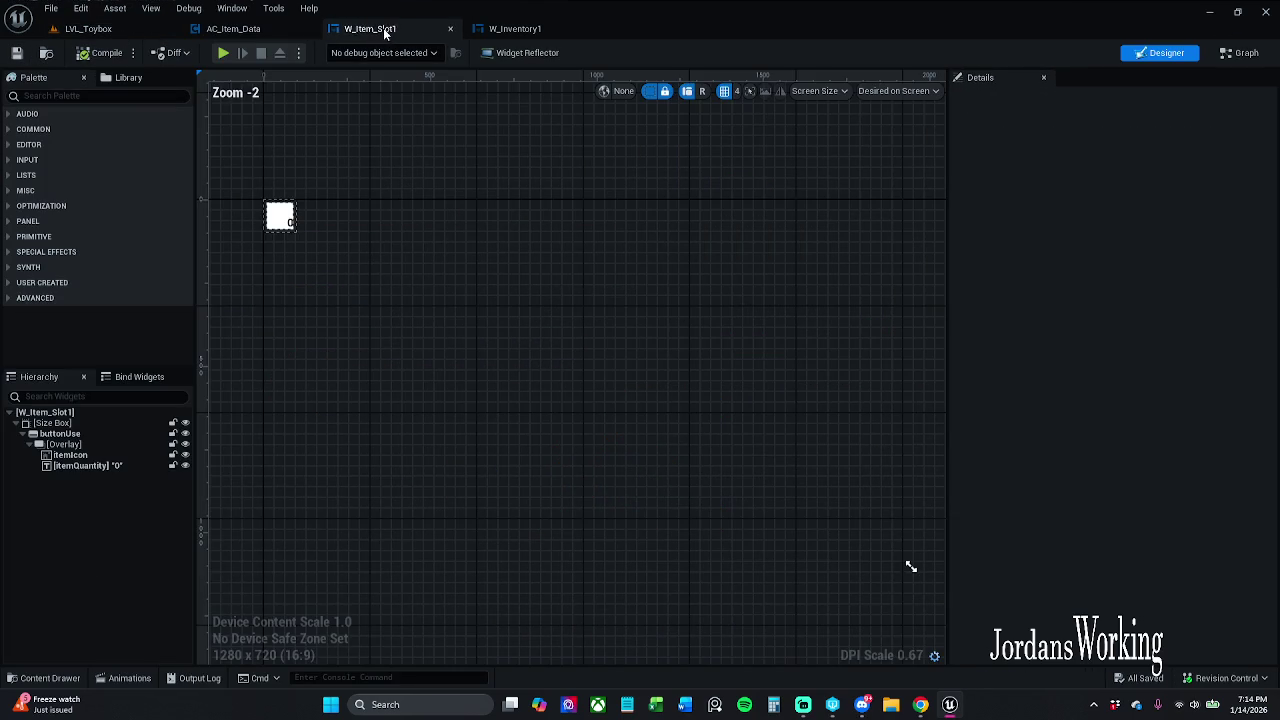
click(82, 9)
click(58, 32)
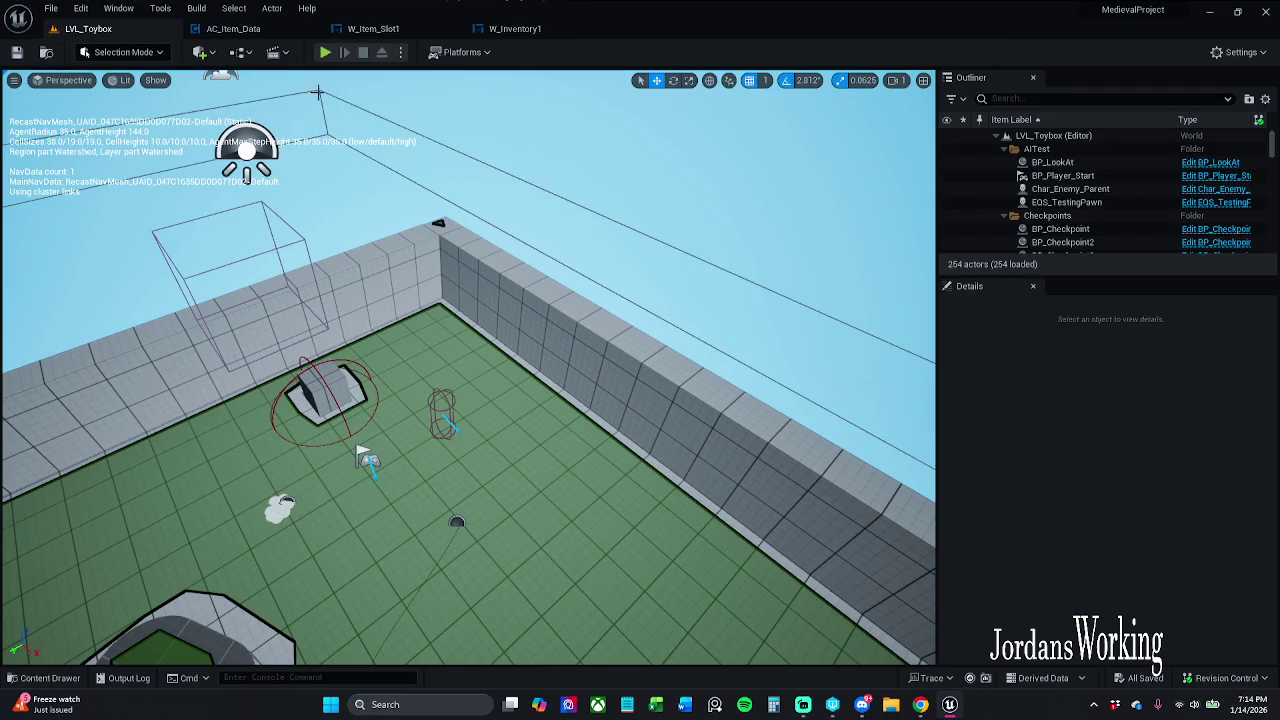
key(alt+p)
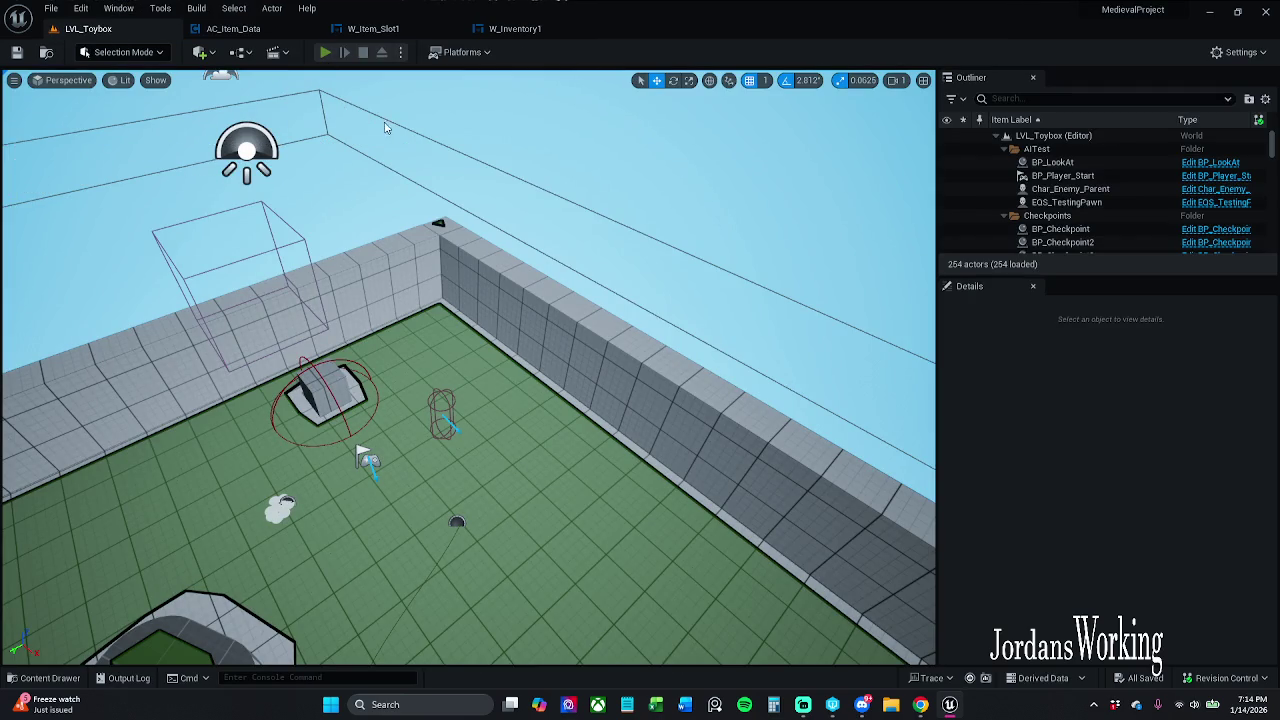
Step: Walk forward to collect arrows, check the inventory, then restart the playtest
key(w)
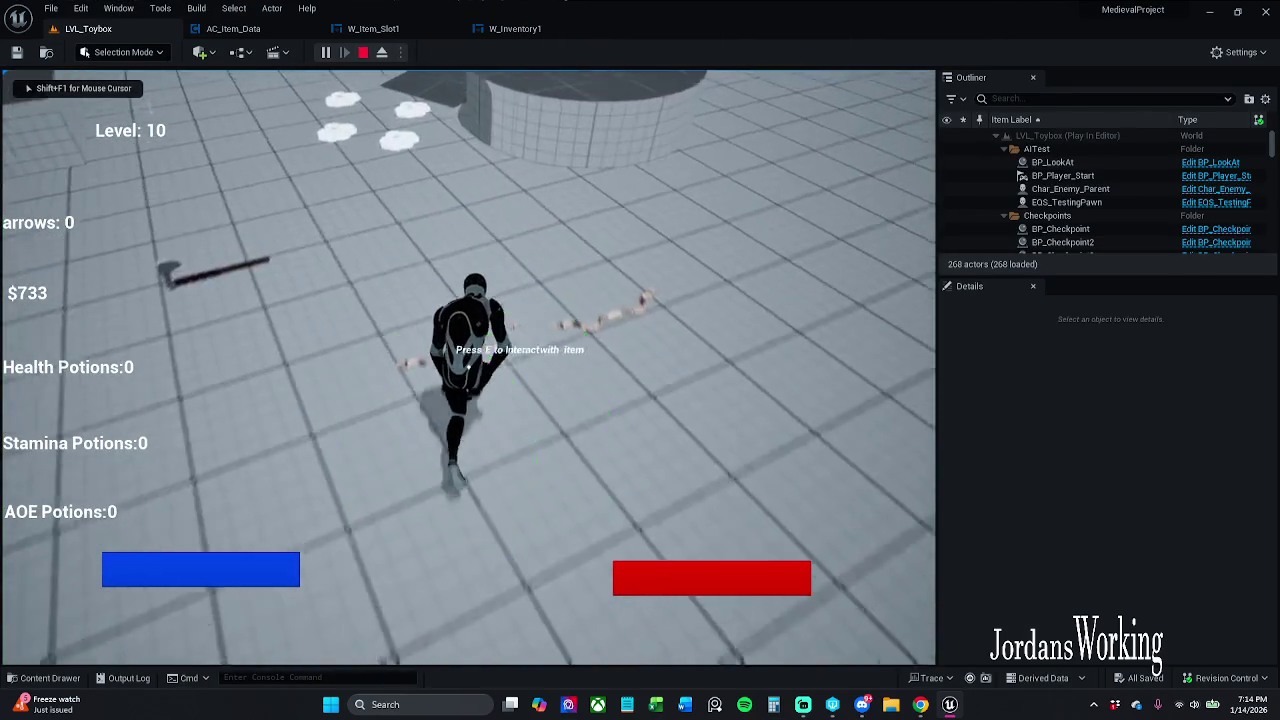
key(i)
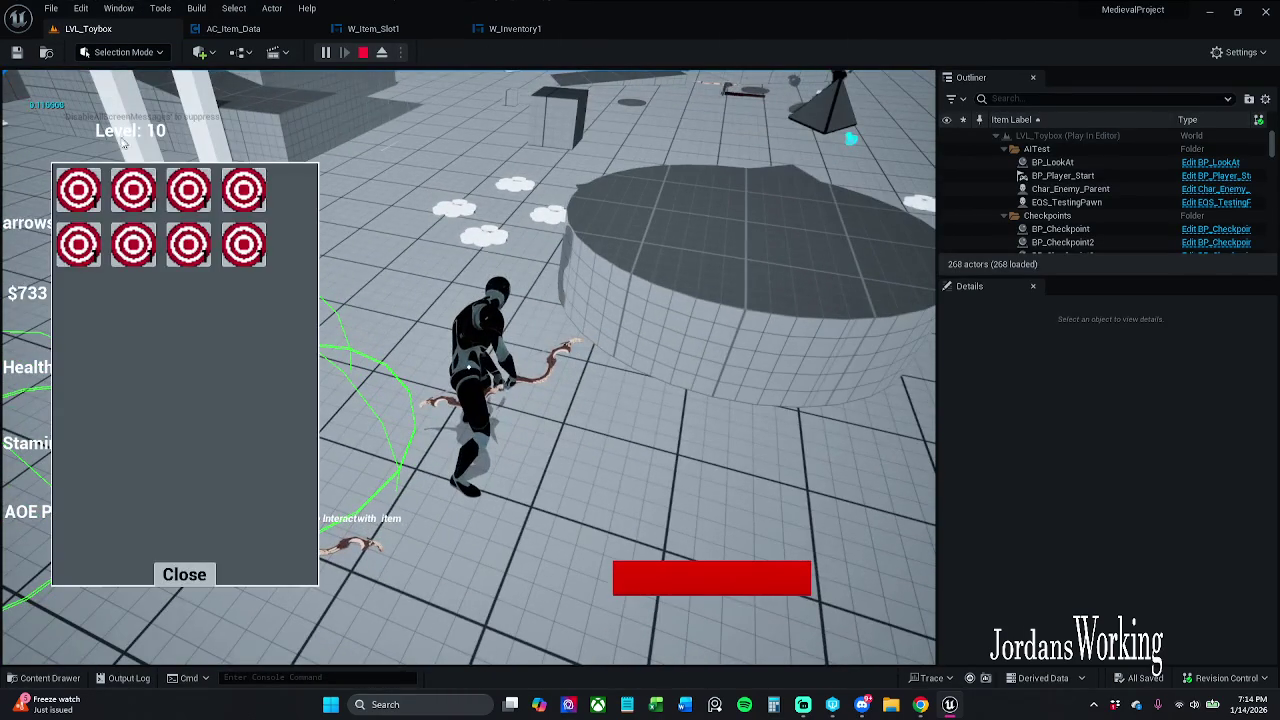
click(185, 578)
key(Escape)
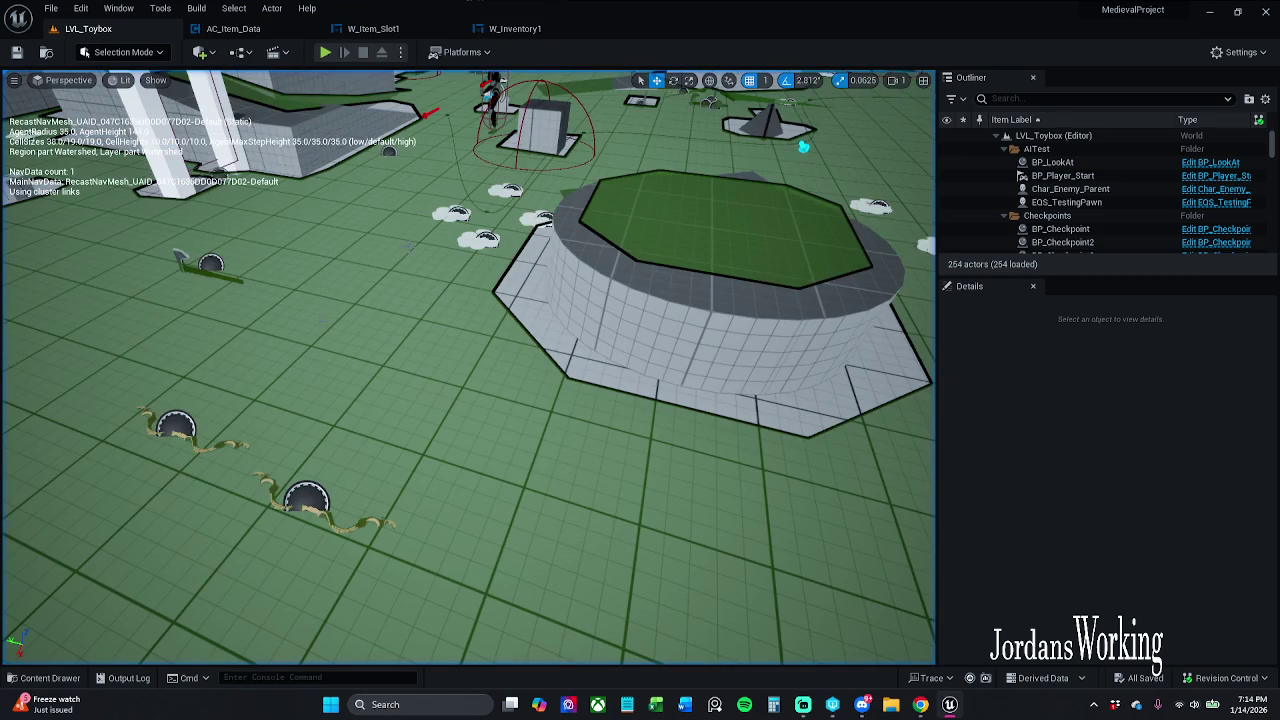
click(325, 52)
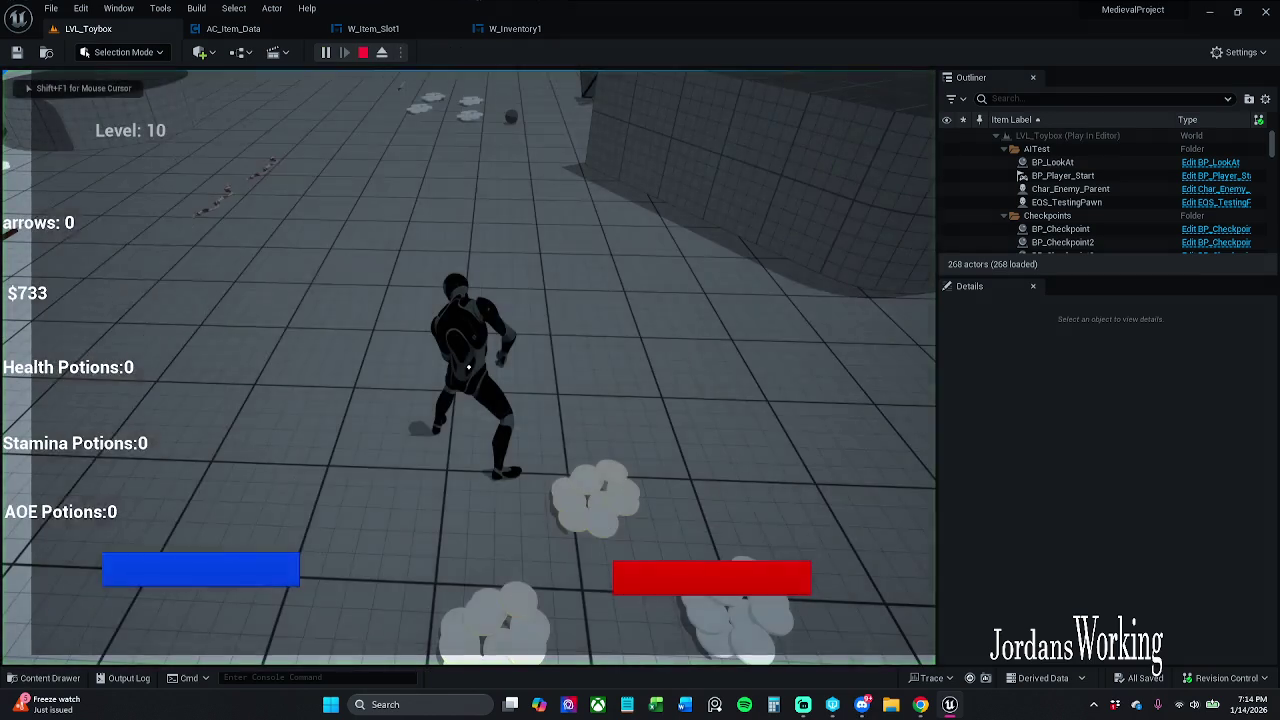
Step: Open and close the inventory five times to check its eight slots are filling
key(i)
click(185, 576)
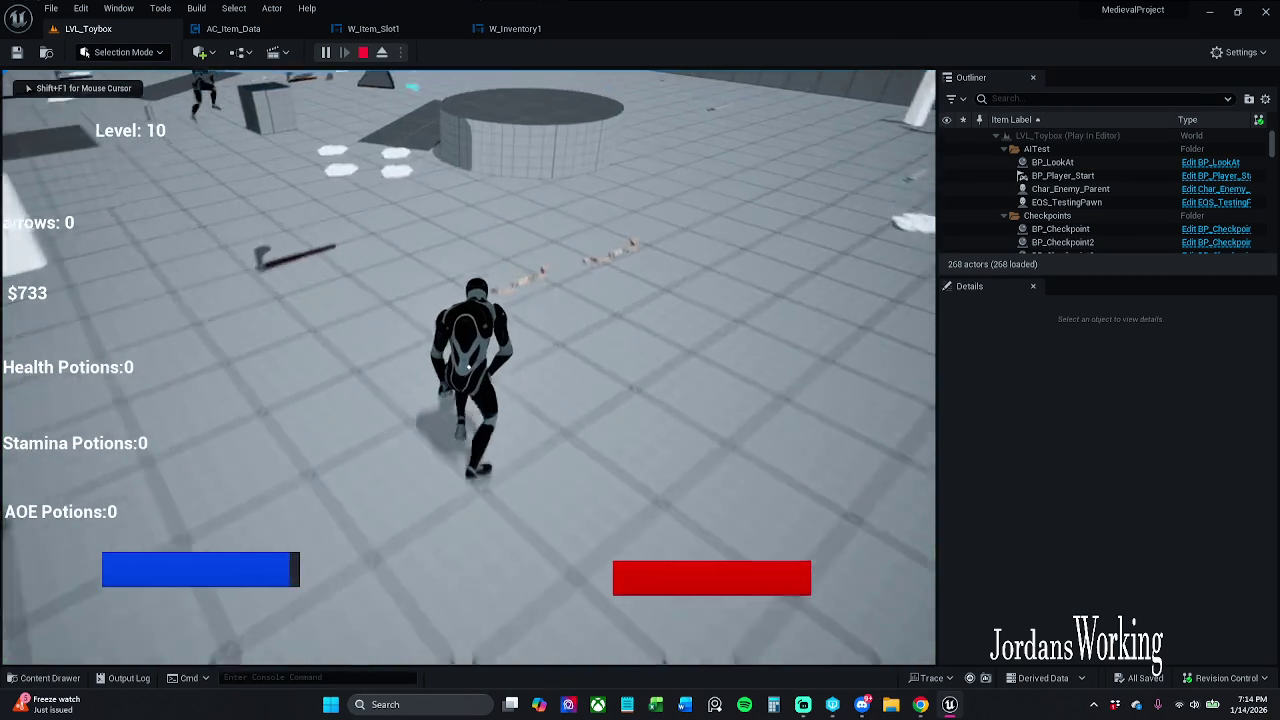
key(i)
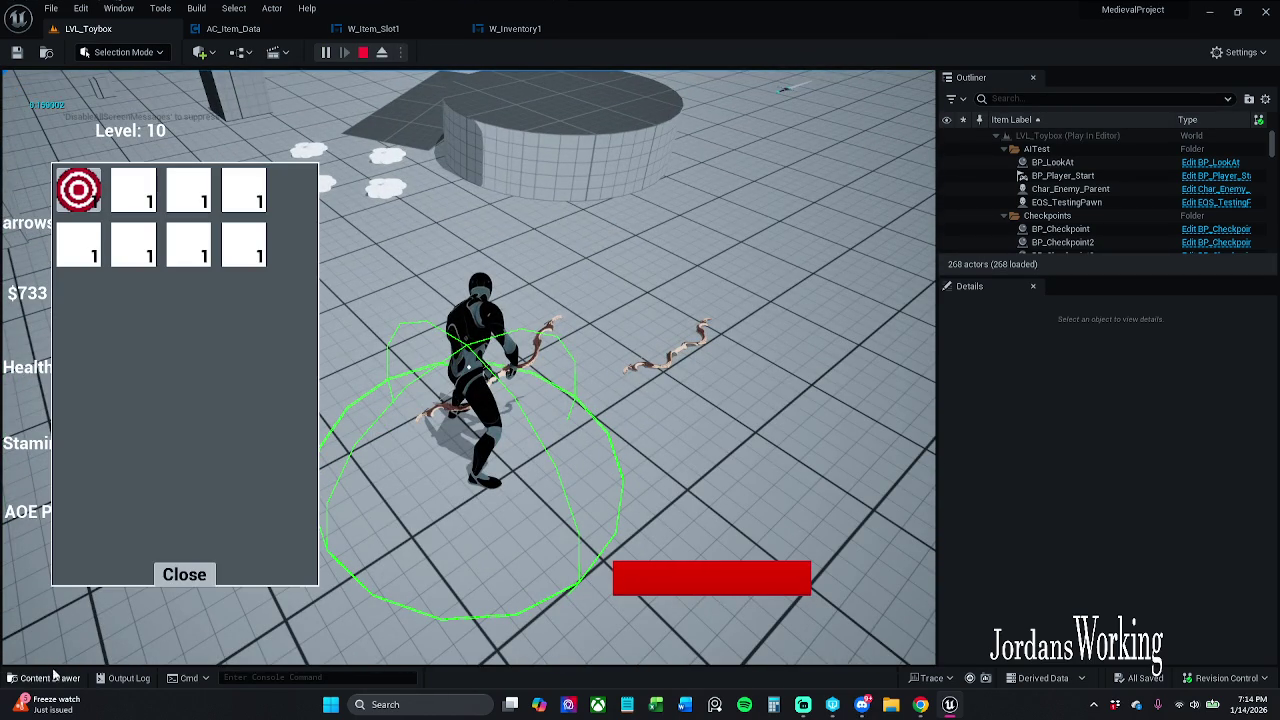
click(185, 576)
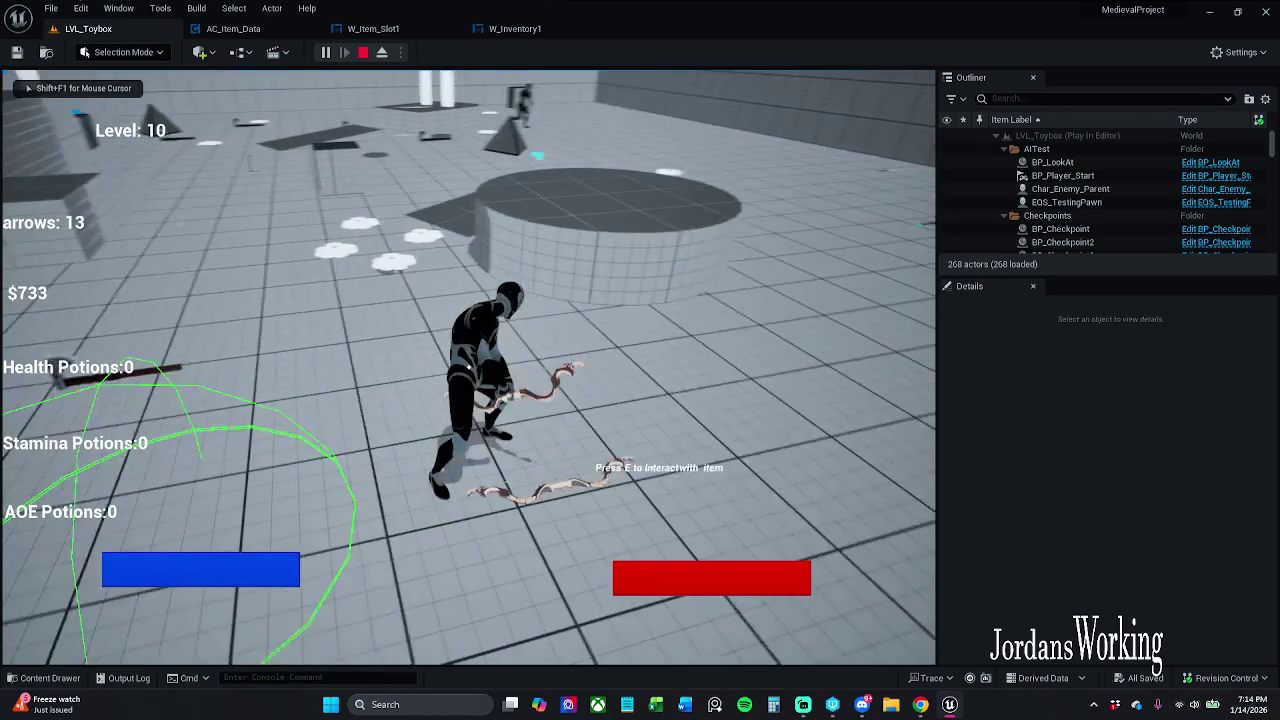
key(i)
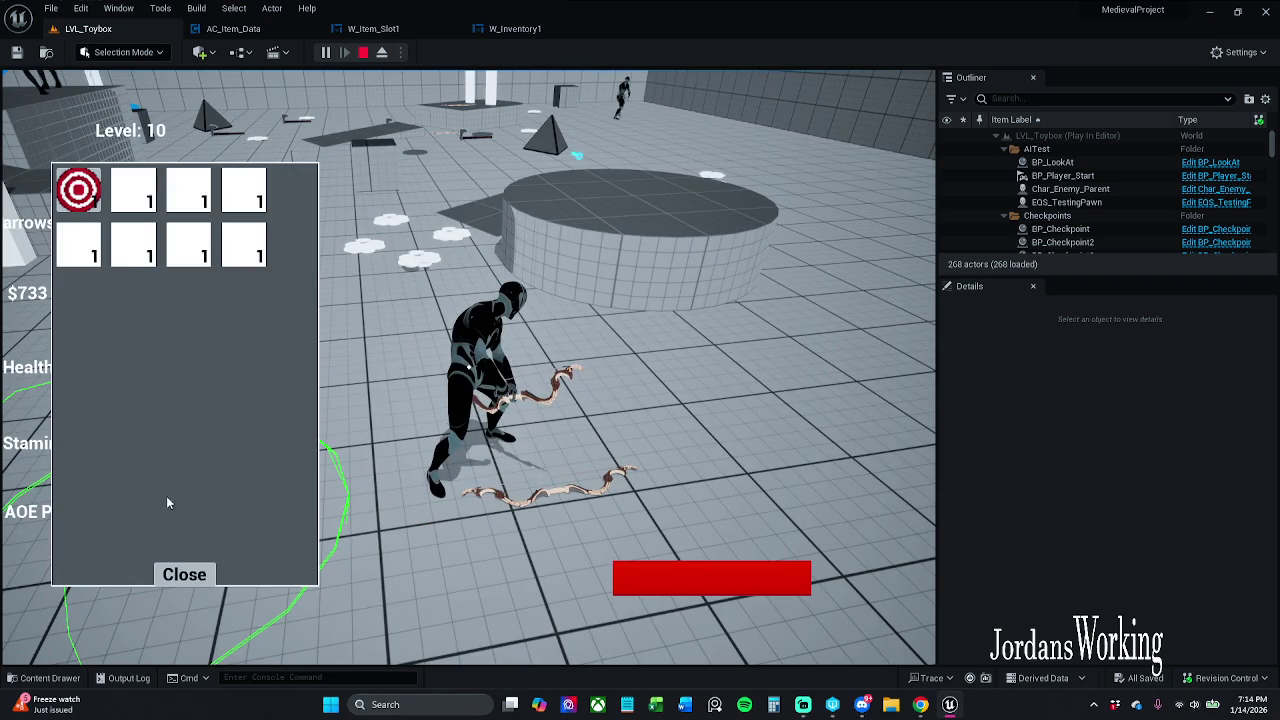
click(184, 574)
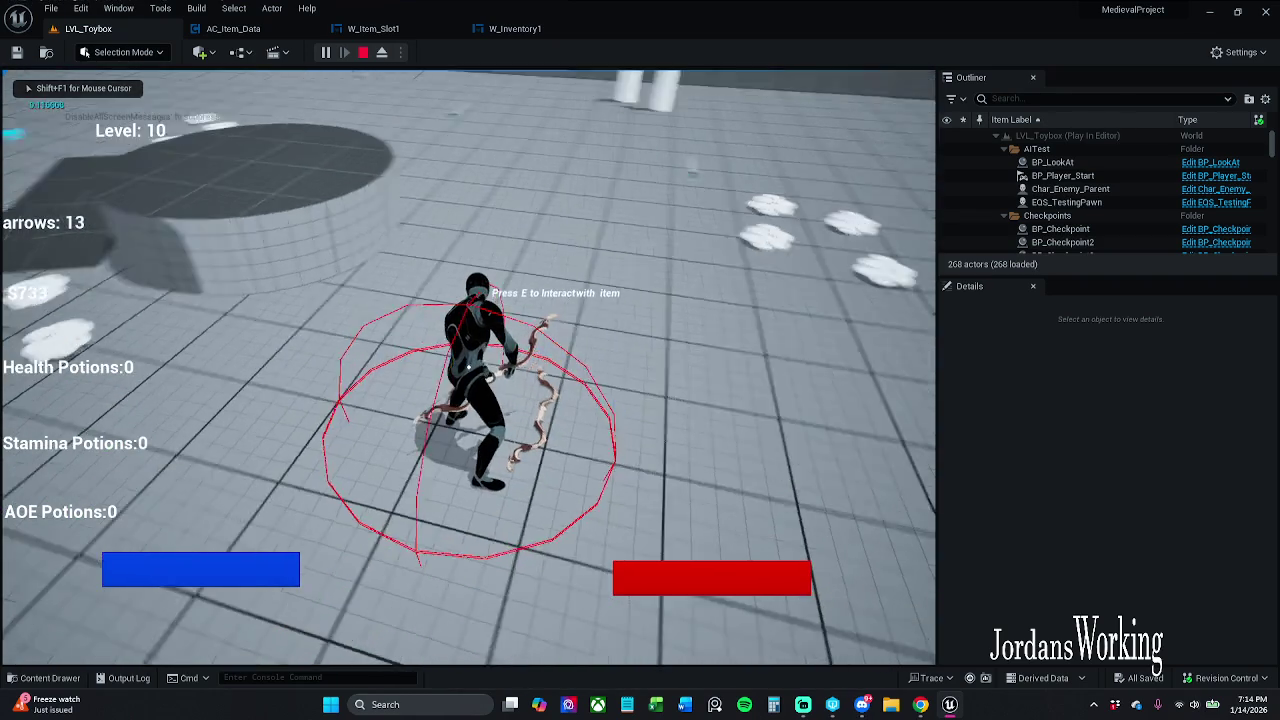
key(i)
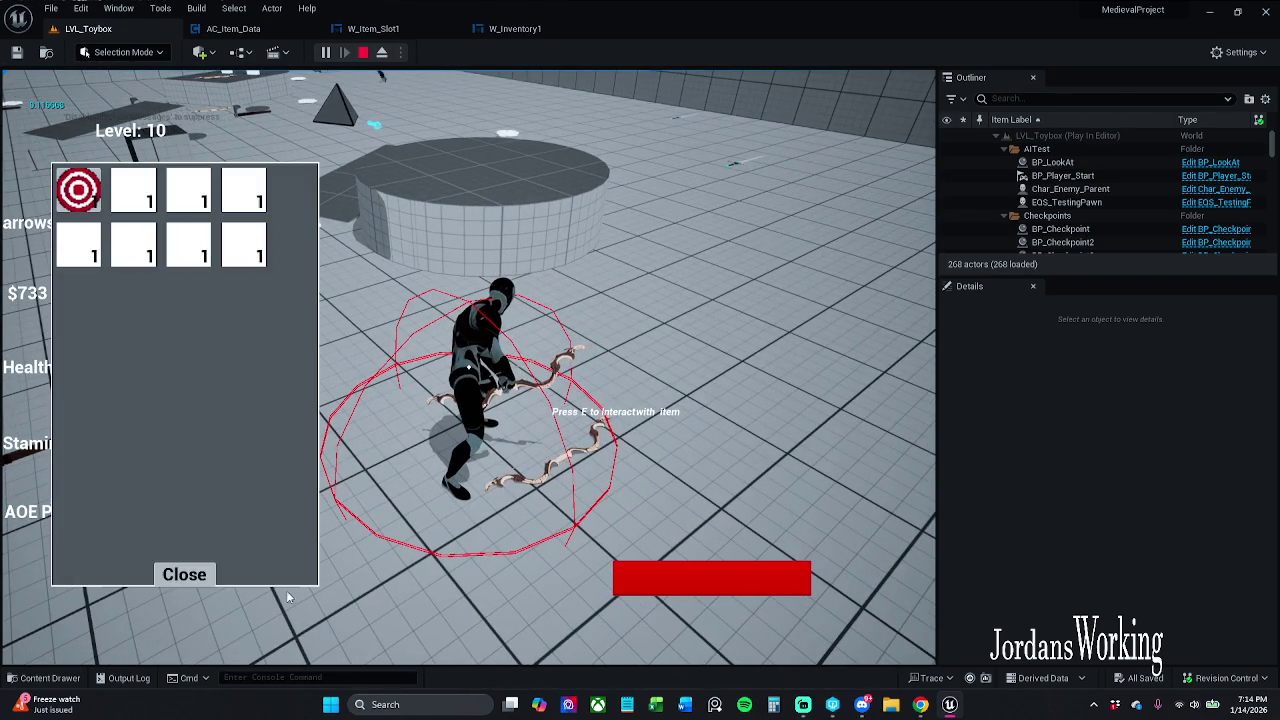
click(192, 577)
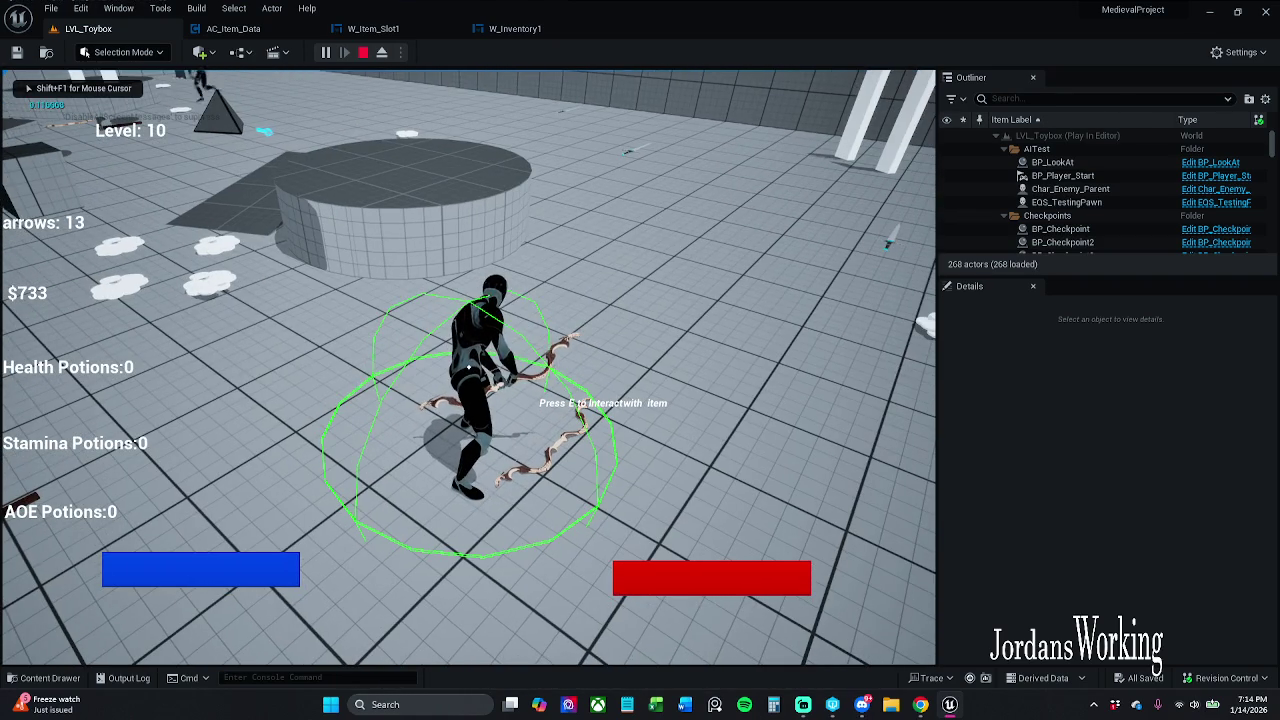
key(i)
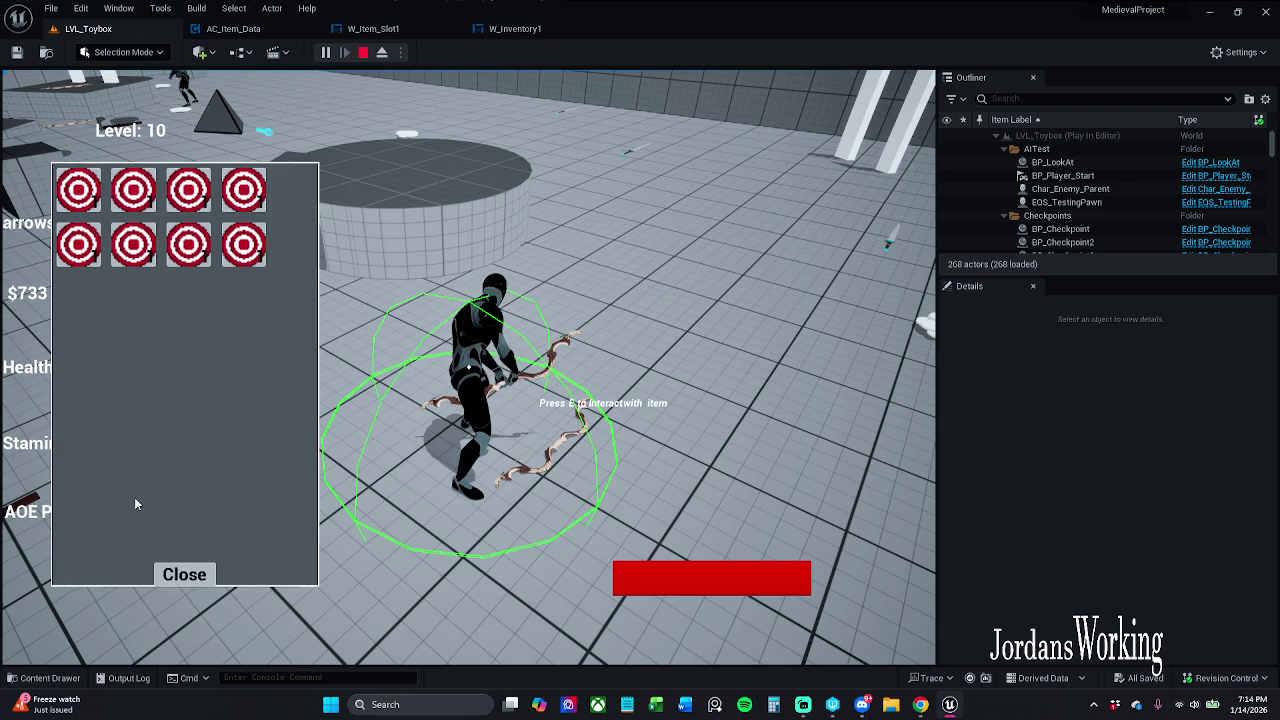
click(185, 571)
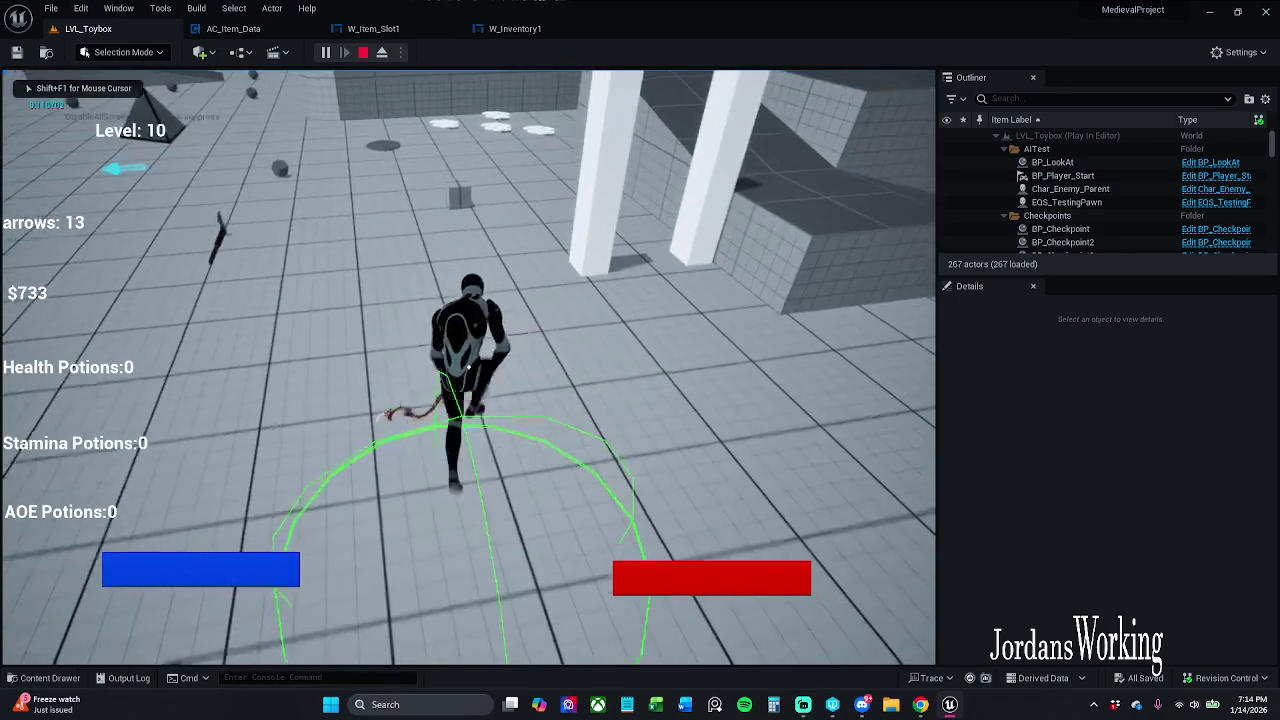
Step: Open and close the in-game inventory four times to check its slots
key(i)
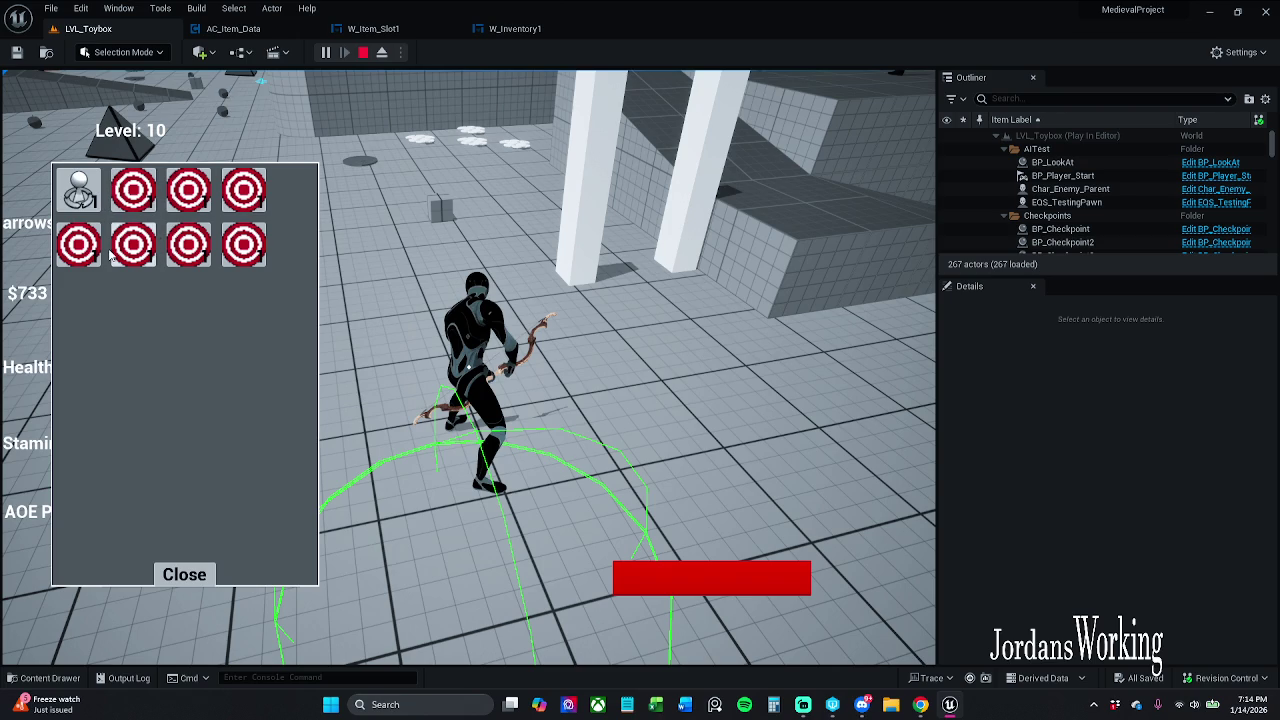
click(183, 576)
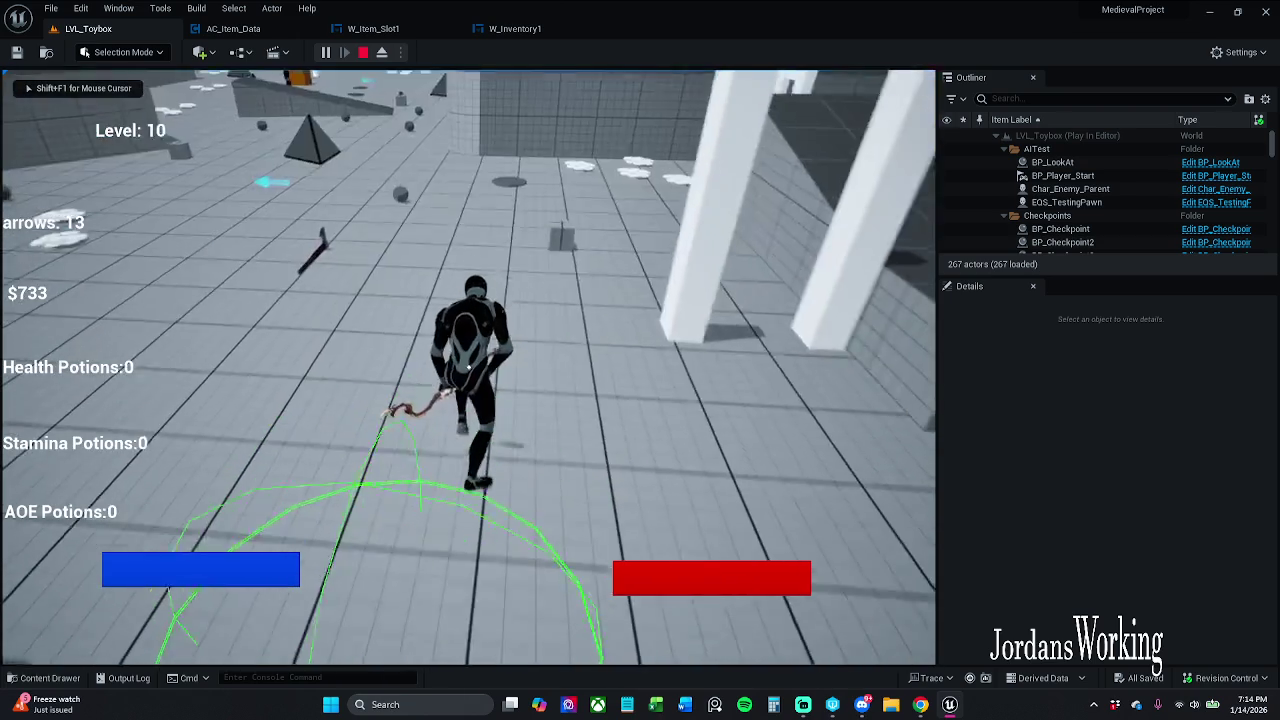
key(i)
click(185, 575)
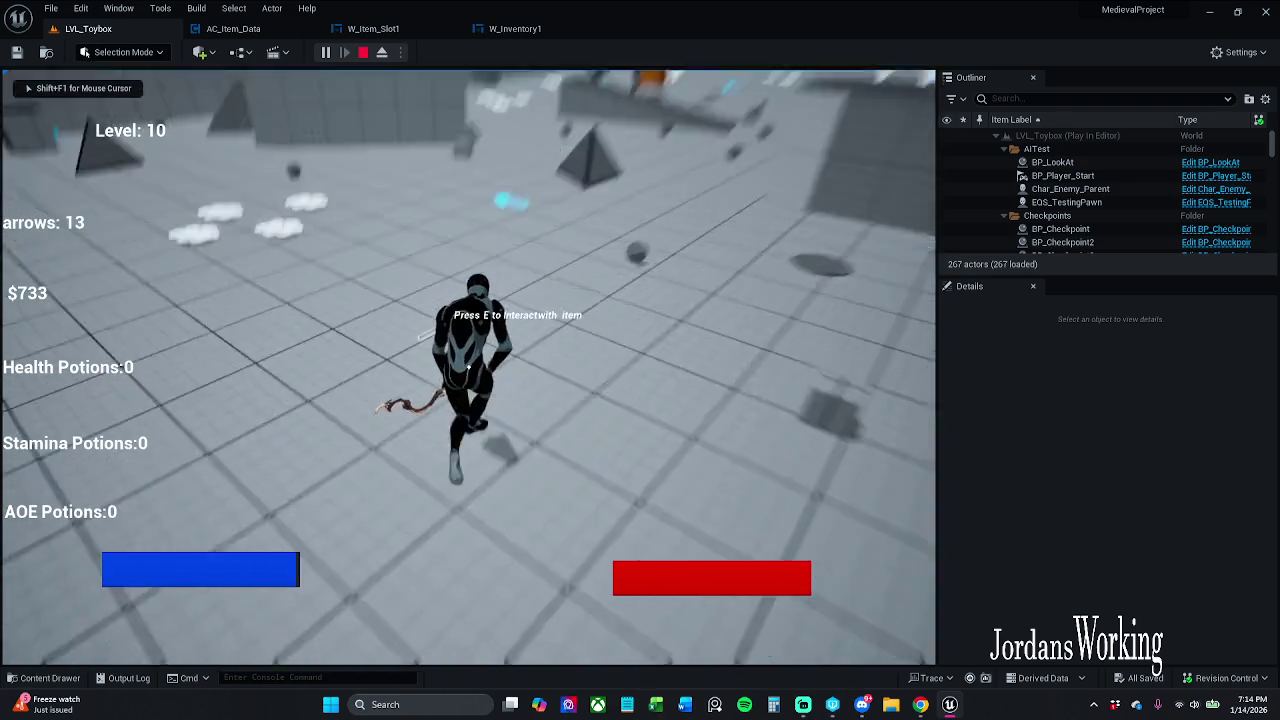
key(i)
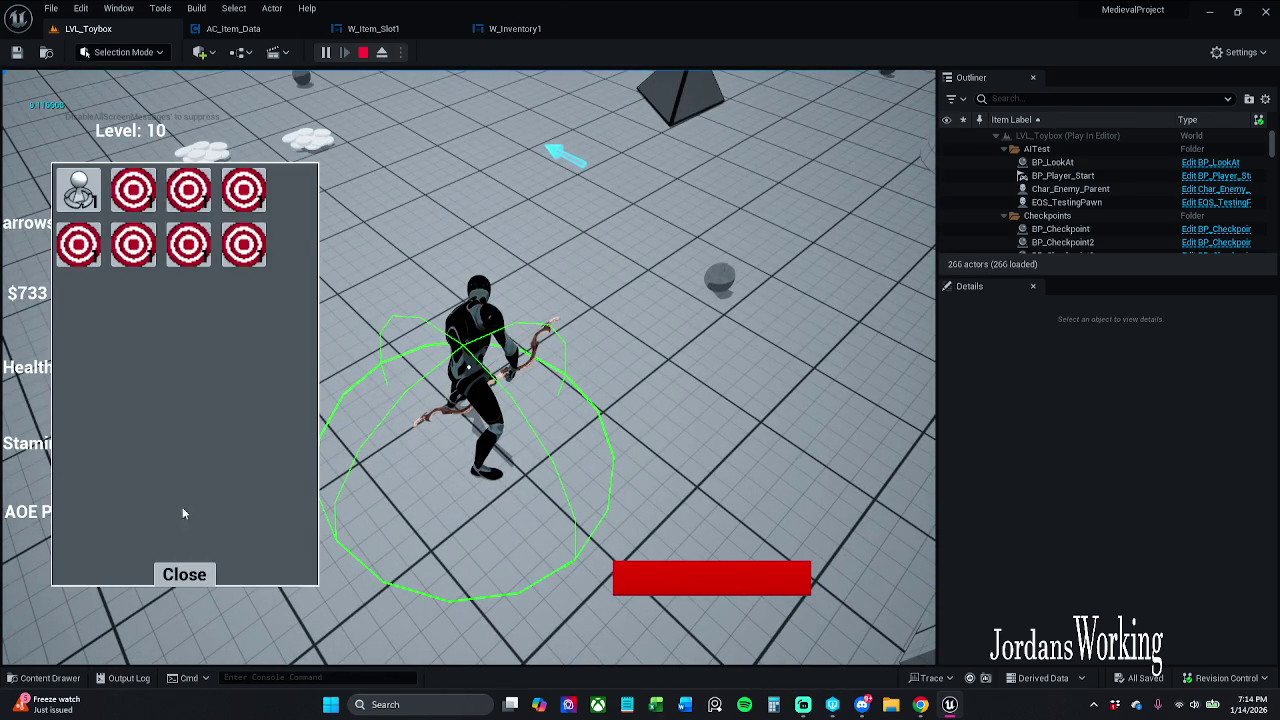
click(185, 575)
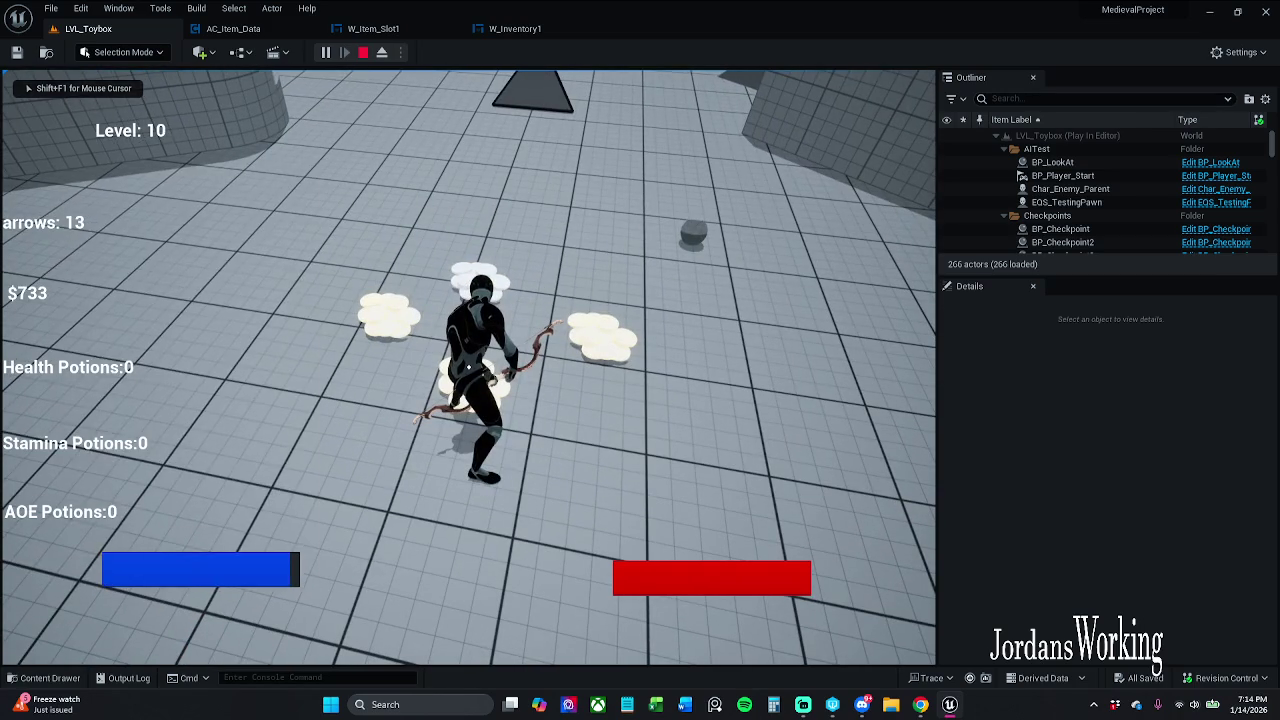
key(i)
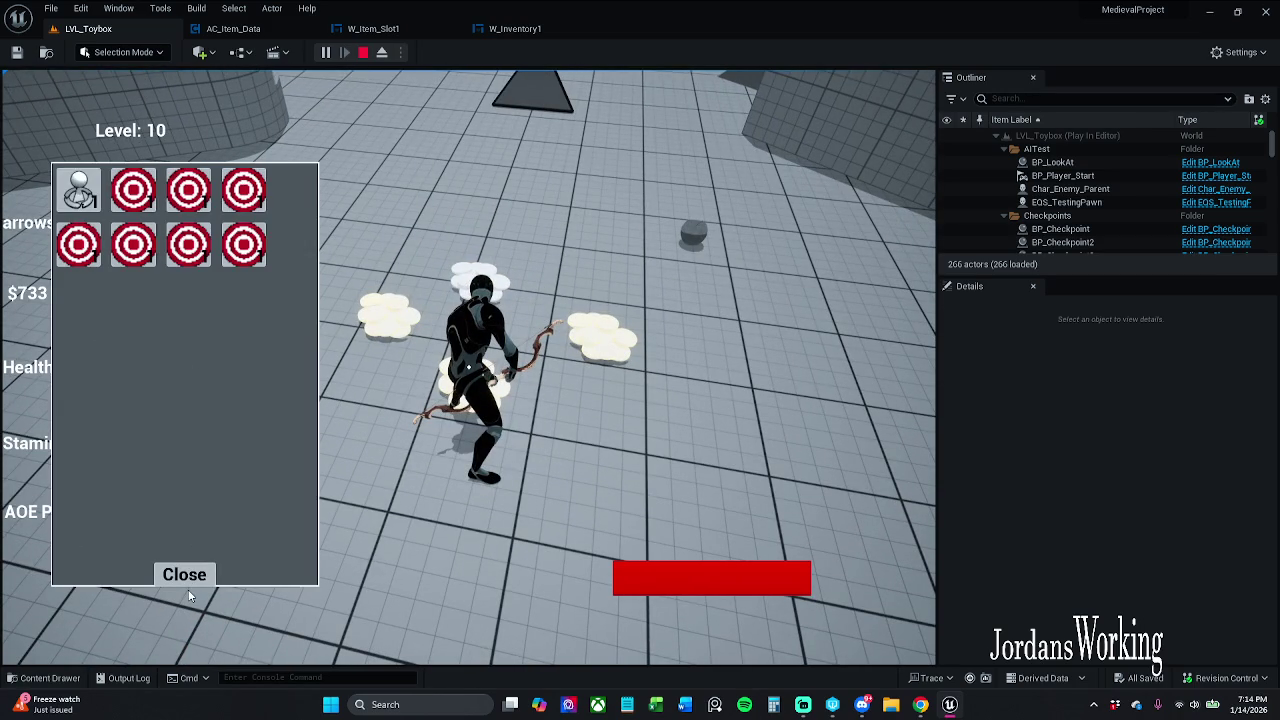
click(199, 580)
Step: Walk forward, fire three arrows, recheck the inventory, and stop the play session
key(w)
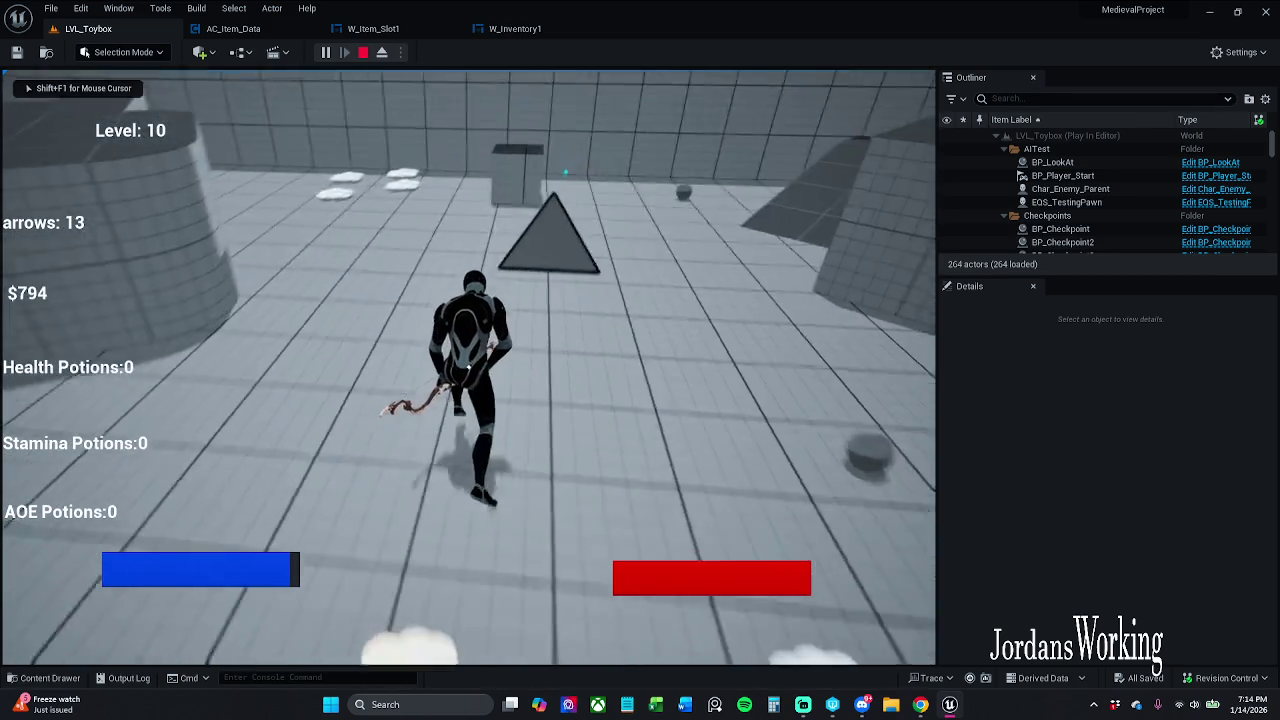
click(468, 367)
click(468, 367)
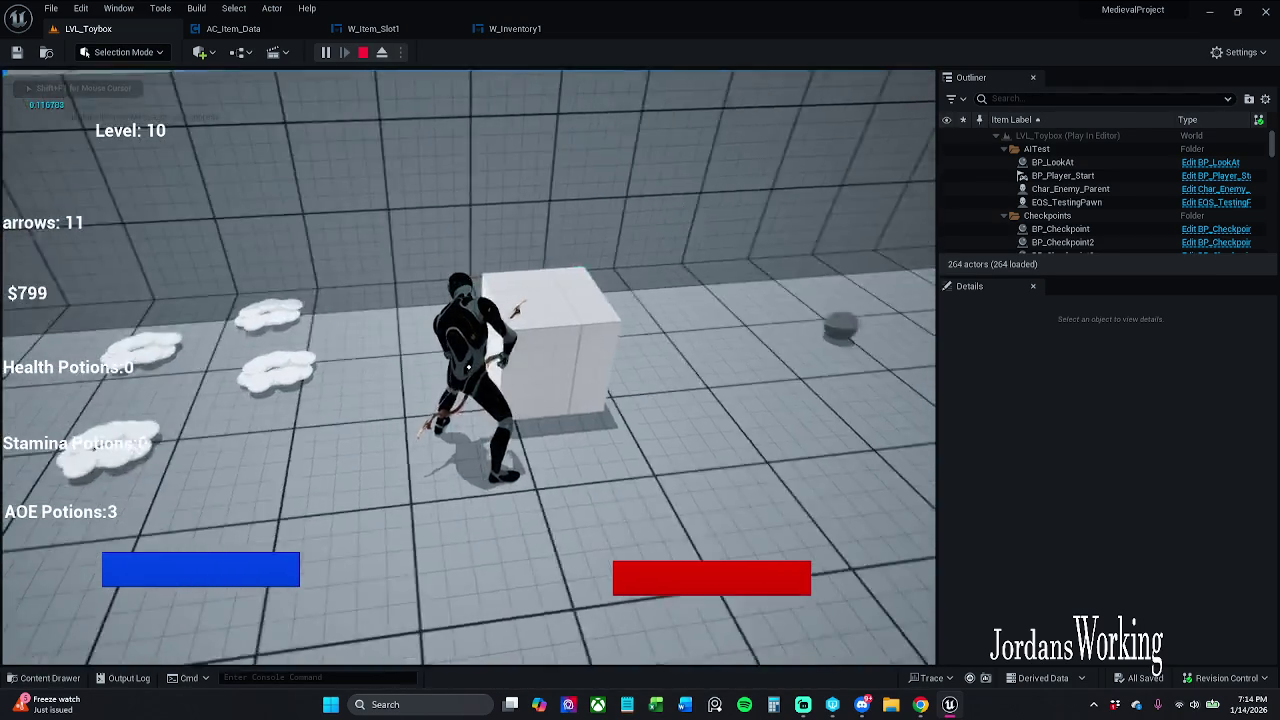
click(468, 367)
click(468, 367)
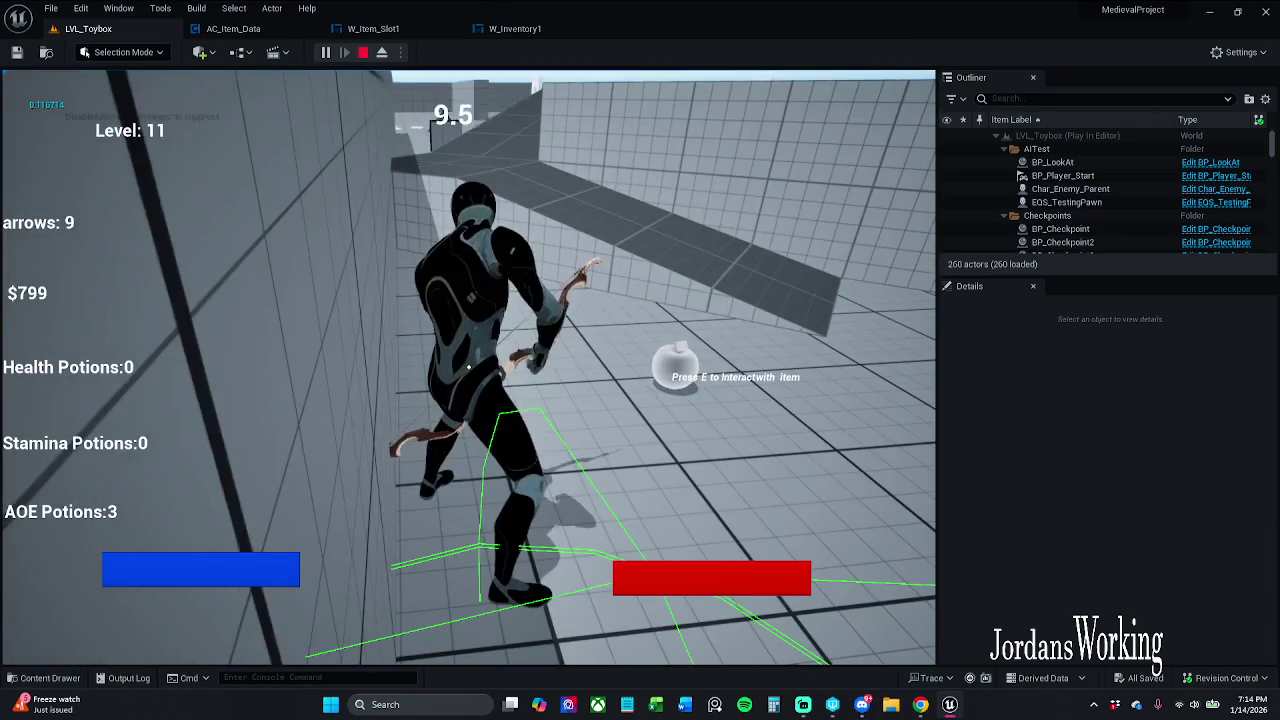
key(i)
click(190, 563)
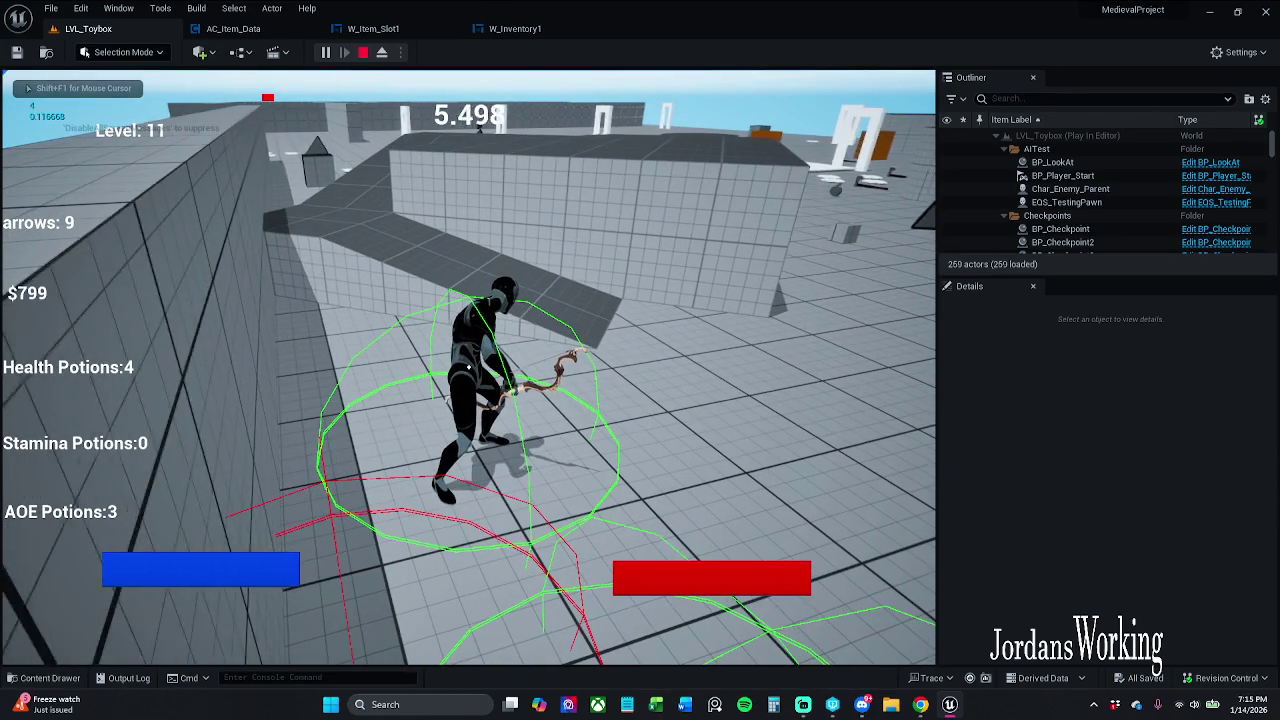
key(i)
key(Escape)
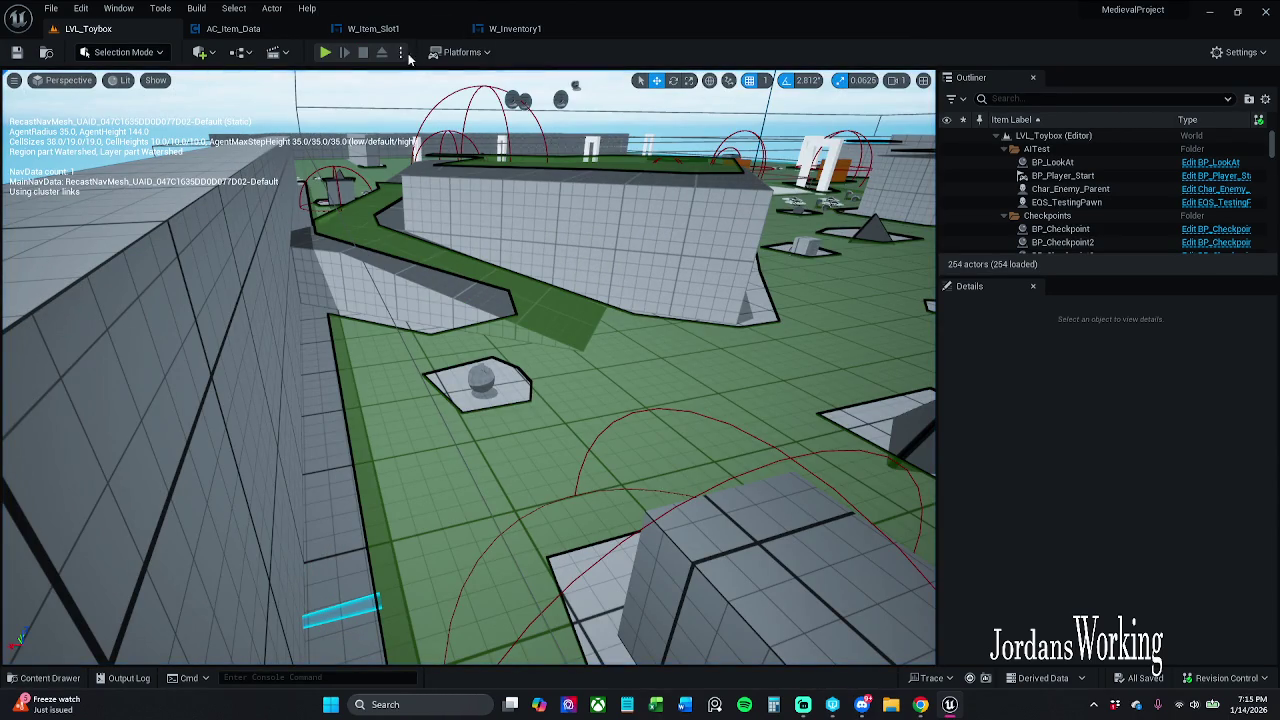
Step: Restart Play, check the inventory slots three more times, then stop the session
click(327, 53)
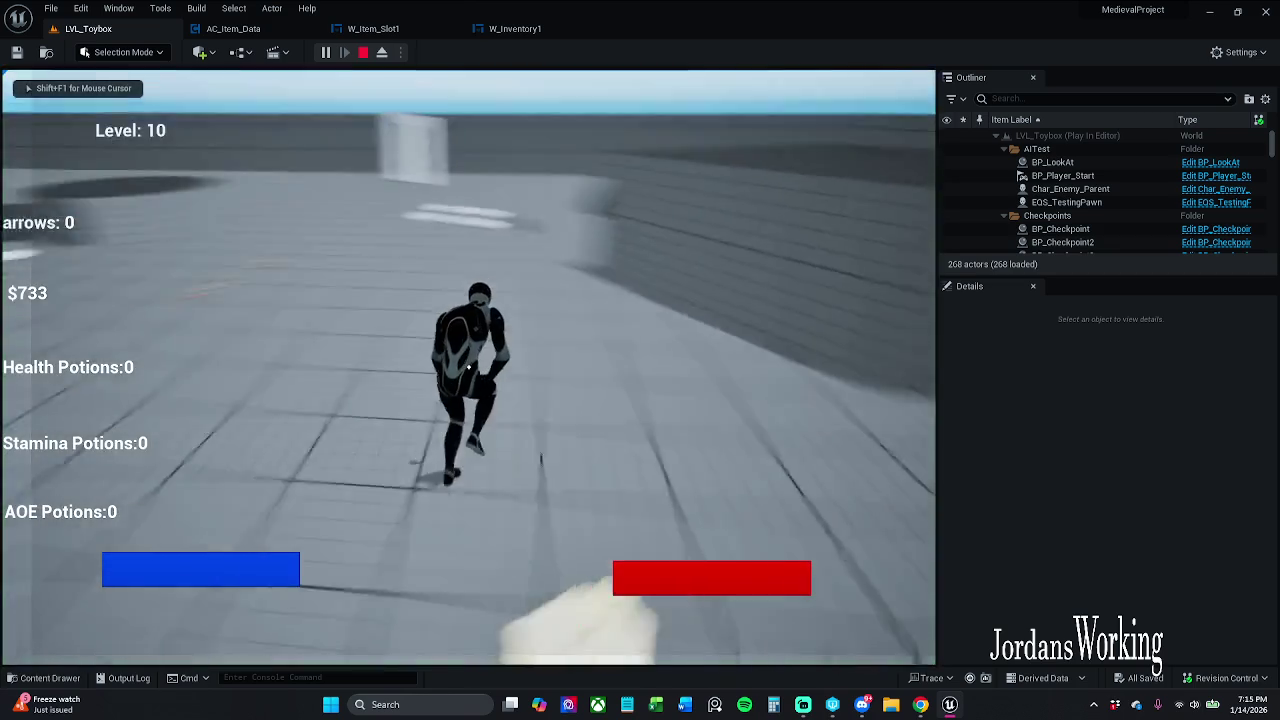
key(i)
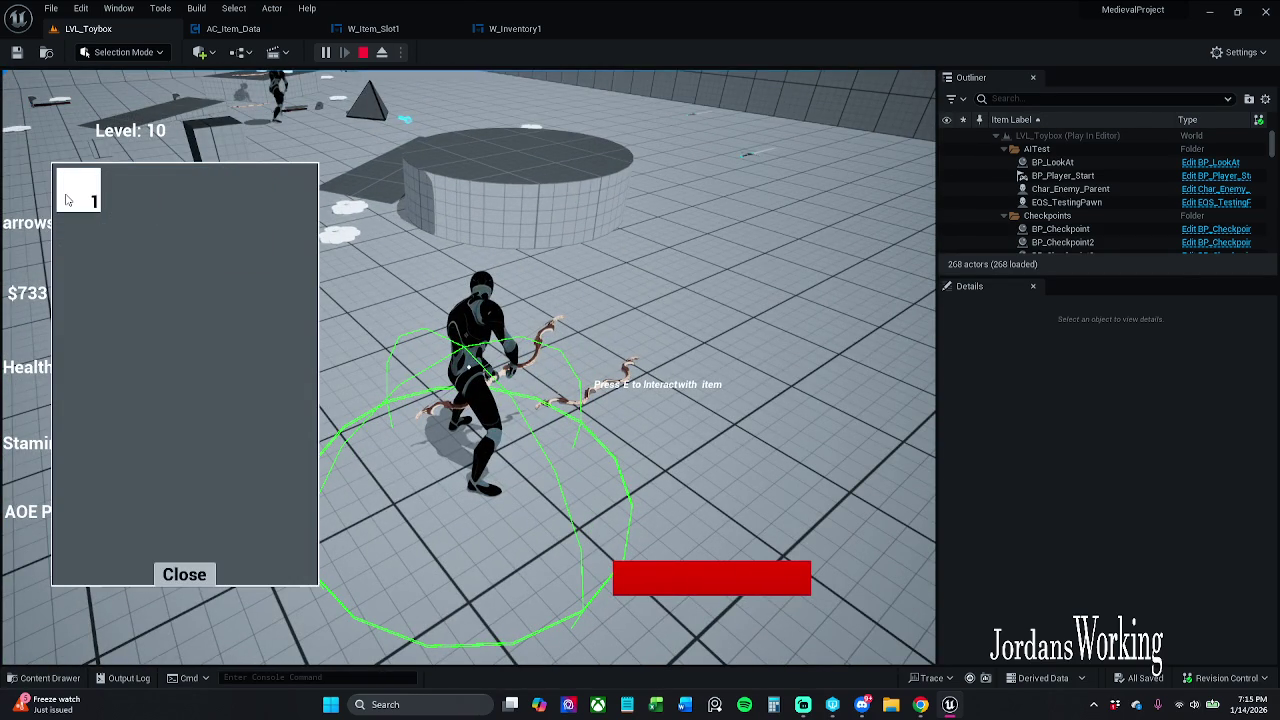
click(180, 582)
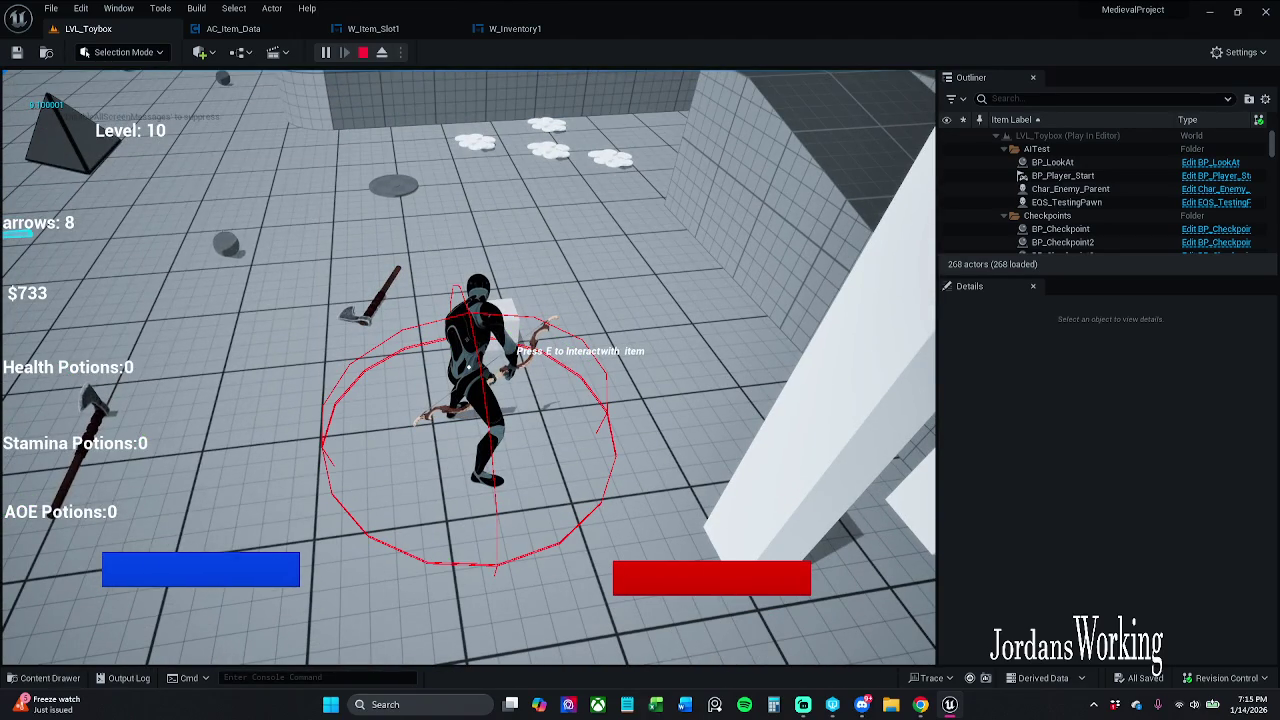
key(i)
click(182, 580)
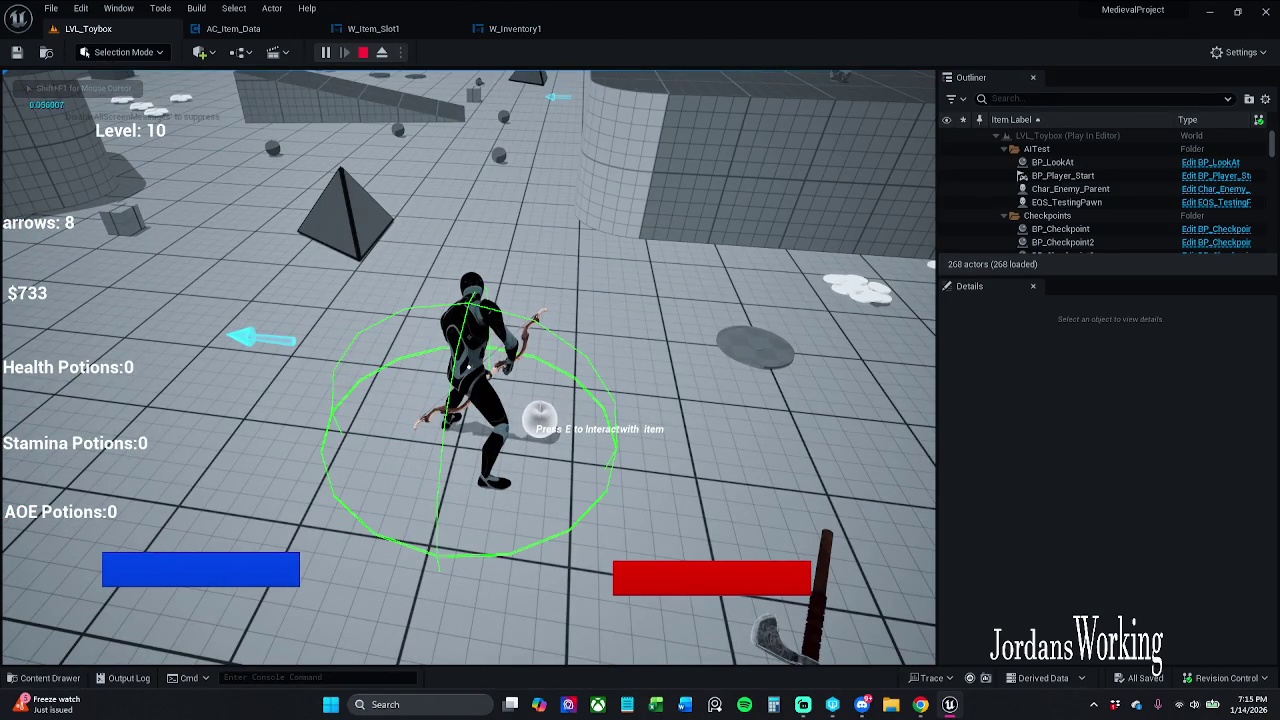
key(i)
click(203, 572)
key(Escape)
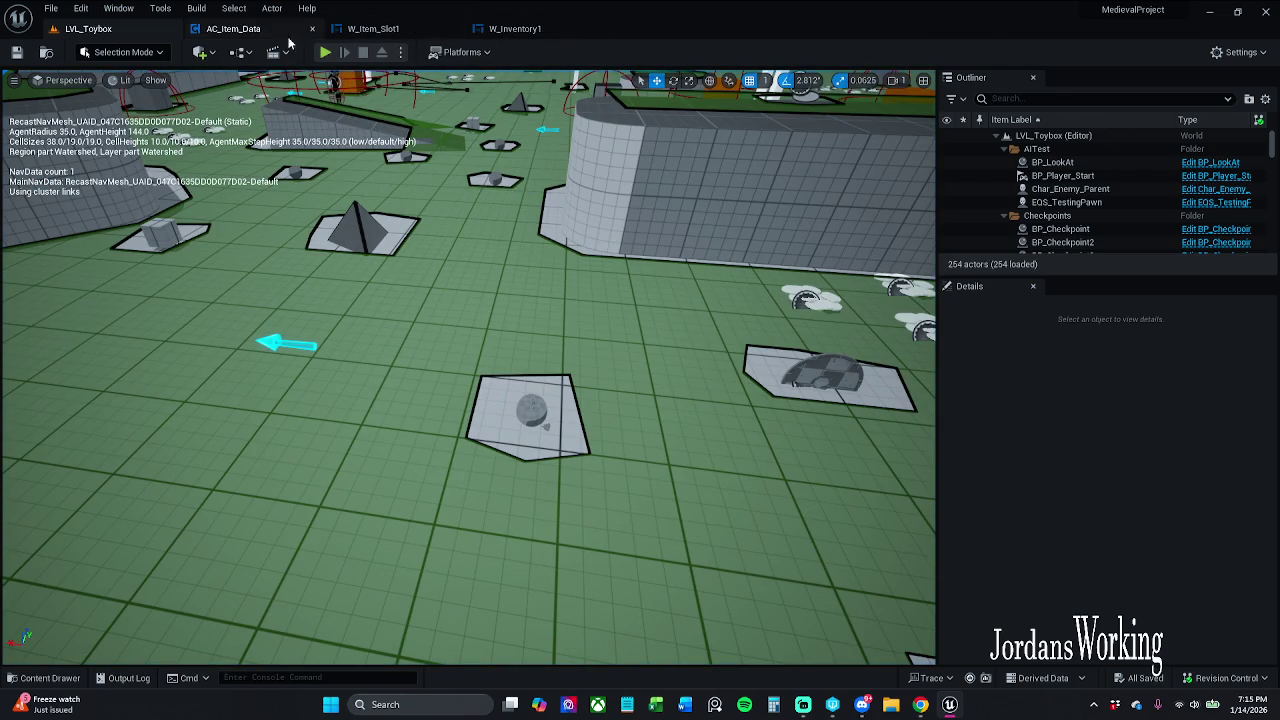
Step: In AC_Item_Data's Event Graph 1, open the Sphere Trace function node's graph
click(233, 28)
scroll(777, 414, up, 3)
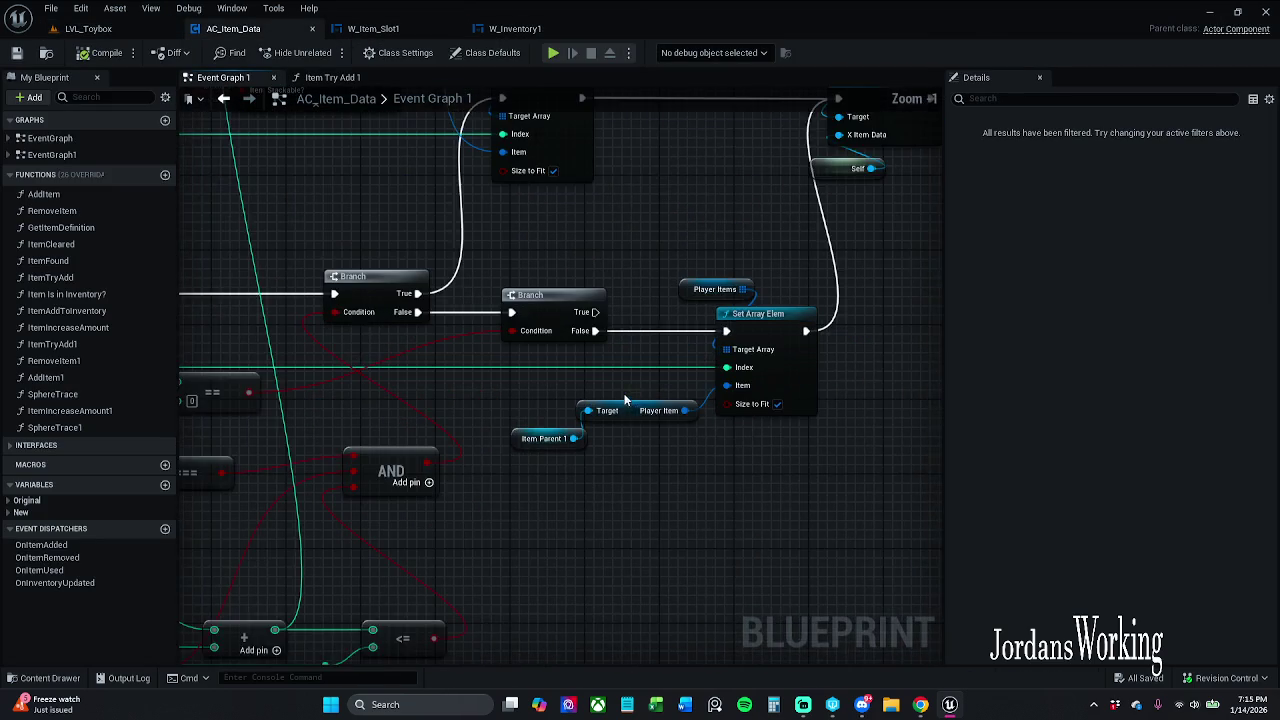
drag(643, 381, 594, 537)
scroll(593, 458, down, 1)
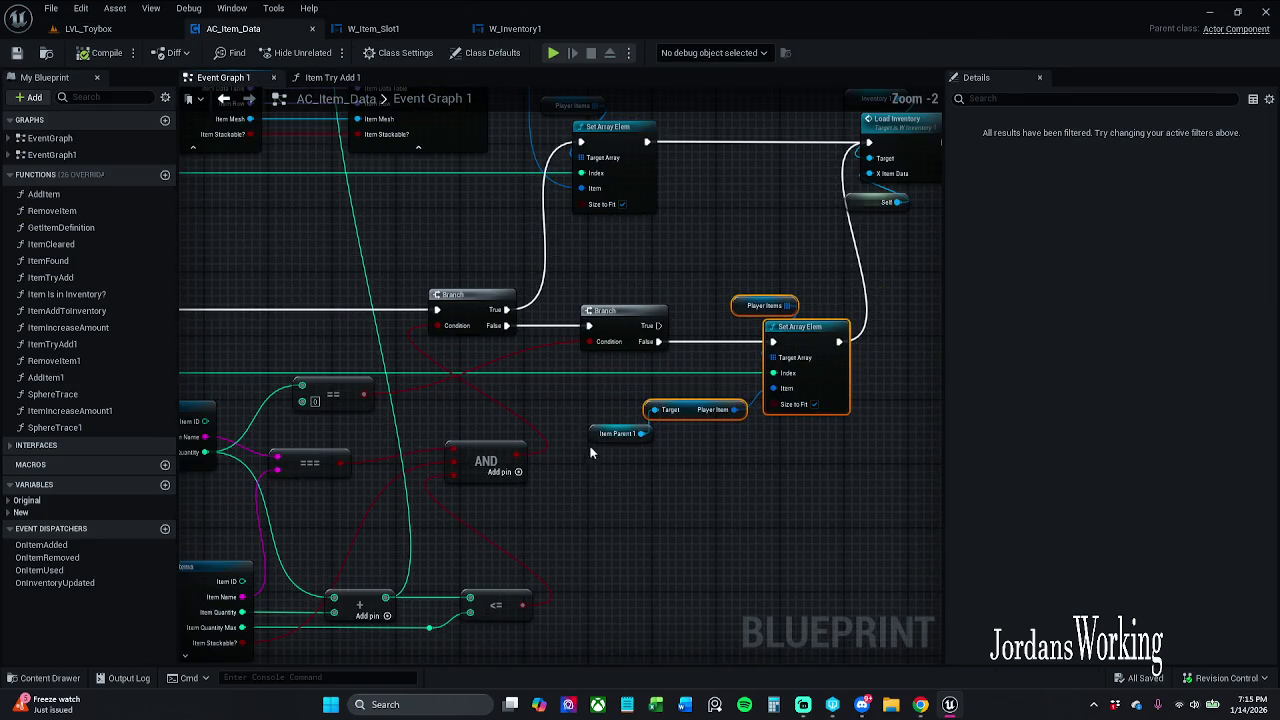
scroll(587, 420, down, 4)
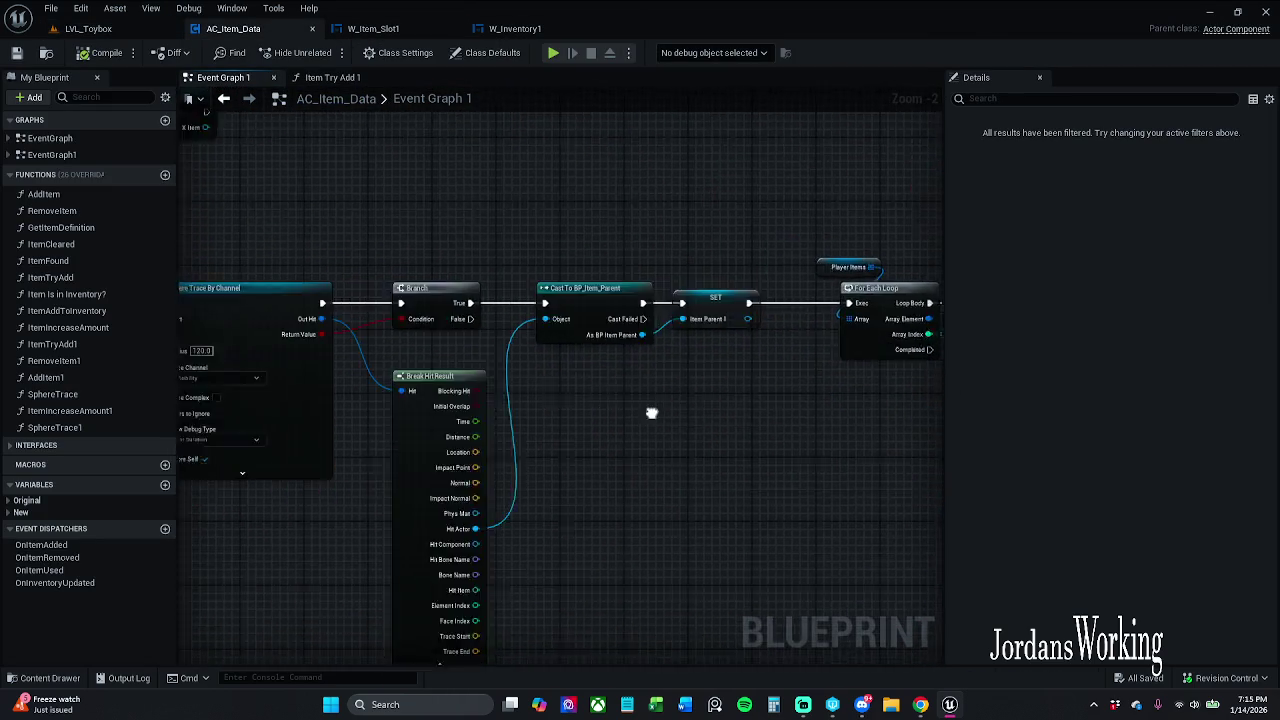
scroll(595, 308, up, 5)
click(614, 300)
double_click(614, 300)
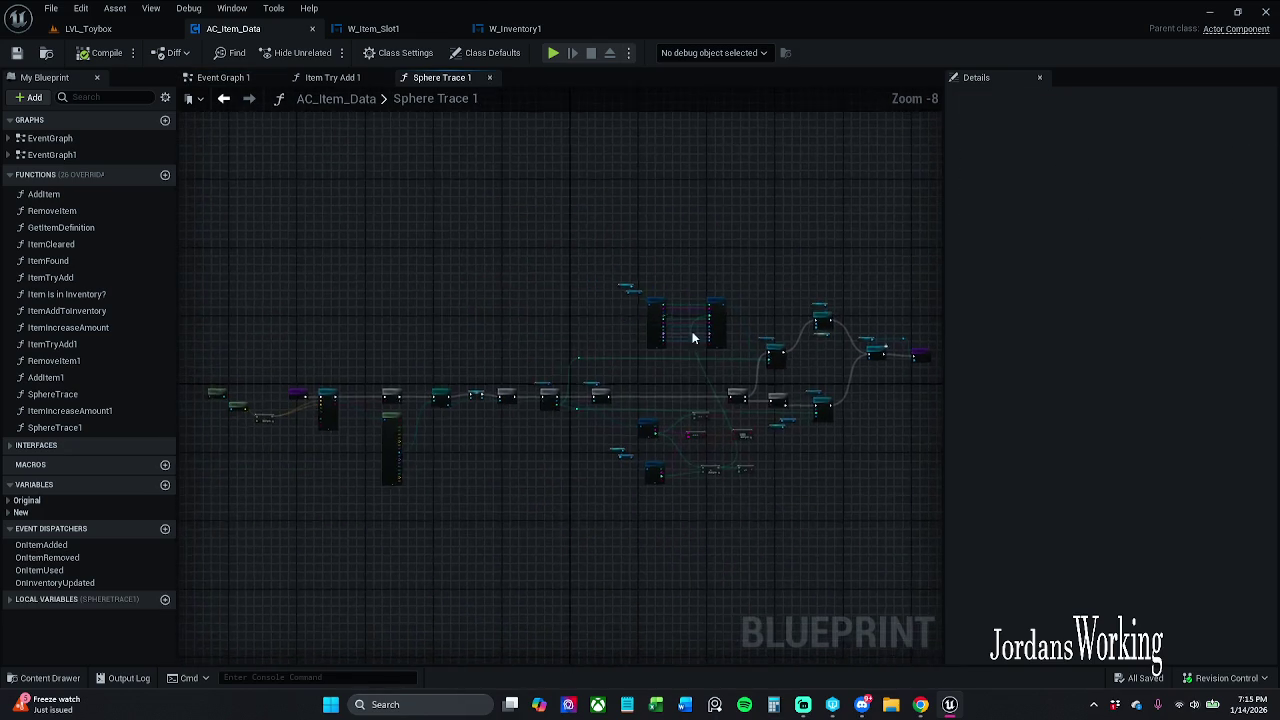
Step: Review Set Array Elem and Branch in Event Graph 1, then select Sphere Trace 1's Target/Item Data node
scroll(670, 364, up, 1)
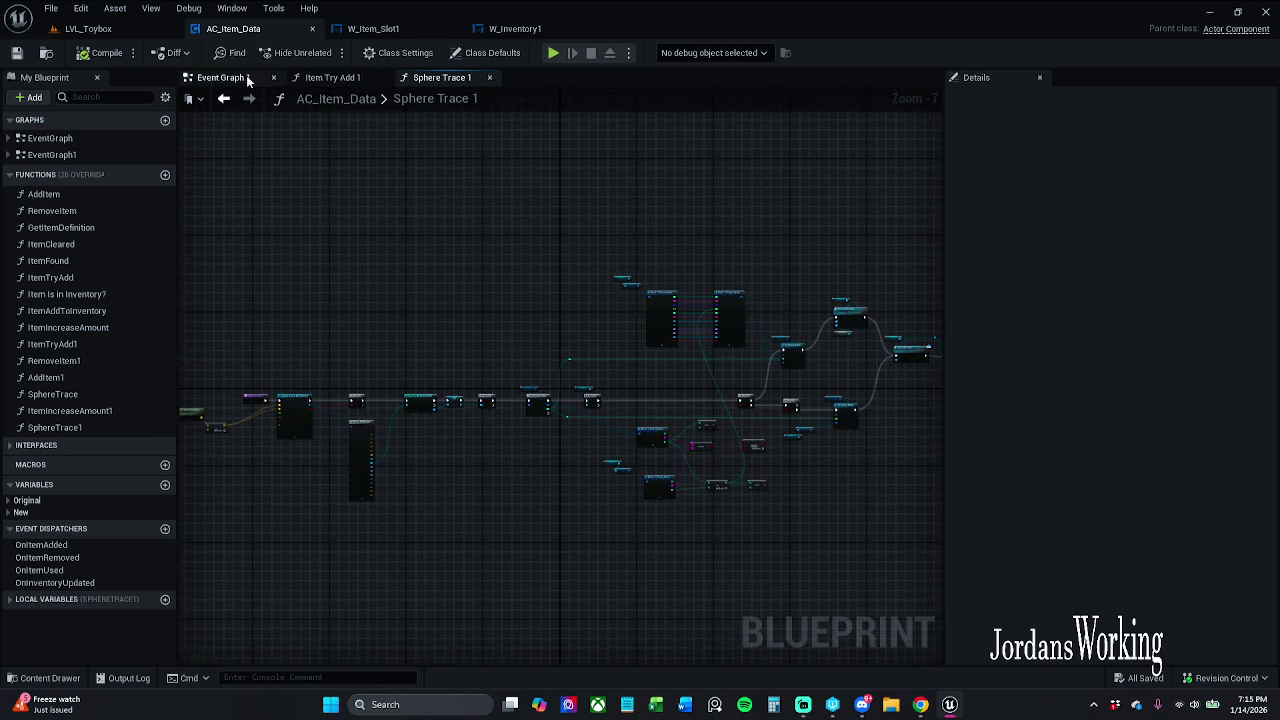
click(223, 77)
scroll(570, 305, down, 1)
mouse_move(790, 368)
mouse_down()
mouse_move(402, 304)
mouse_move(202, 289)
mouse_up()
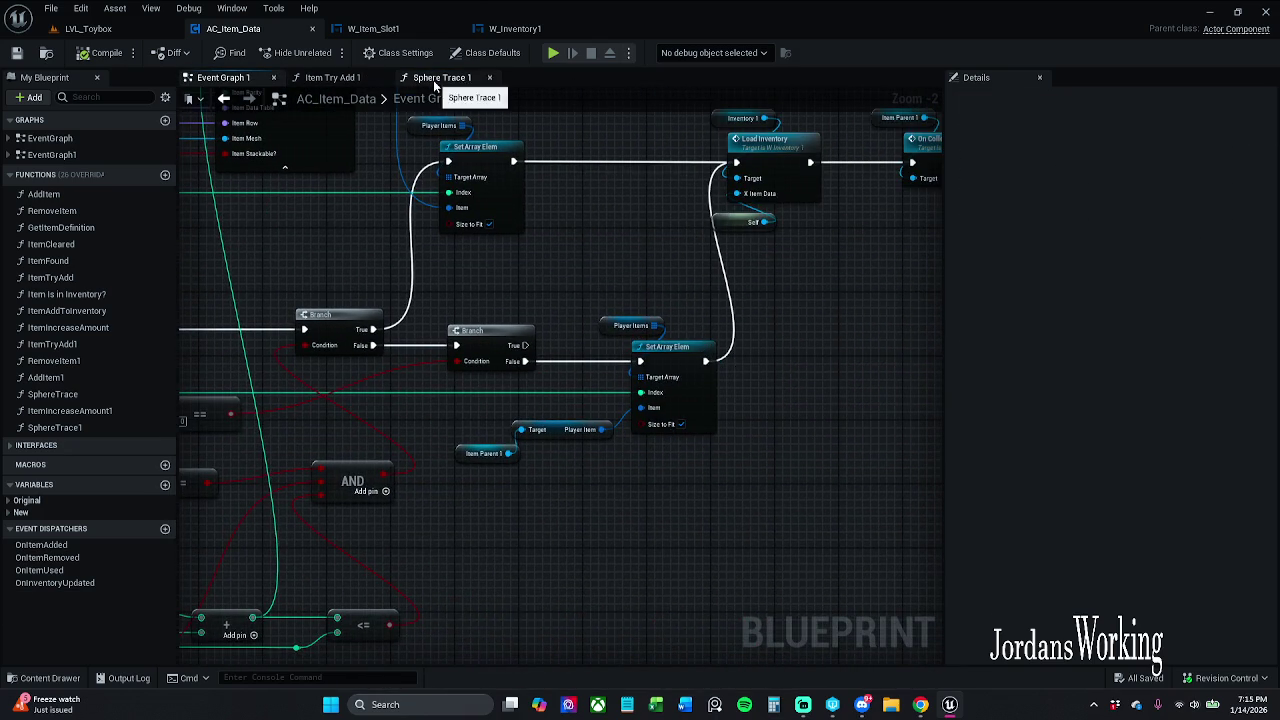
click(433, 80)
scroll(546, 424, up, 6)
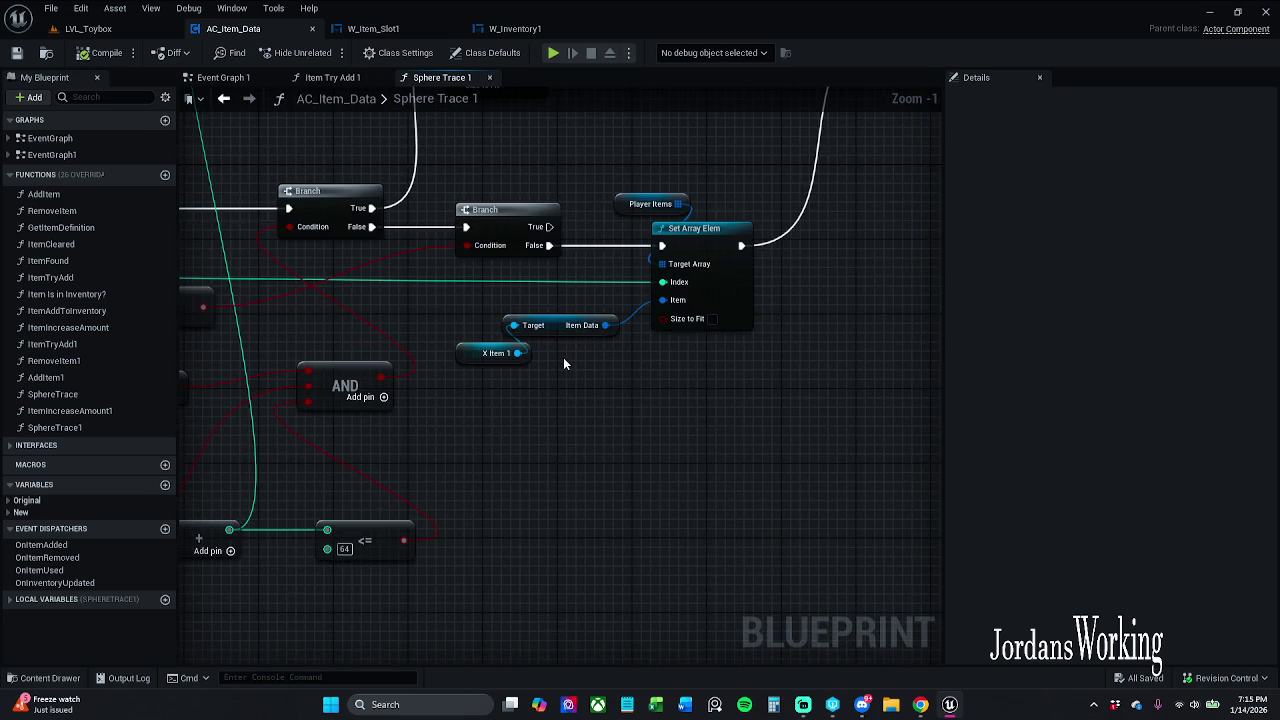
scroll(563, 364, up, 2)
click(530, 378)
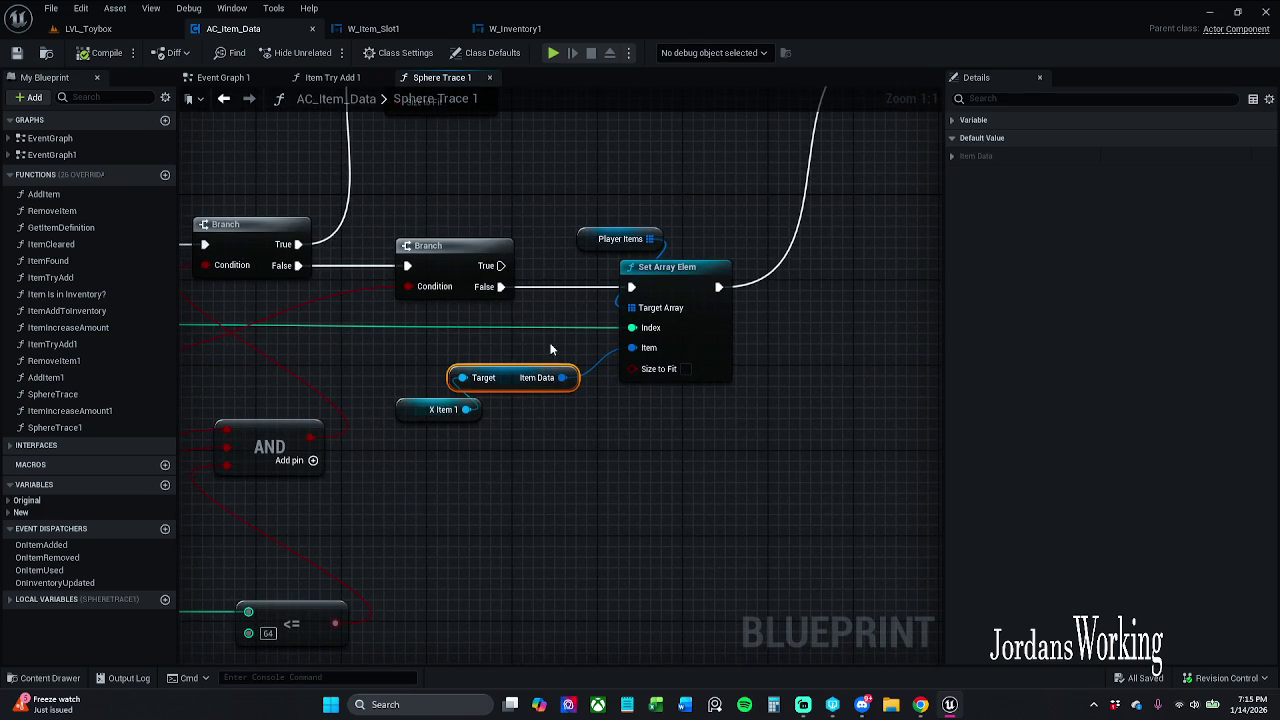
Step: Replace Item Data with X Item 1's Get Player Item wired into Set Array Elem's Item, and compile
key(Delete)
drag(466, 409, 458, 378)
text(GET PLAYER)
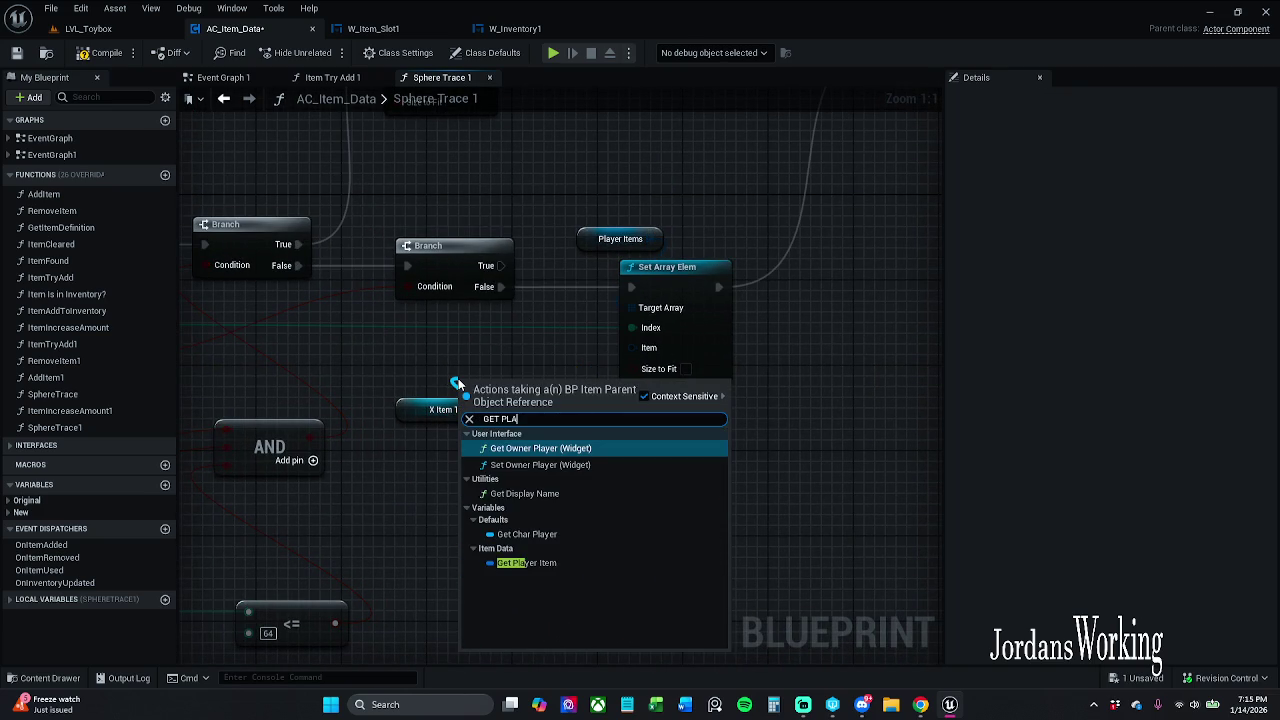
click(525, 534)
drag(568, 388, 643, 350)
drag(515, 390, 505, 379)
click(532, 333)
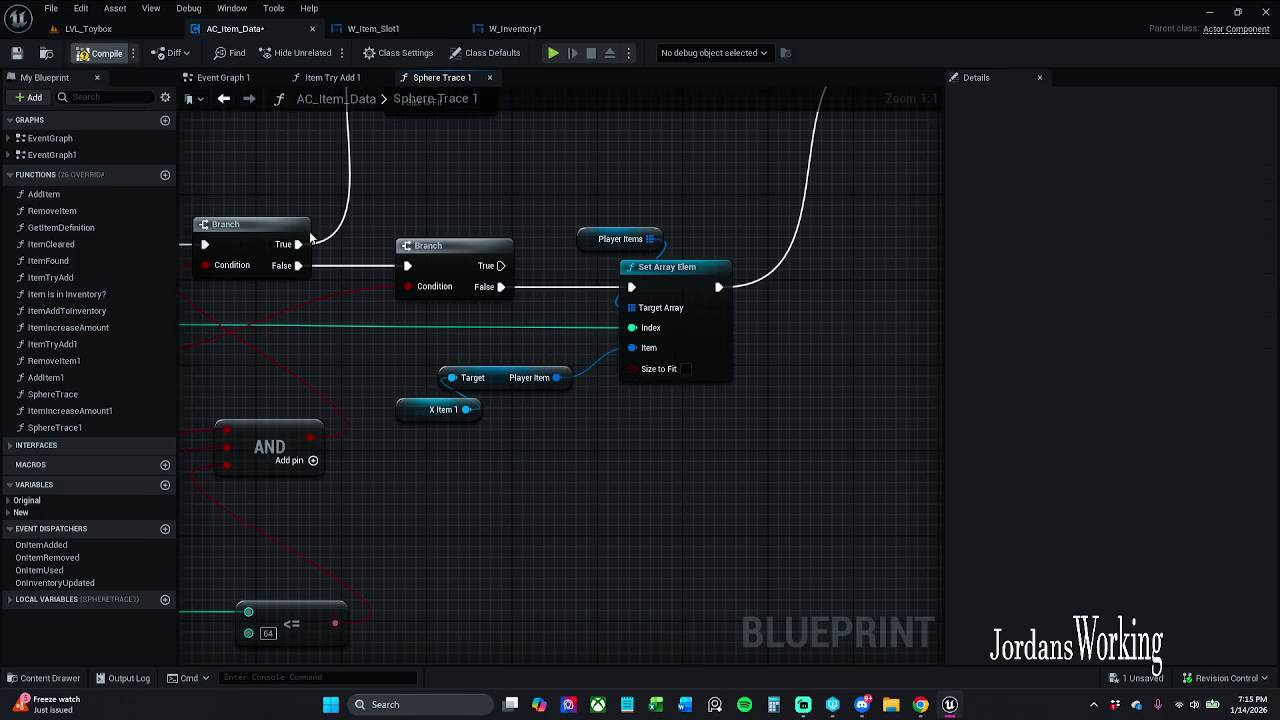
click(100, 52)
Step: Pan Sphere Trace 1 to inspect X Item 1, Break S_Player_Items and AND nodes
scroll(423, 266, down, 1)
mouse_move(470, 350)
mouse_down()
mouse_move(571, 429)
mouse_move(427, 545)
mouse_move(240, 532)
mouse_move(647, 539)
mouse_move(179, 526)
mouse_up()
mouse_move(764, 386)
mouse_down()
mouse_move(489, 443)
mouse_move(717, 445)
mouse_move(600, 300)
mouse_move(774, 489)
mouse_move(738, 405)
mouse_move(830, 363)
mouse_up()
scroll(736, 405, down, 2)
mouse_move(860, 412)
mouse_down()
mouse_move(705, 412)
mouse_move(486, 377)
mouse_move(199, 408)
mouse_move(191, 389)
mouse_move(271, 406)
mouse_move(391, 391)
mouse_move(543, 523)
mouse_up()
scroll(700, 415, up, 1)
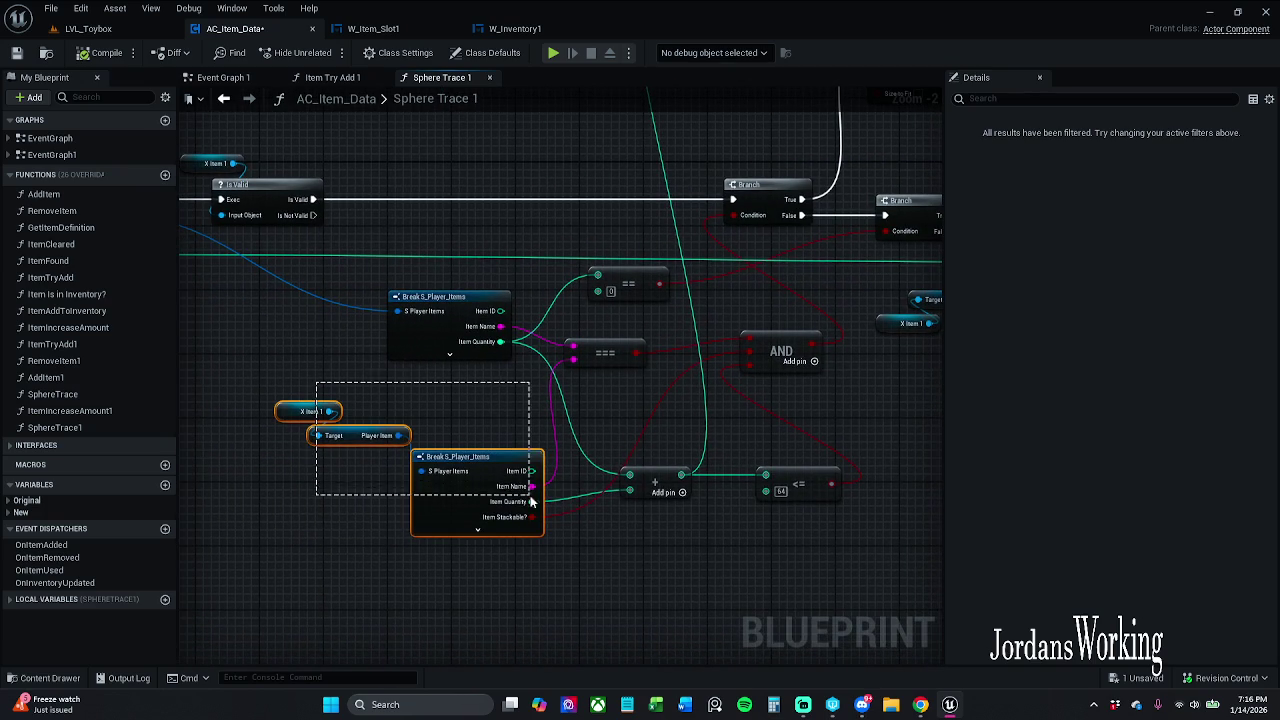
Step: Tidy the X Item 1 and Break S_Player_Items nodes and inspect the Player Item node's defaults
drag(483, 486, 475, 470)
click(585, 585)
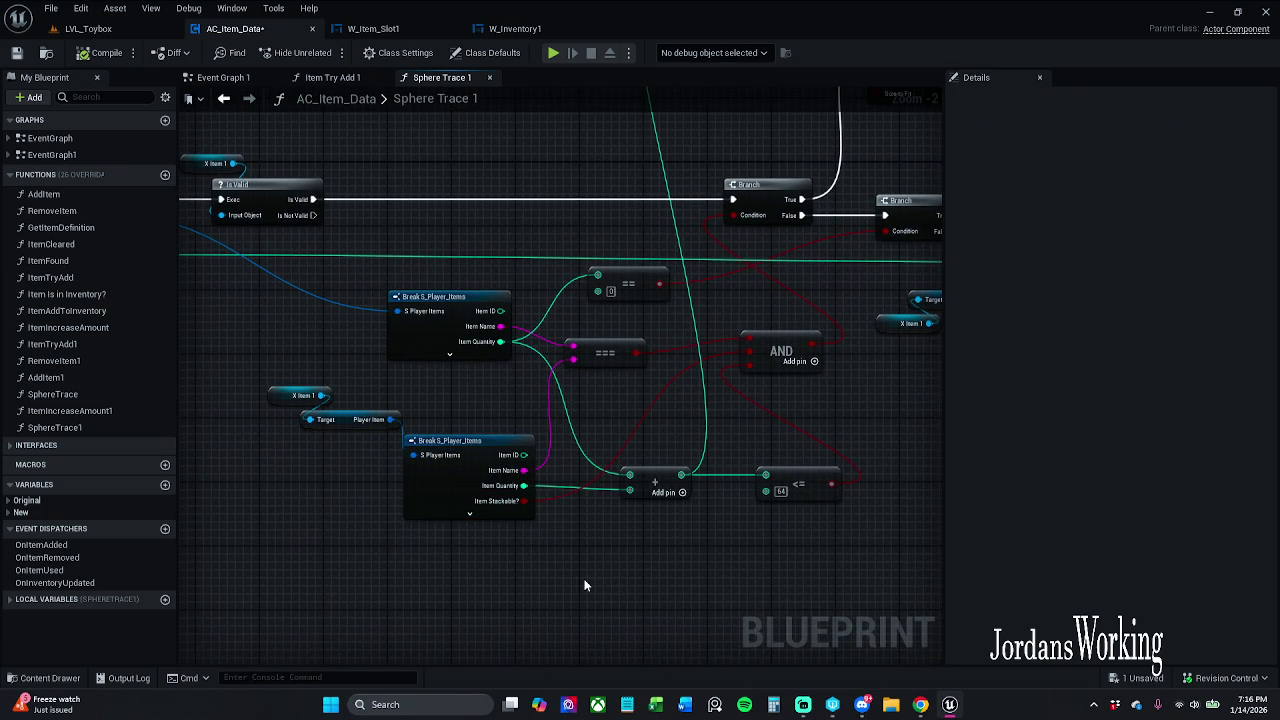
click(497, 512)
click(668, 588)
drag(668, 588, 690, 380)
scroll(692, 340, up, 2)
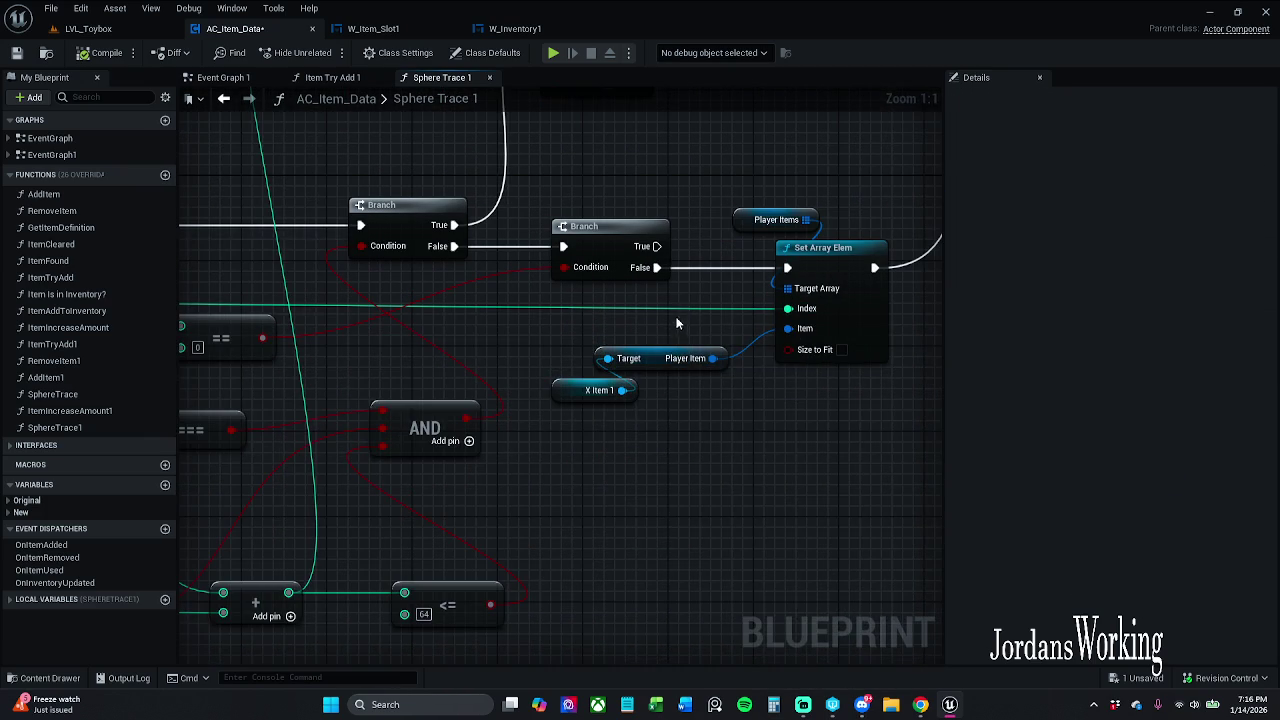
drag(674, 316, 545, 316)
drag(598, 366, 598, 367)
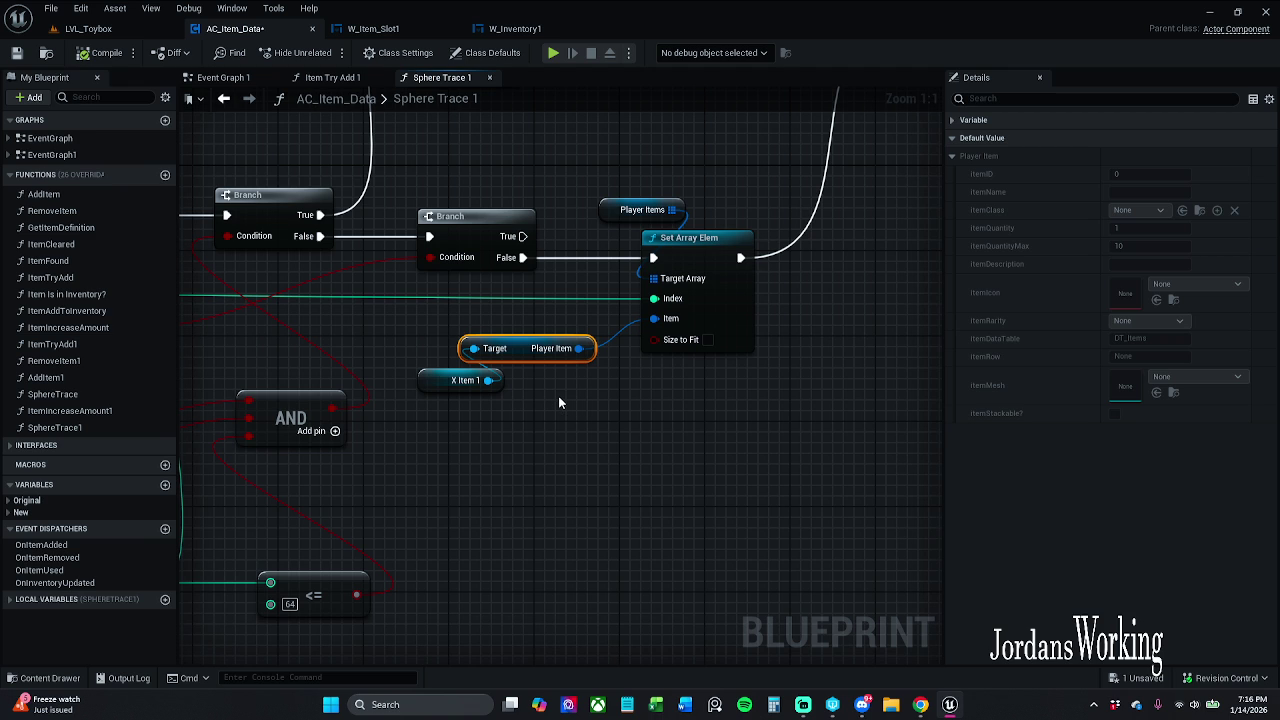
Step: Review the Is Valid, Sphere Trace, Branch and Cast nodes, save AC_Item_Data, and return to Event Graph 1
scroll(535, 397, down, 1)
mouse_move(535, 397)
mouse_down()
mouse_move(844, 387)
mouse_move(479, 385)
mouse_move(807, 391)
mouse_move(757, 352)
mouse_move(652, 405)
mouse_up()
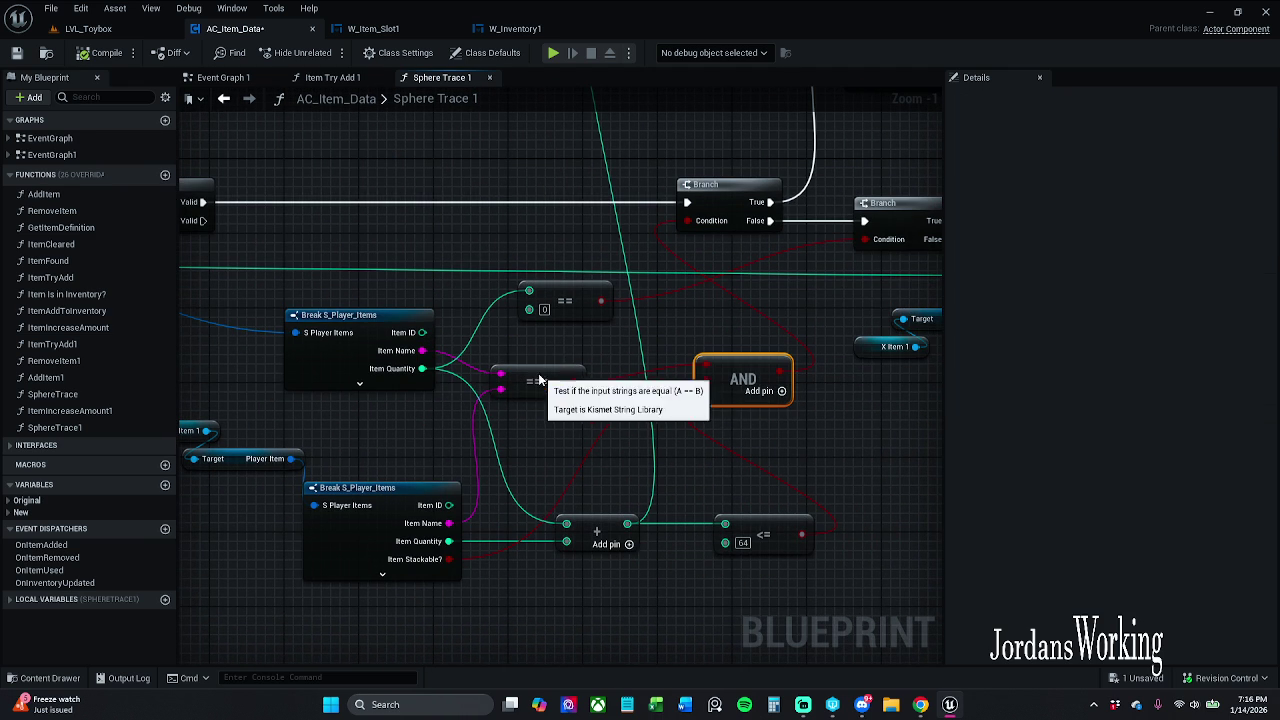
mouse_move(514, 449)
mouse_down()
mouse_move(776, 433)
mouse_move(681, 380)
mouse_move(200, 380)
mouse_move(871, 377)
mouse_move(434, 437)
mouse_move(480, 417)
mouse_move(582, 413)
mouse_up()
scroll(852, 495, down, 4)
scroll(800, 420, up, 2)
drag(800, 420, 410, 365)
drag(288, 266, 191, 263)
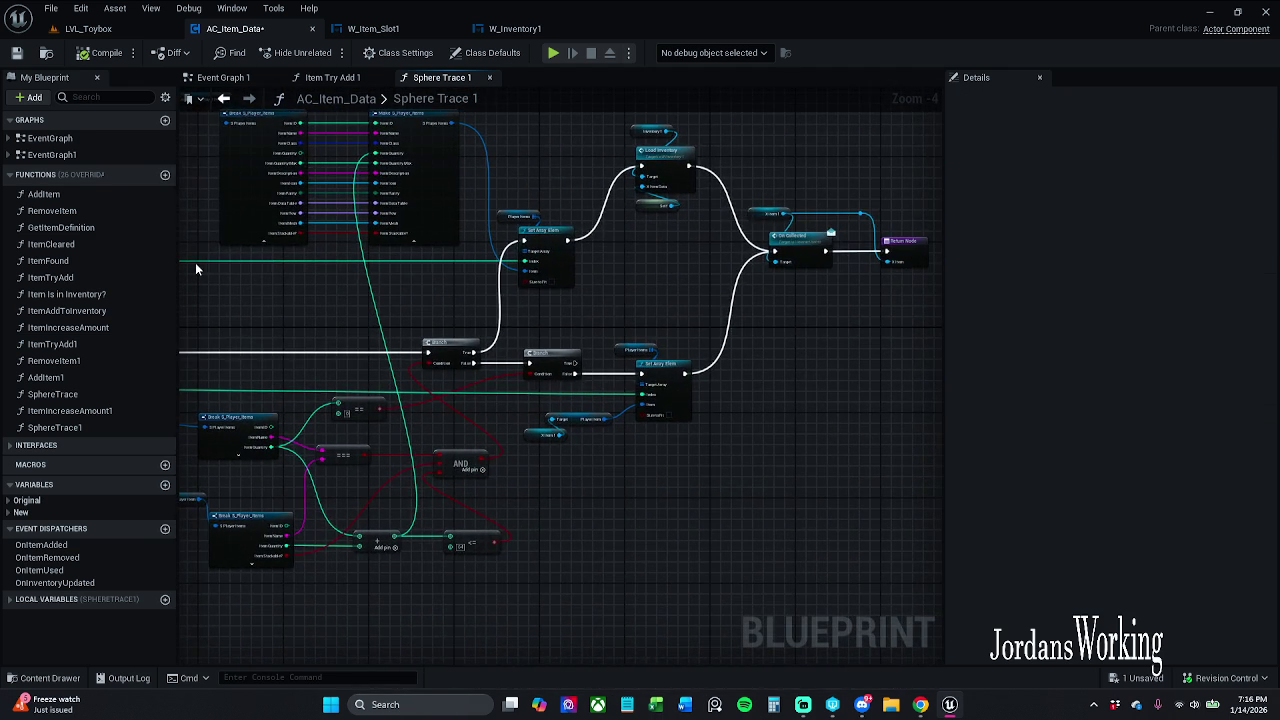
click(20, 55)
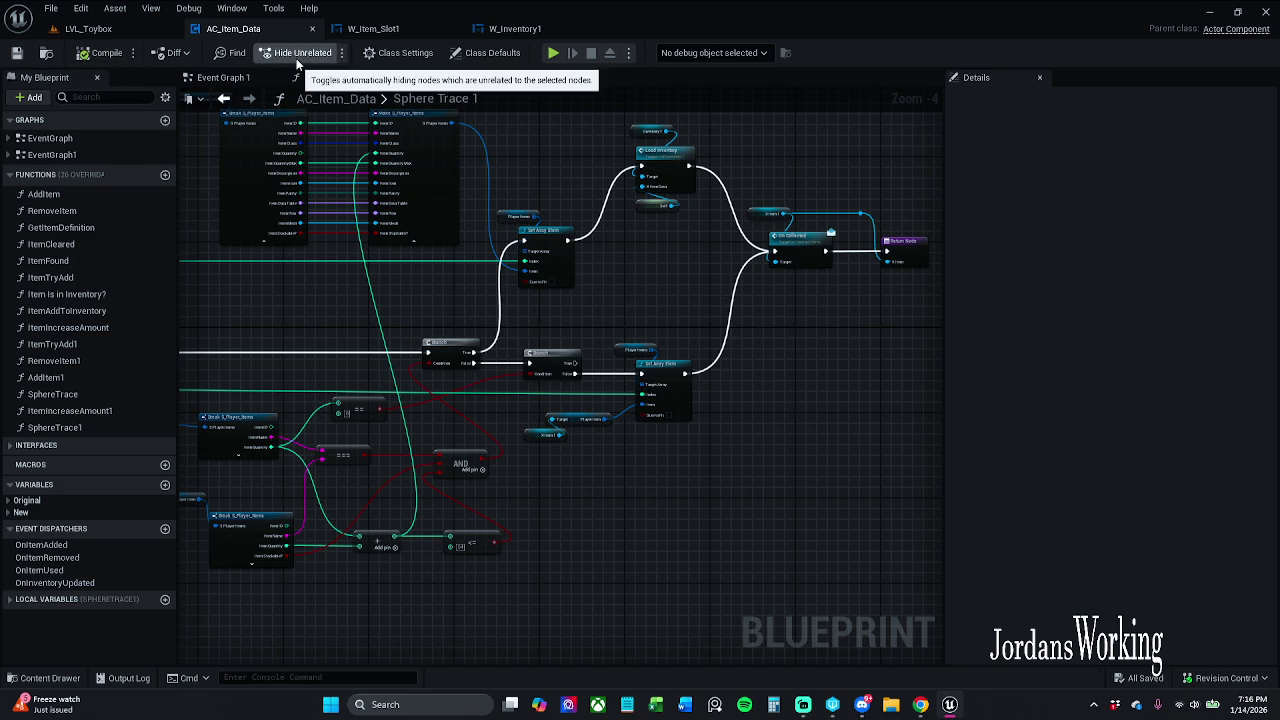
mouse_move(538, 298)
mouse_down()
mouse_move(466, 336)
mouse_move(566, 336)
mouse_up()
click(225, 77)
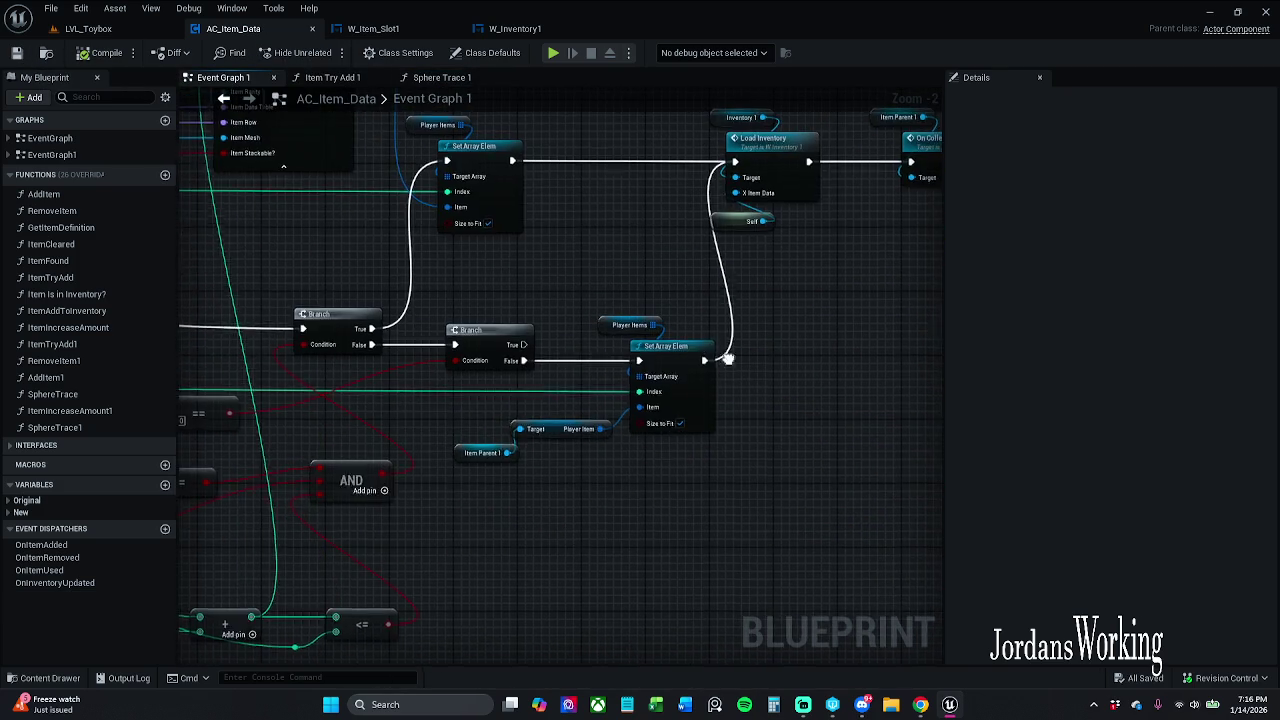
Step: Move the Set Array Elem node down-right and inspect its Target Array input
mouse_move(387, 510)
mouse_down()
mouse_move(632, 388)
mouse_move(528, 350)
mouse_up()
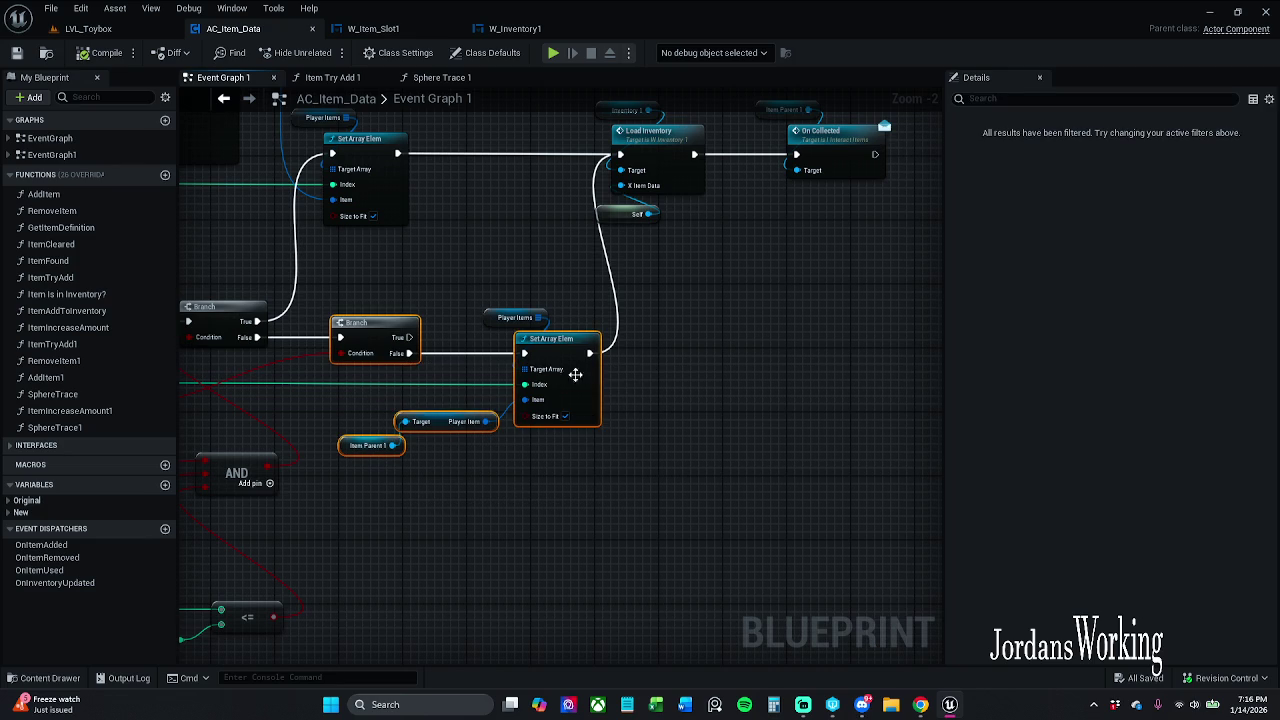
ctrl+click(394, 343)
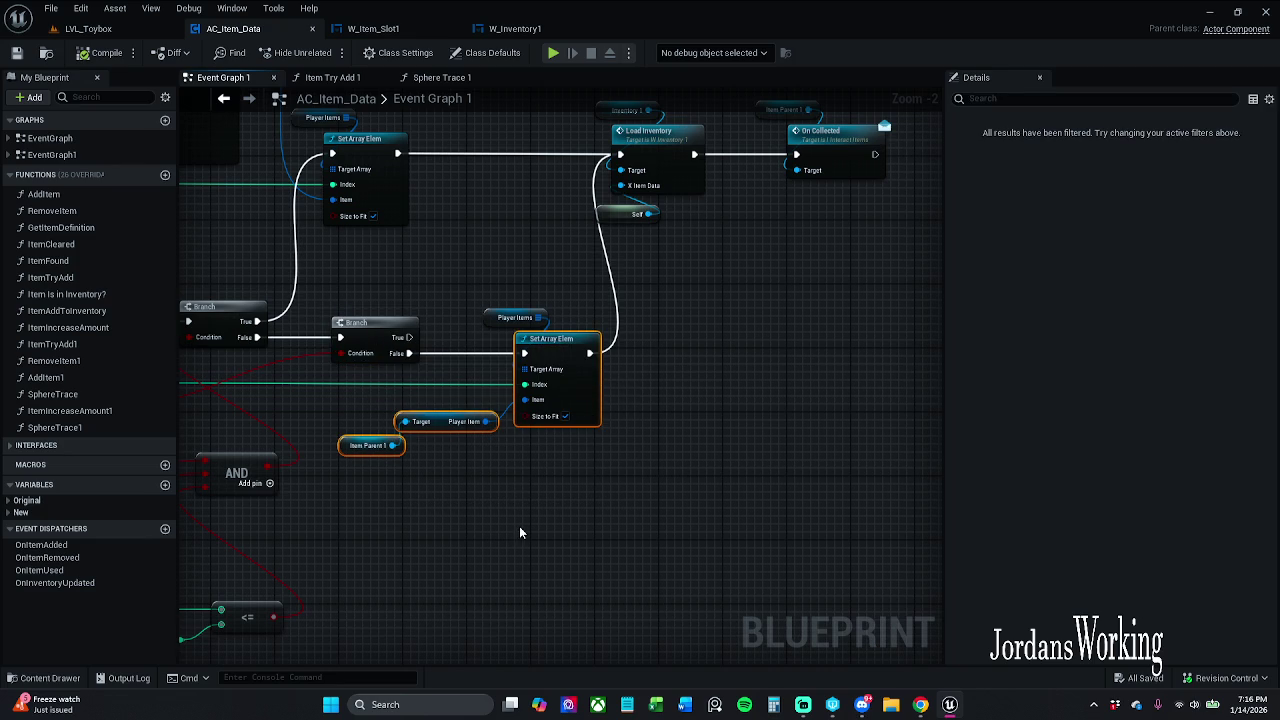
click(570, 372)
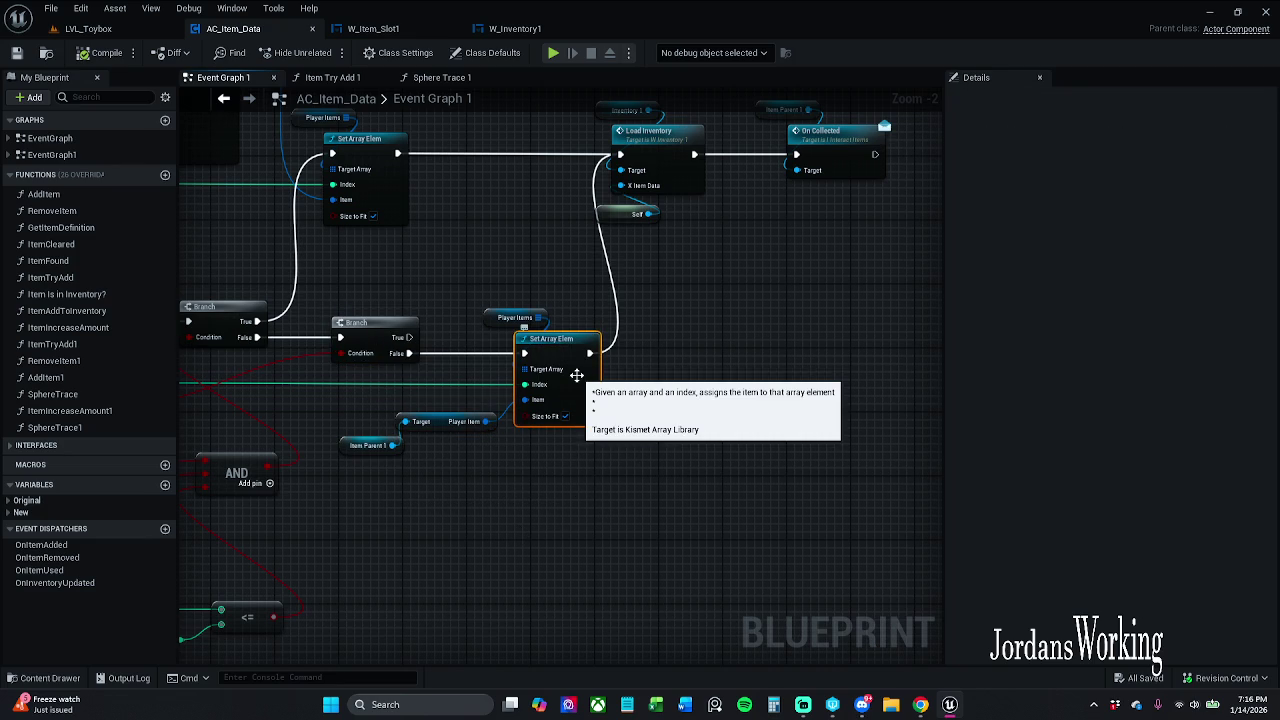
drag(645, 397, 569, 407)
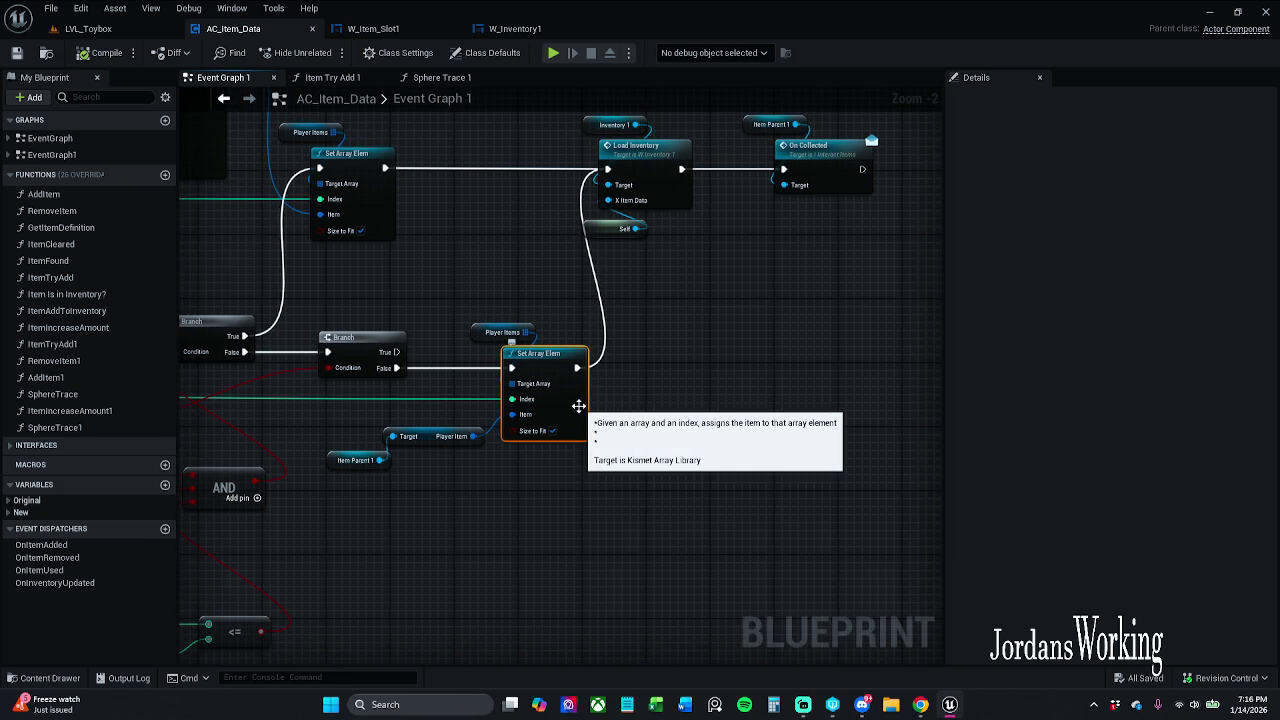
mouse_move(578, 406)
mouse_down()
mouse_move(625, 420)
mouse_move(639, 455)
mouse_up()
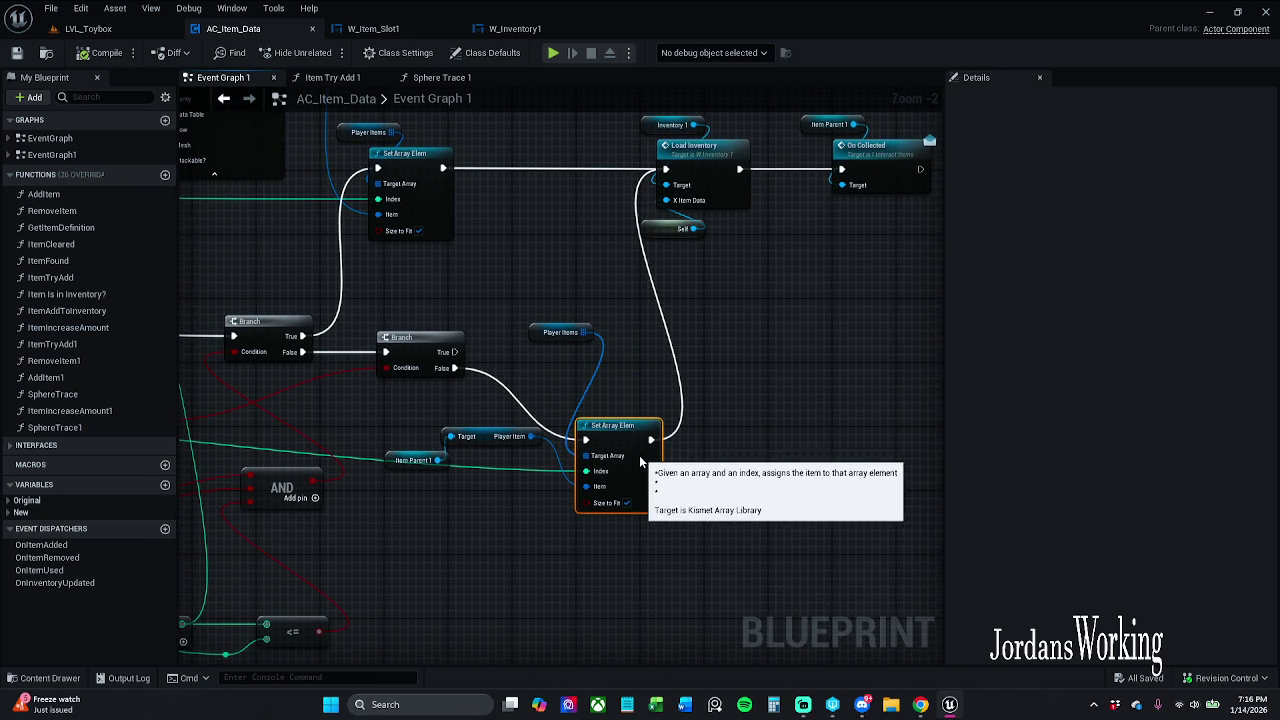
click(640, 382)
click(625, 456)
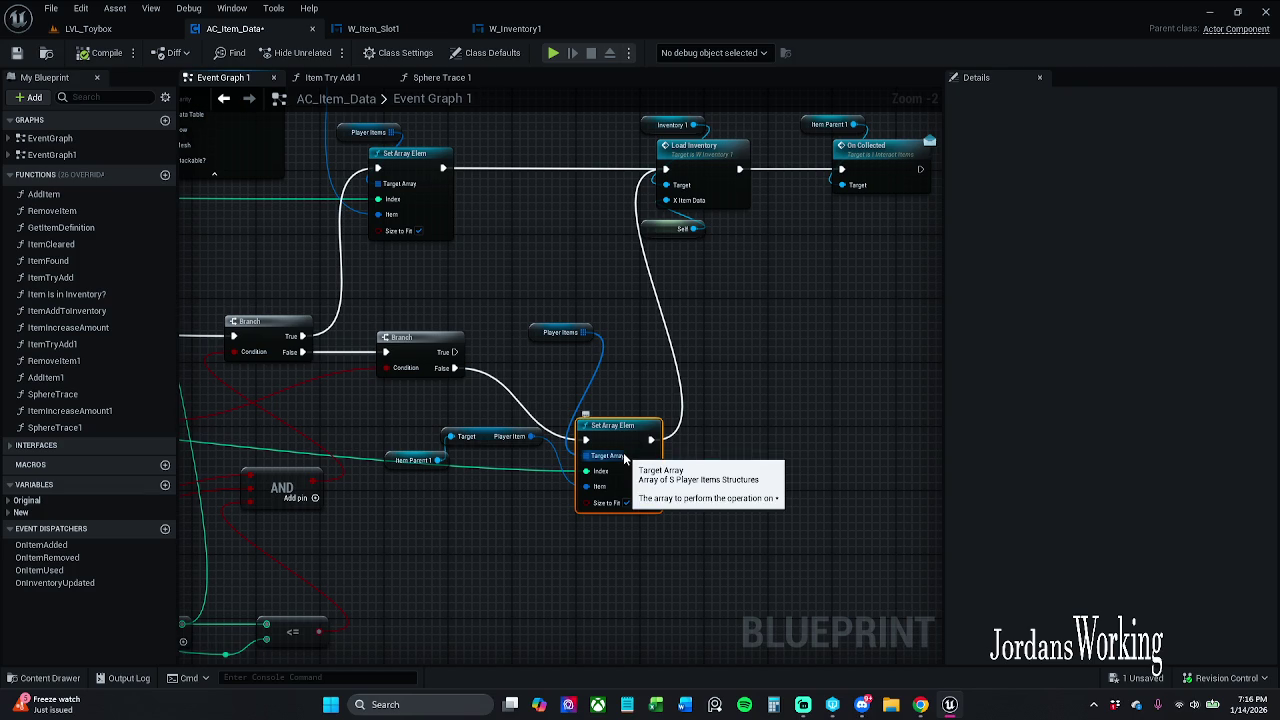
click(635, 360)
Step: Add an ADD node on Player Items, unwire Set Array Elem's exec pins, and feed ADD from Branch False
drag(578, 338, 563, 368)
text(ADD)
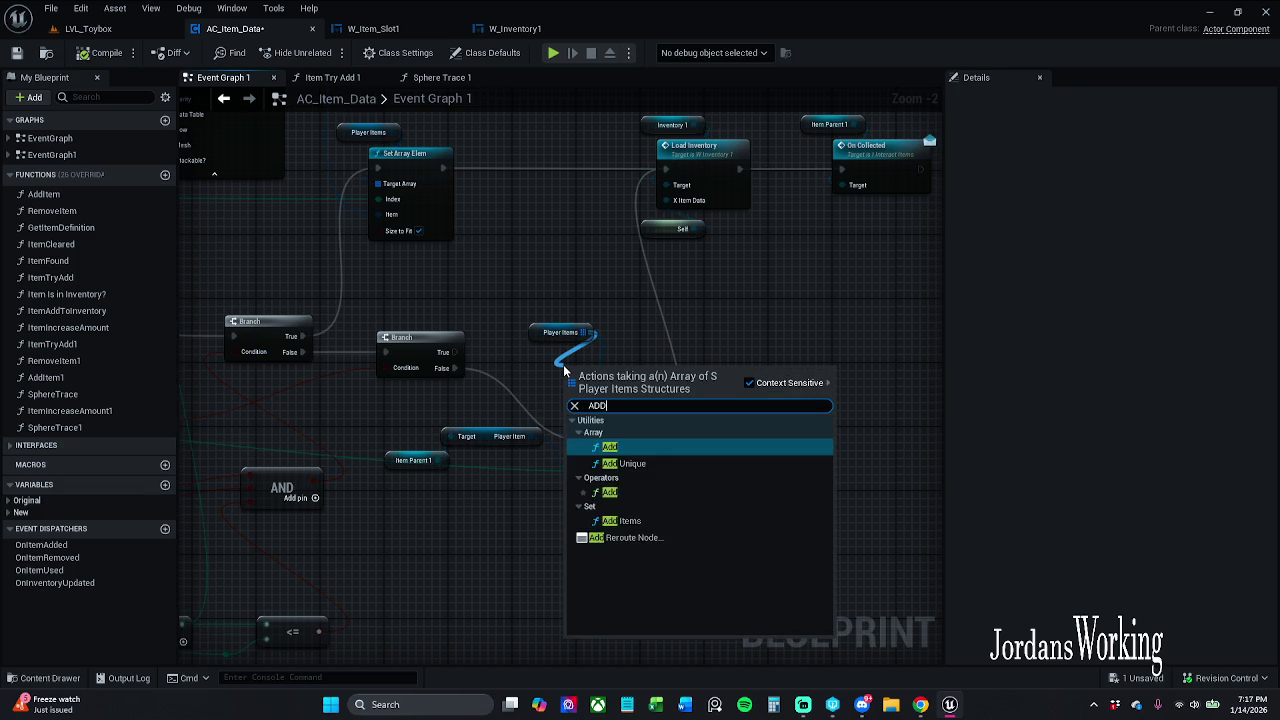
key(Return)
click(636, 484)
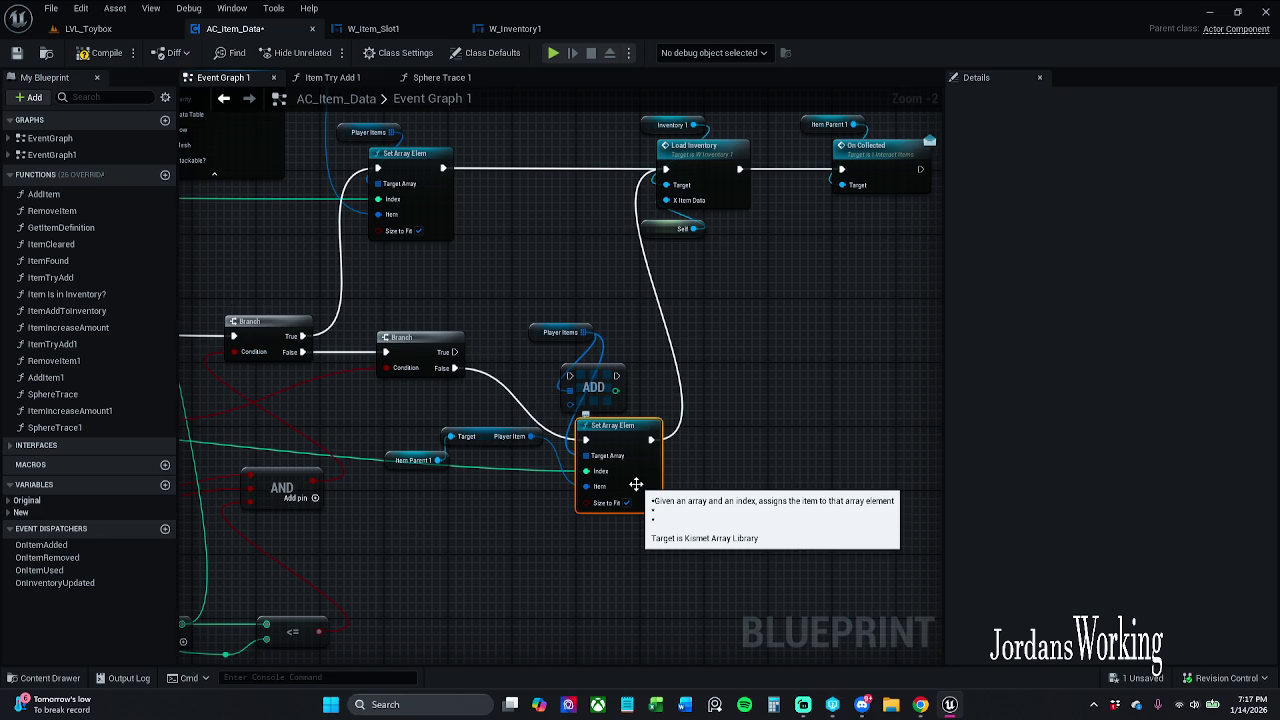
drag(636, 484, 678, 532)
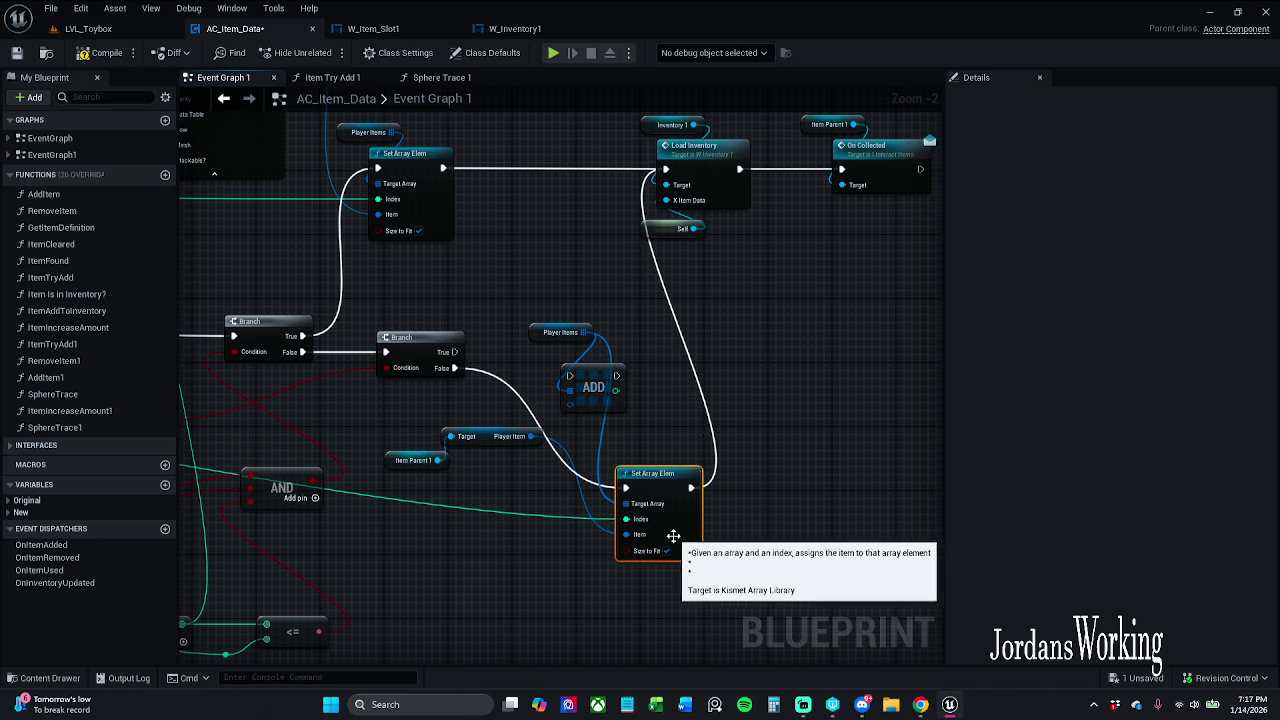
alt+click(627, 488)
alt+click(691, 488)
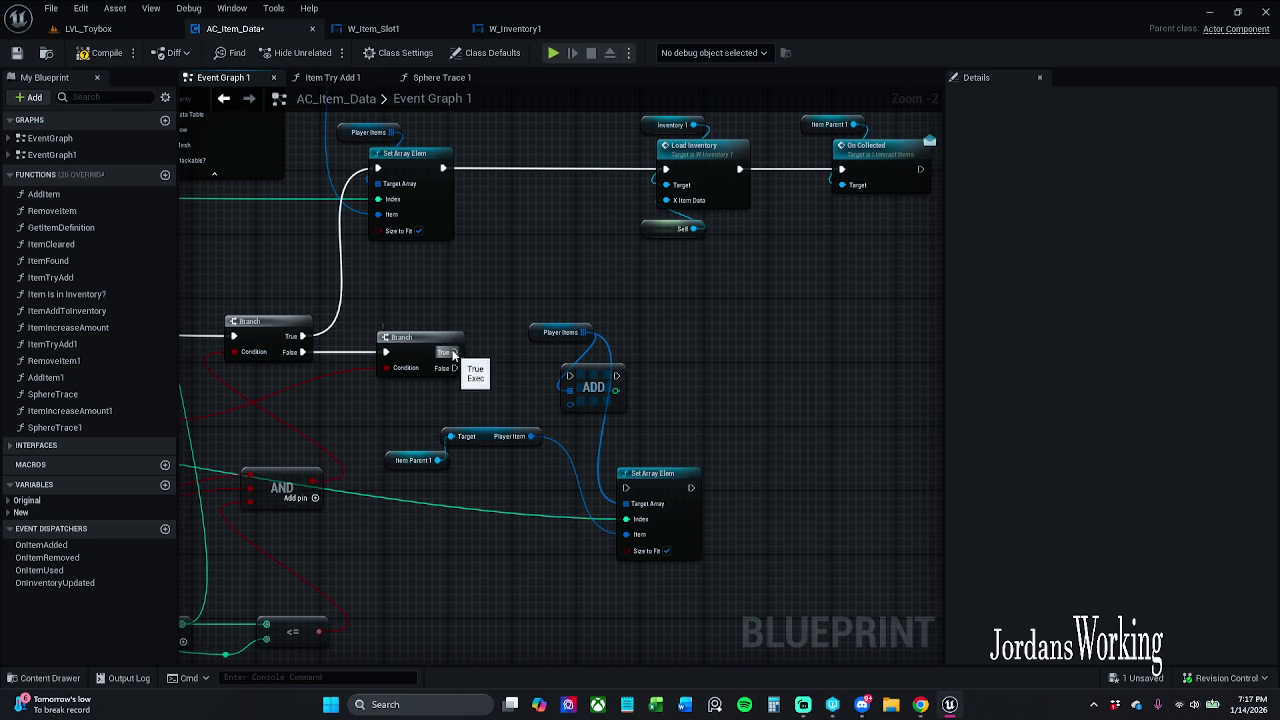
mouse_move(452, 372)
mouse_down()
mouse_move(586, 383)
mouse_move(569, 377)
mouse_up()
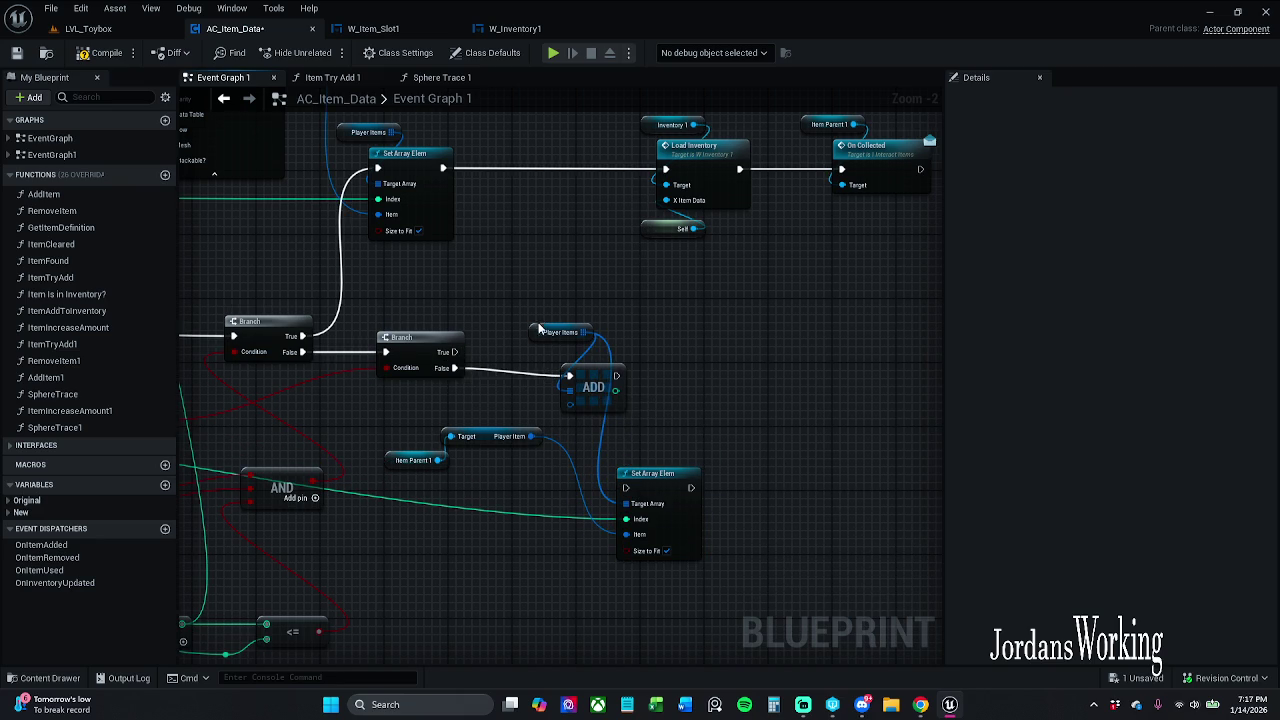
mouse_move(549, 320)
mouse_down()
mouse_move(630, 405)
mouse_move(542, 398)
mouse_up()
click(650, 392)
Step: Reposition the Item Parent and Player Item getter nodes and reselect Set Array Elem
click(429, 466)
shift+click(500, 436)
drag(500, 436, 492, 452)
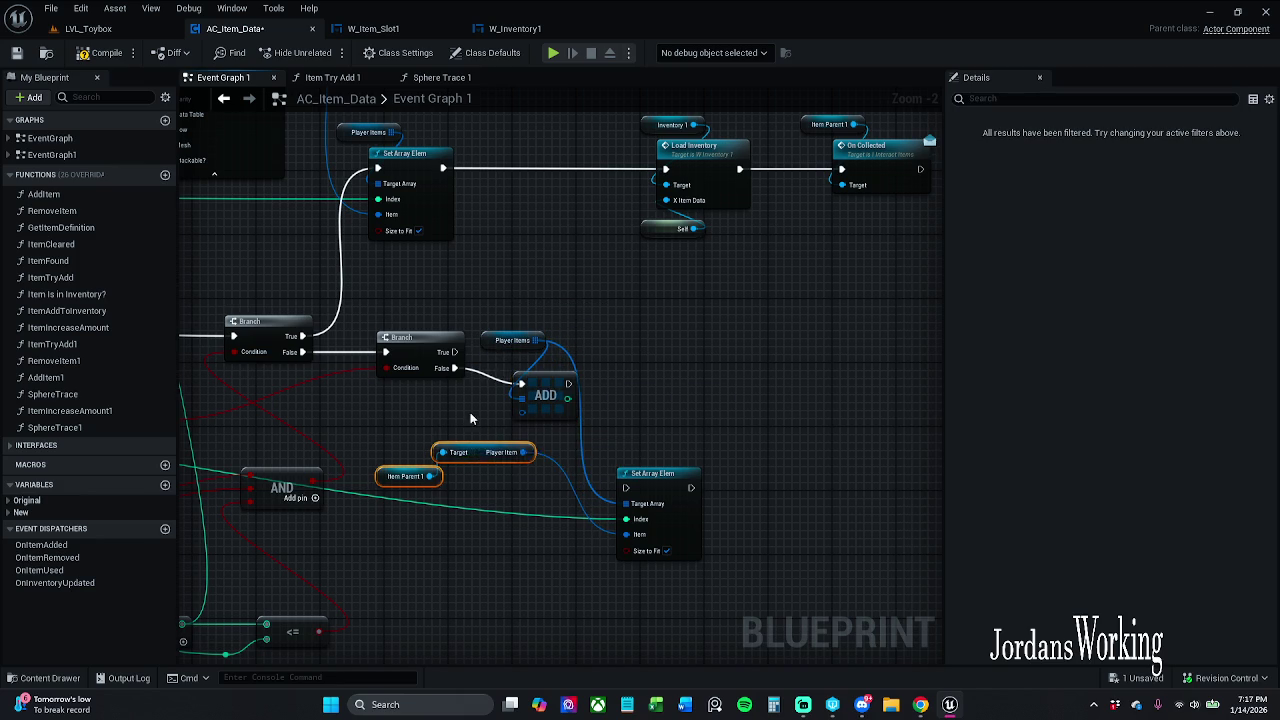
click(405, 476)
shift+click(484, 458)
drag(484, 458, 469, 434)
click(530, 476)
click(675, 488)
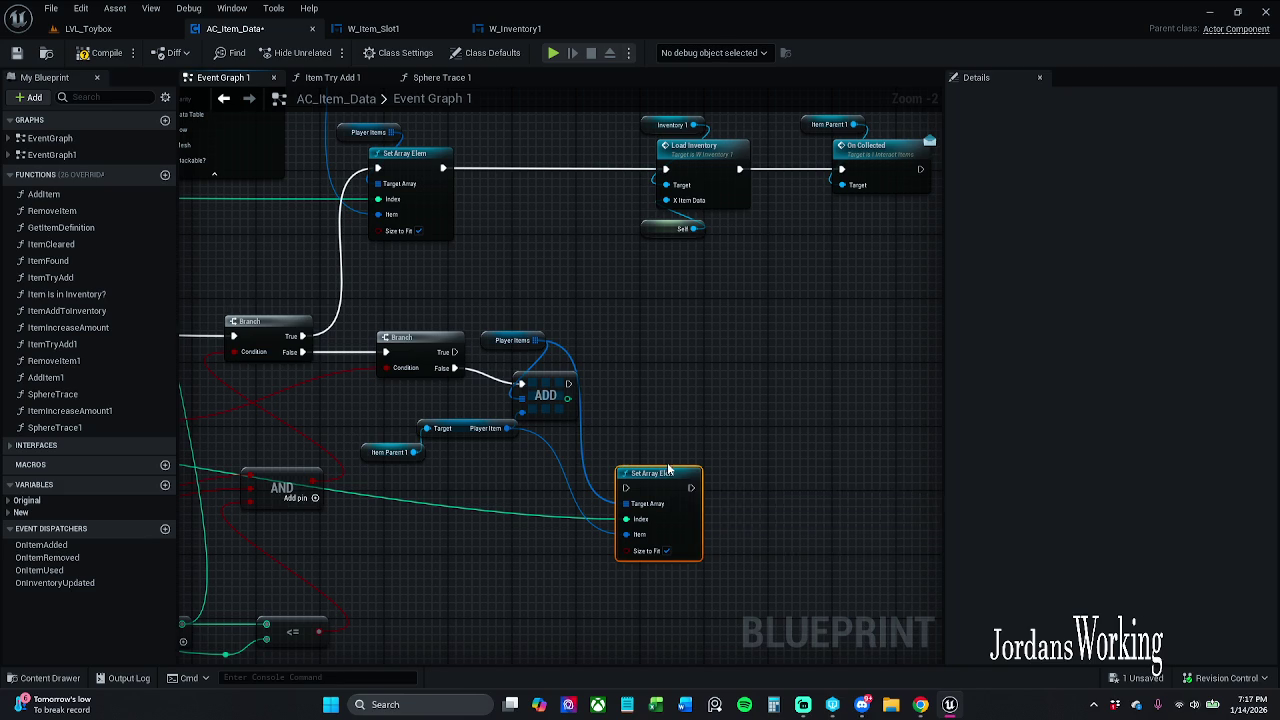
drag(680, 408, 818, 347)
scroll(818, 347, down, 4)
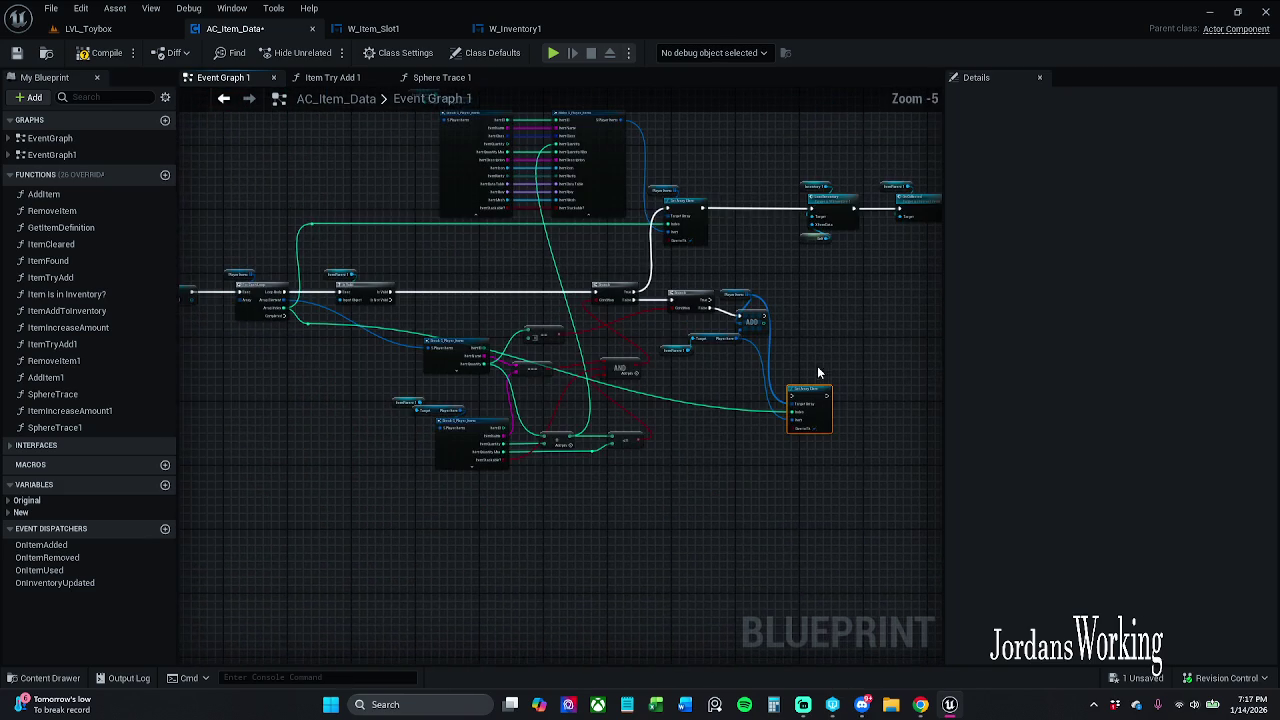
Step: Break the Index, Target Array and Item wires on the Set Array Elem node
scroll(820, 373, up, 1)
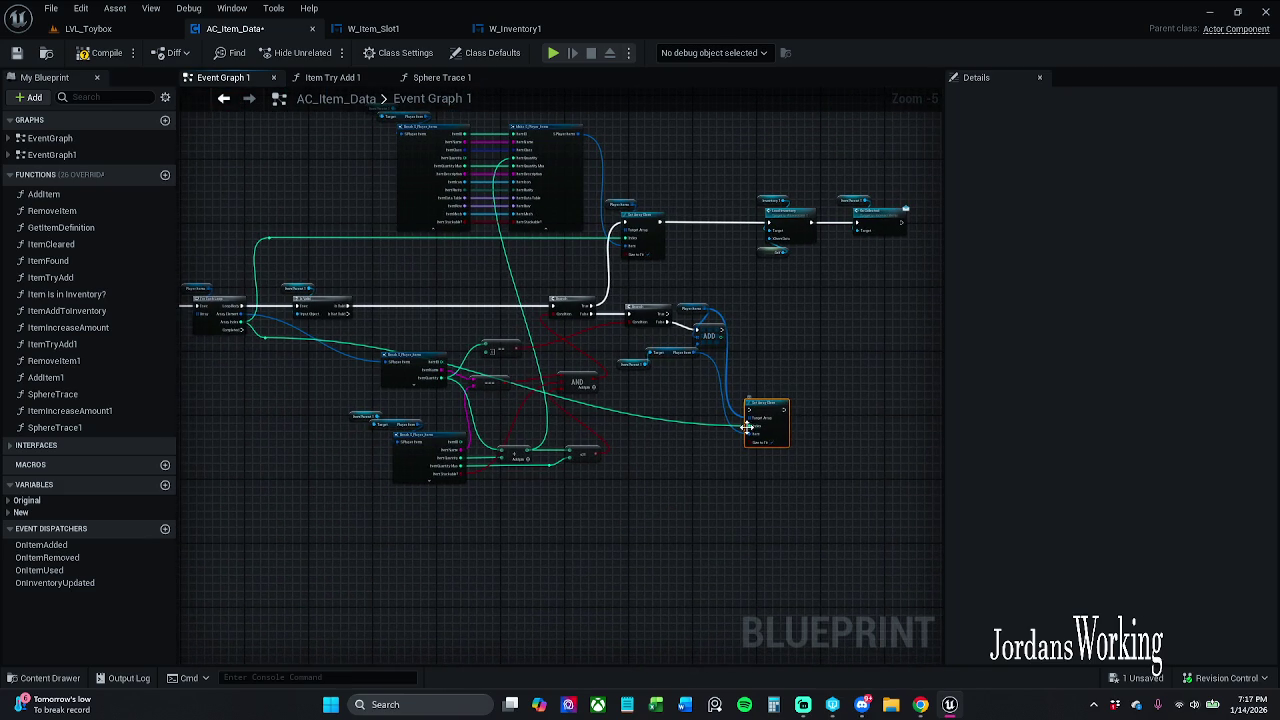
scroll(731, 395, up, 2)
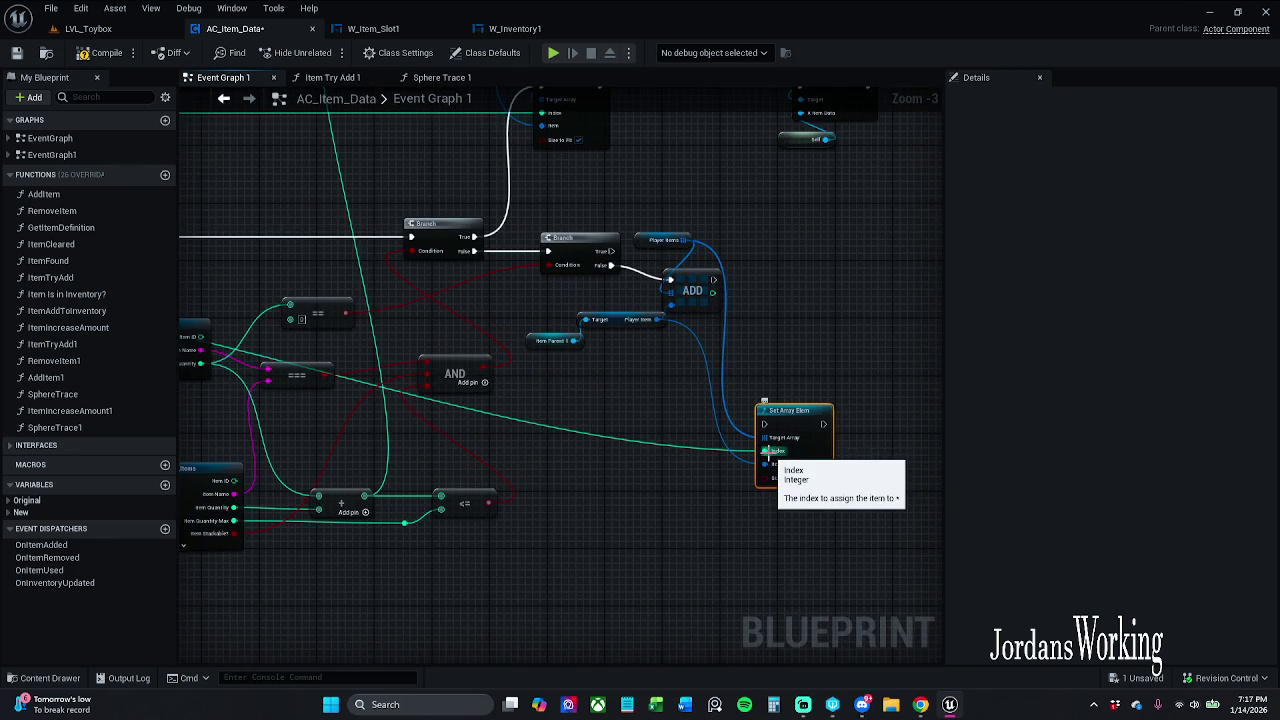
alt+click(758, 450)
drag(790, 393, 696, 458)
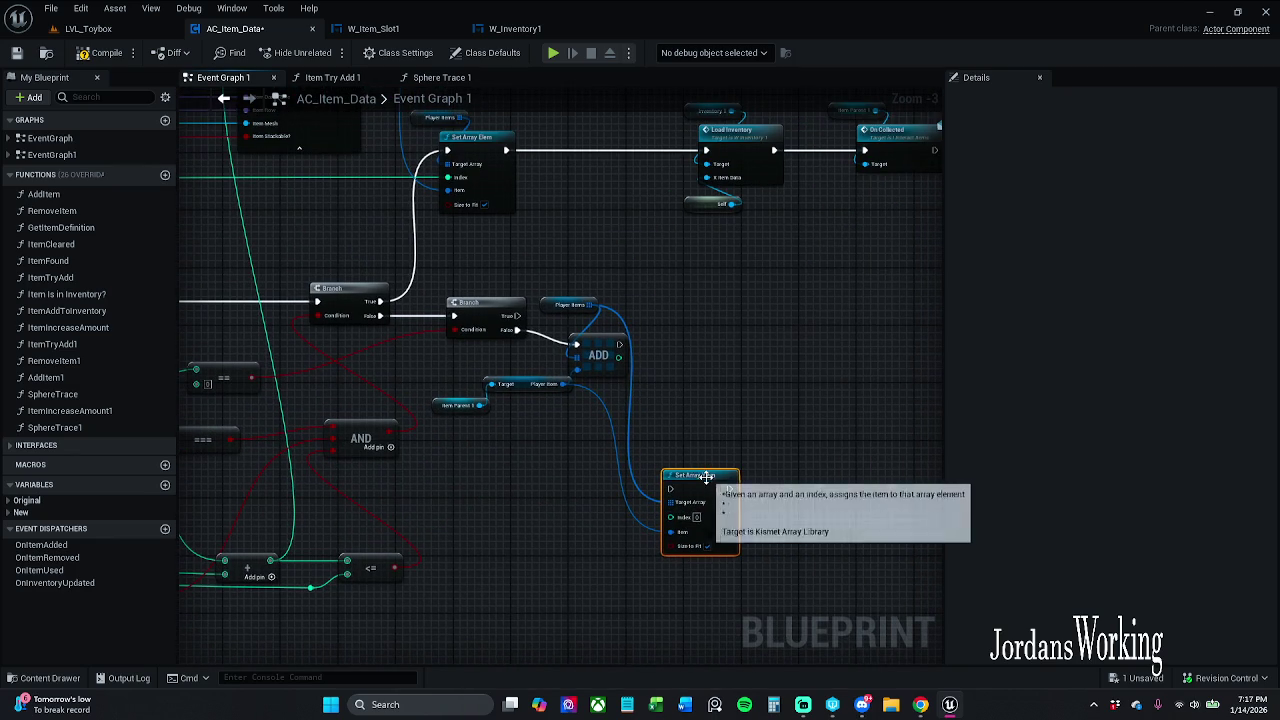
click(762, 424)
mouse_move(776, 432)
mouse_down()
mouse_move(715, 438)
mouse_move(674, 349)
mouse_up()
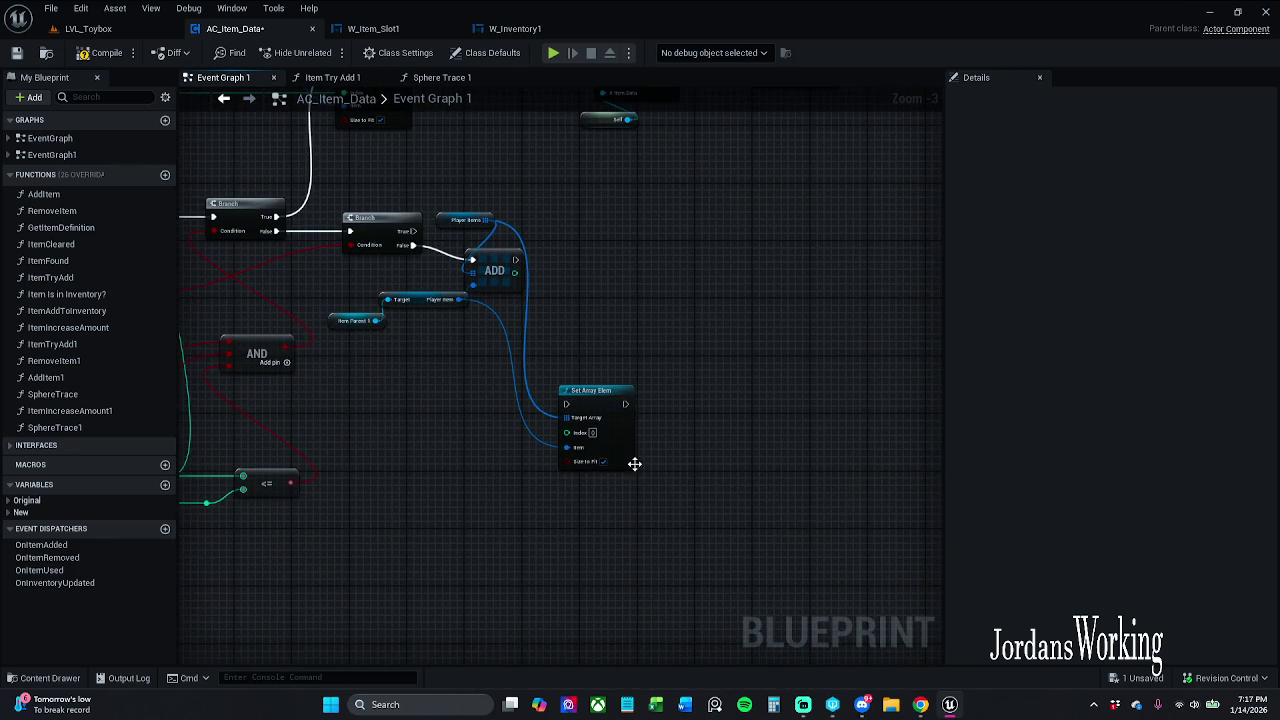
click(610, 462)
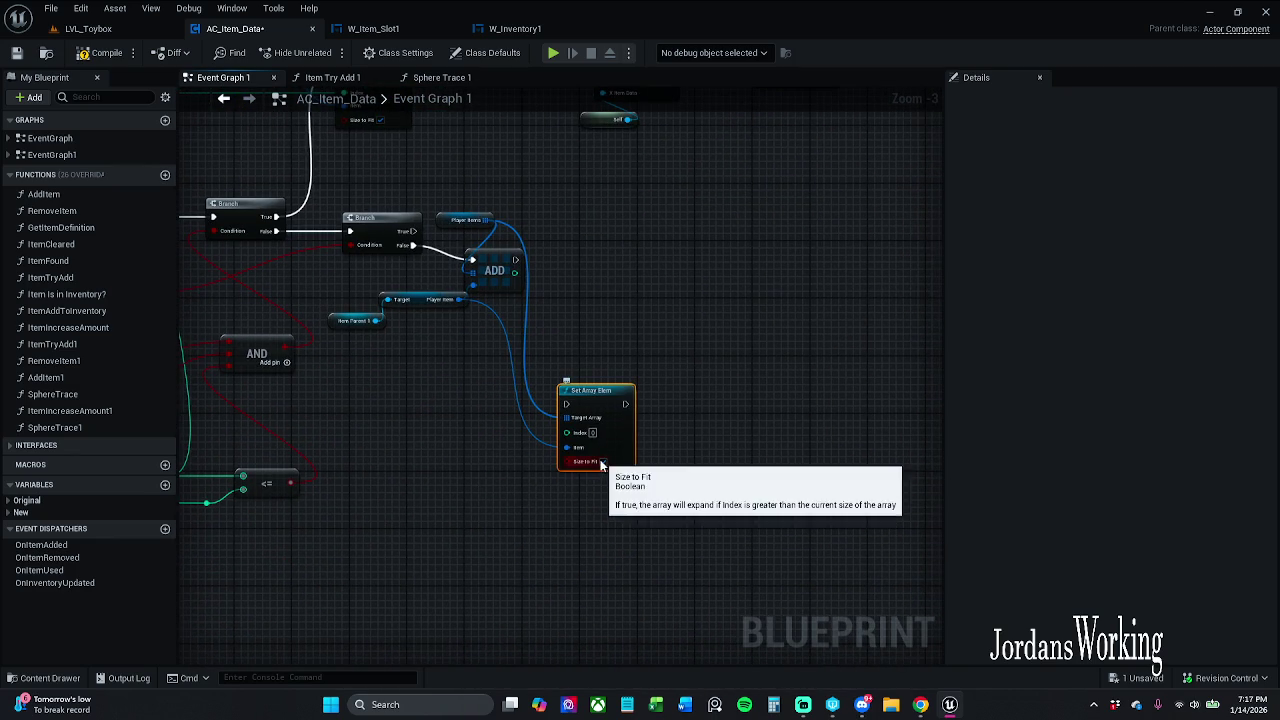
key(ctrl+z)
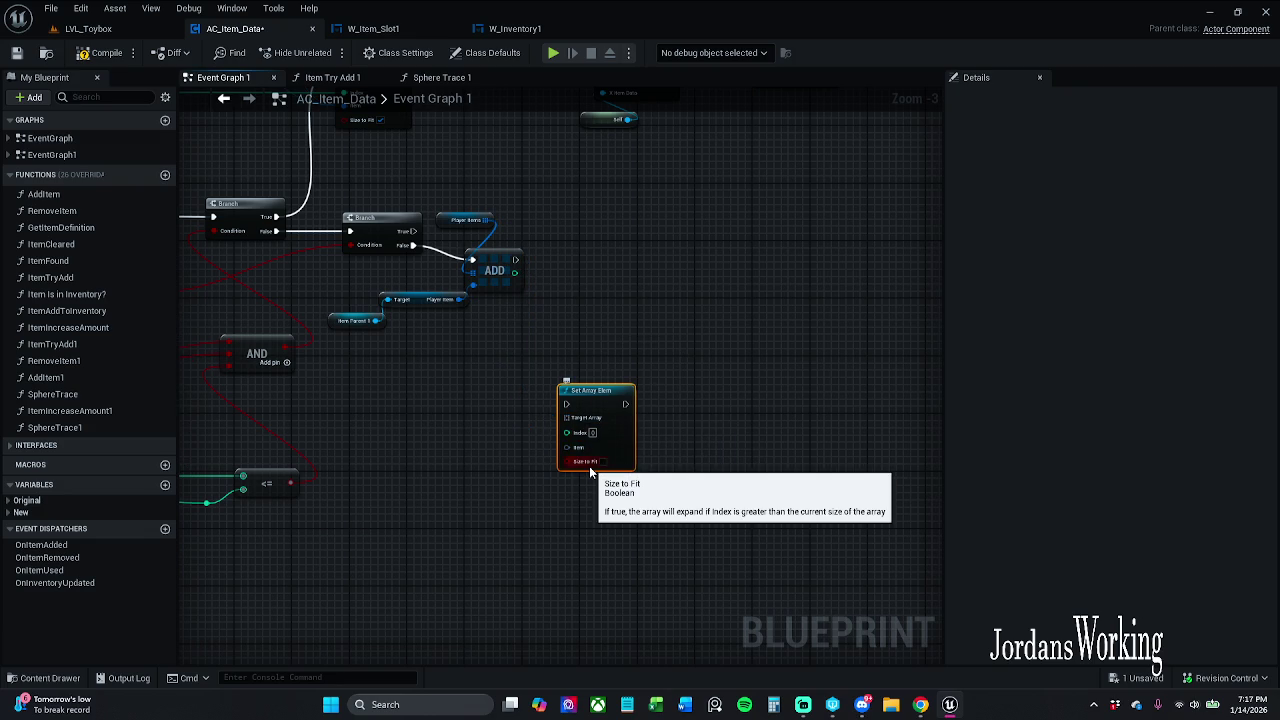
Step: Box-select Player Items, ADD, Player Item and Item Parent 1 and move them down and right
drag(550, 288, 561, 403)
drag(348, 467, 535, 330)
mouse_move(497, 382)
mouse_down()
mouse_move(519, 397)
mouse_move(593, 263)
mouse_move(612, 180)
mouse_up()
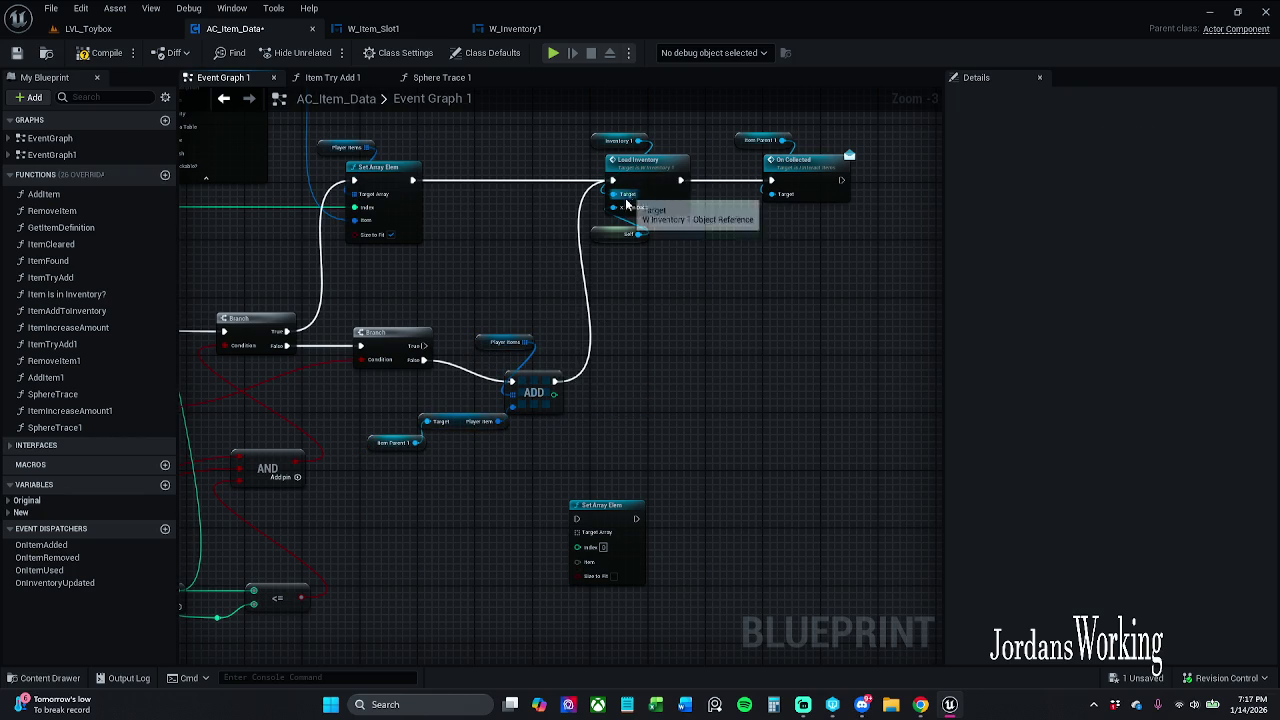
Step: Save AC_Item_Data, return to the LVL_Toybox level and start a playtest
click(16, 52)
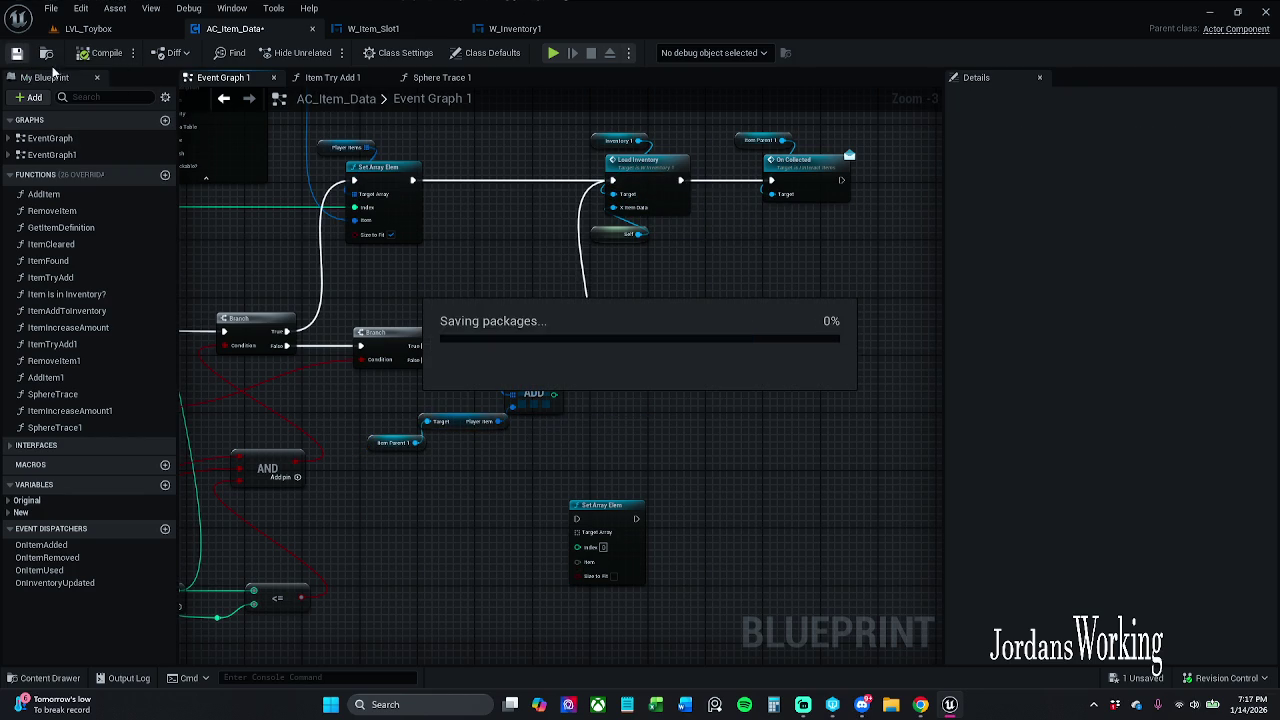
click(110, 30)
click(326, 52)
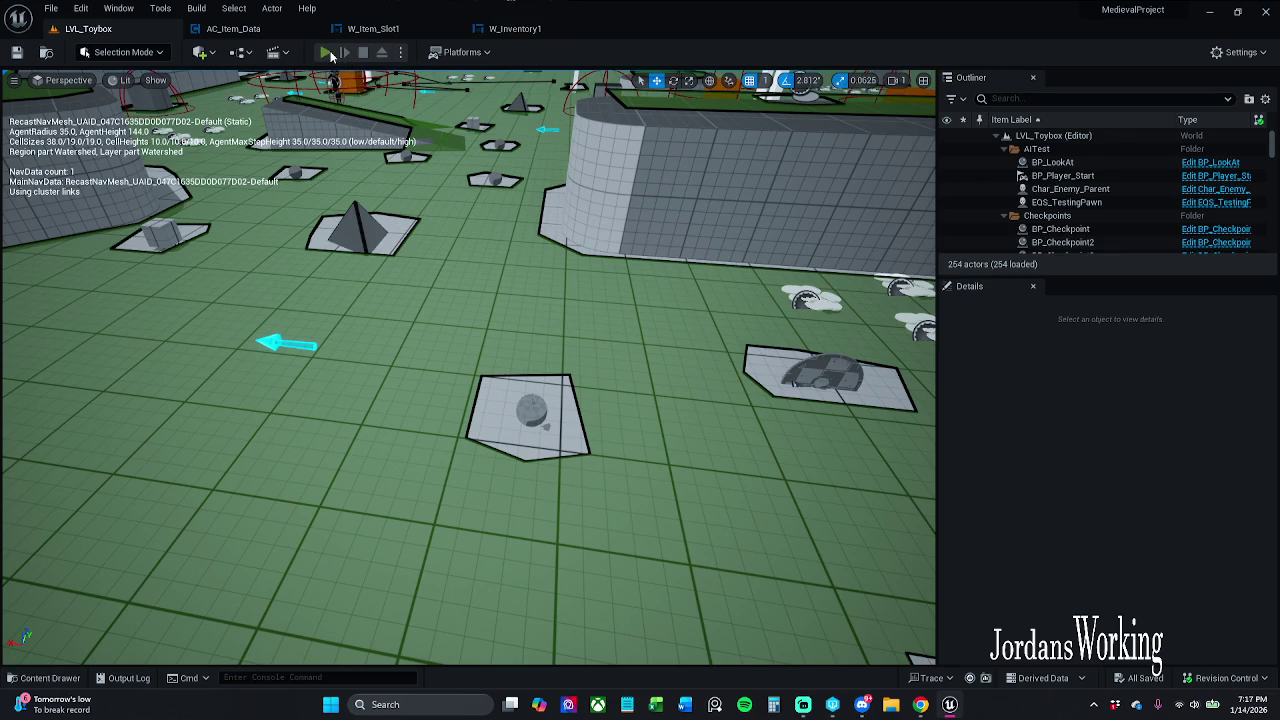
Step: Check the inventory slots three times during play, then bring up Task Manager with Ctrl+Shift+Esc
key(i)
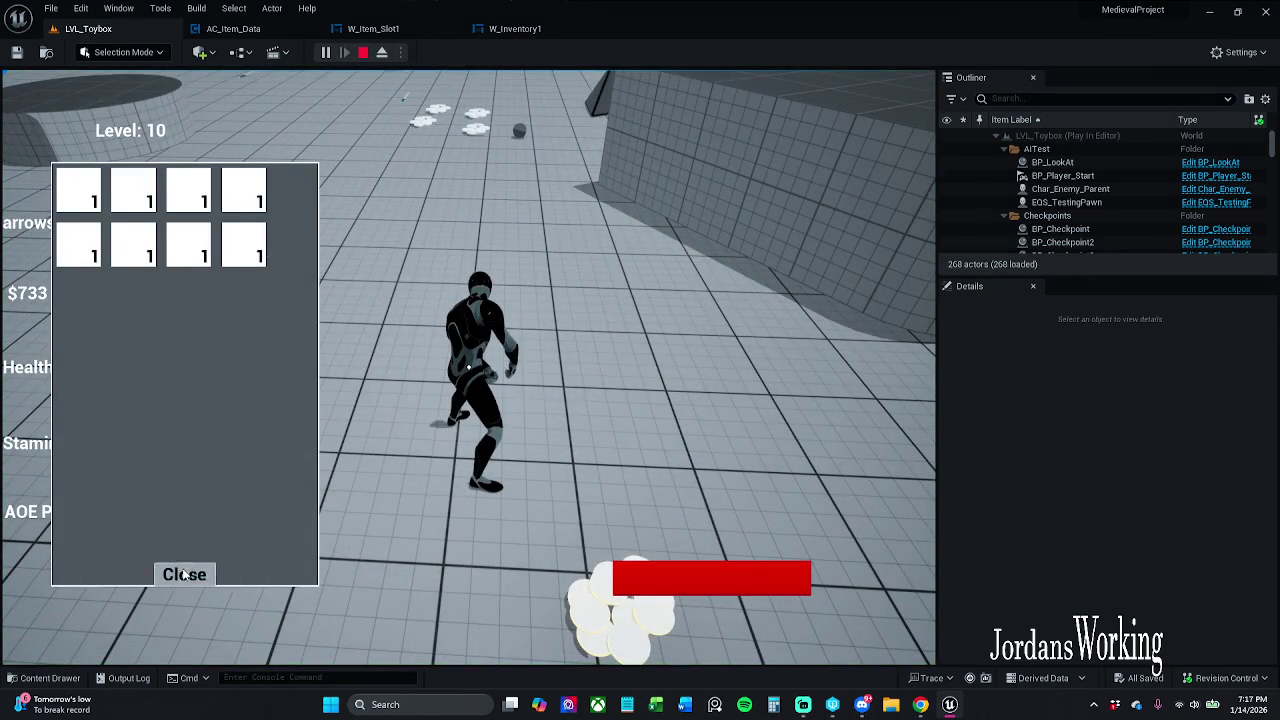
click(185, 574)
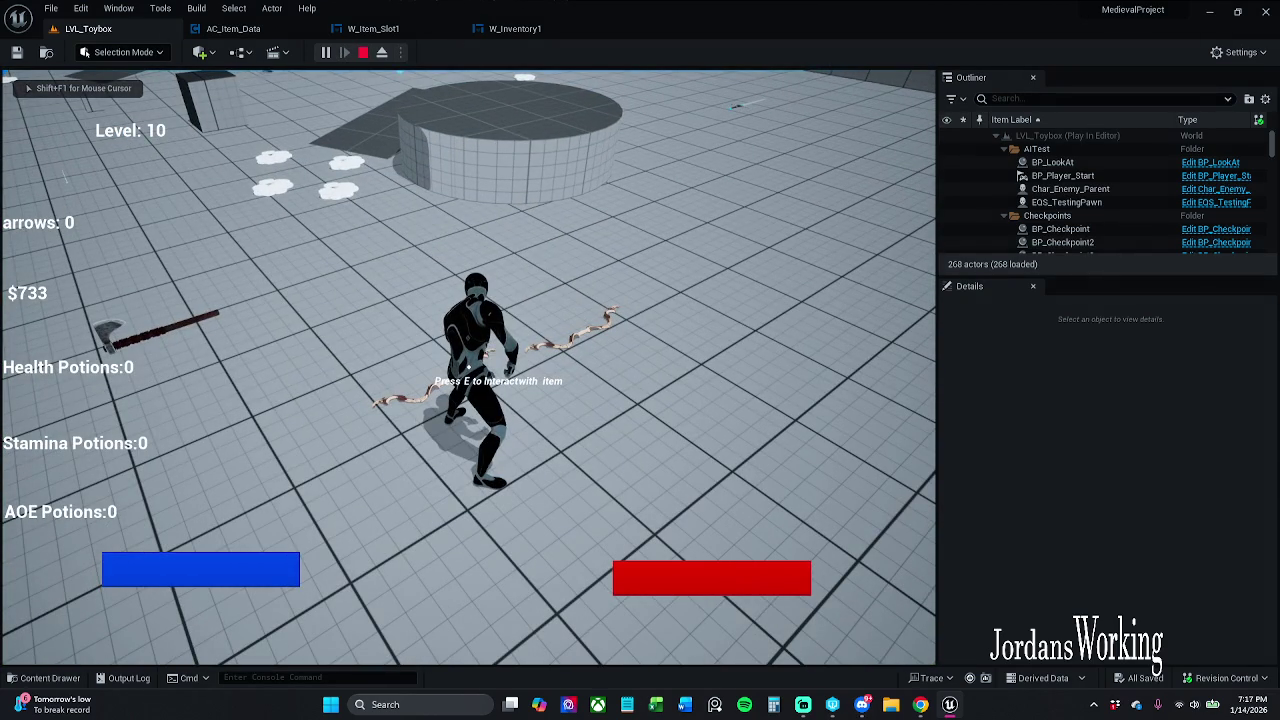
key(i)
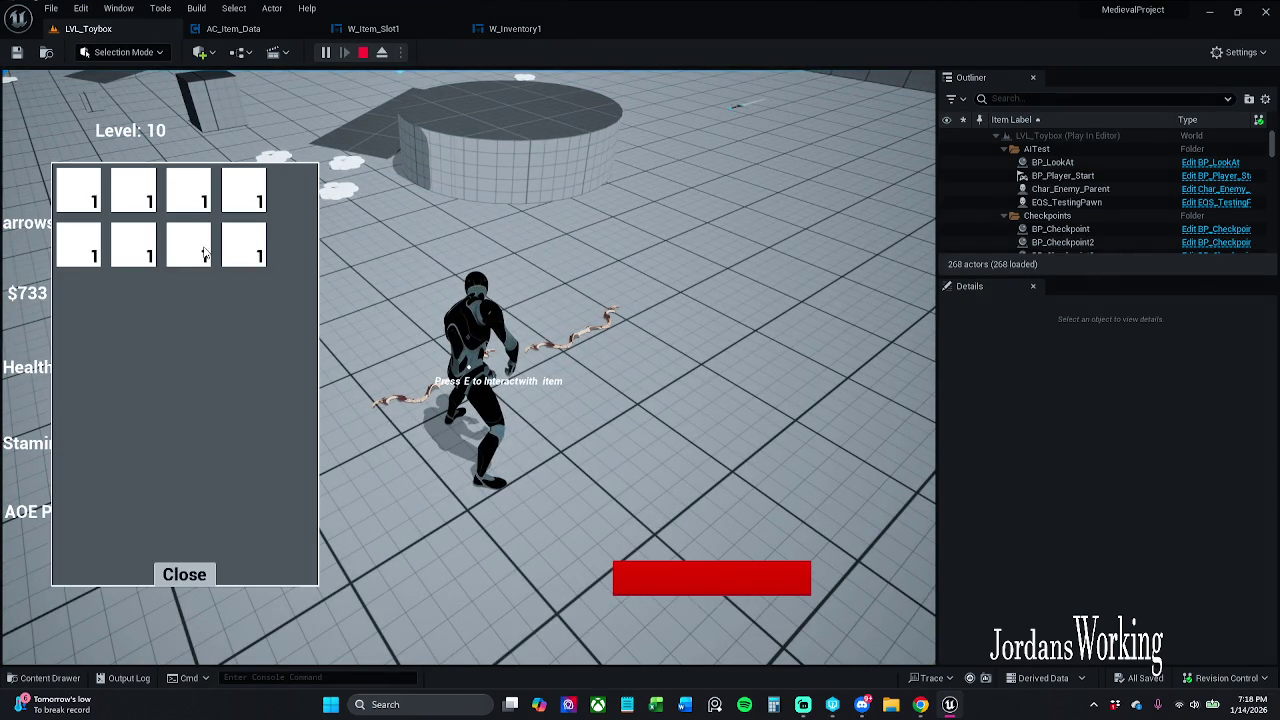
click(195, 577)
key(i)
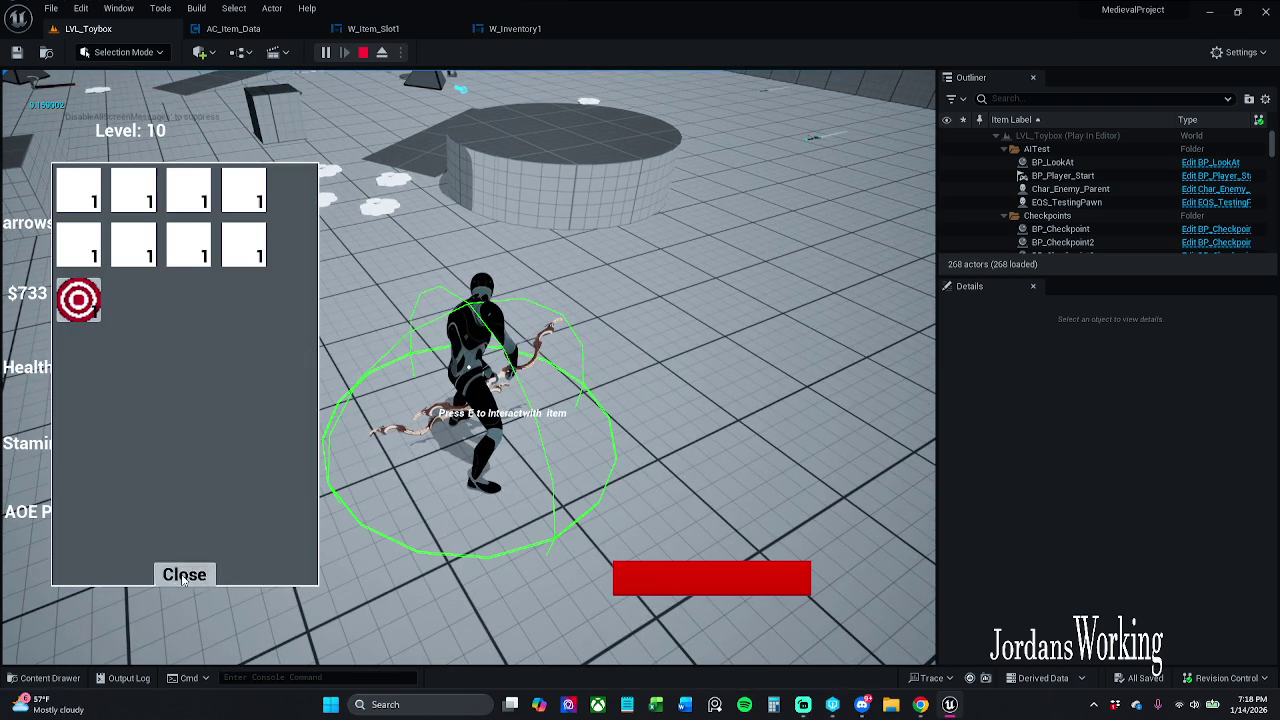
click(188, 578)
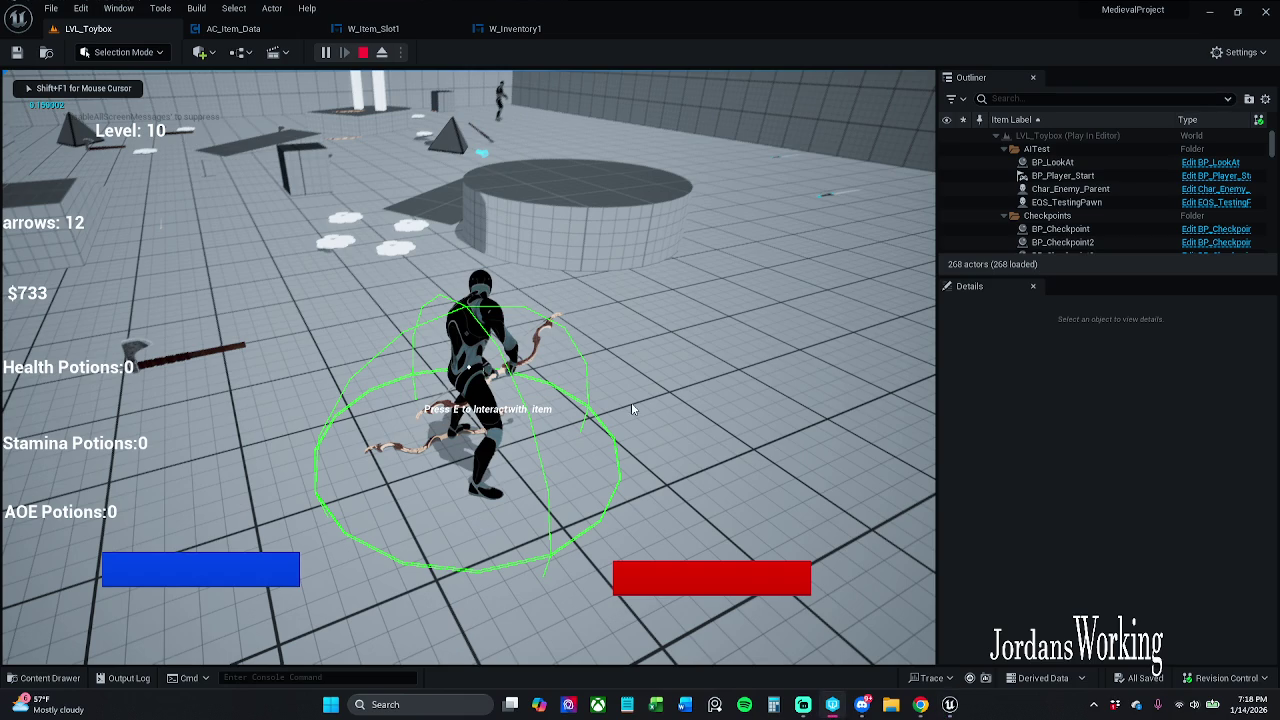
key(ctrl+shift+Escape)
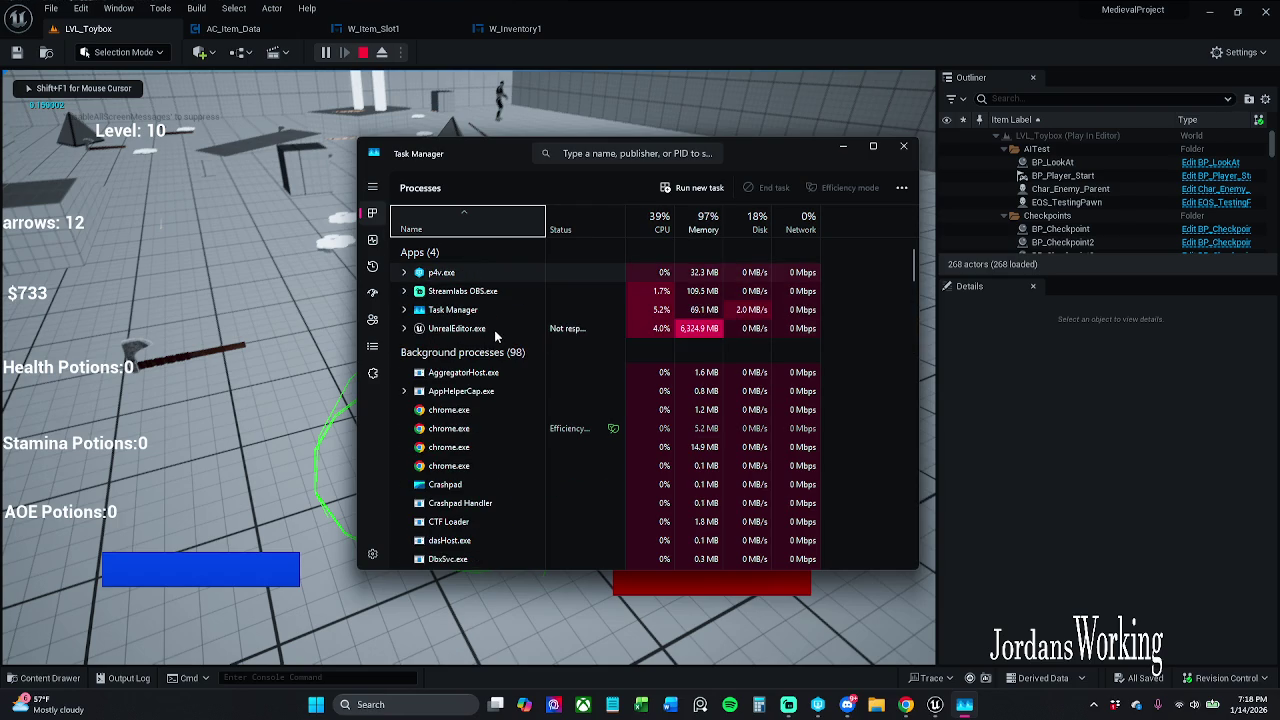
Step: End the unresponsive UnrealEditor task and close Task Manager
right_click(489, 368)
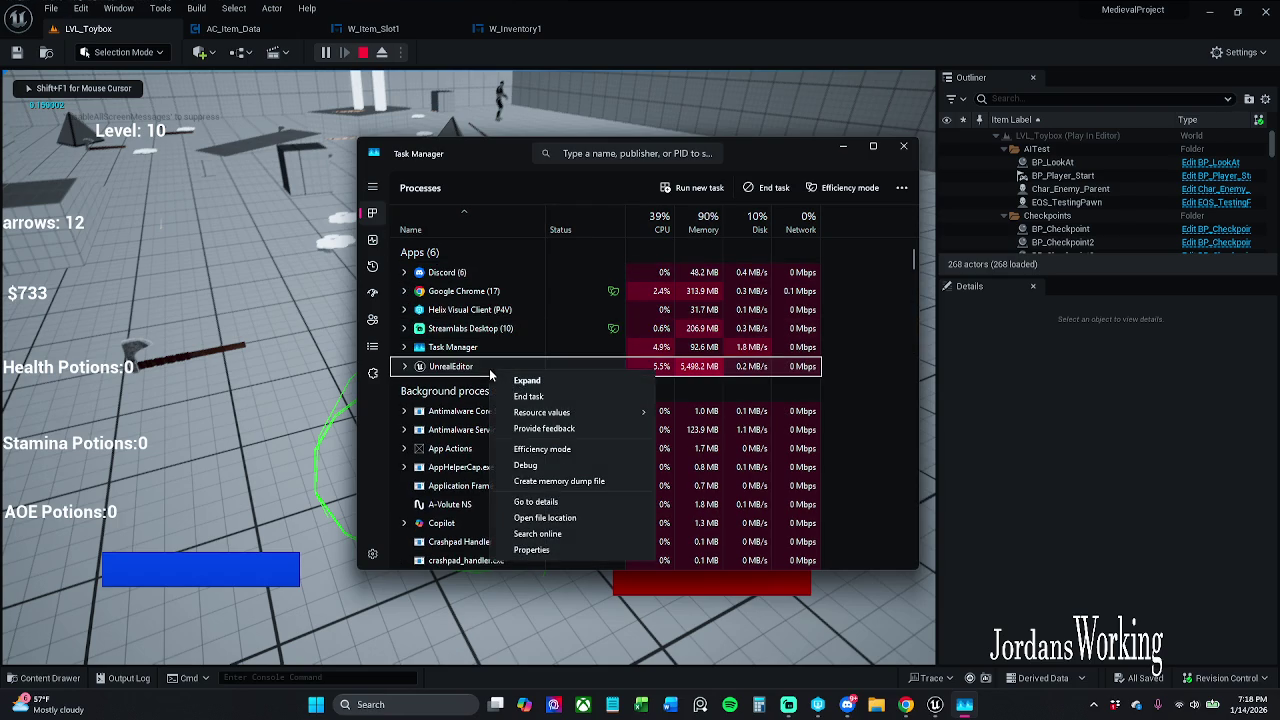
click(522, 396)
click(903, 146)
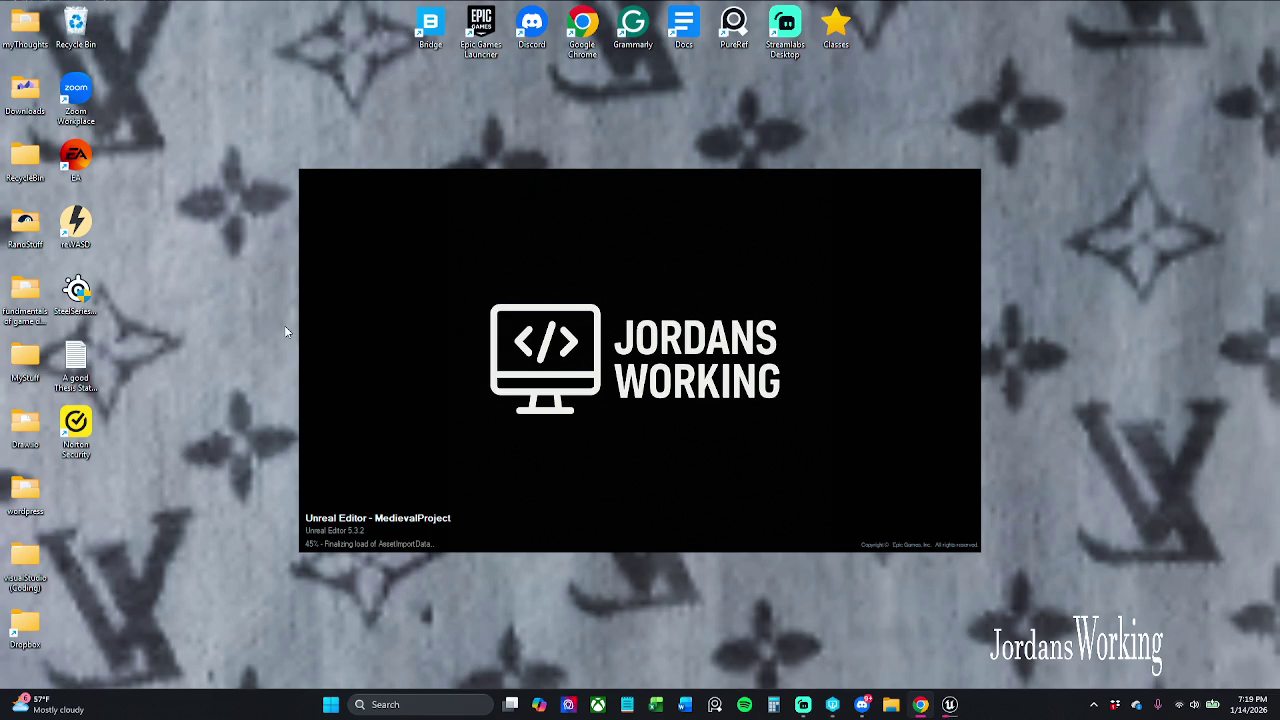
Step: Wait while the splash screen loads MedievalProject into the LVL_Toybox level
mouse_move(234, 142)
mouse_down()
mouse_move(801, 442)
mouse_move(1016, 585)
mouse_move(1026, 569)
mouse_move(326, 175)
mouse_move(226, 141)
mouse_up()
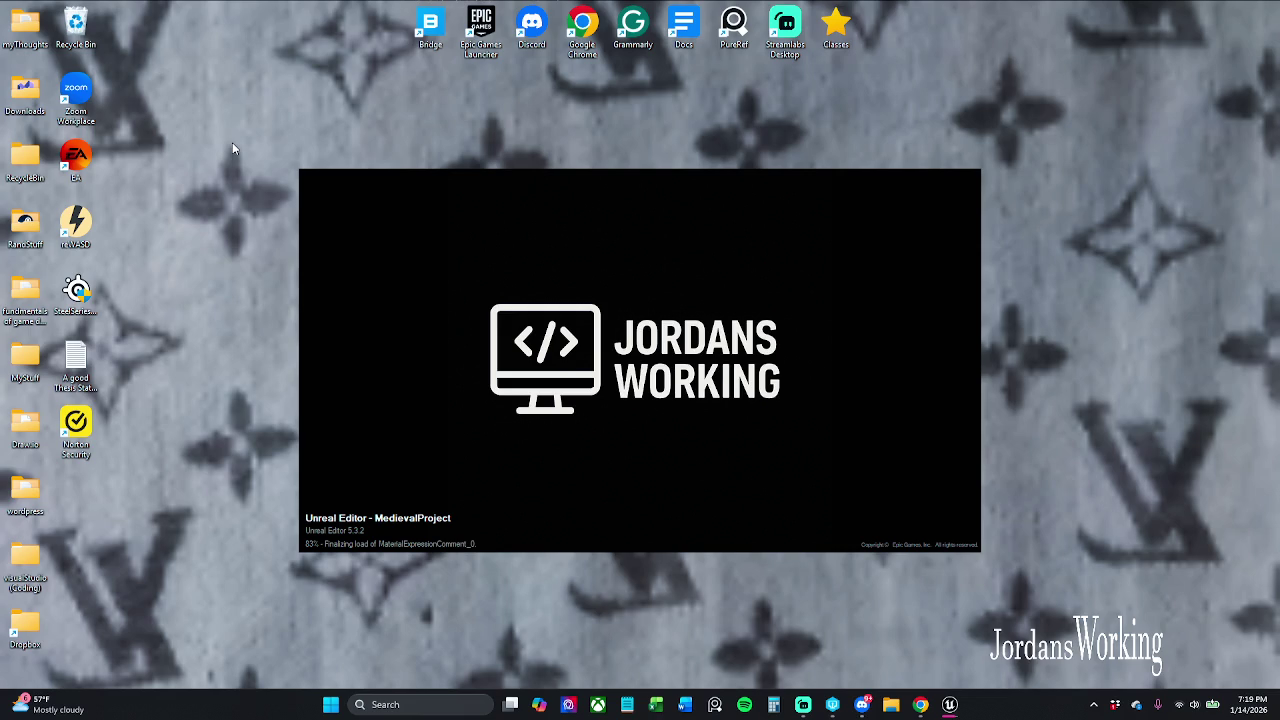
mouse_move(232, 142)
mouse_down()
mouse_move(893, 423)
mouse_move(1023, 568)
mouse_move(669, 449)
mouse_move(320, 103)
mouse_move(230, 131)
mouse_up()
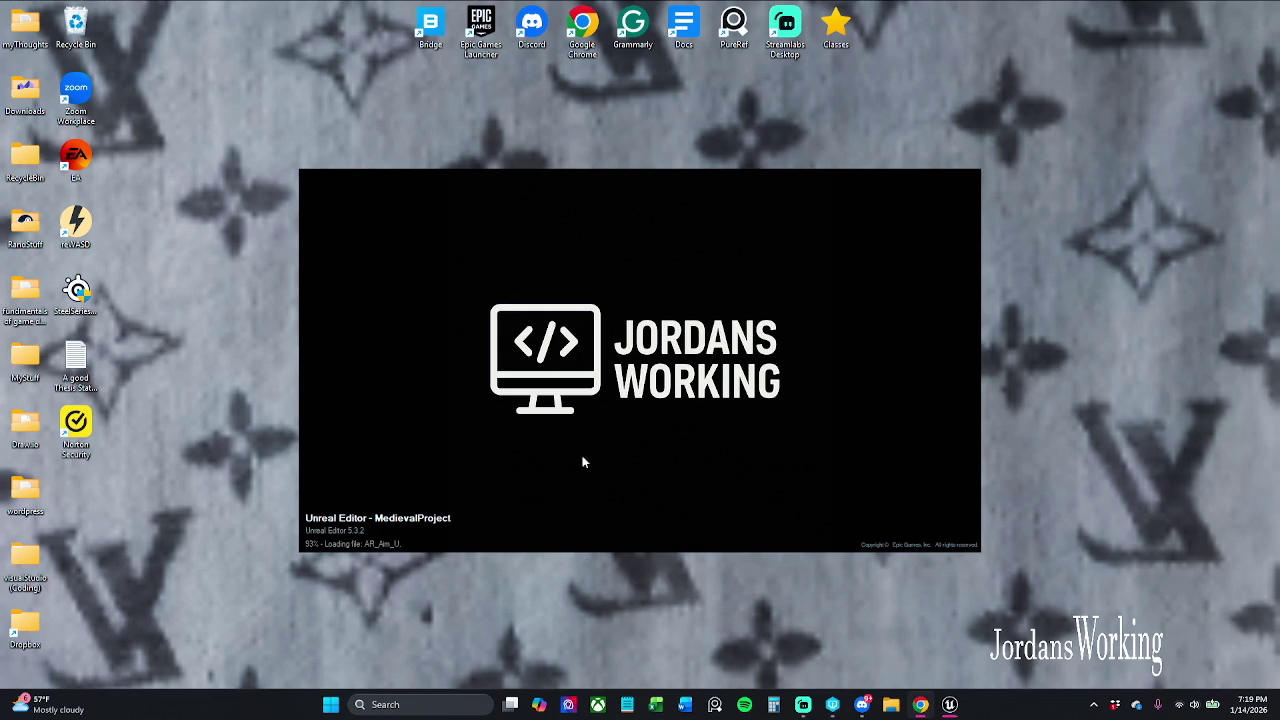
mouse_move(247, 124)
mouse_down()
mouse_move(1068, 591)
mouse_move(1036, 594)
mouse_up()
drag(1036, 594, 1036, 594)
mouse_move(1034, 592)
mouse_down()
mouse_move(1047, 579)
mouse_move(819, 322)
mouse_move(517, 180)
mouse_move(285, 148)
mouse_move(266, 131)
mouse_up()
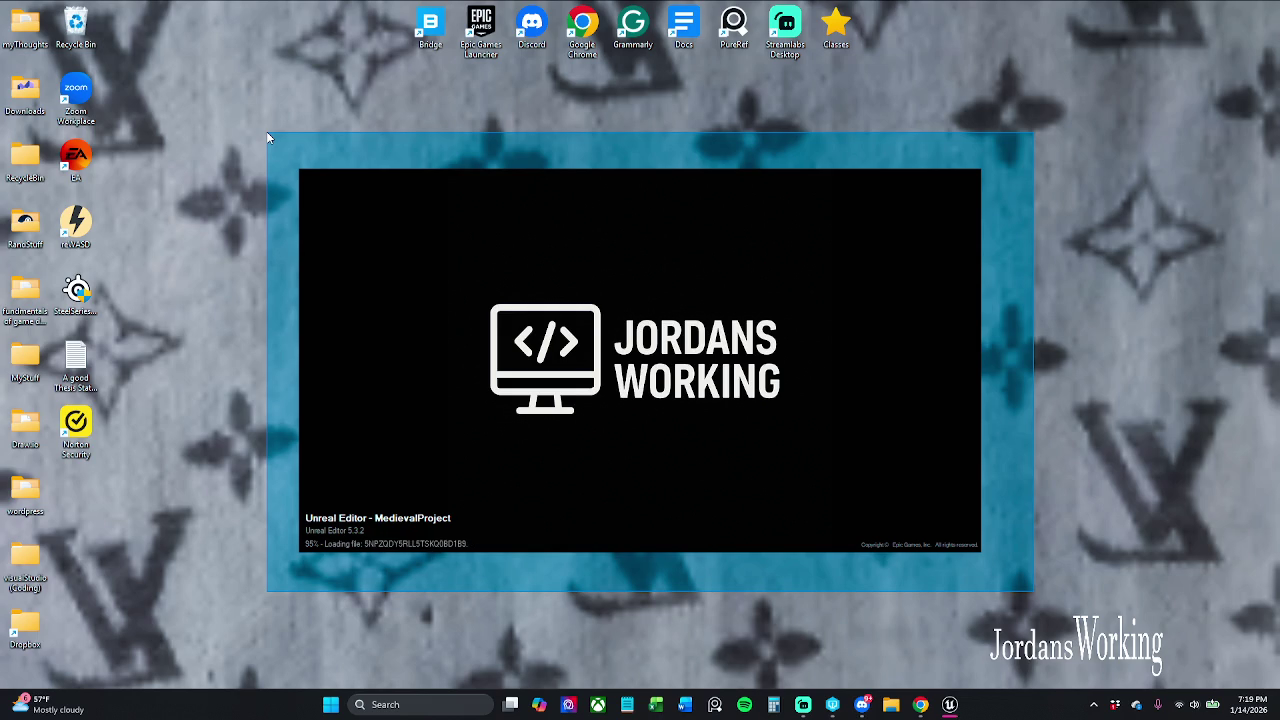
drag(266, 131, 264, 132)
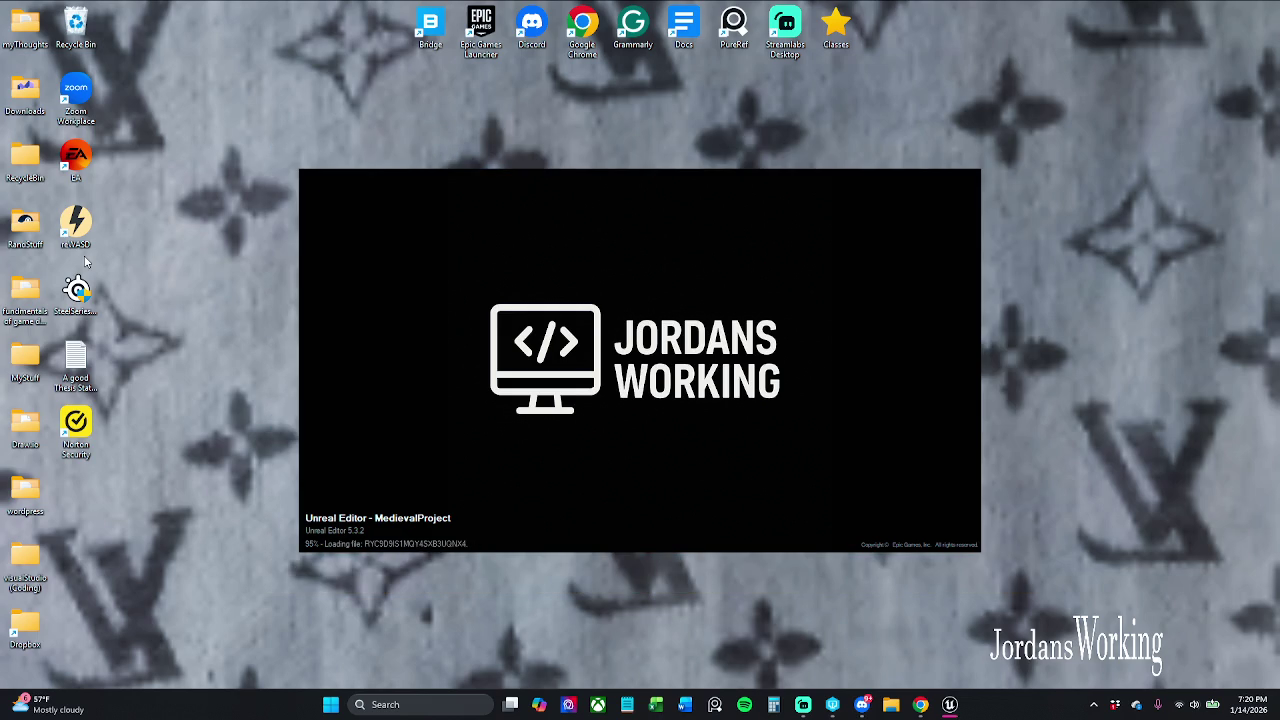
mouse_move(241, 127)
mouse_down()
mouse_move(943, 471)
mouse_move(1048, 600)
mouse_move(877, 477)
mouse_move(388, 188)
mouse_up()
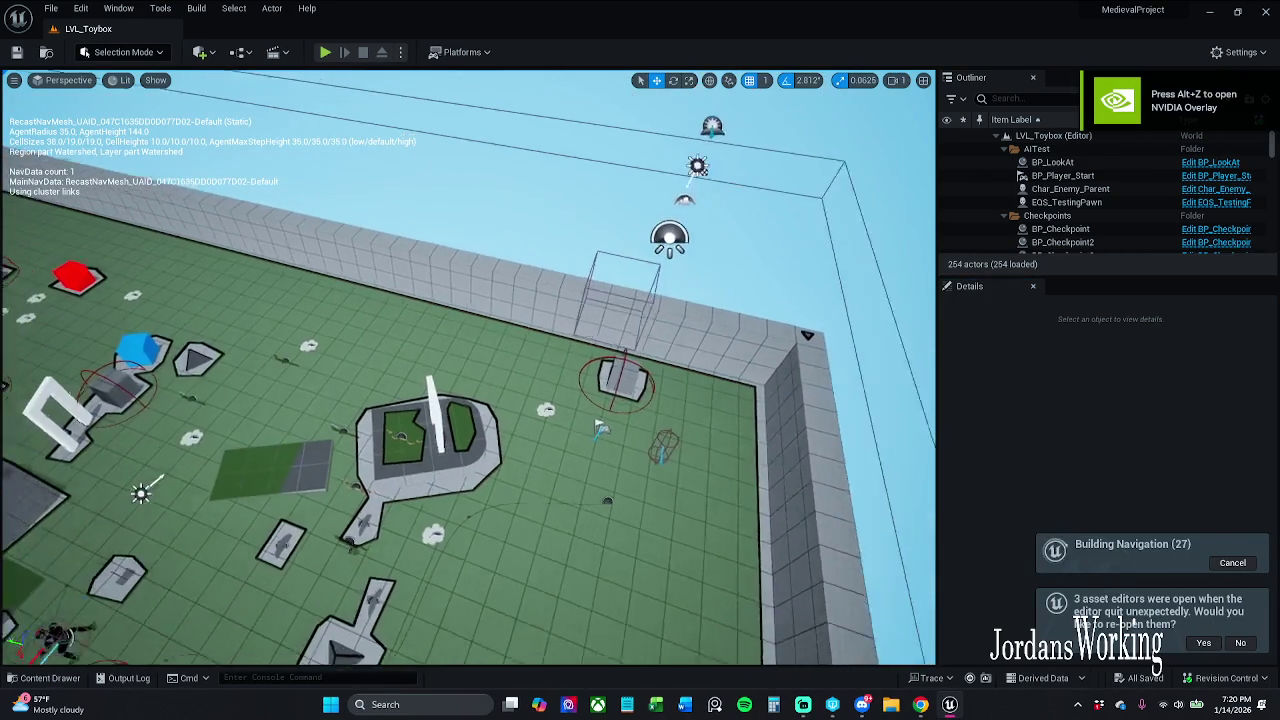
Step: Reopen the three asset editors, return to LVL_Toybox and start a playtest
click(1203, 643)
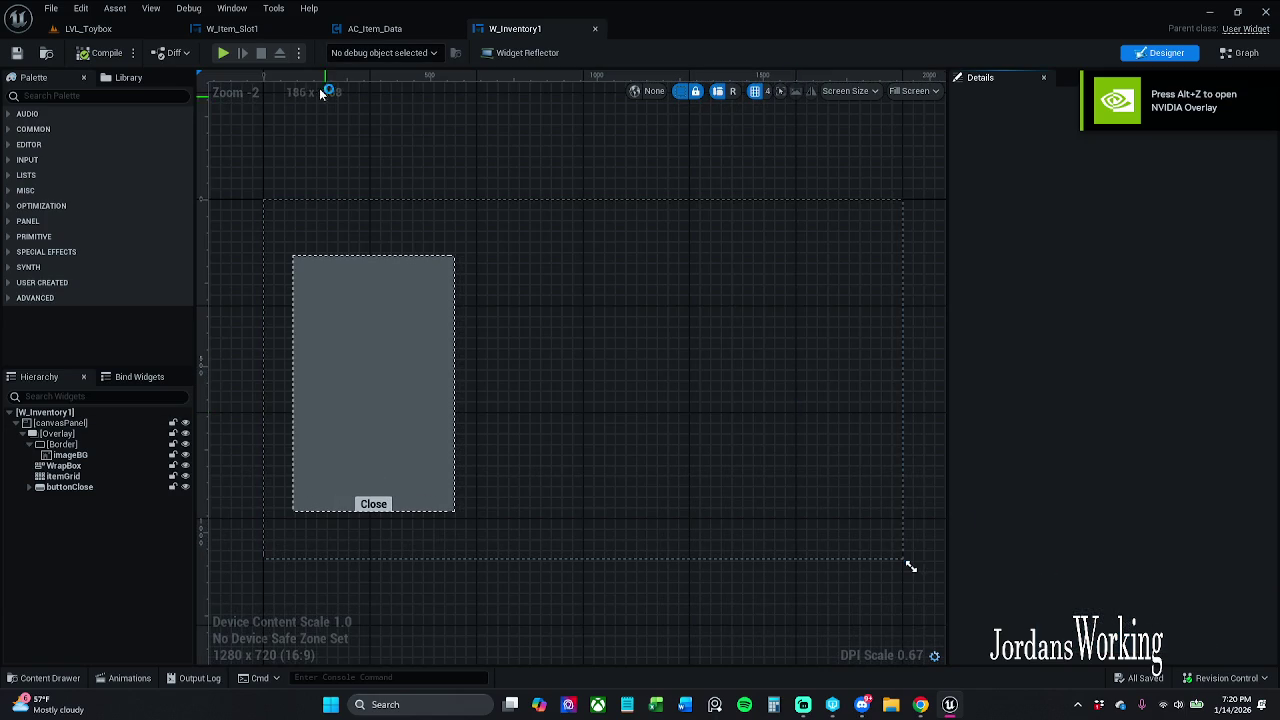
click(106, 34)
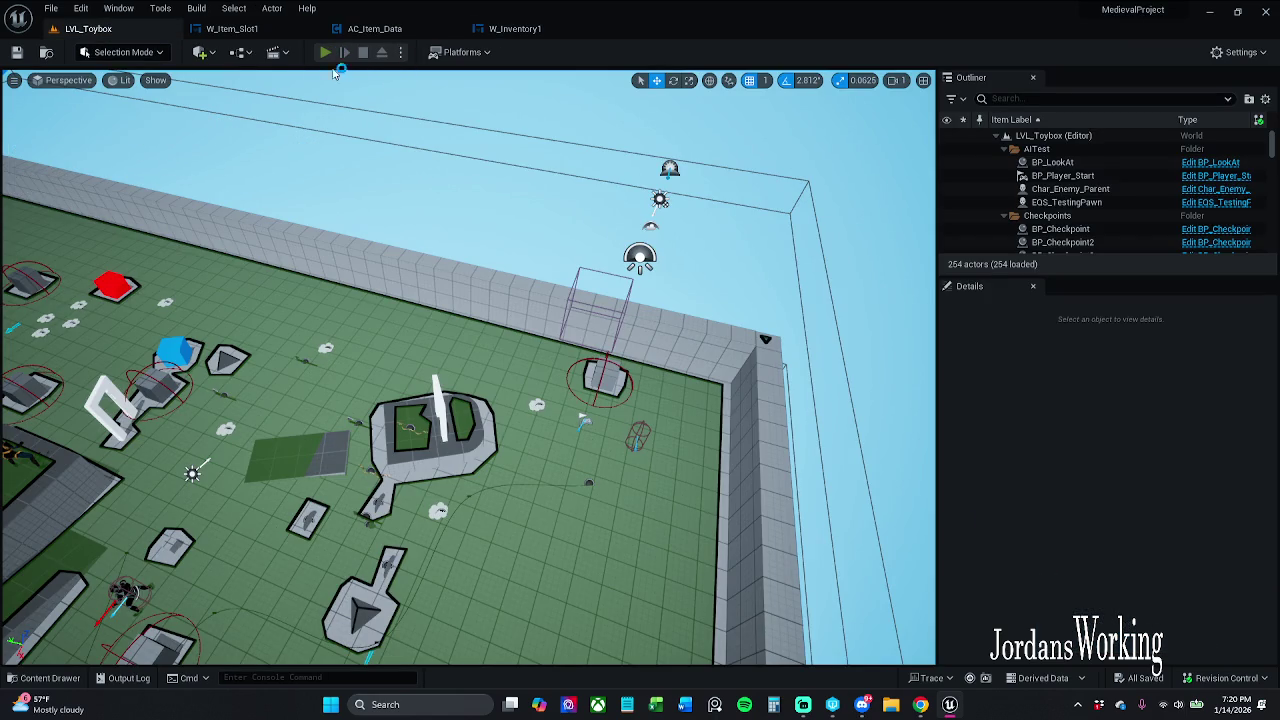
click(325, 52)
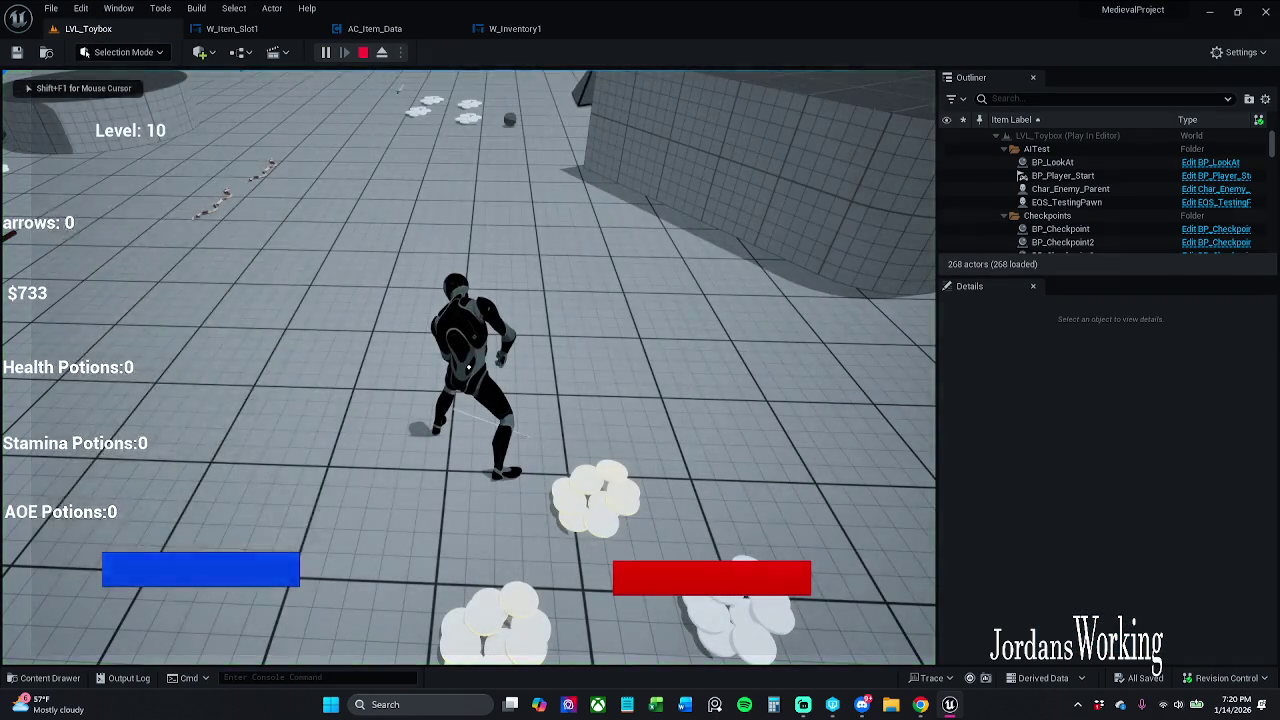
Step: Check the inventory five times while collecting pickups and potions, then stop the playtest
key(i)
click(186, 577)
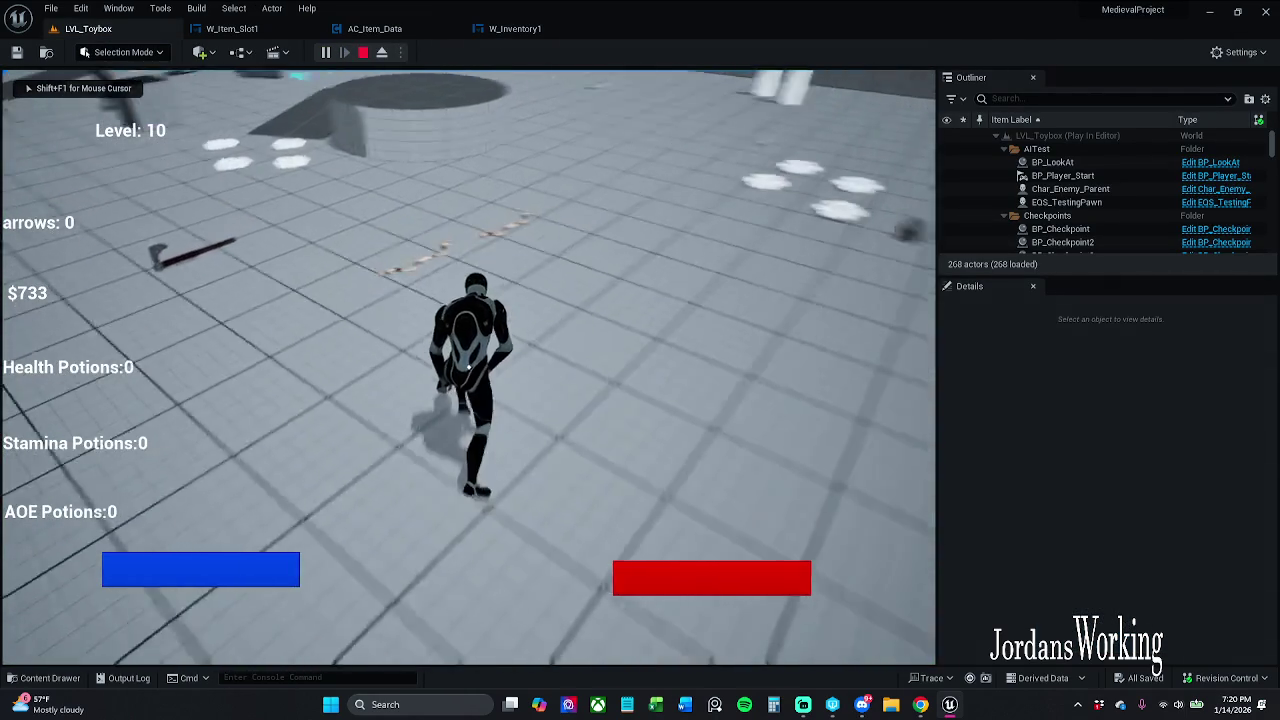
key(i)
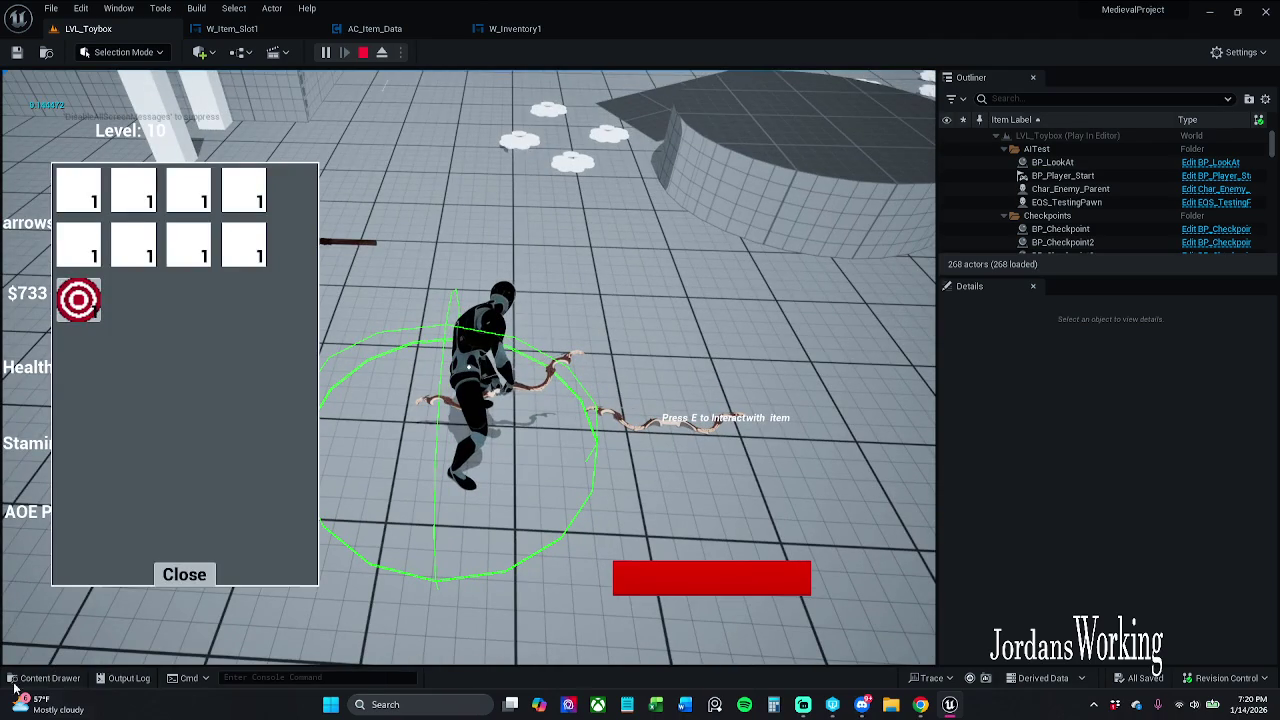
click(185, 575)
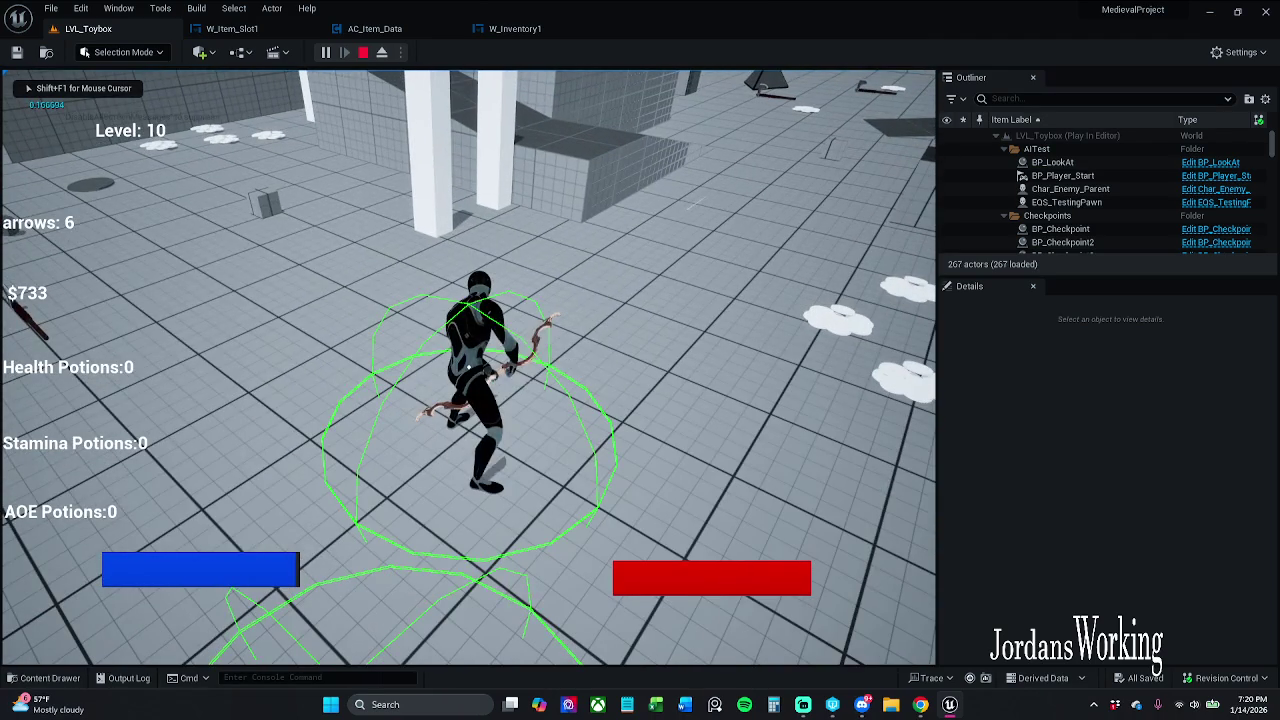
key(i)
click(185, 568)
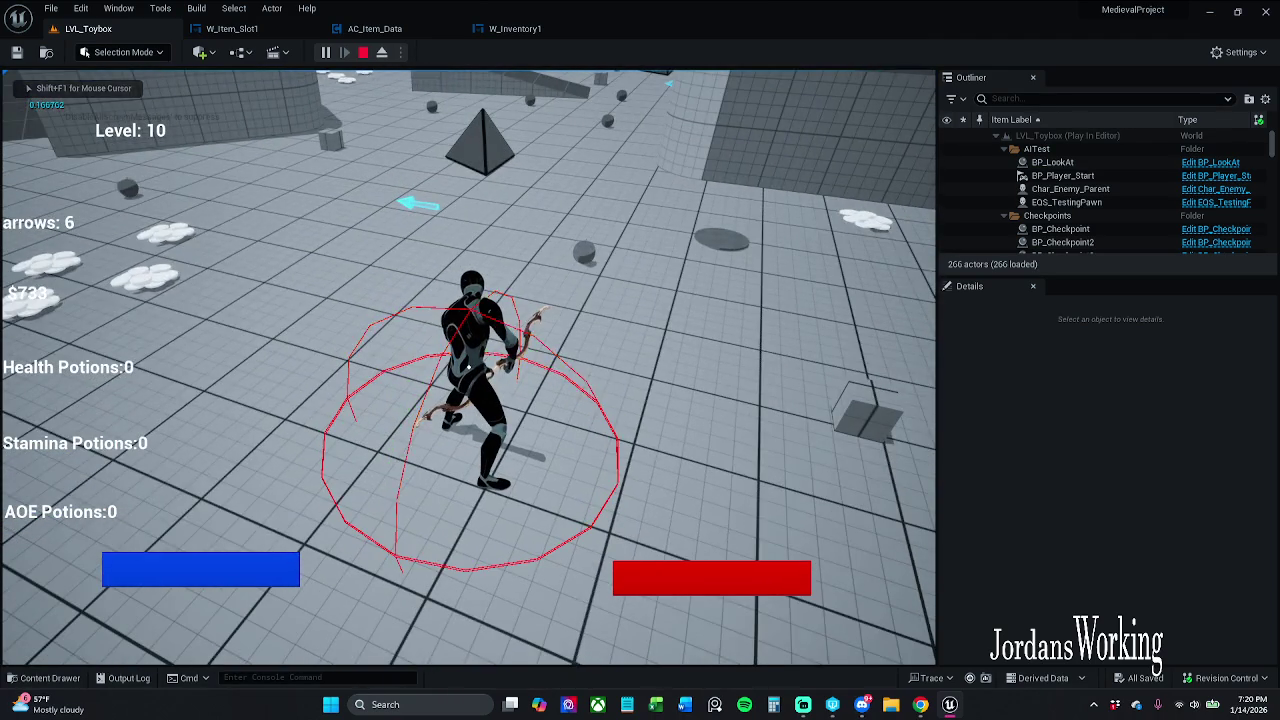
key(i)
click(191, 575)
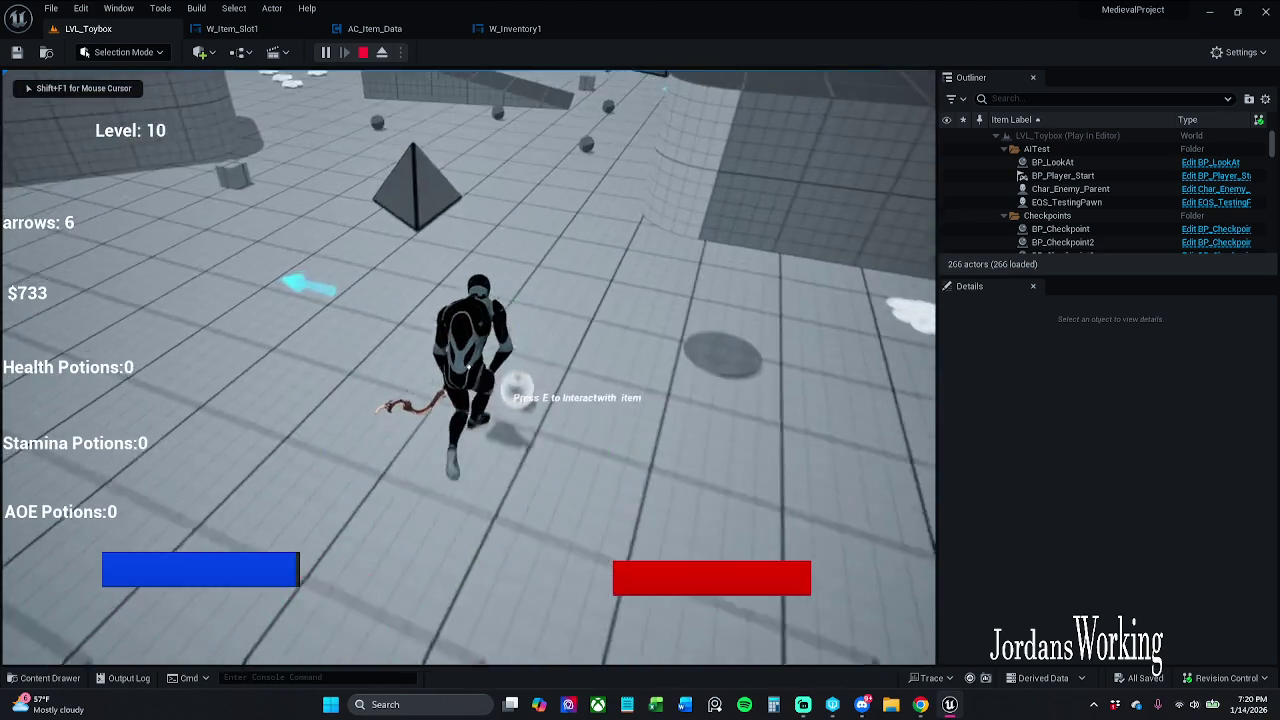
key(i)
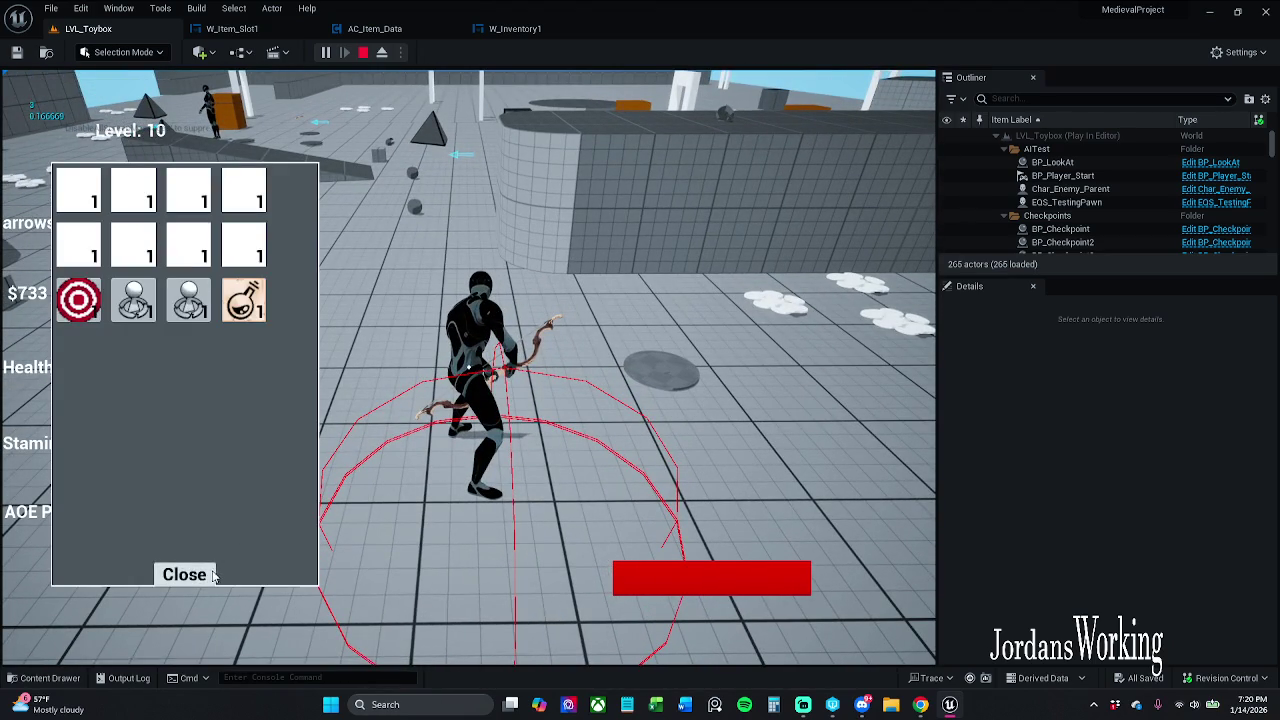
click(212, 574)
key(Escape)
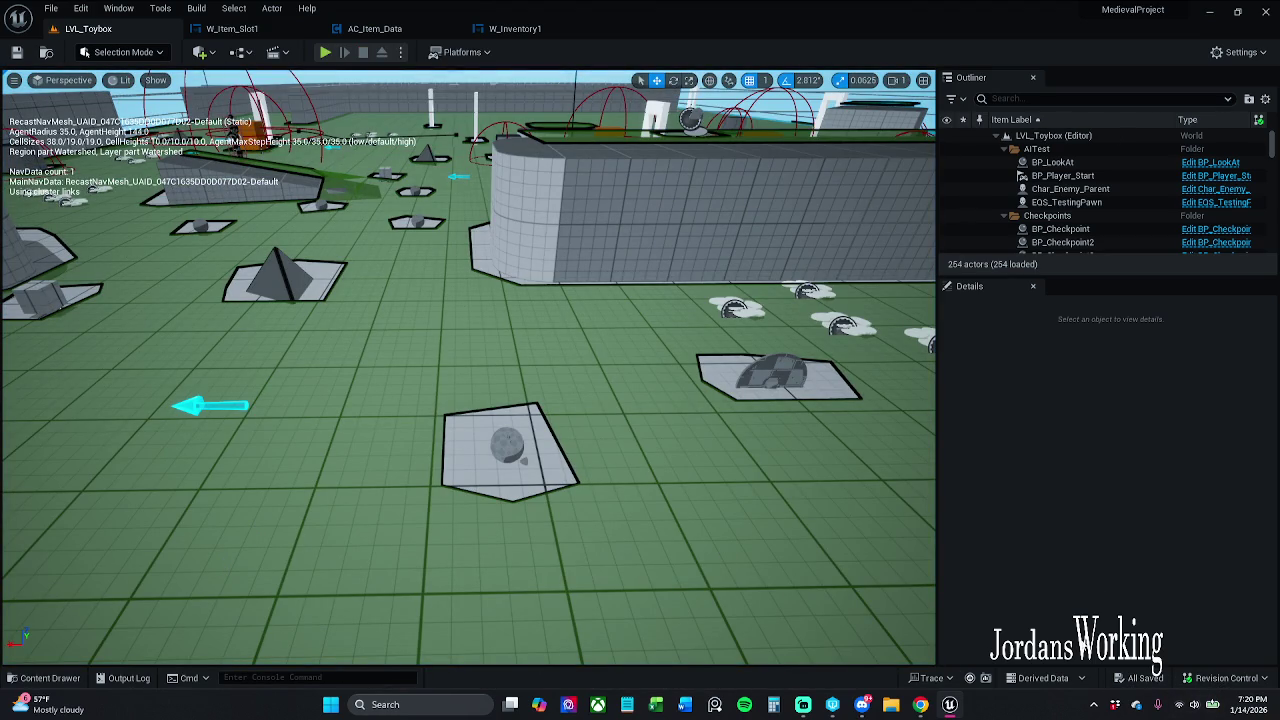
click(1213, 678)
click(1165, 614)
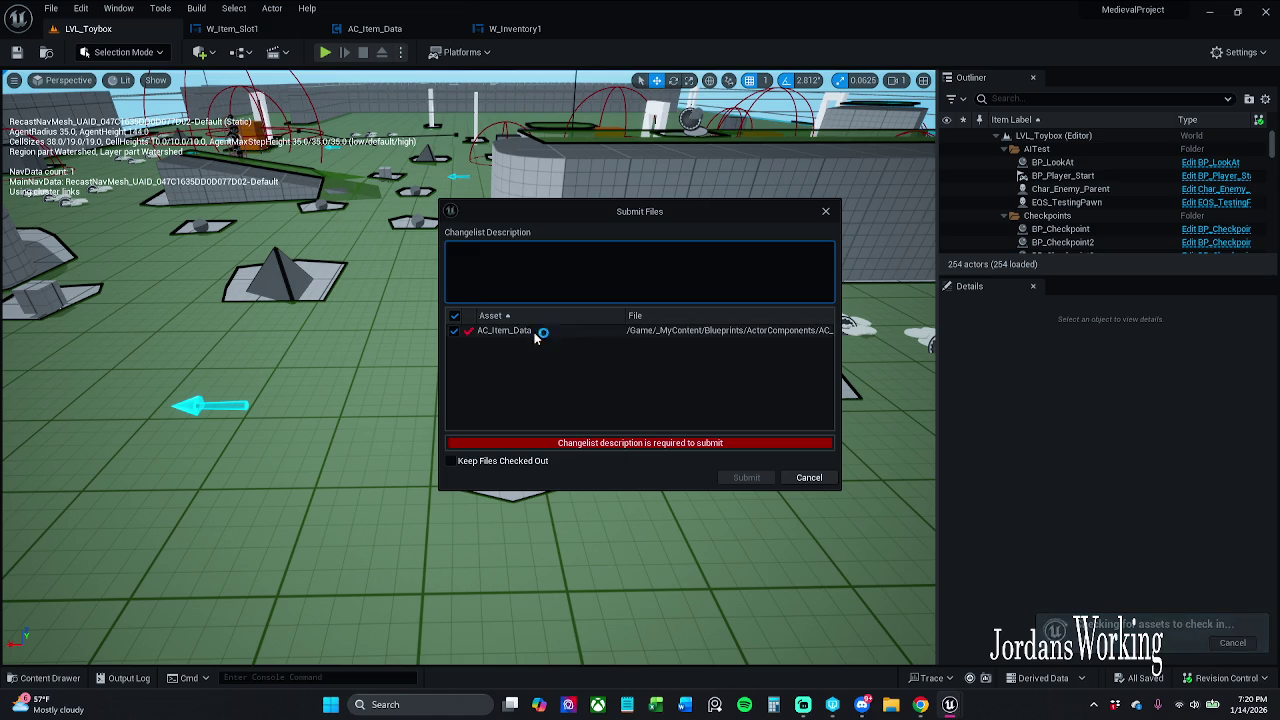
click(826, 211)
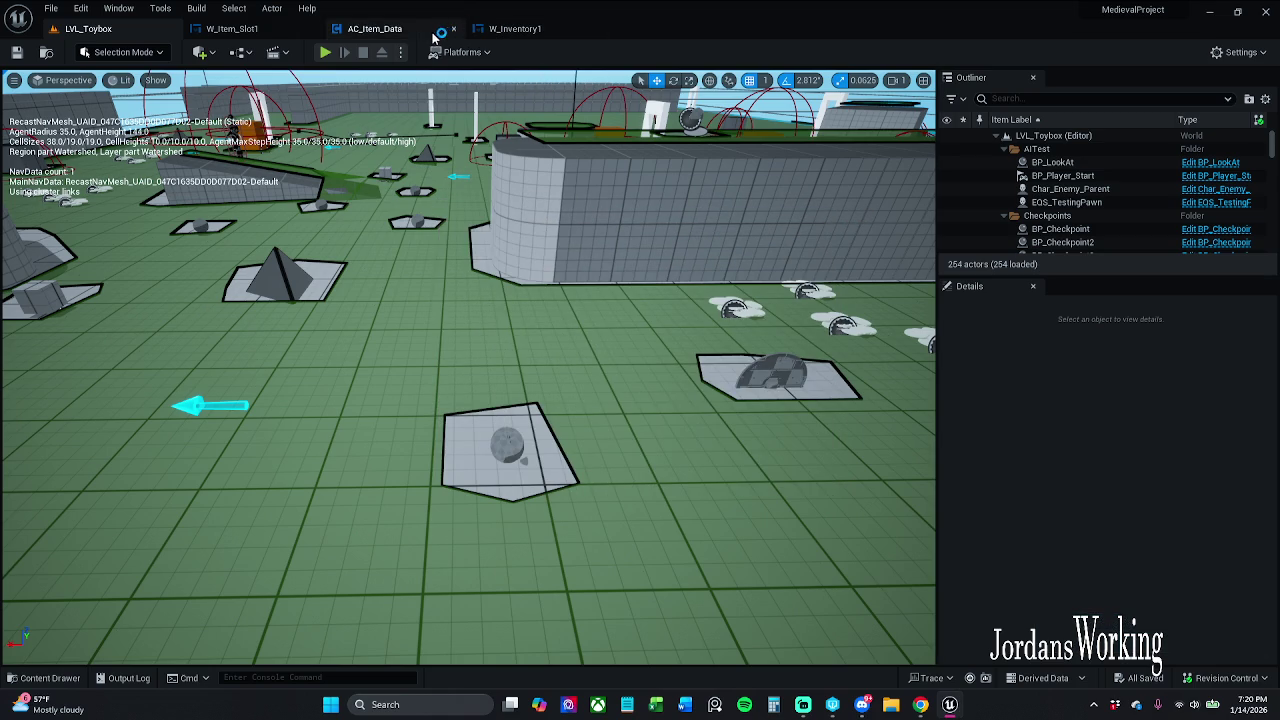
click(232, 28)
mouse_move(386, 177)
mouse_down()
mouse_move(620, 260)
mouse_move(487, 127)
mouse_up()
click(121, 30)
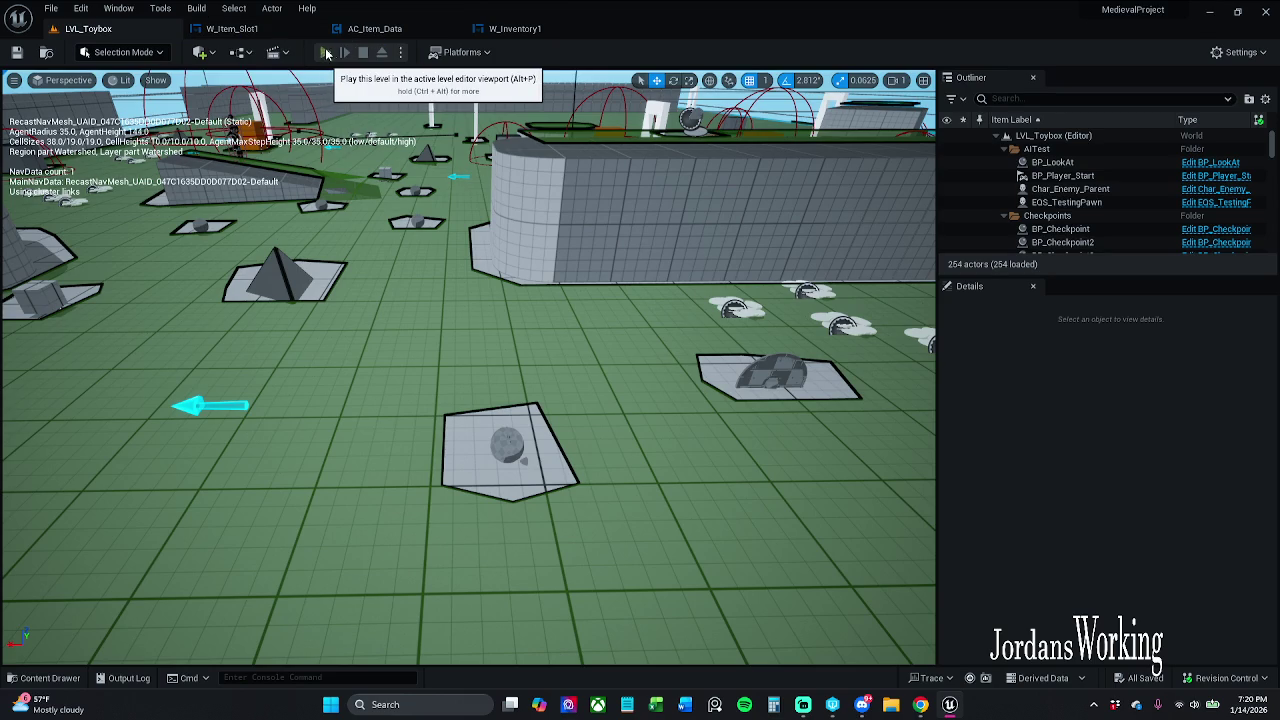
click(325, 52)
key(i)
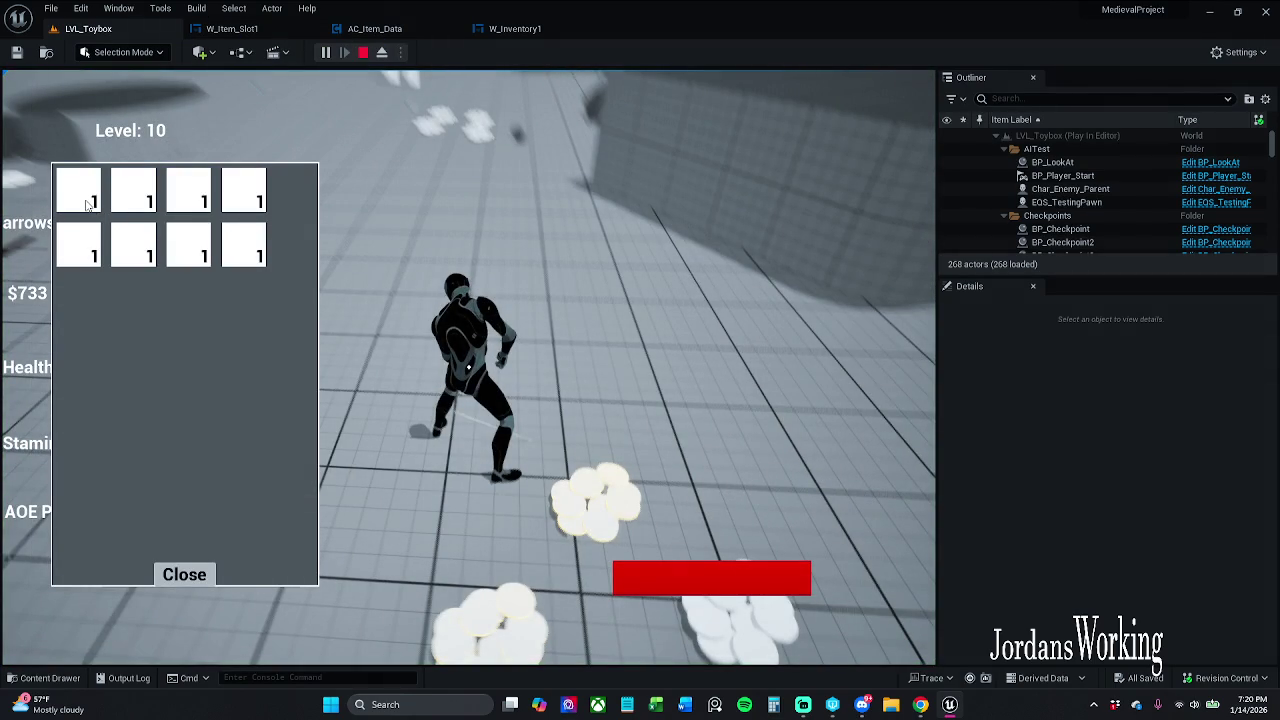
click(180, 580)
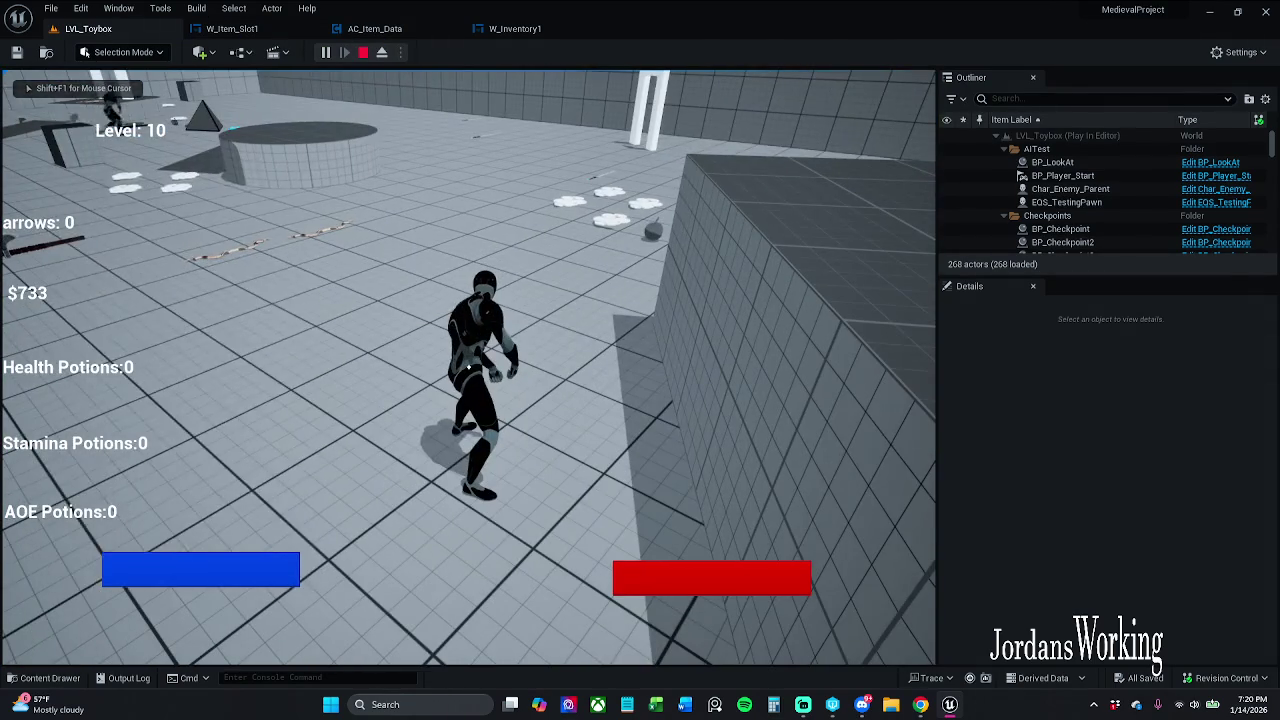
key(i)
click(197, 586)
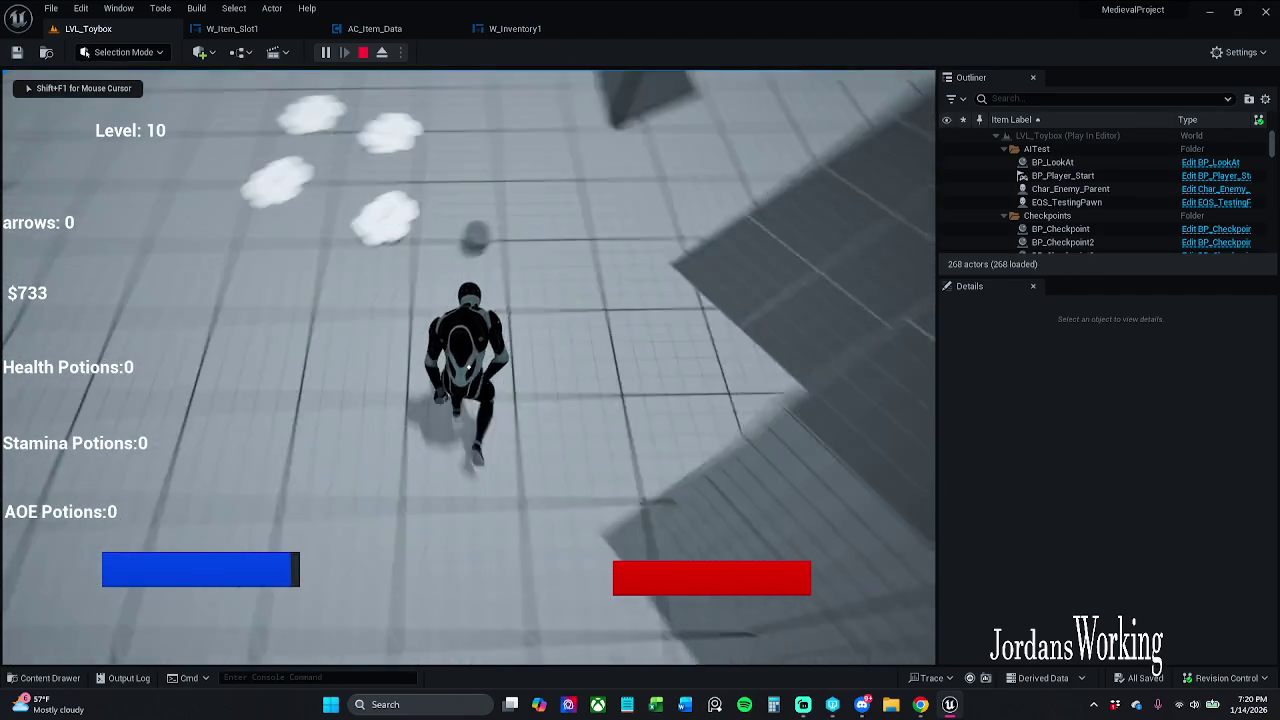
key(i)
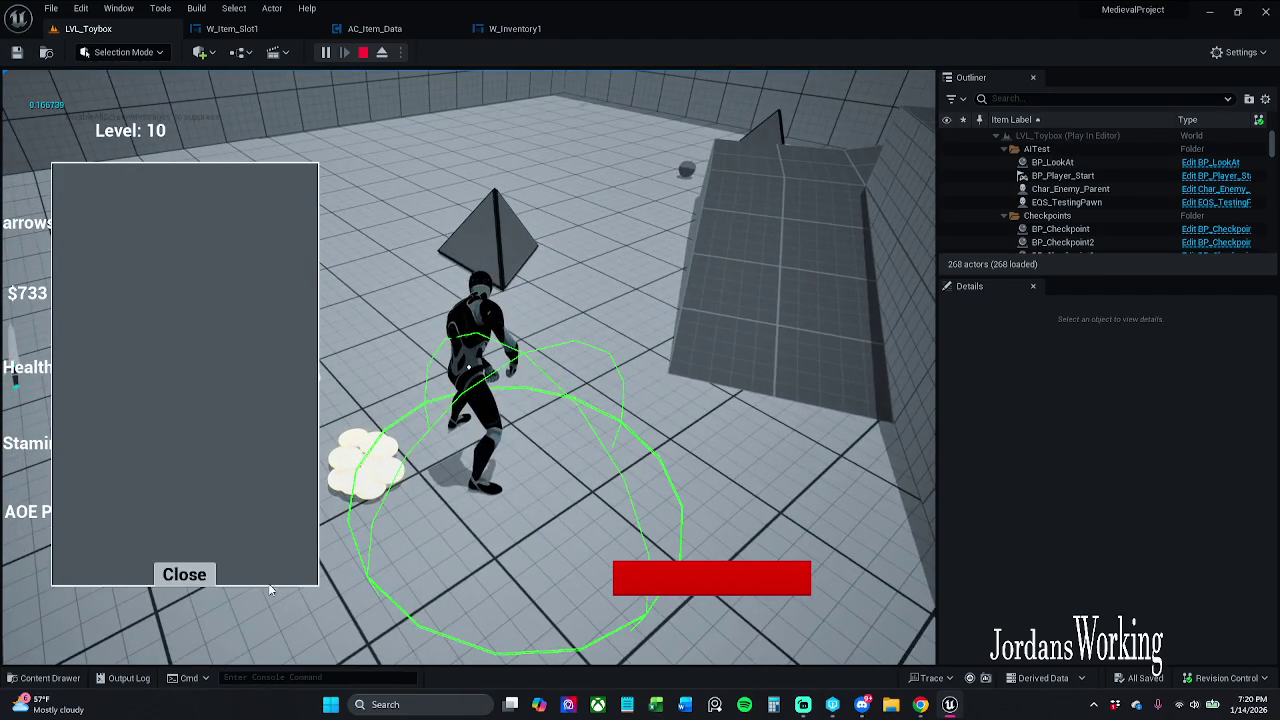
click(184, 574)
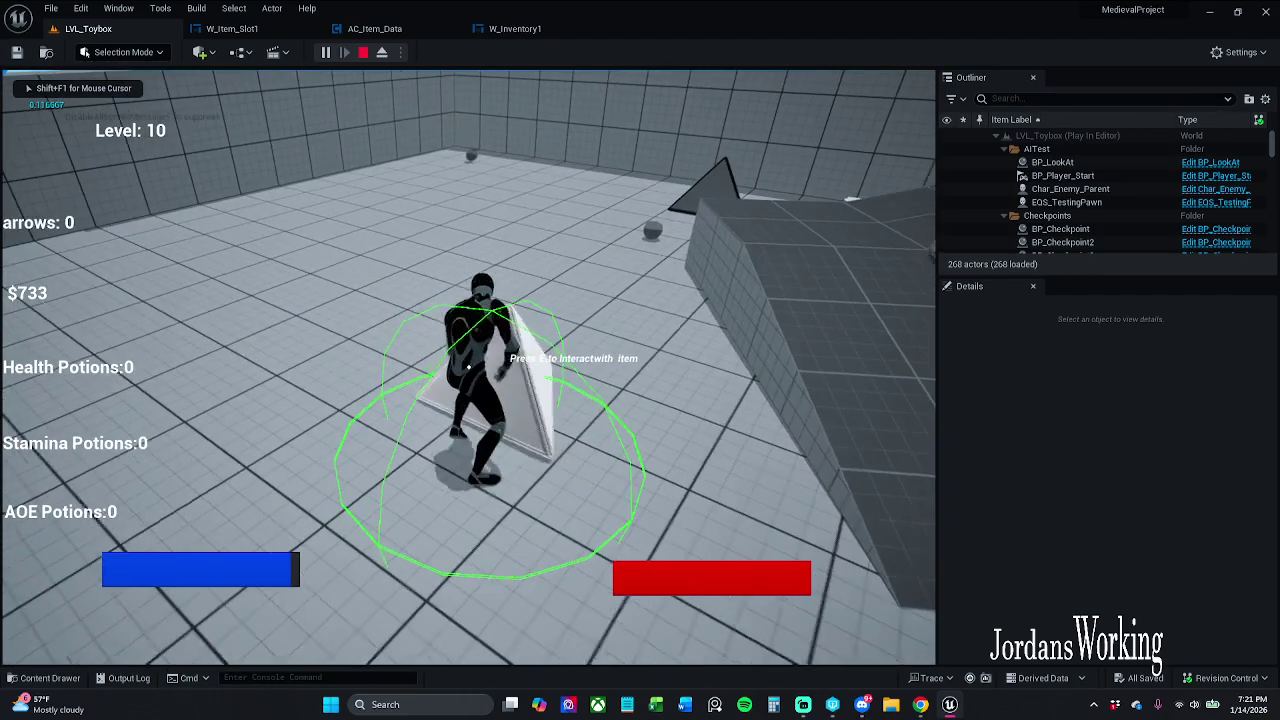
key(i)
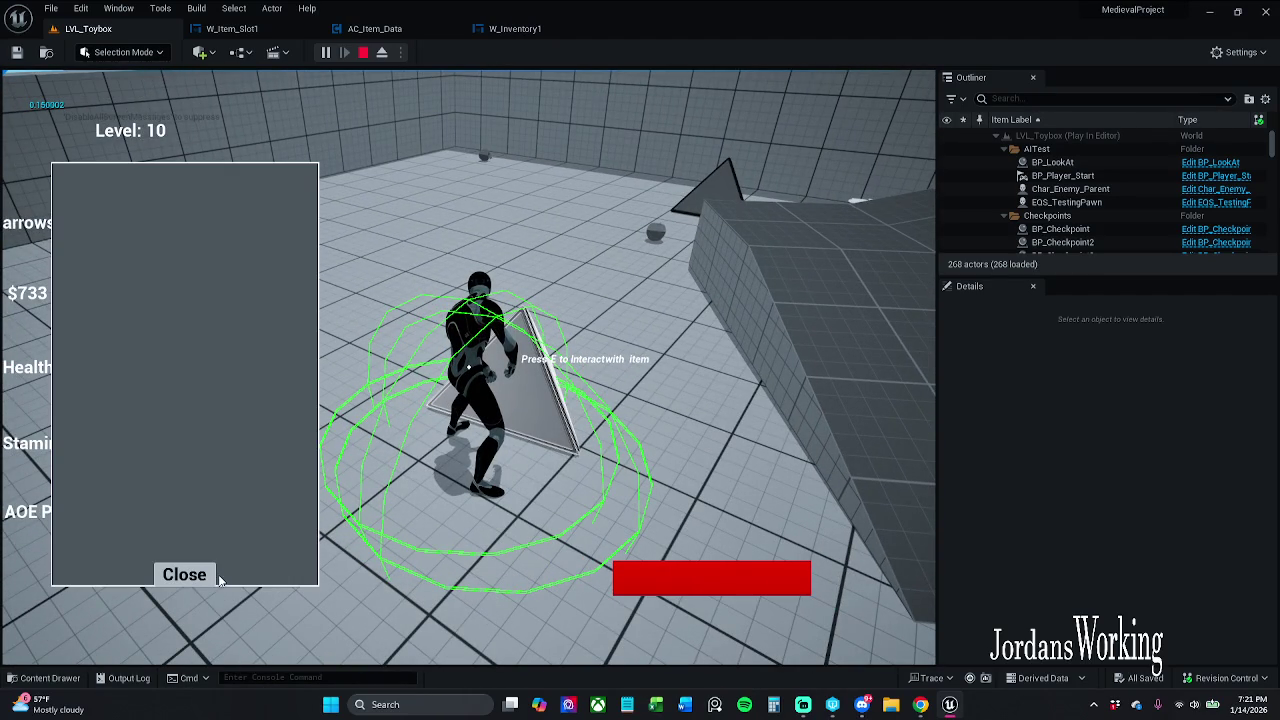
key(Escape)
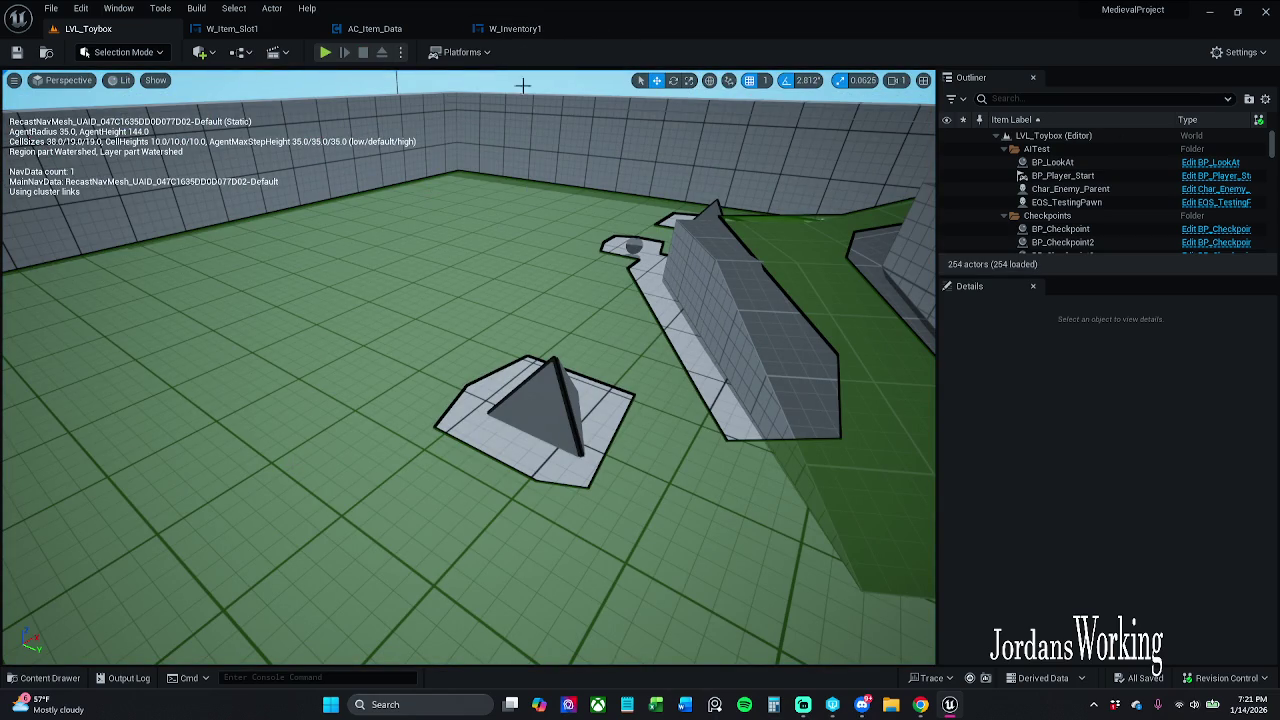
Step: Review the AC_Item_Data and W_Item_Slot1 tabs, then start a new LVL_Toybox playtest
click(395, 29)
click(232, 29)
click(168, 33)
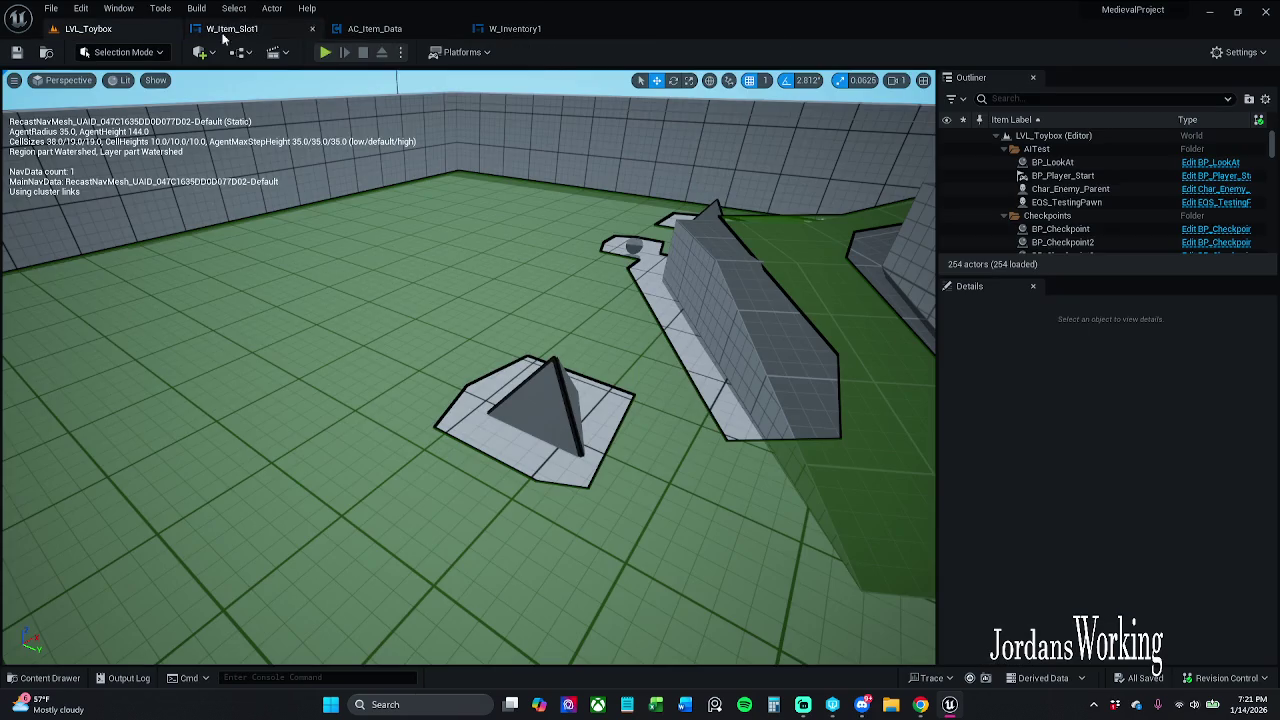
click(327, 55)
Step: Pick up the nearby potions with E and confirm 2 Health and 2 AOE Potions in the inventory
key(i)
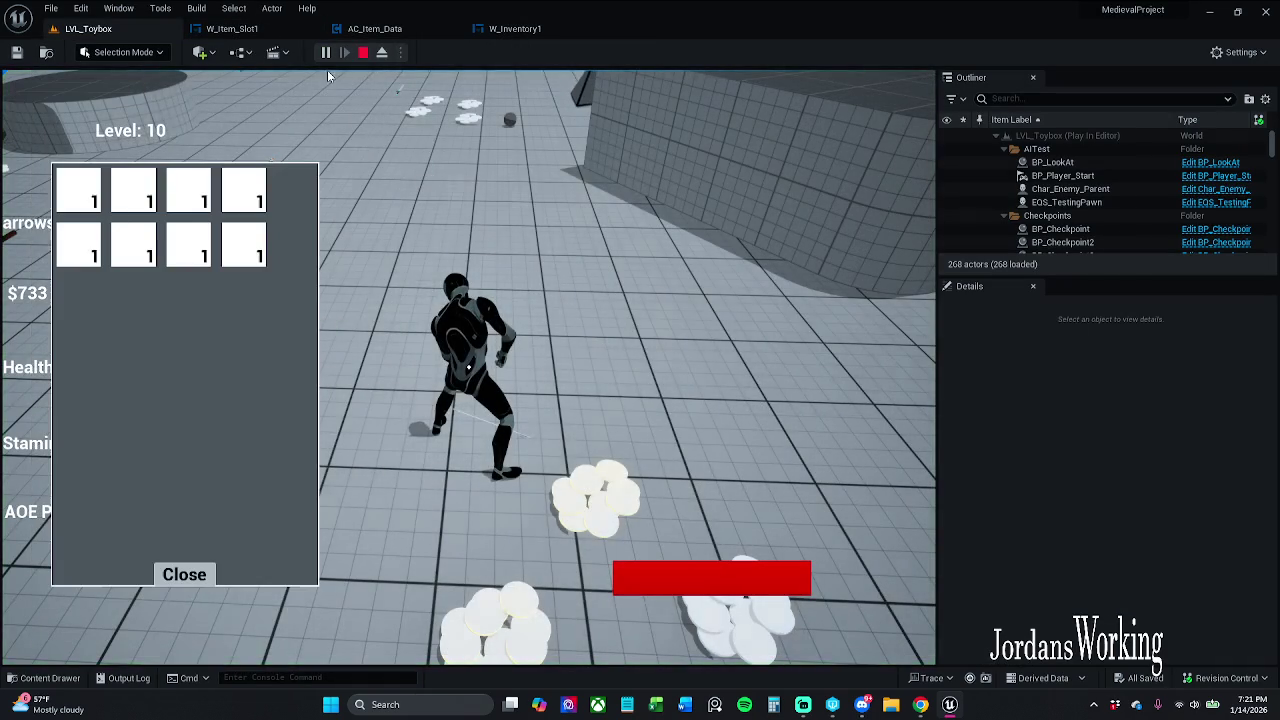
click(185, 584)
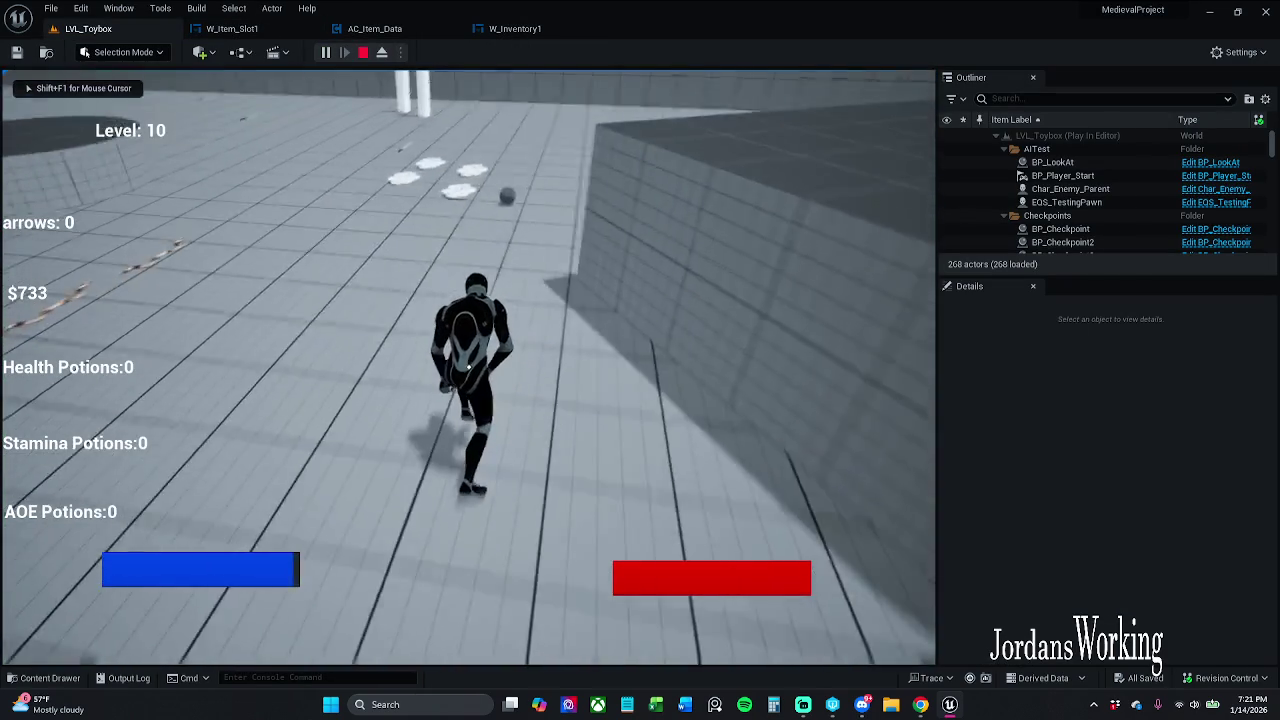
key(e)
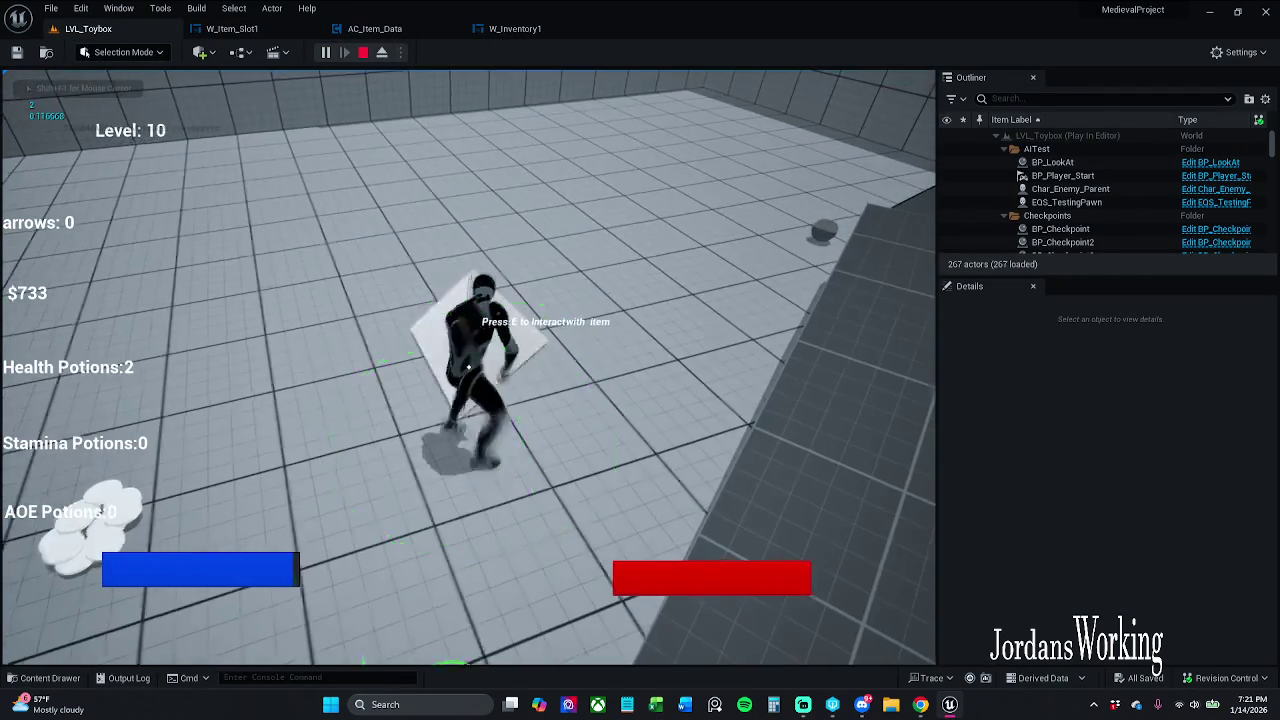
key(i)
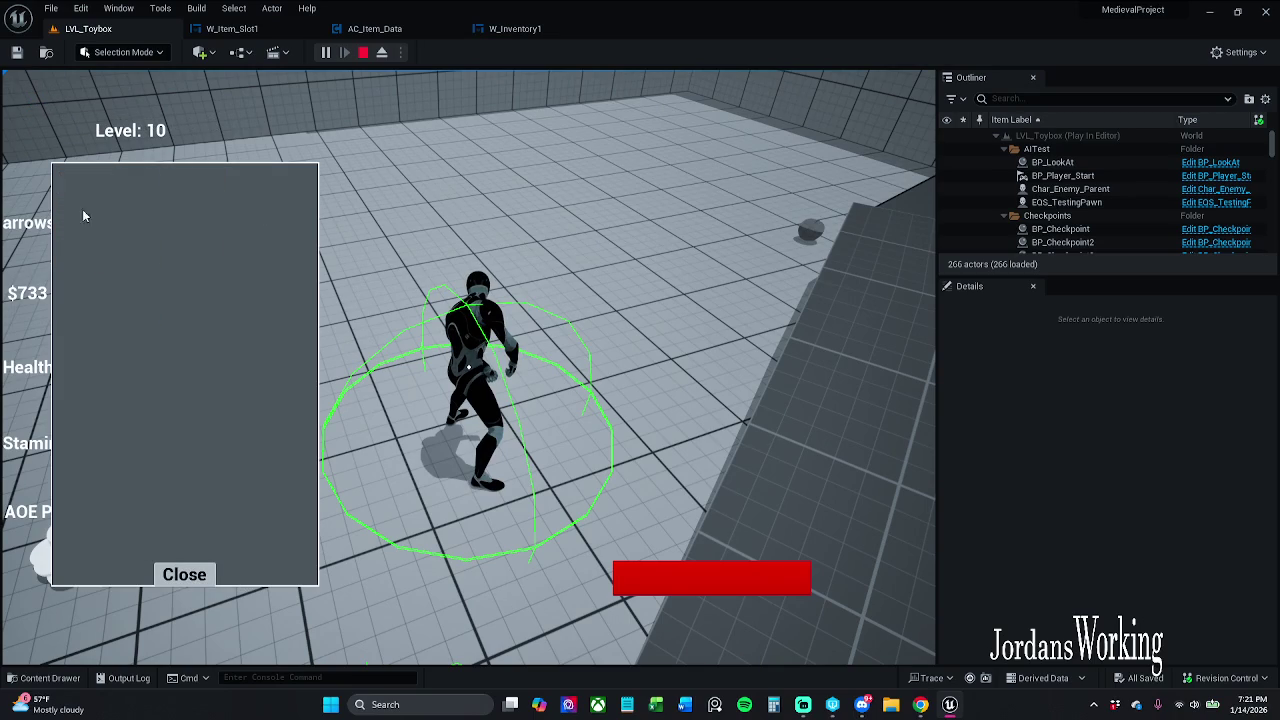
click(184, 575)
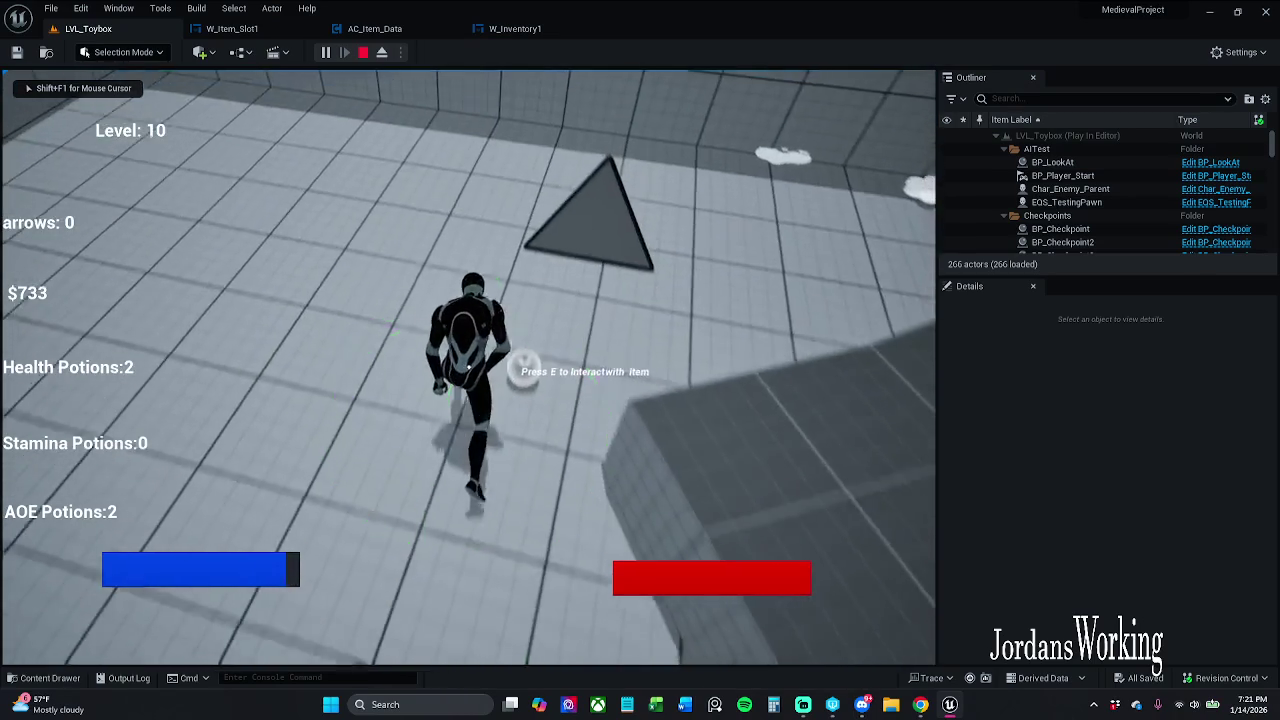
Step: Stop the play session and locate the Set Array Elem node in the AC_Item_Data graph
key(Escape)
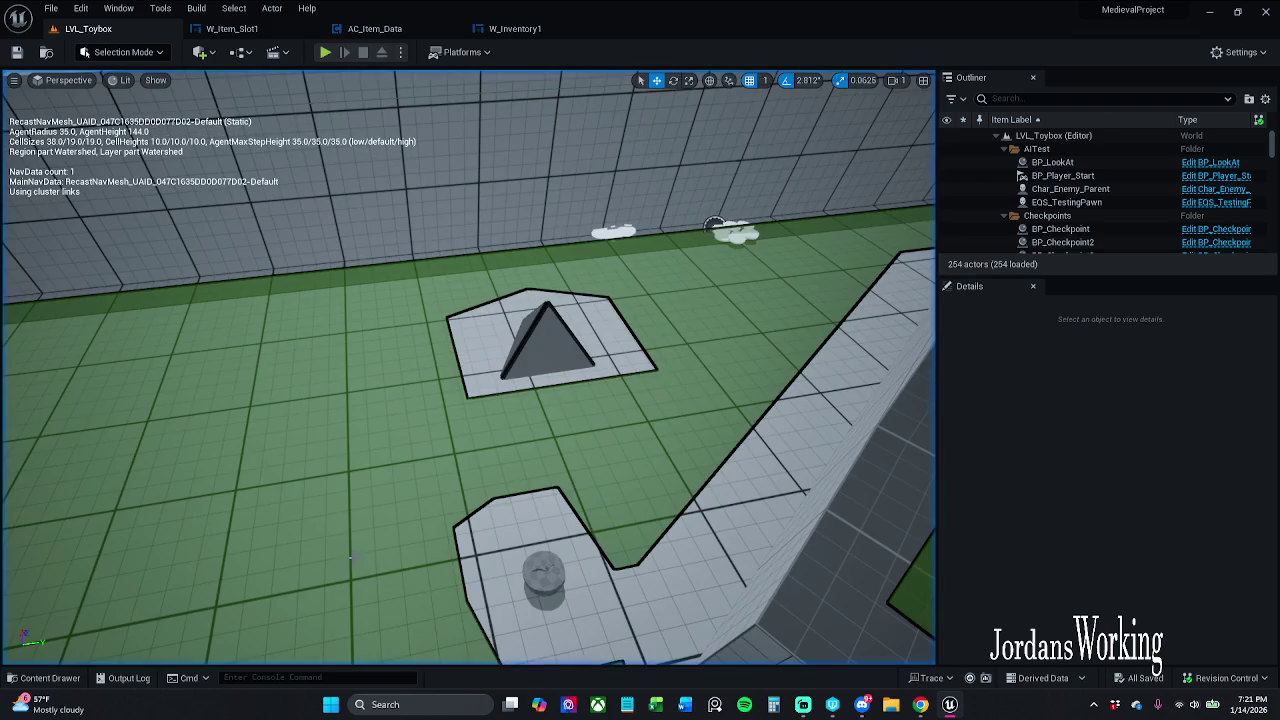
click(380, 29)
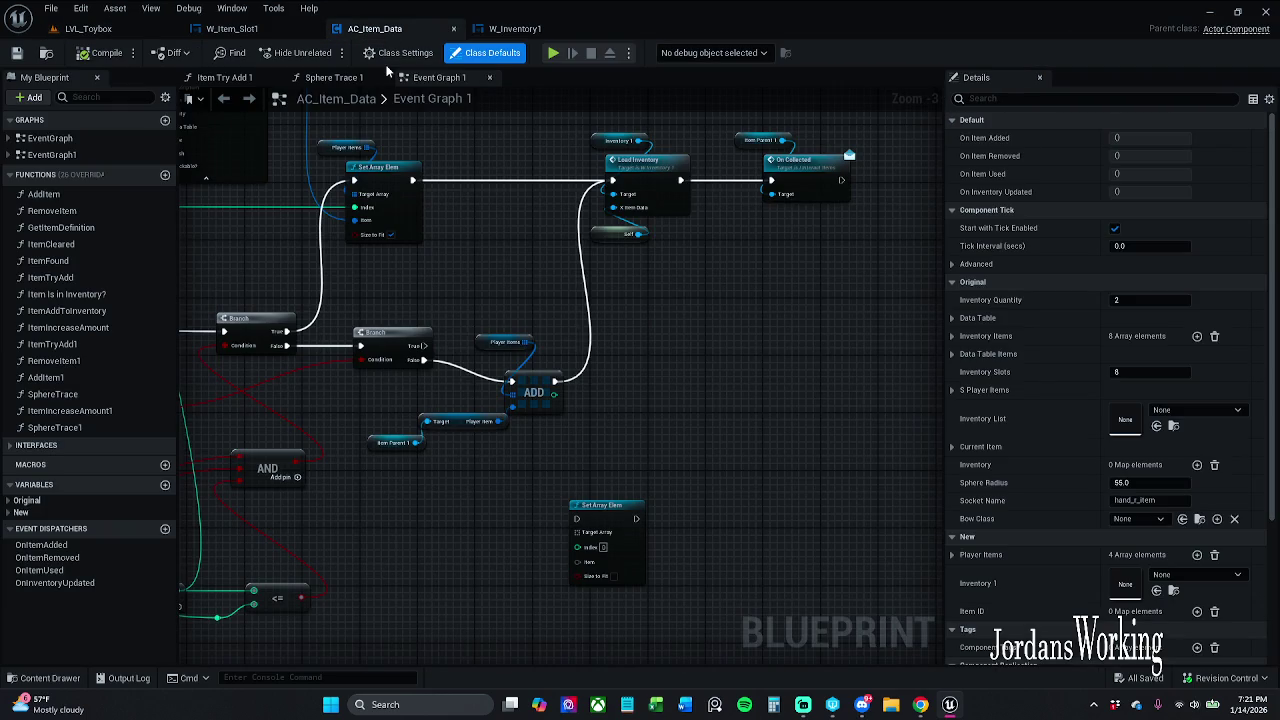
drag(390, 28, 240, 28)
drag(504, 210, 841, 172)
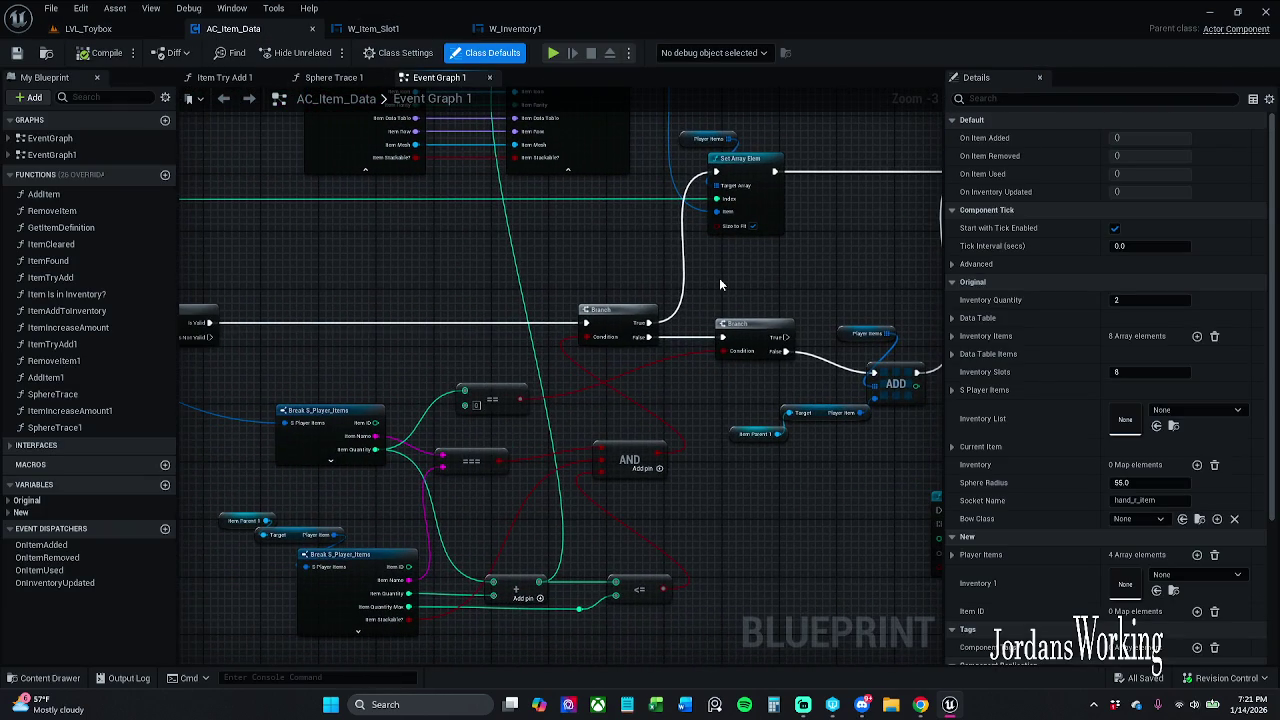
drag(720, 284, 624, 315)
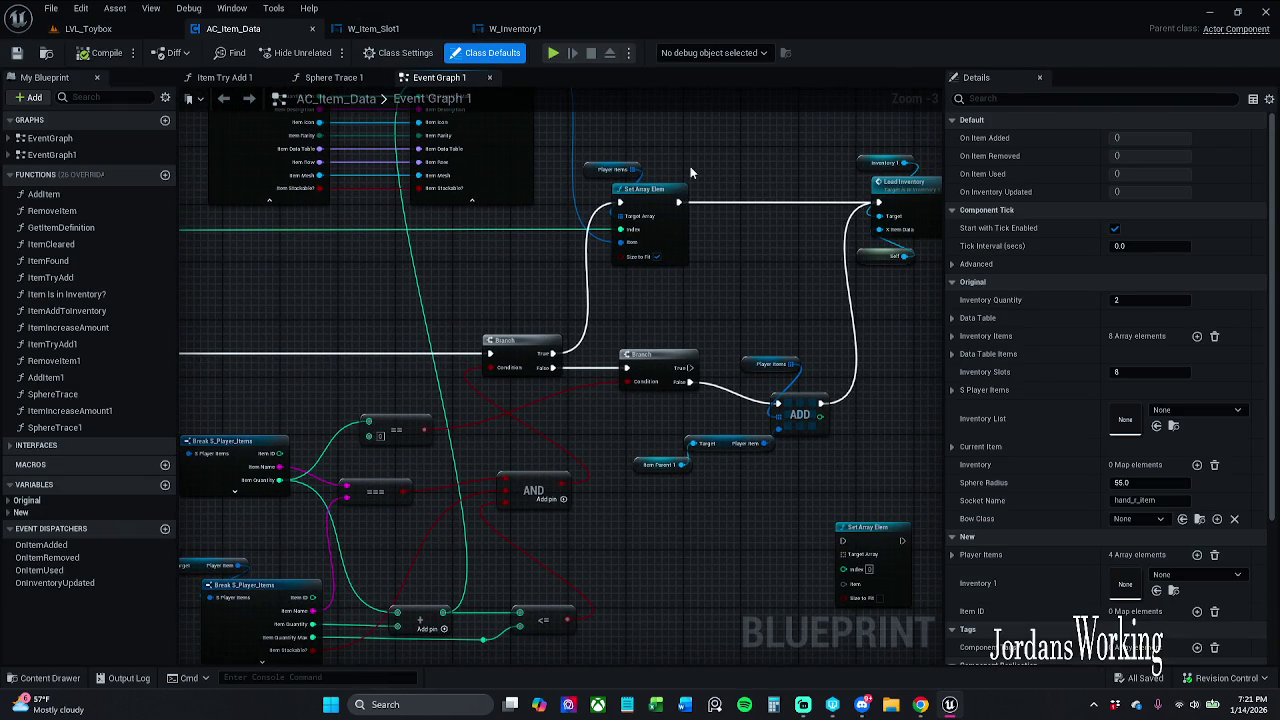
mouse_move(727, 142)
mouse_down()
mouse_move(786, 151)
mouse_move(805, 140)
mouse_up()
click(728, 188)
right_click(738, 192)
key(Escape)
Step: Toggle breakpoints on all the box-selected inventory logic nodes, then return to LVL_Toybox
scroll(669, 258, down, 6)
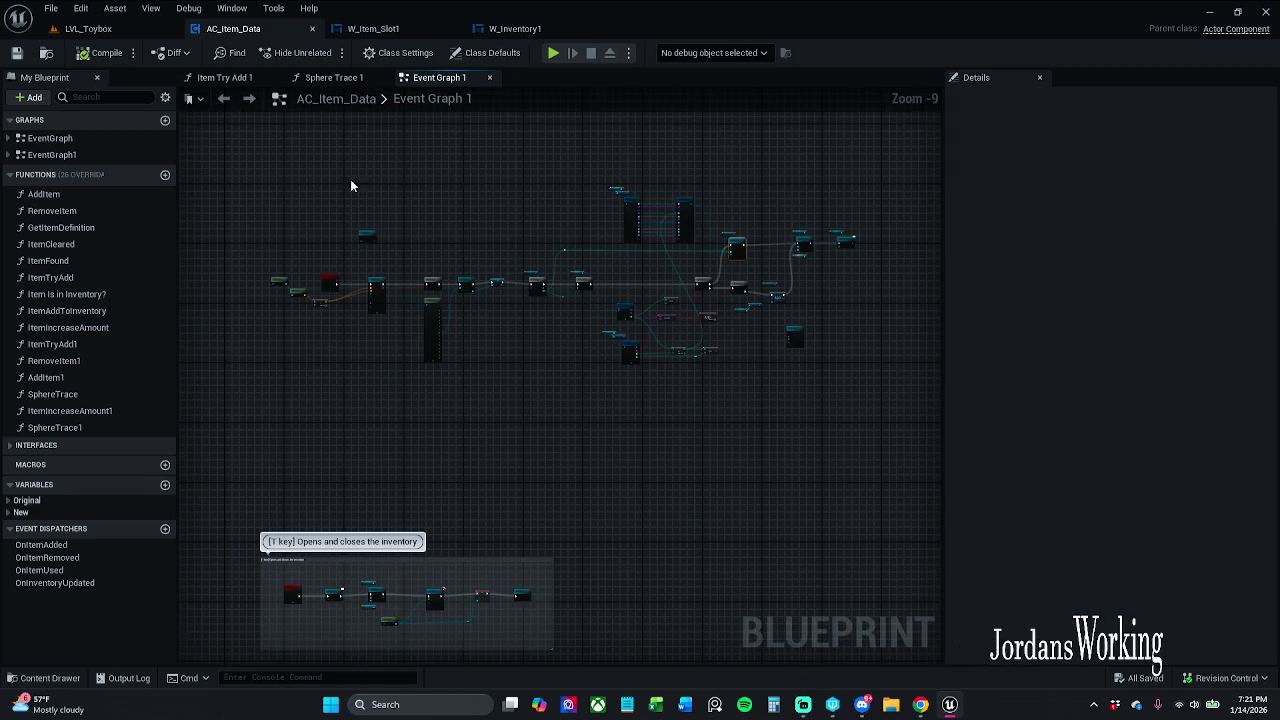
mouse_move(385, 249)
mouse_down()
mouse_move(982, 414)
mouse_move(577, 301)
mouse_up()
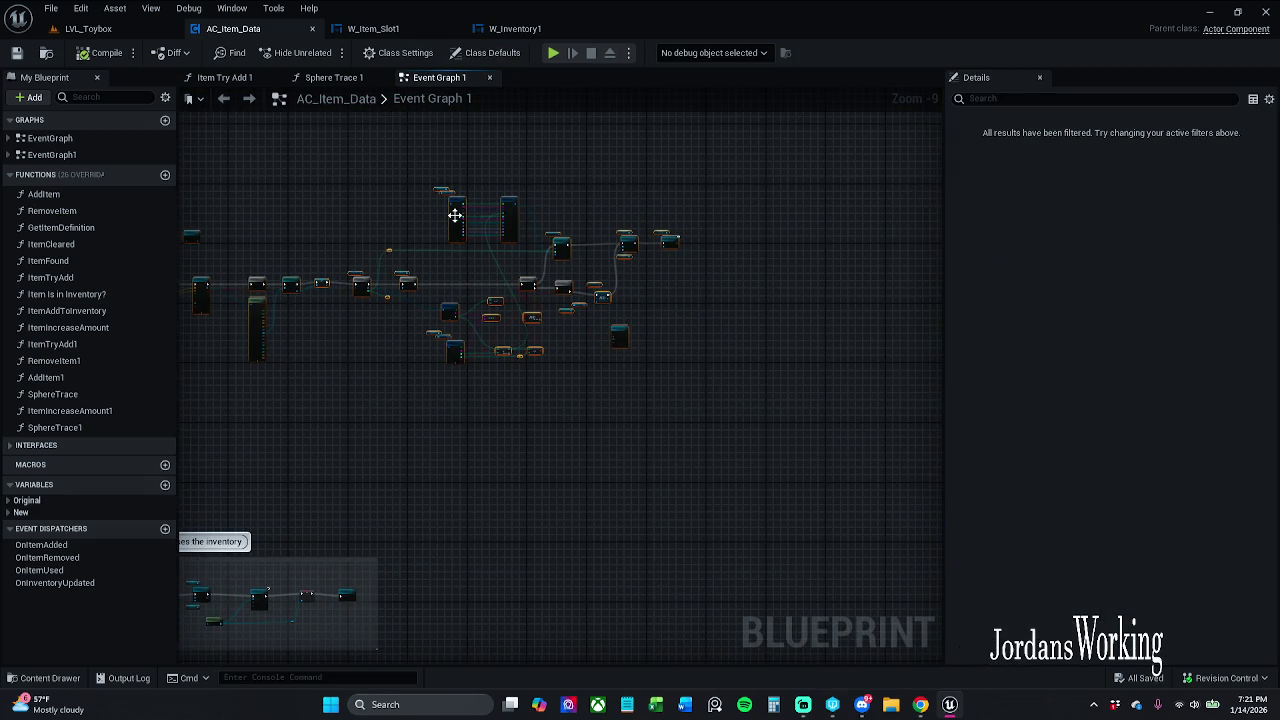
scroll(457, 214, up, 3)
right_click(460, 208)
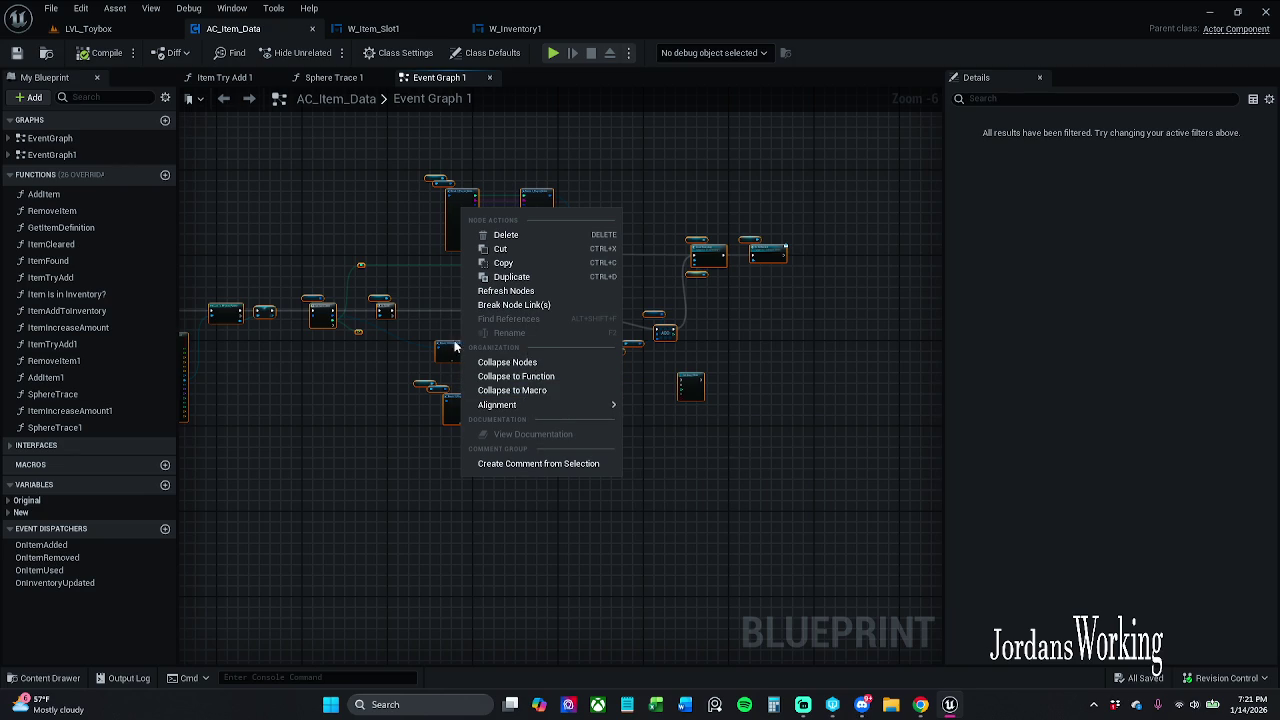
click(382, 311)
right_click(386, 311)
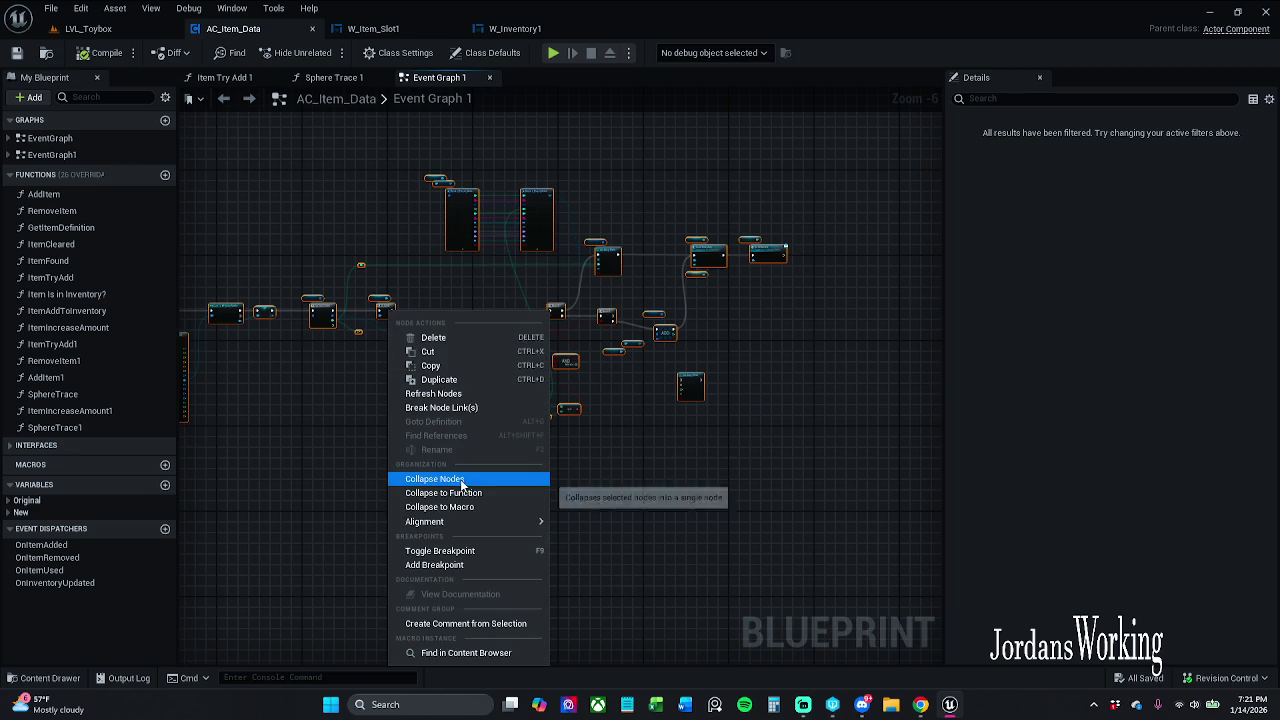
click(479, 553)
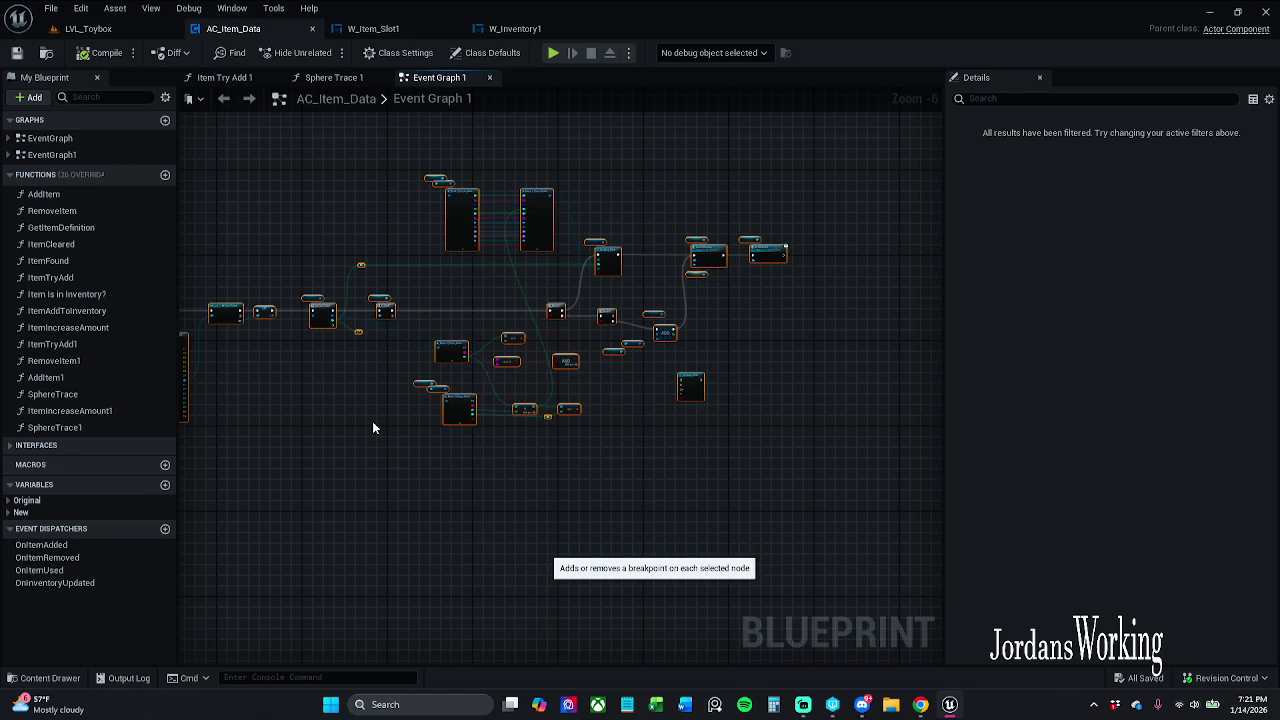
scroll(373, 428, up, 3)
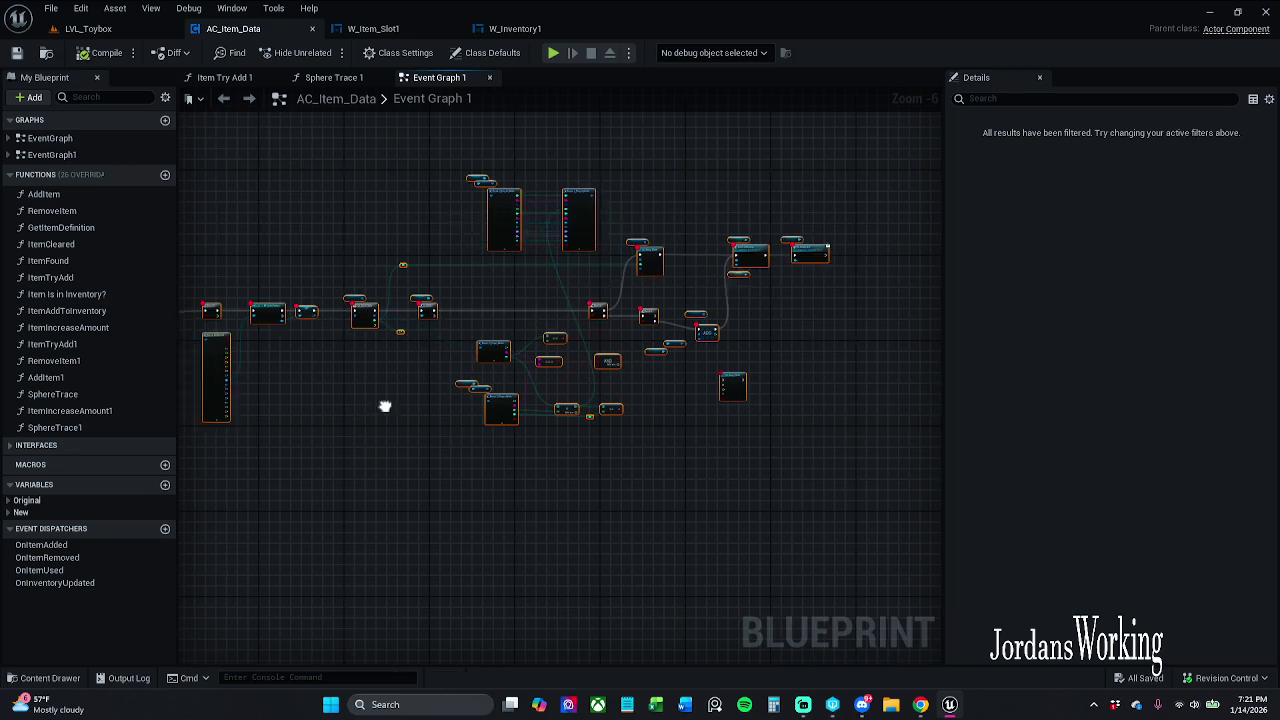
click(88, 28)
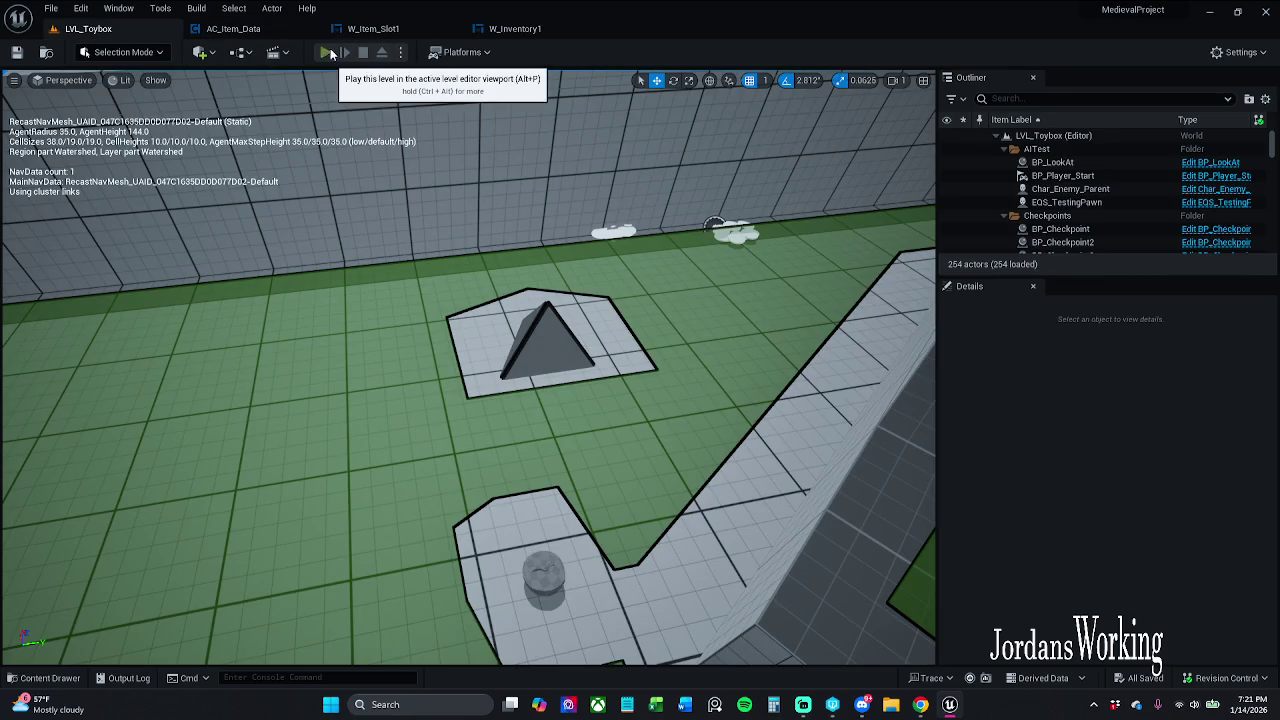
Step: Play the level, pick up an item with E, and resume through seven breakpoint hits
click(325, 52)
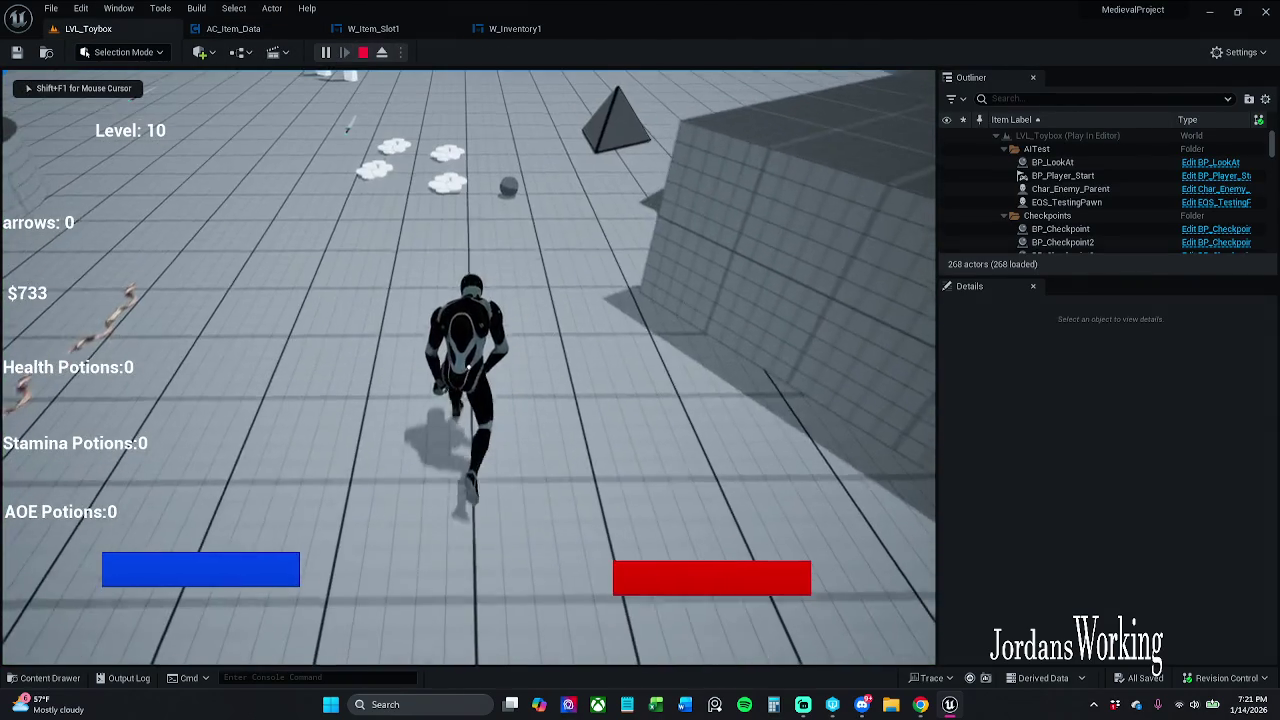
key(i)
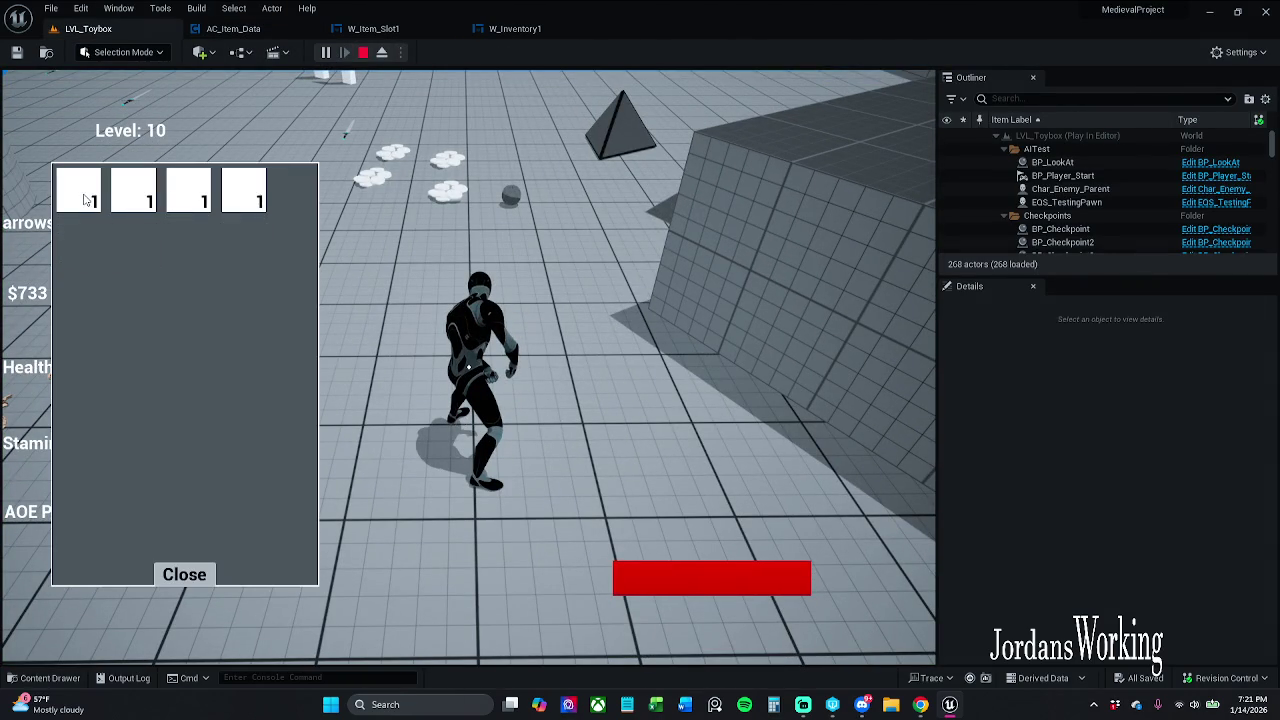
click(191, 574)
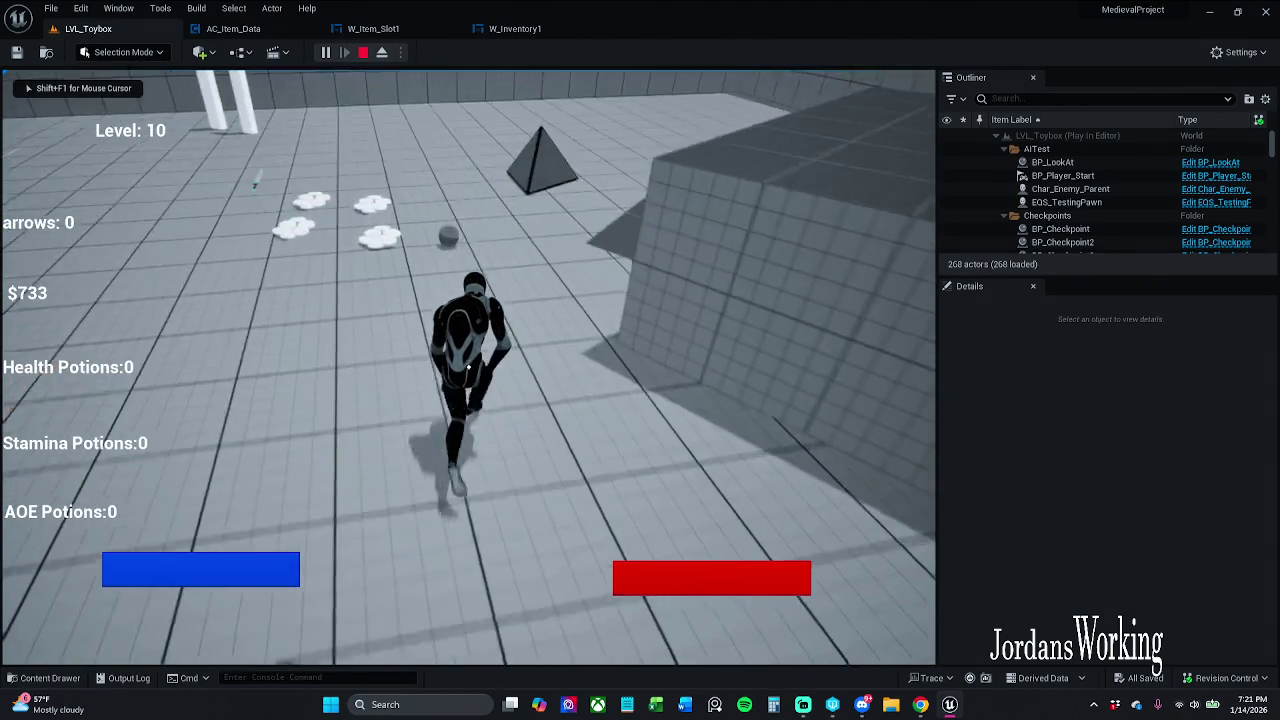
key(e)
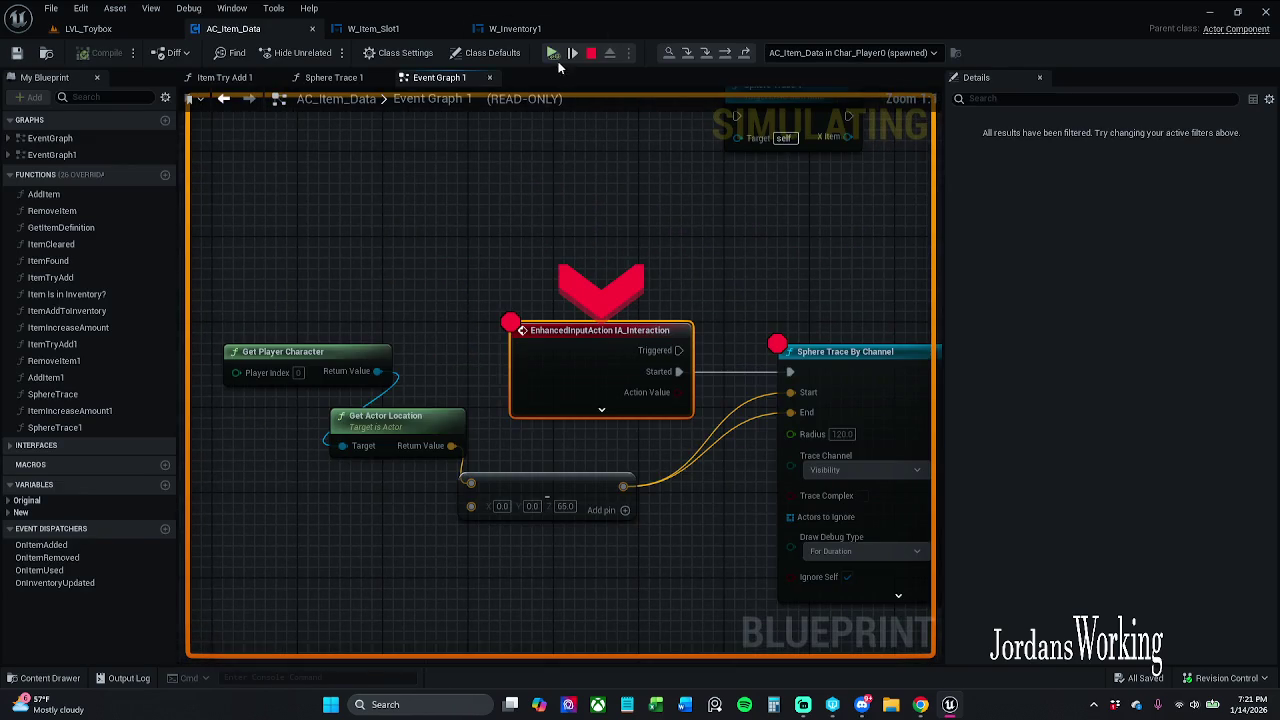
click(555, 60)
click(555, 62)
click(555, 62)
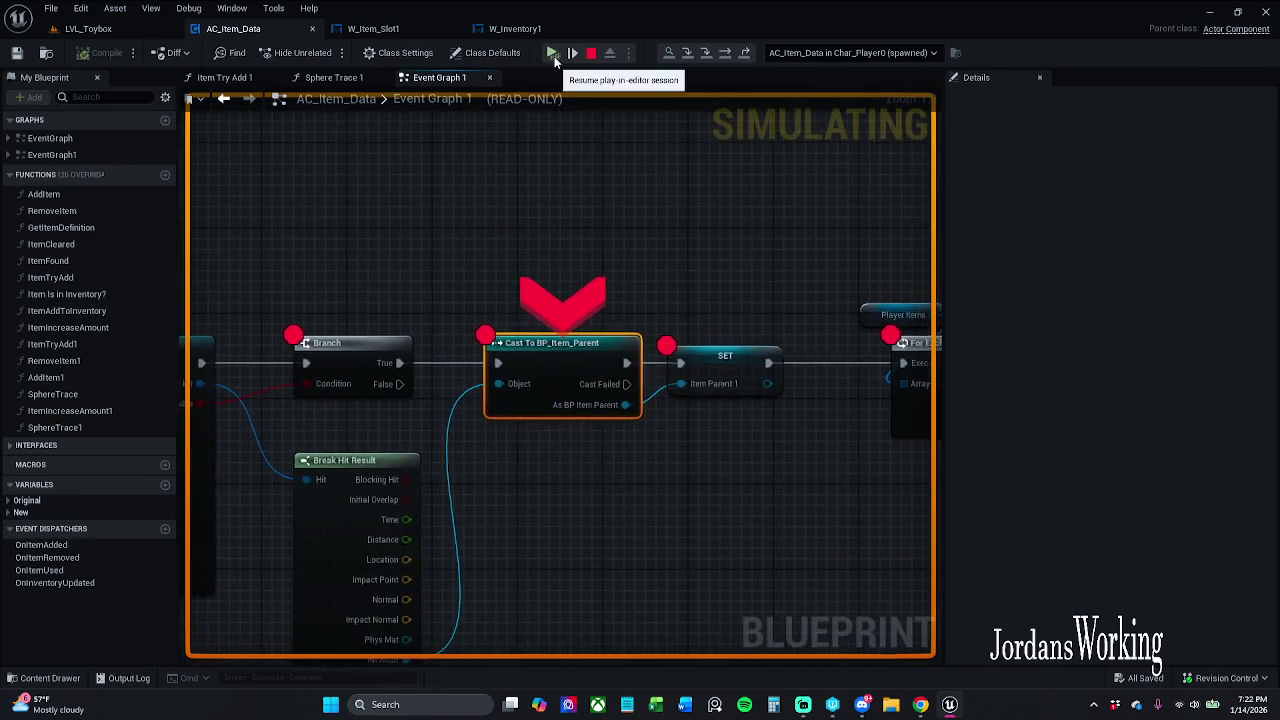
click(553, 55)
click(553, 55)
click(553, 55)
click(553, 55)
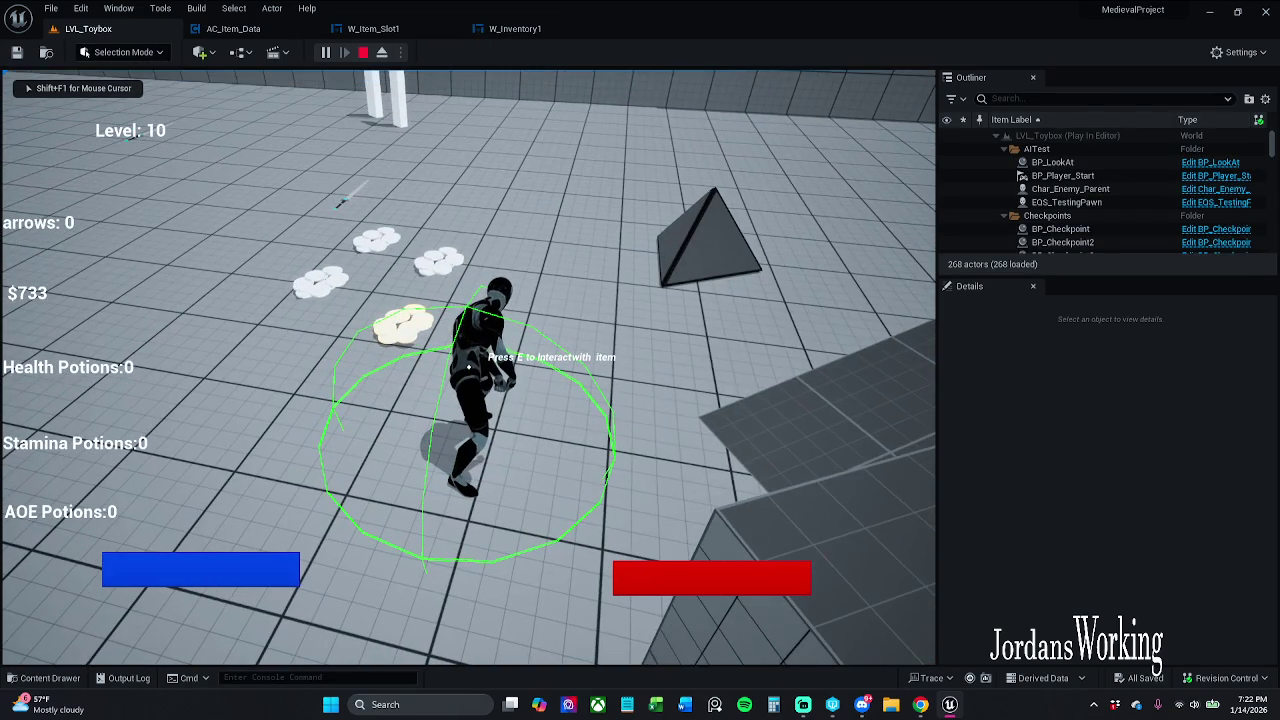
Step: Inspect the Break S_Player_Items, Branch and comparison nodes in AC_Item_Data, then stop simulating
key(e)
click(250, 30)
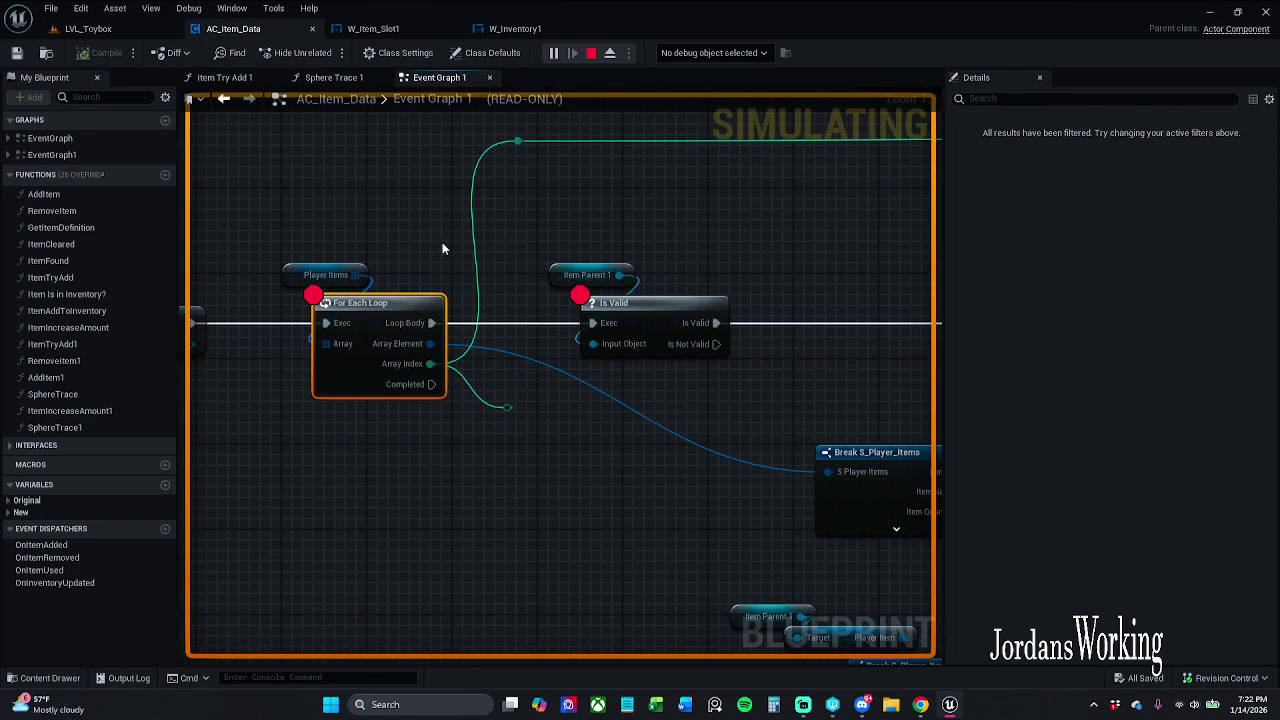
scroll(590, 245, down, 1)
mouse_move(594, 251)
mouse_down()
mouse_move(571, 243)
mouse_move(542, 301)
mouse_up()
mouse_move(668, 277)
mouse_down()
mouse_move(403, 220)
mouse_move(563, 223)
mouse_move(597, 240)
mouse_up()
scroll(380, 229, down, 1)
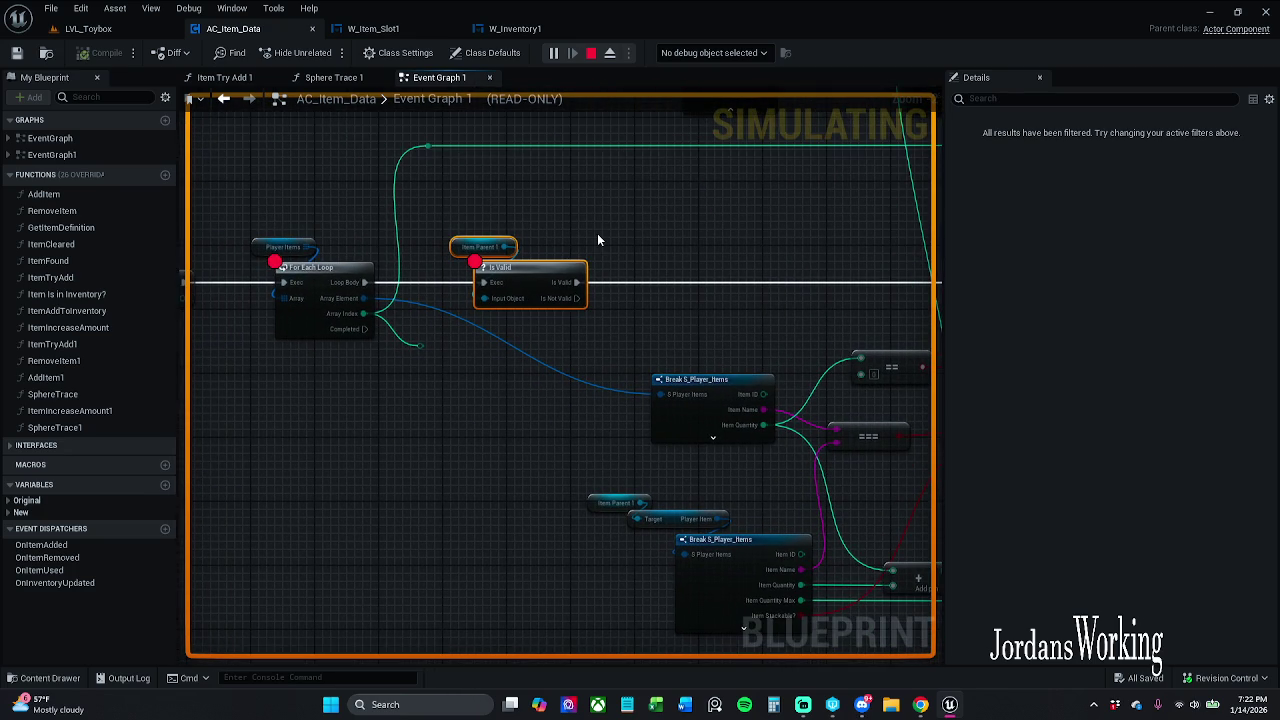
click(592, 54)
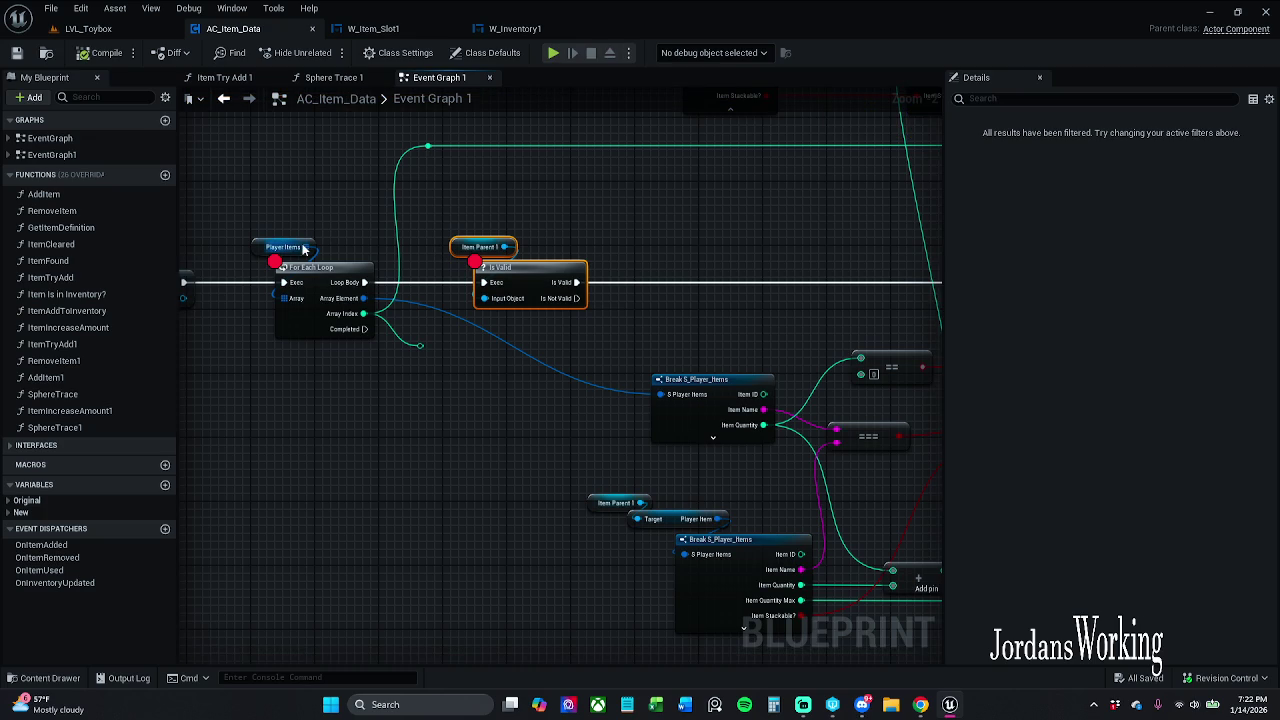
Step: Add an Is Empty node wired to the Player Items array and place it above the loop
scroll(303, 249, up, 3)
mouse_move(358, 238)
mouse_down()
mouse_move(428, 232)
mouse_move(408, 196)
mouse_up()
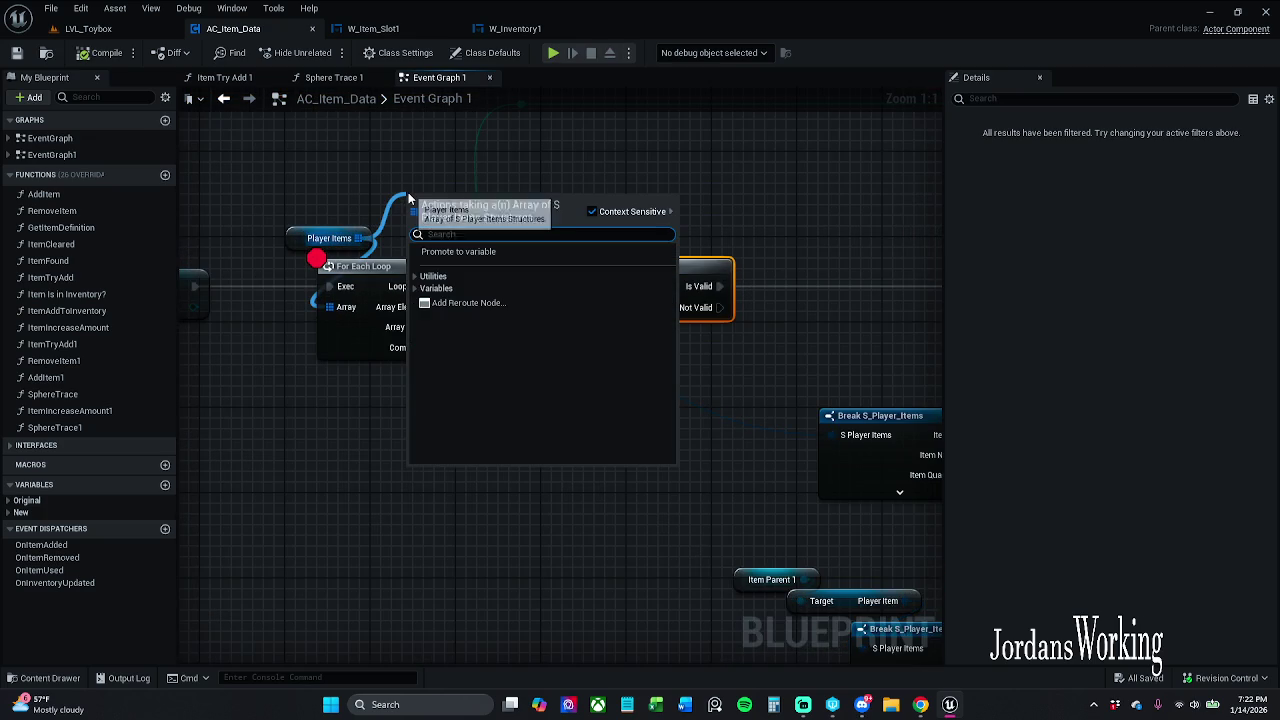
text(isE)
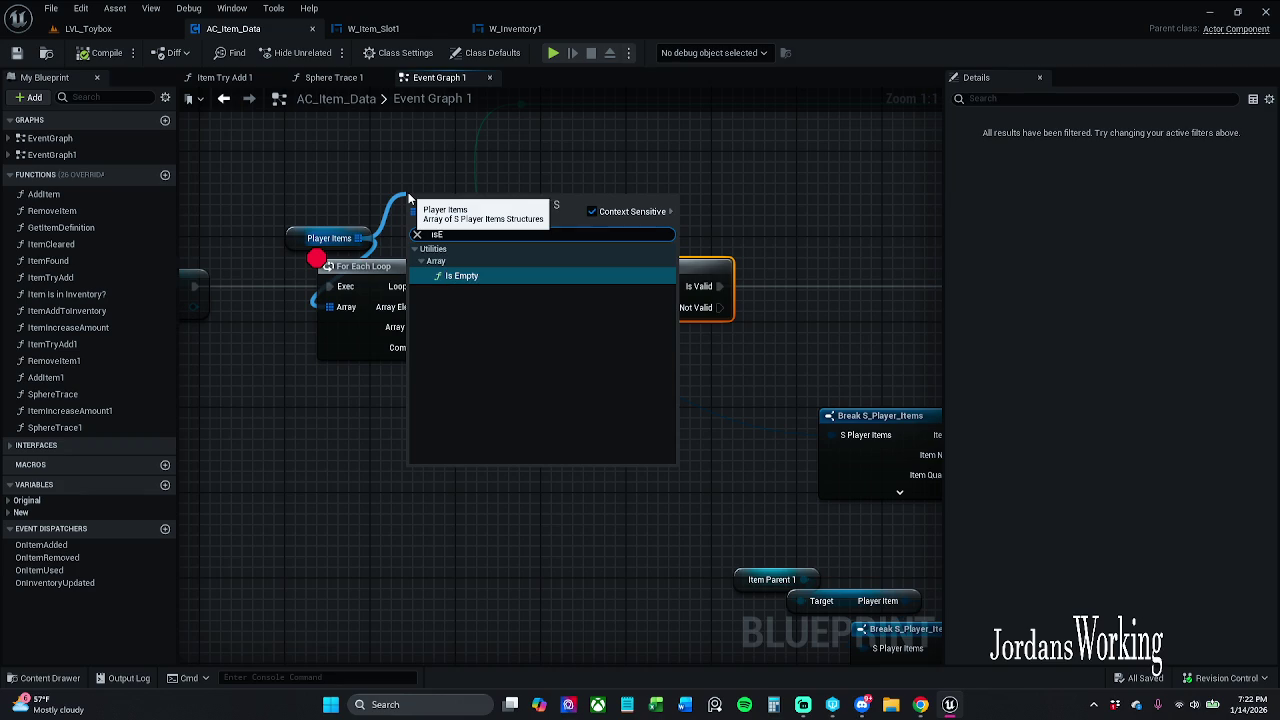
key(Return)
mouse_move(464, 218)
mouse_down()
mouse_move(741, 187)
mouse_move(619, 177)
mouse_up()
click(604, 239)
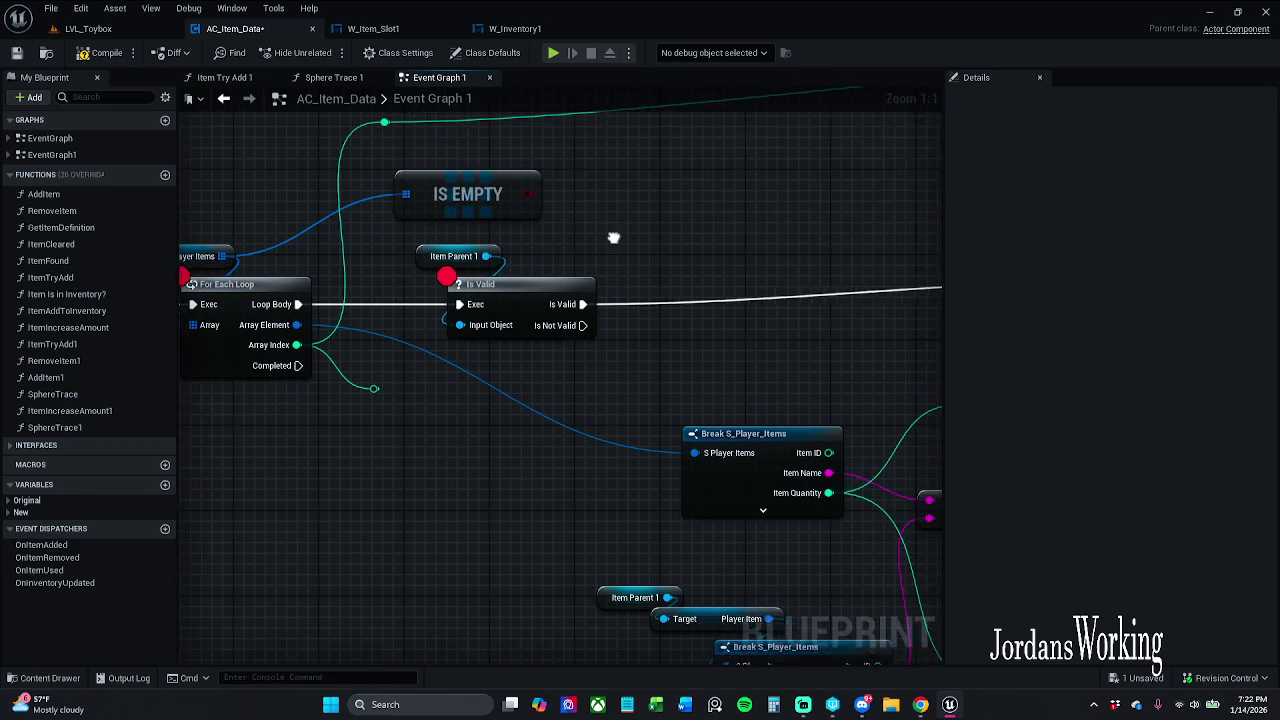
Step: Review the Branch and AND nodes, compile AC_Item_Data, and return to LVL_Toybox
scroll(604, 245, down, 1)
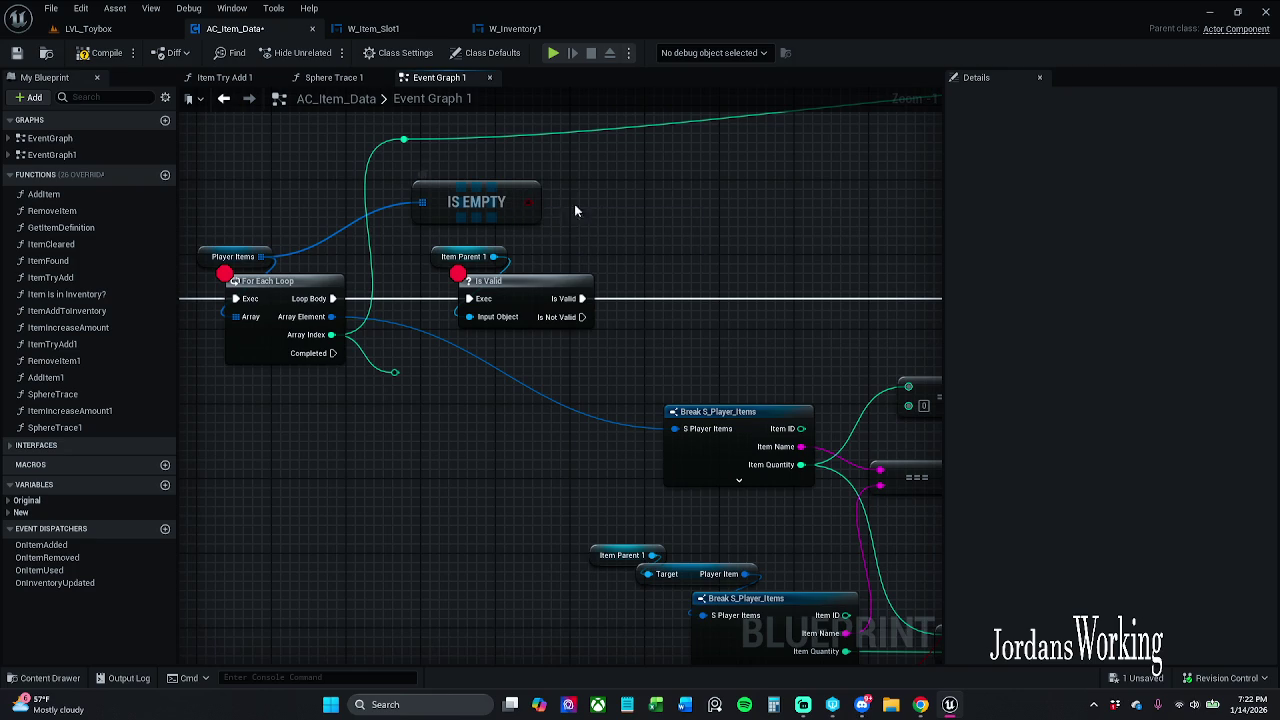
scroll(566, 203, down, 1)
scroll(566, 203, down, 1)
mouse_move(551, 197)
mouse_down()
mouse_move(403, 206)
mouse_move(497, 202)
mouse_up()
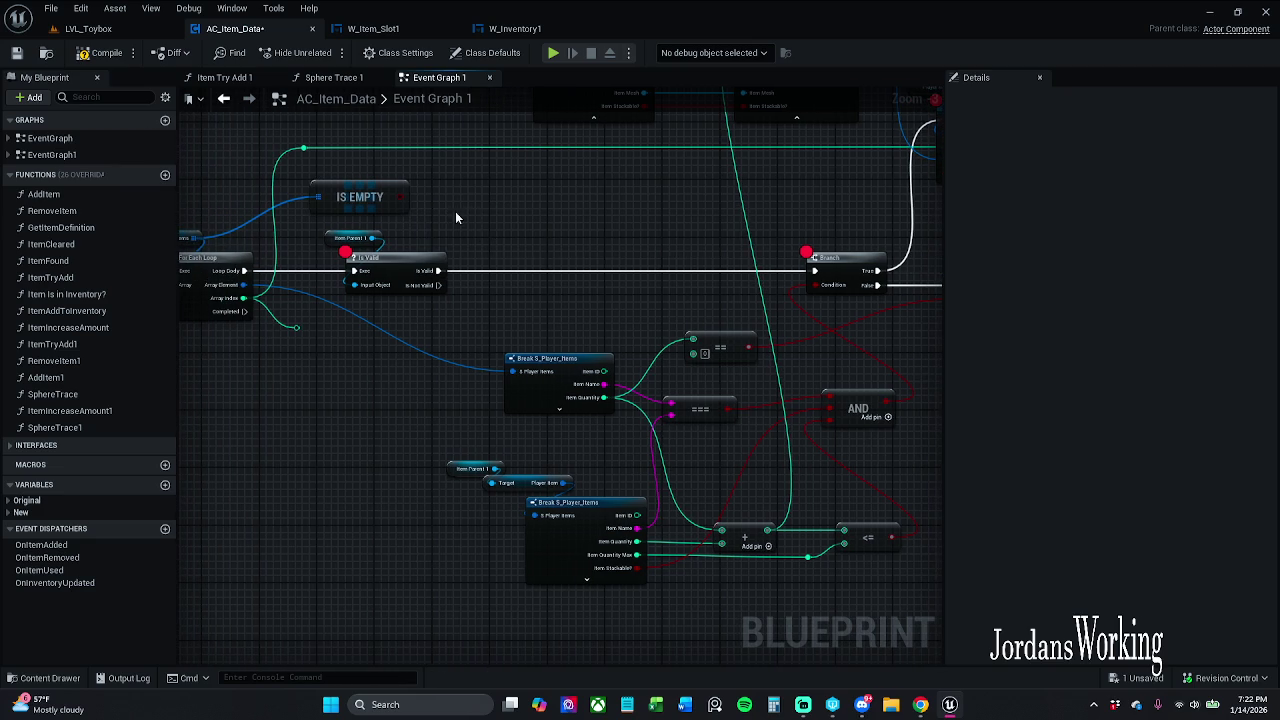
click(90, 53)
click(88, 28)
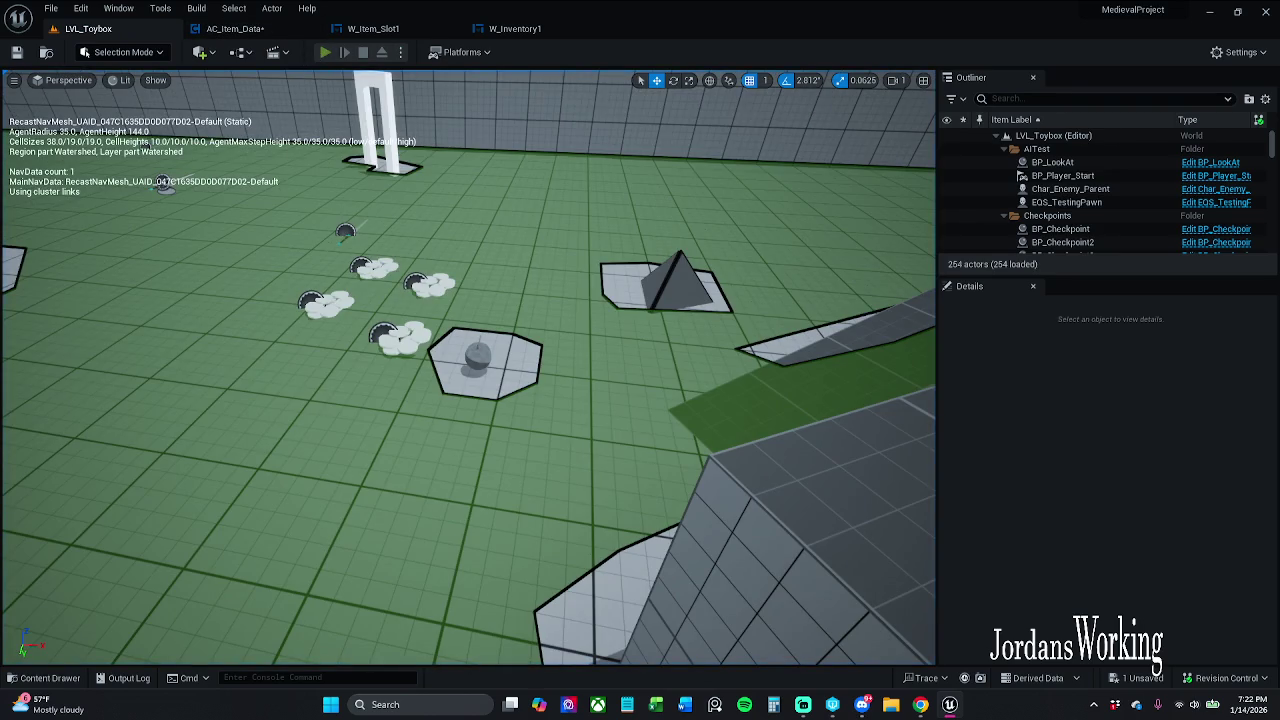
Step: Start a play session, check the inventory, then interact to pick up a nearby item
key(alt+p)
key(i)
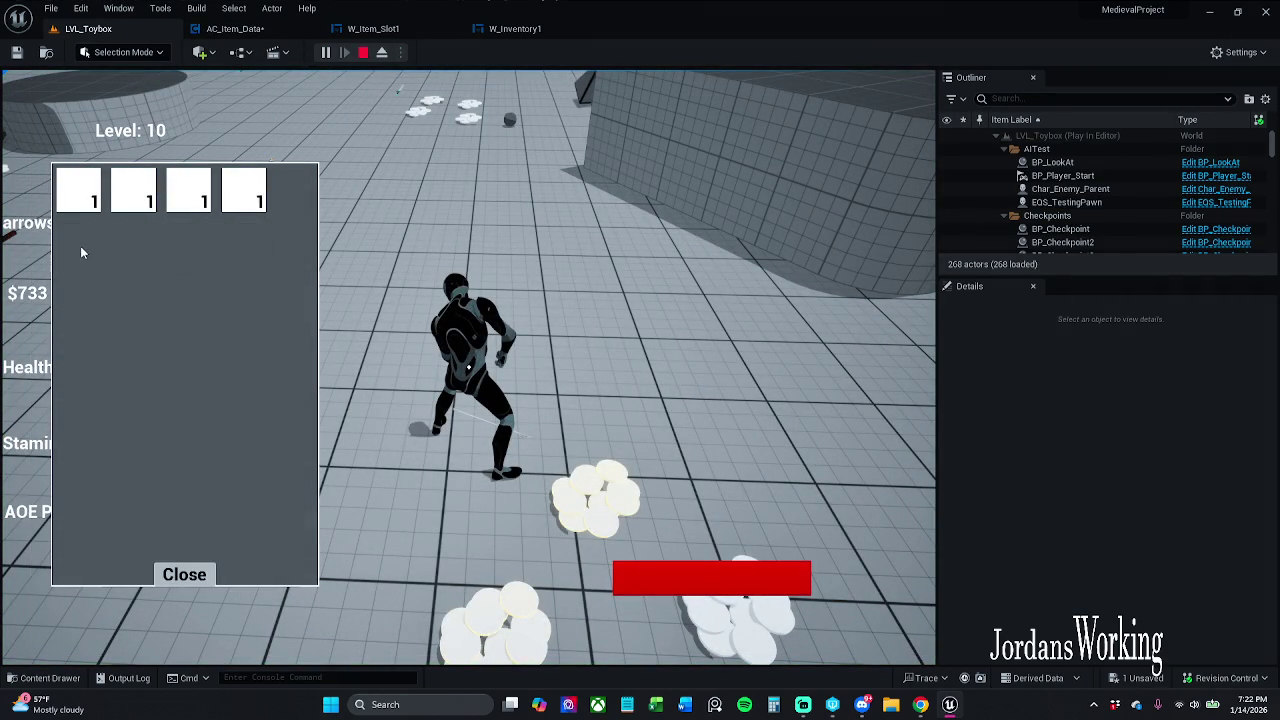
click(184, 575)
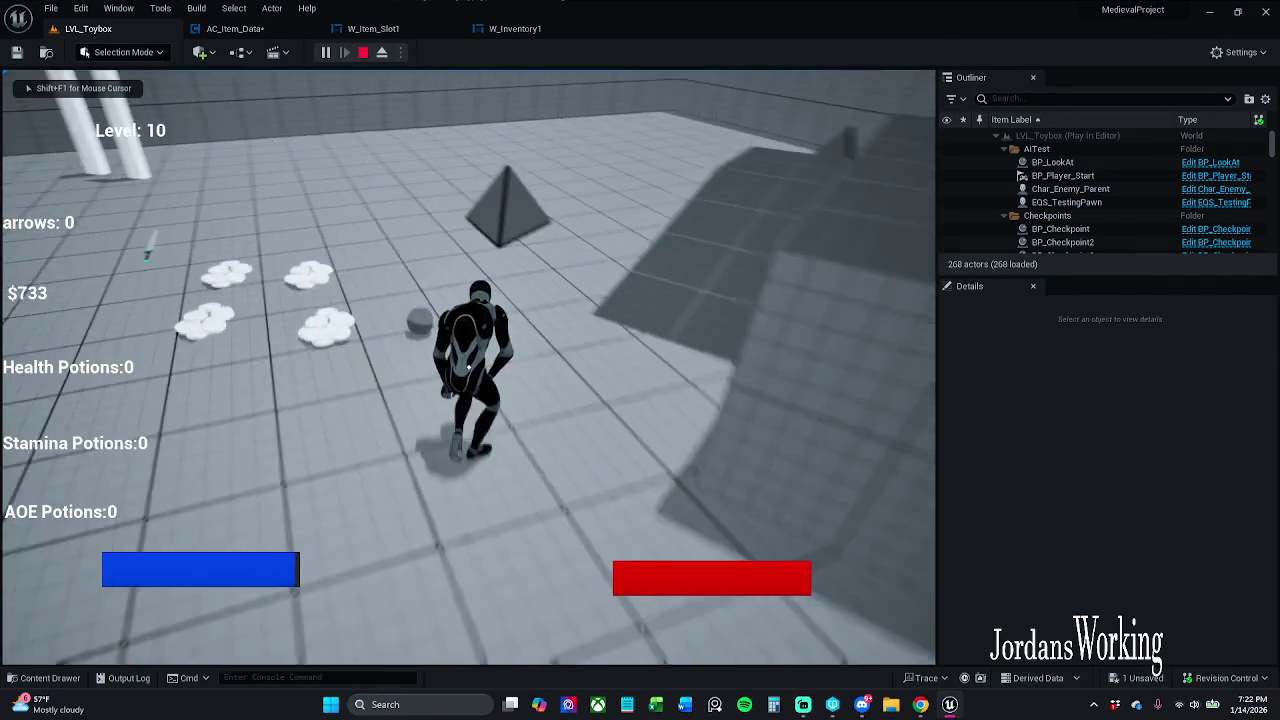
key(e)
Step: Continue through the breakpoints until the playtest resumes
click(552, 54)
click(554, 60)
click(554, 60)
click(554, 60)
click(554, 60)
click(554, 60)
click(554, 60)
click(554, 60)
click(554, 60)
Step: Check the inventory for the new slot, then pick up another nearby item
click(503, 258)
key(i)
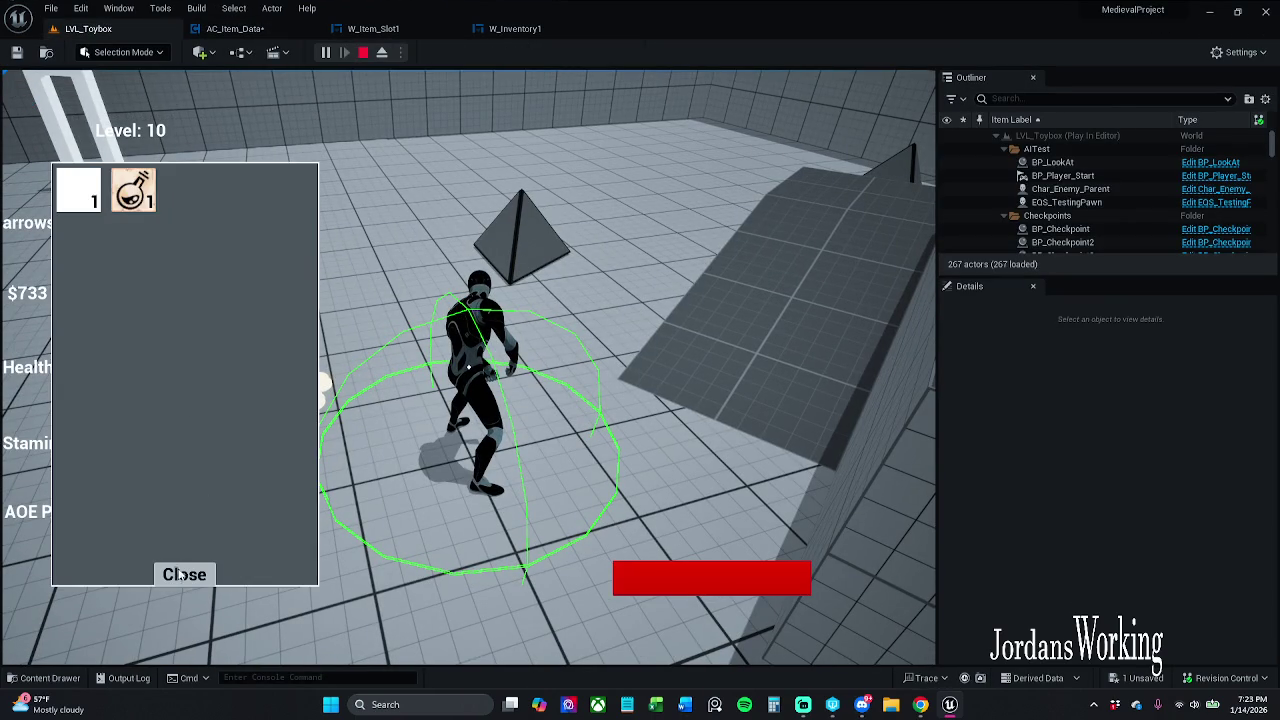
click(191, 577)
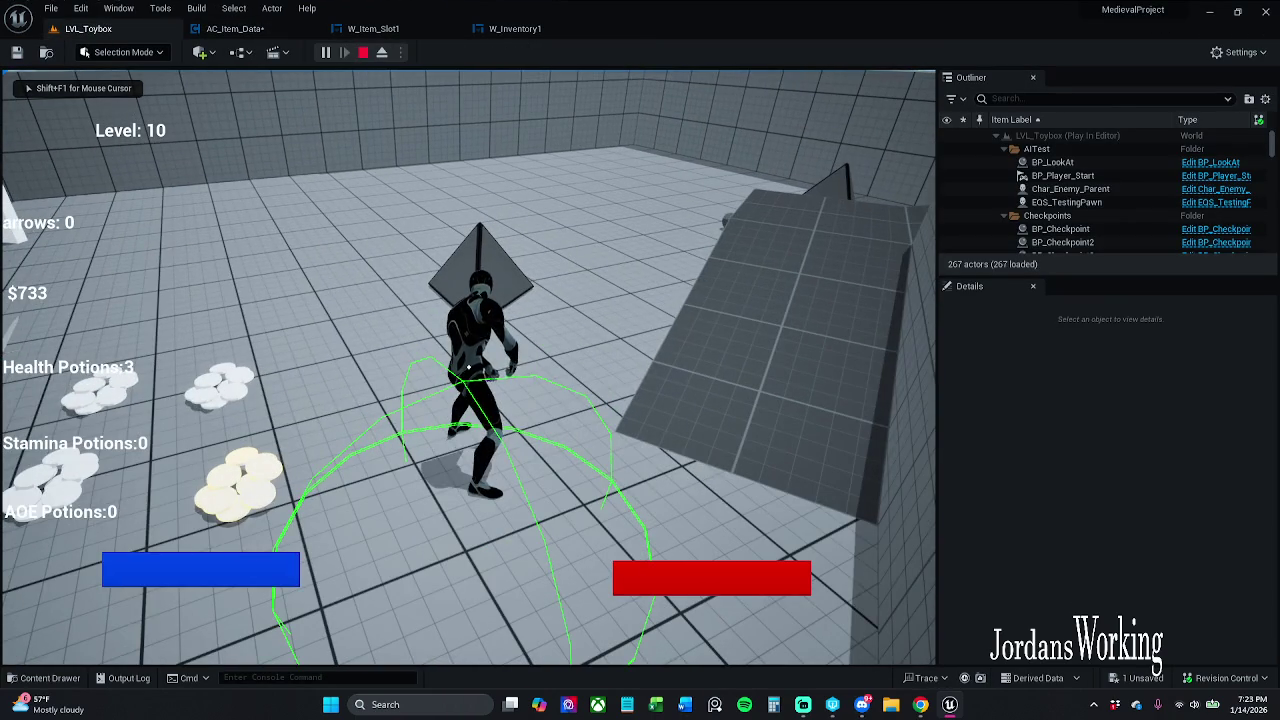
key(e)
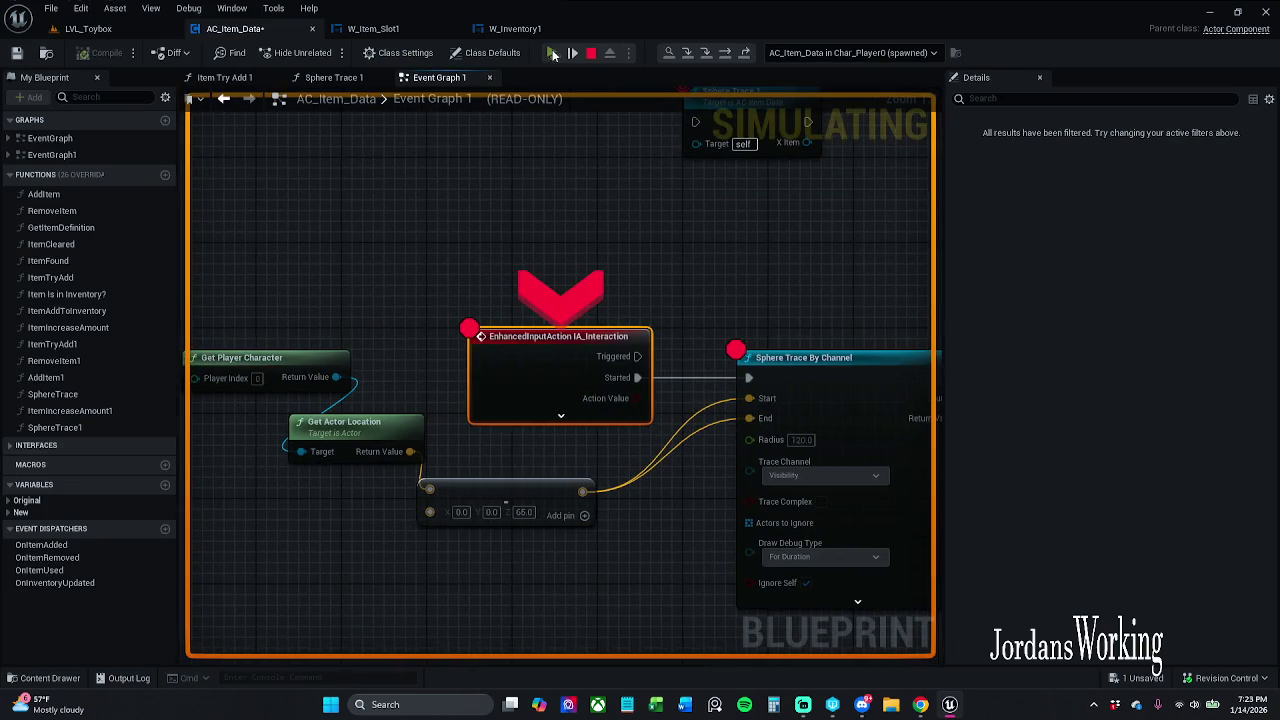
Step: Resume past the breakpoints triggered by the second pickup
click(552, 53)
click(552, 53)
click(552, 53)
click(552, 53)
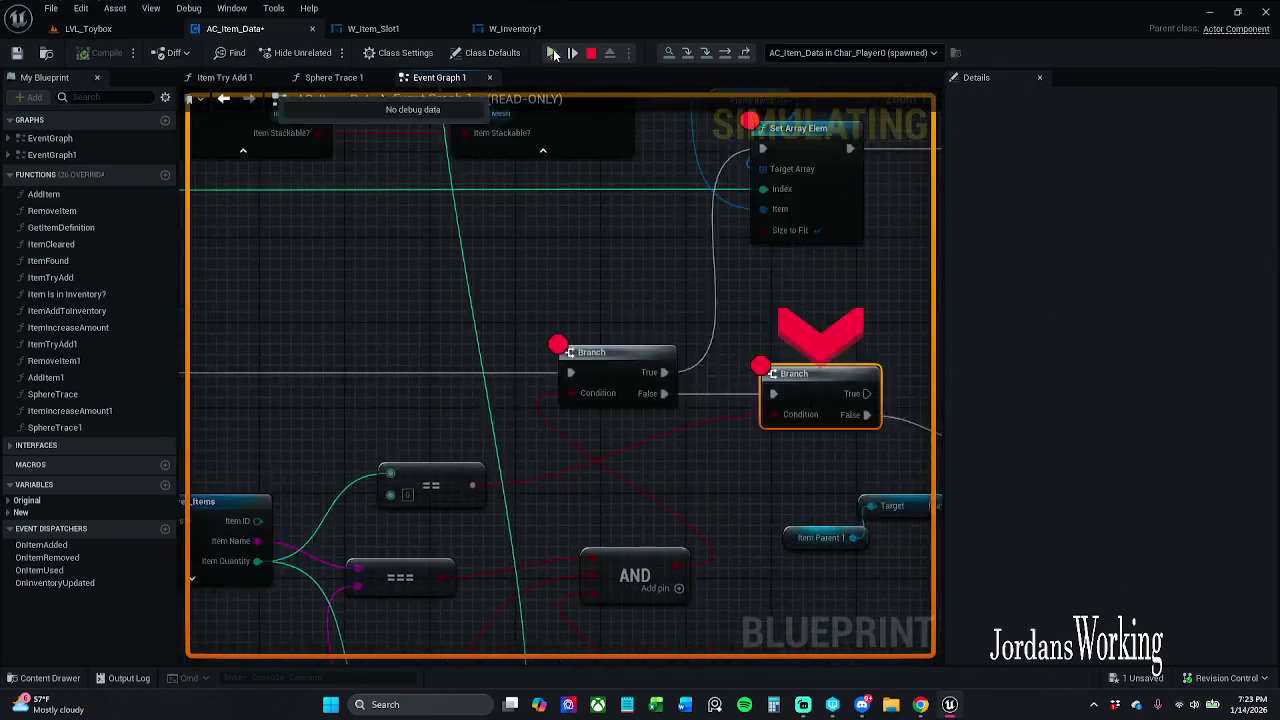
click(552, 53)
click(552, 53)
click(552, 53)
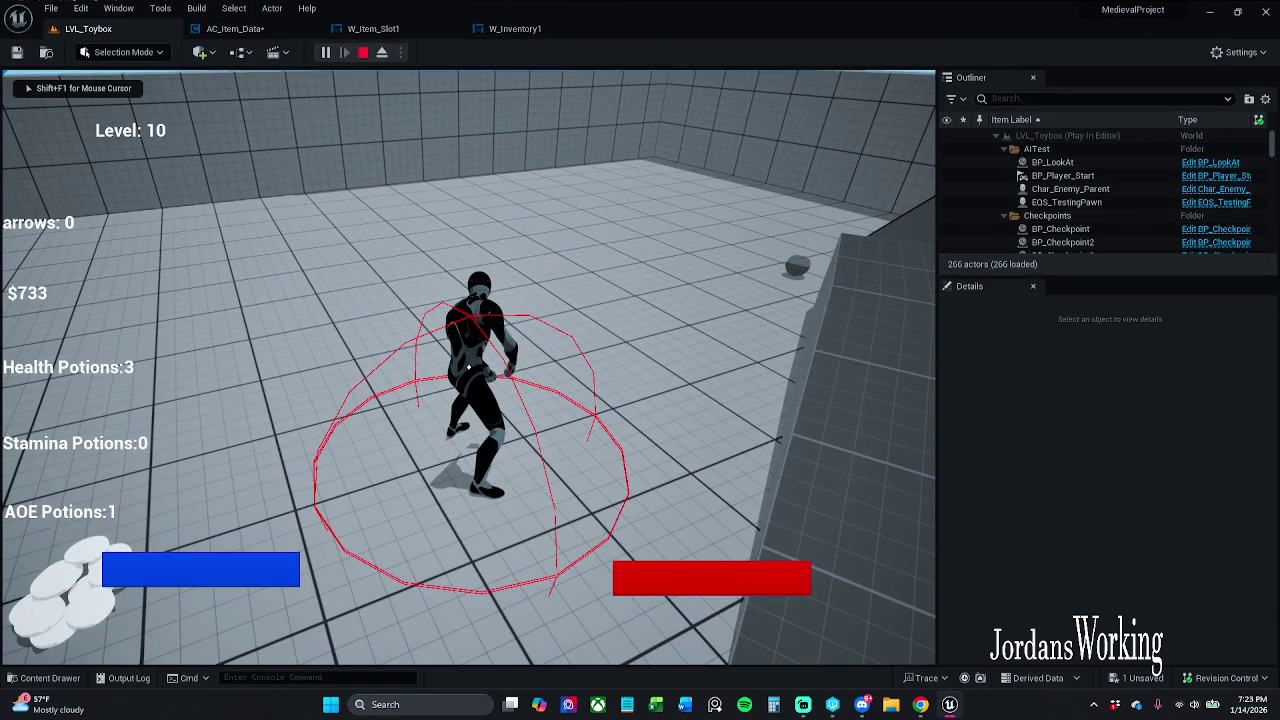
Step: Use the potions in the first inventory slot, then interact to hit the IA_Interaction breakpoint
key(i)
click(97, 188)
double_click(97, 188)
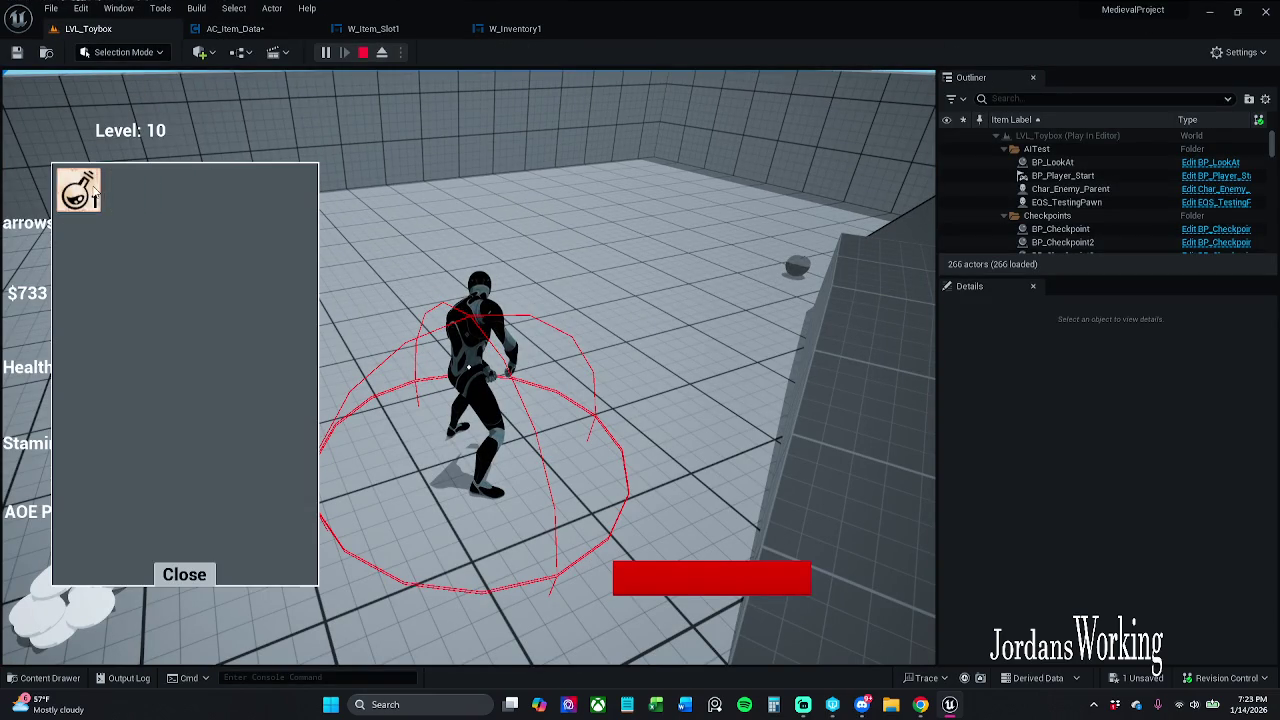
key(e)
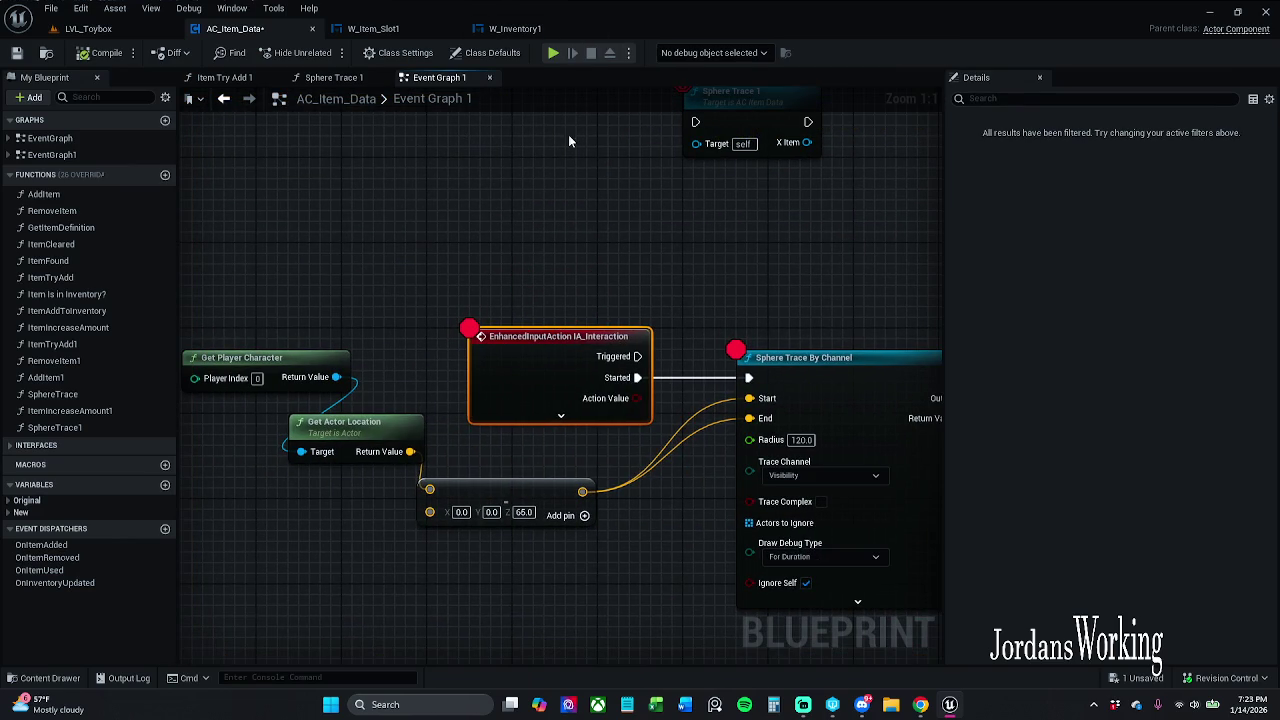
Step: Rearrange the graph, shifting Branch, Break Hit Result and IS EMPTY to make room near ADD
scroll(560, 297, down, 2)
drag(606, 317, 364, 299)
scroll(514, 312, down, 1)
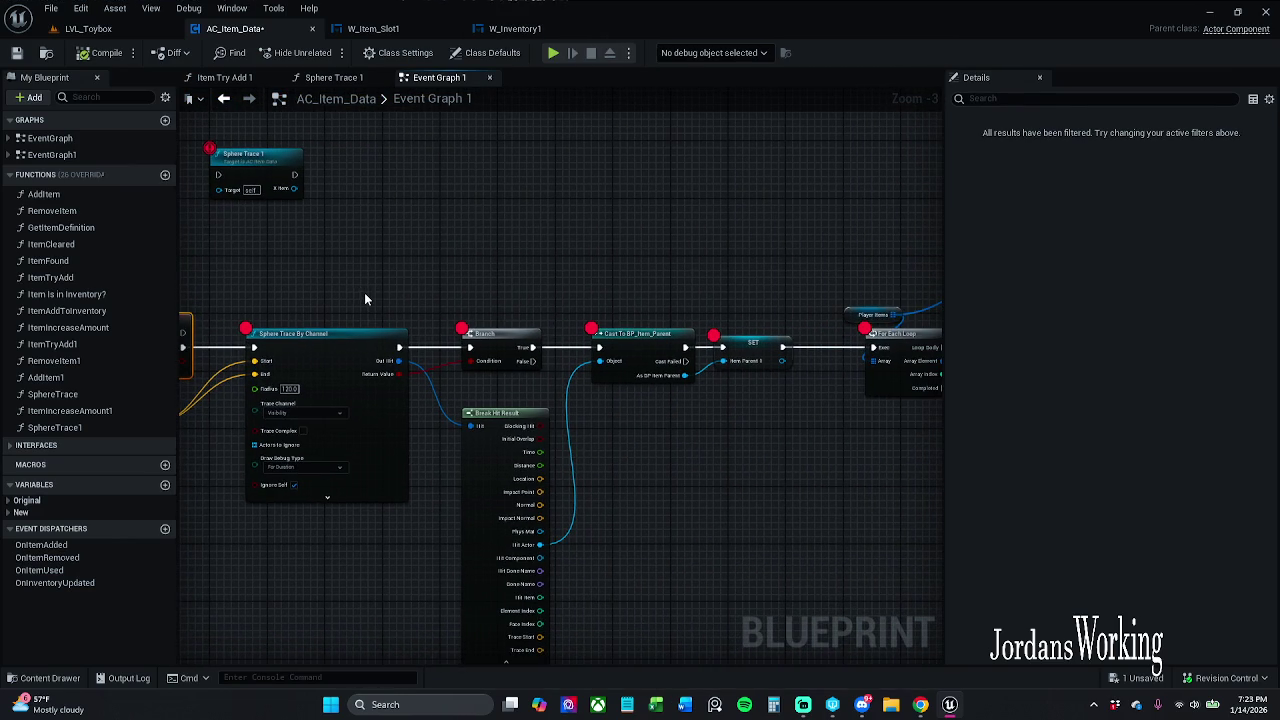
mouse_move(476, 297)
mouse_down()
mouse_move(522, 362)
mouse_move(487, 342)
mouse_up()
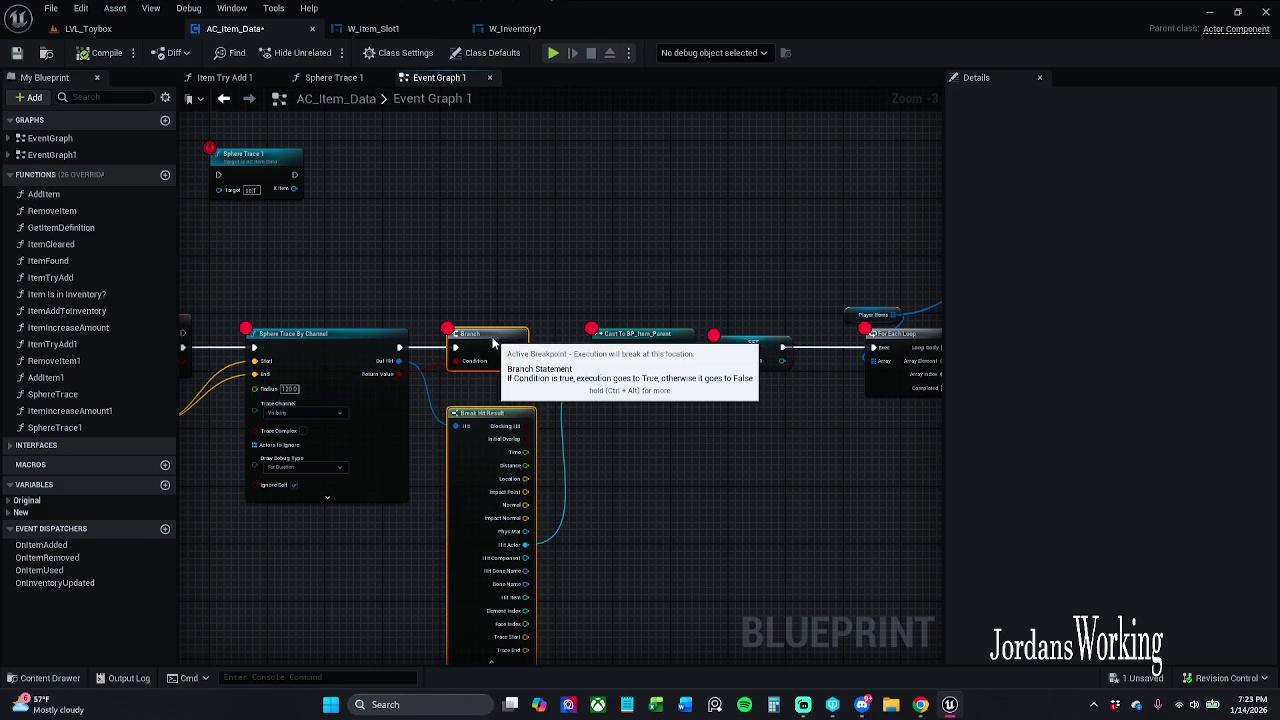
click(512, 284)
mouse_move(597, 299)
mouse_down()
mouse_move(410, 298)
mouse_move(331, 259)
mouse_up()
drag(474, 218, 191, 251)
mouse_move(298, 292)
mouse_down()
mouse_move(576, 319)
mouse_move(735, 297)
mouse_up()
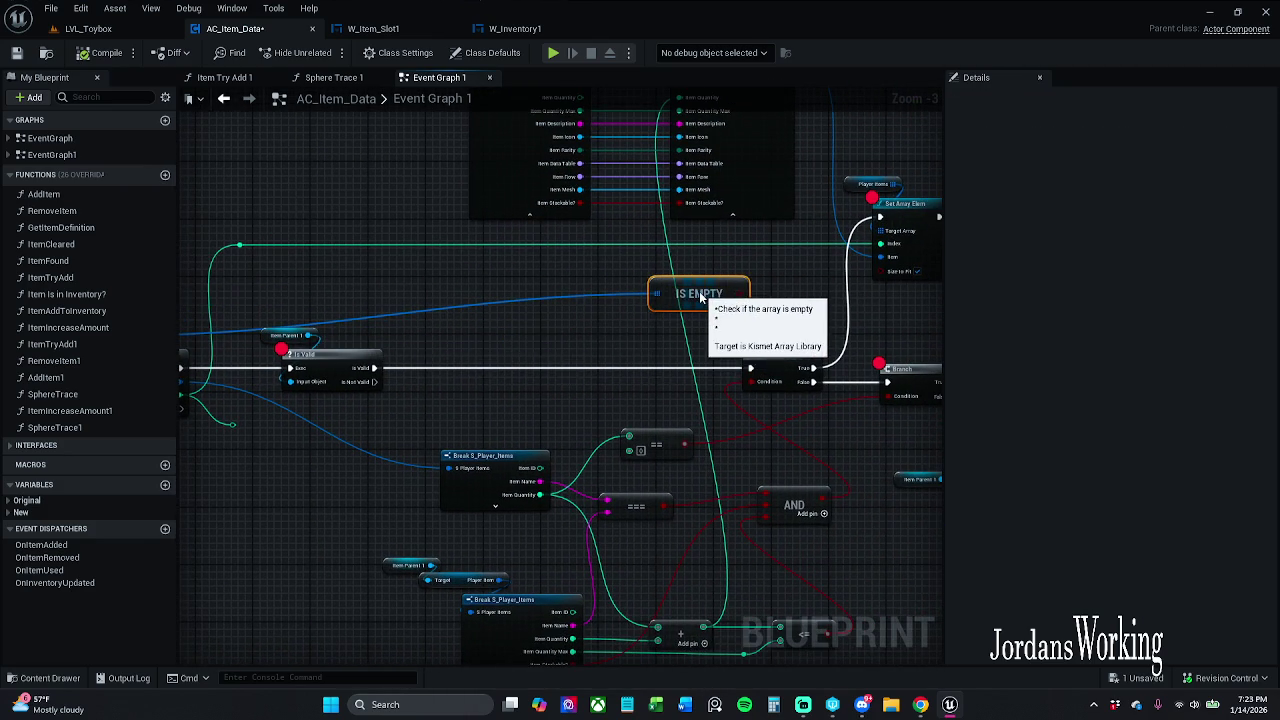
mouse_move(660, 315)
mouse_down()
mouse_move(443, 320)
mouse_move(437, 343)
mouse_up()
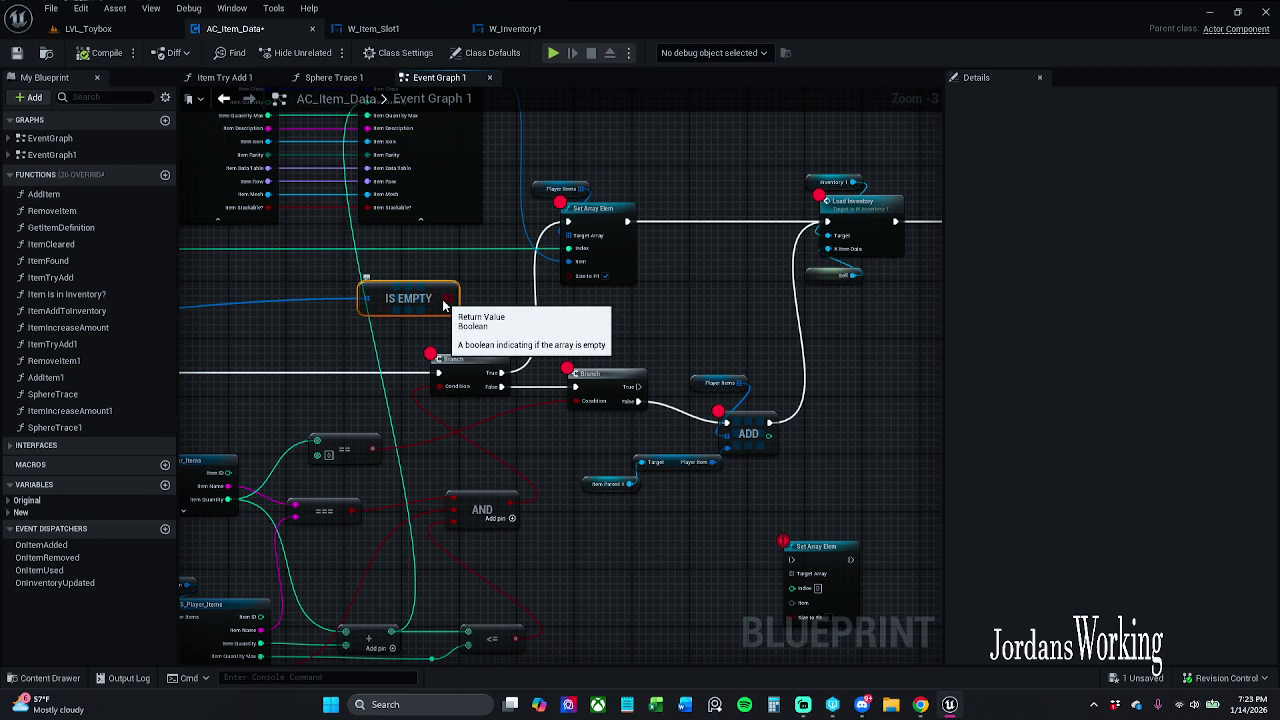
Step: Add a Branch fed by IS EMPTY, wiring the lower Branch's False into it and its True to ADD
mouse_move(447, 298)
mouse_down()
mouse_move(500, 290)
mouse_move(857, 395)
mouse_move(756, 322)
mouse_move(804, 342)
mouse_move(697, 355)
mouse_up()
drag(633, 404, 669, 337)
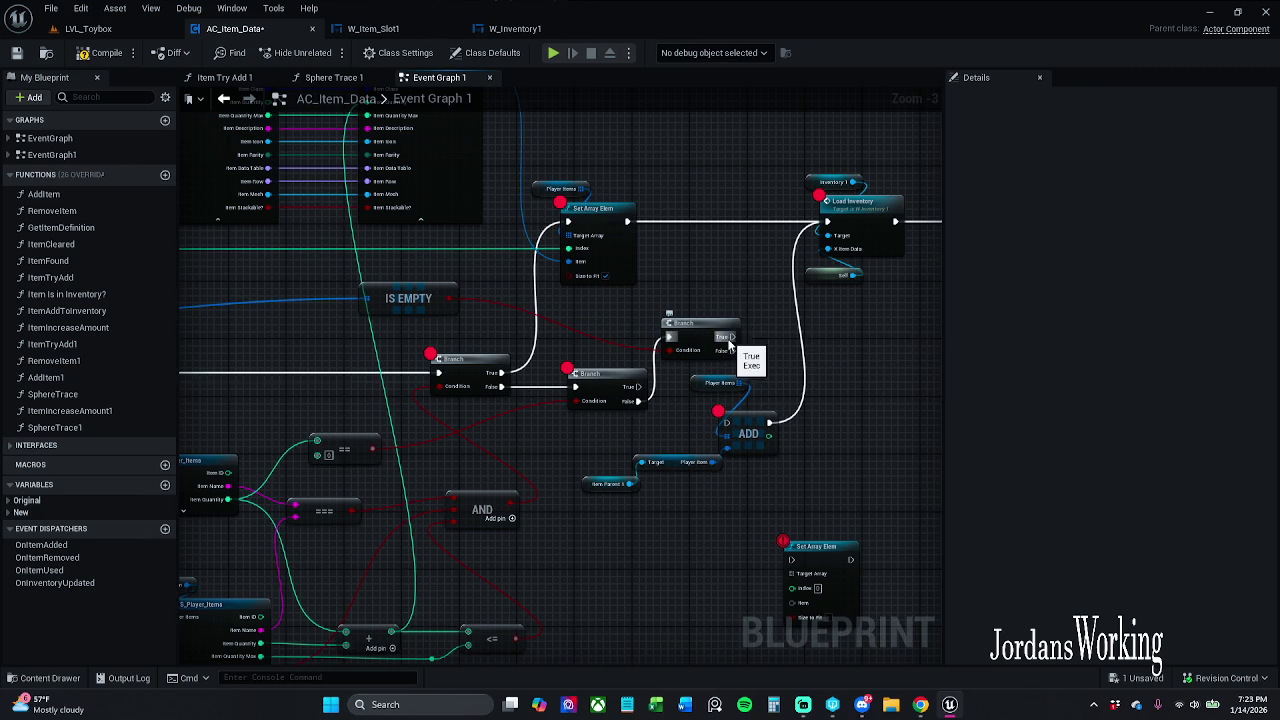
mouse_move(733, 337)
mouse_down()
mouse_move(729, 440)
mouse_move(724, 422)
mouse_move(760, 425)
mouse_move(722, 421)
mouse_up()
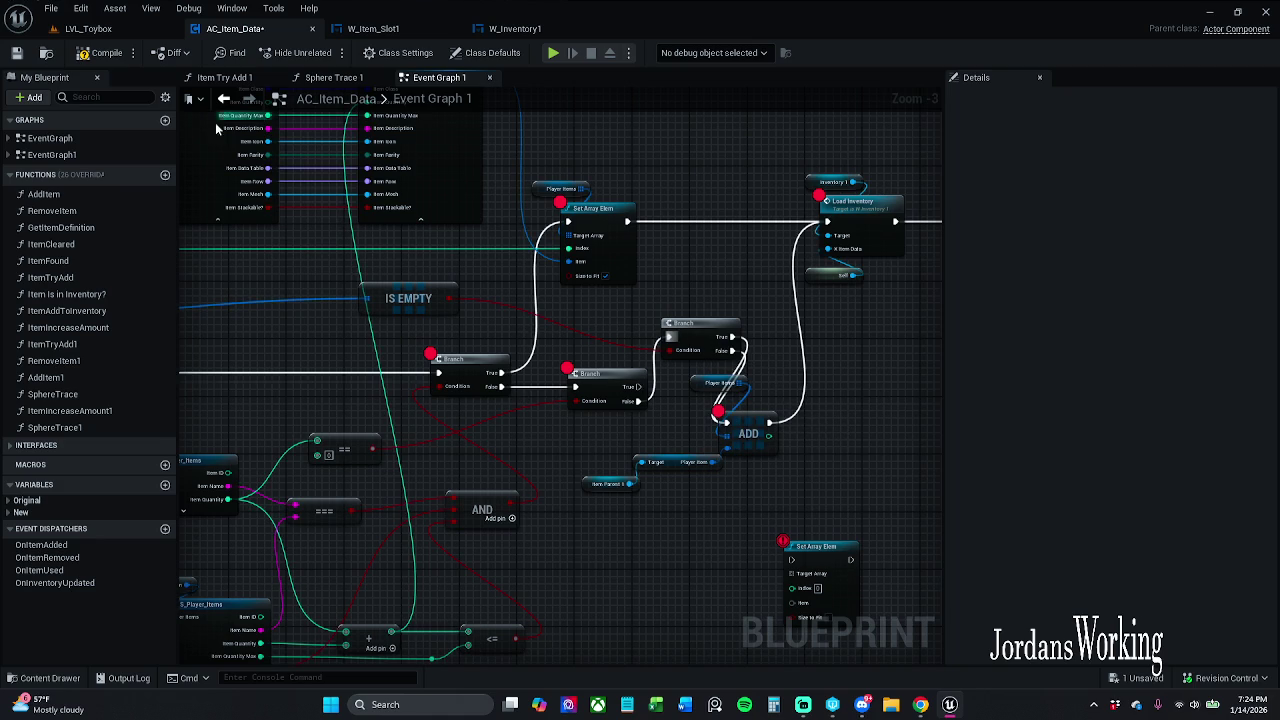
Step: Play LVL_Toybox and interact to hit the IA_Interaction breakpoint
click(115, 30)
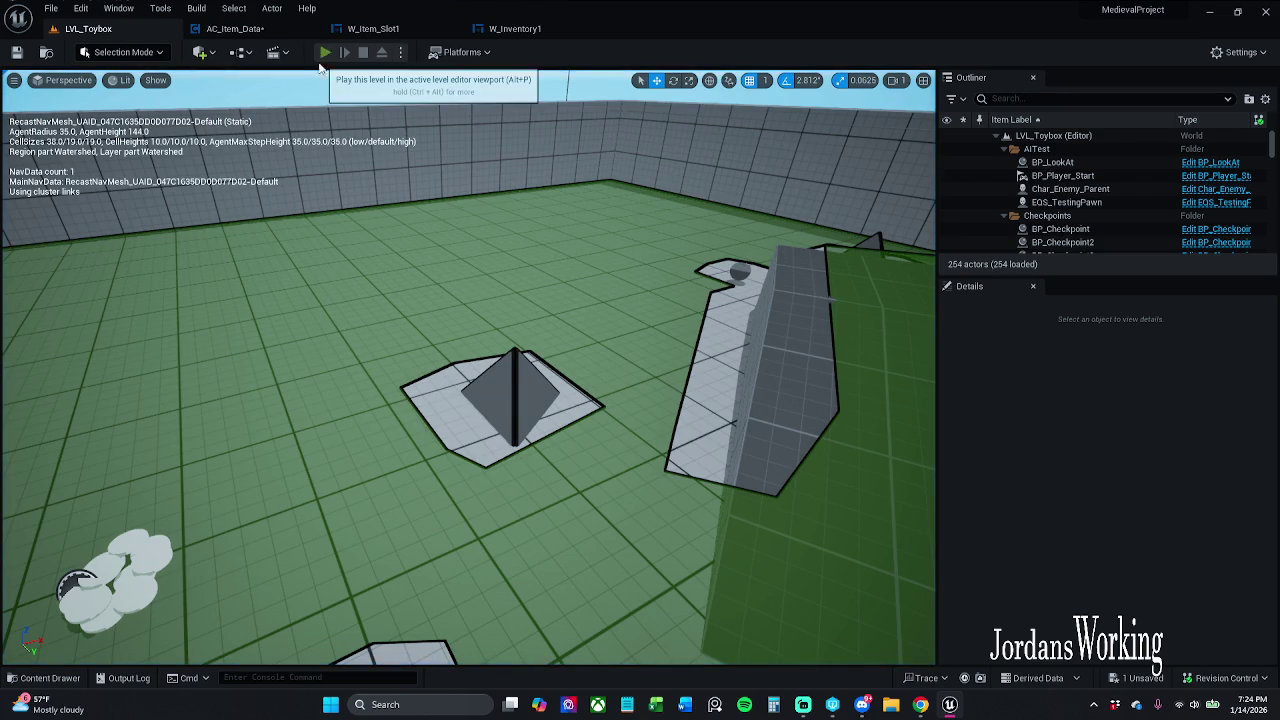
click(324, 53)
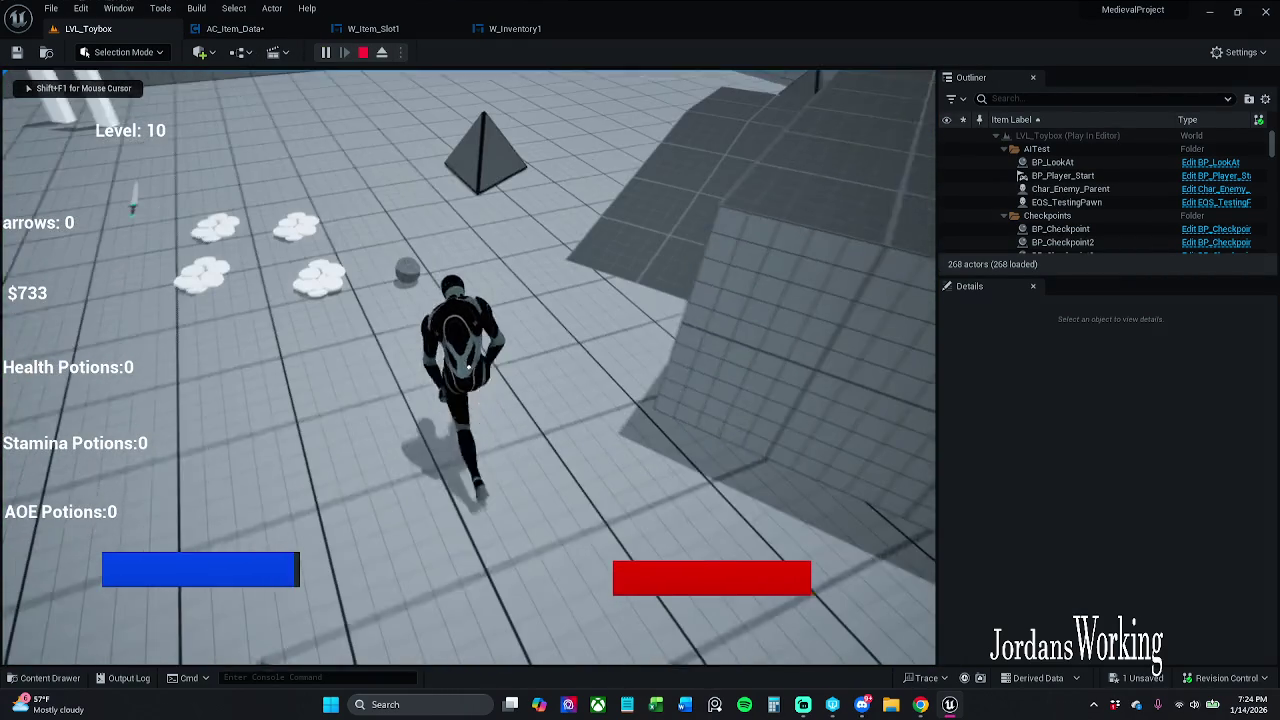
key(e)
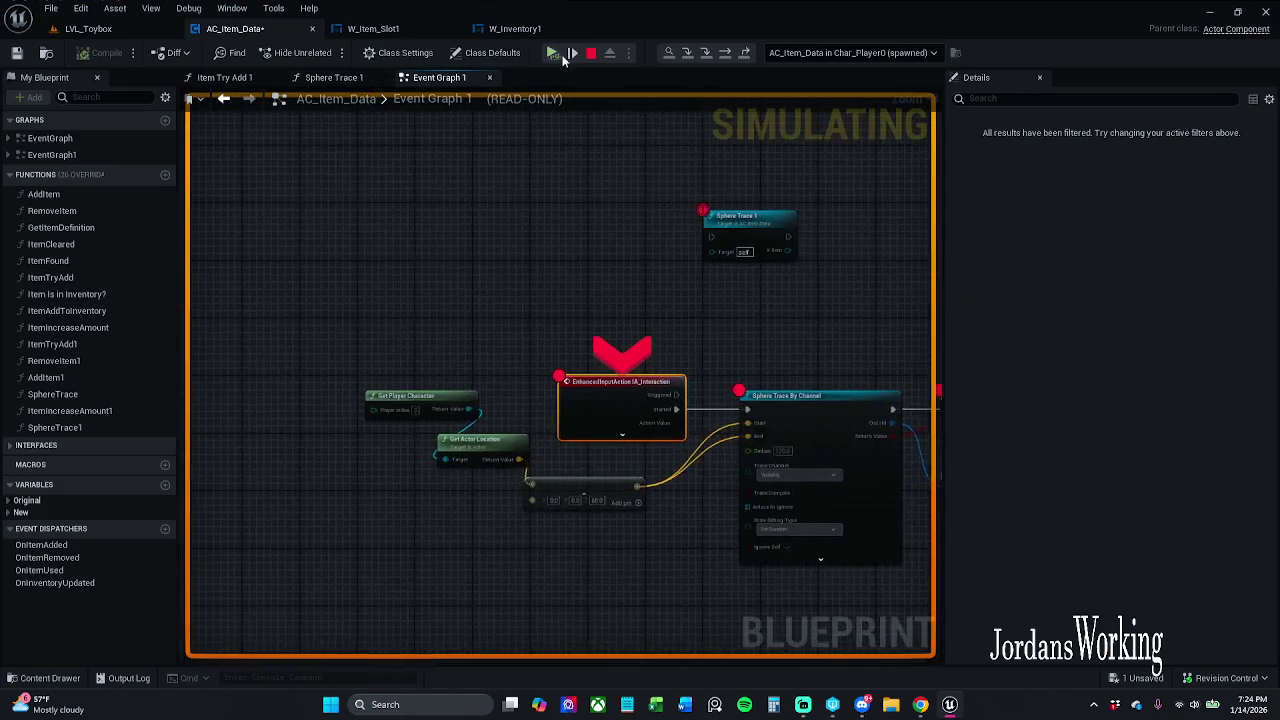
Step: Step forward into the Is Valid macro and back out to the Event Graph Branch
click(555, 53)
click(556, 53)
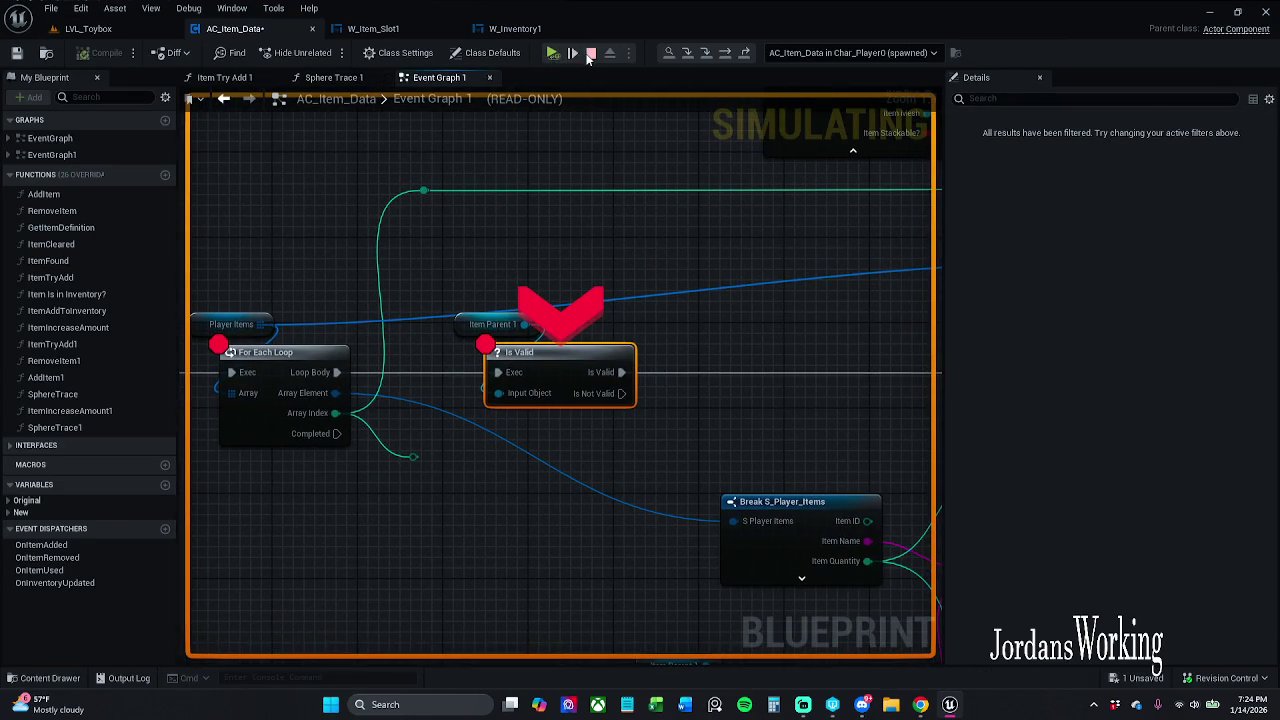
click(572, 53)
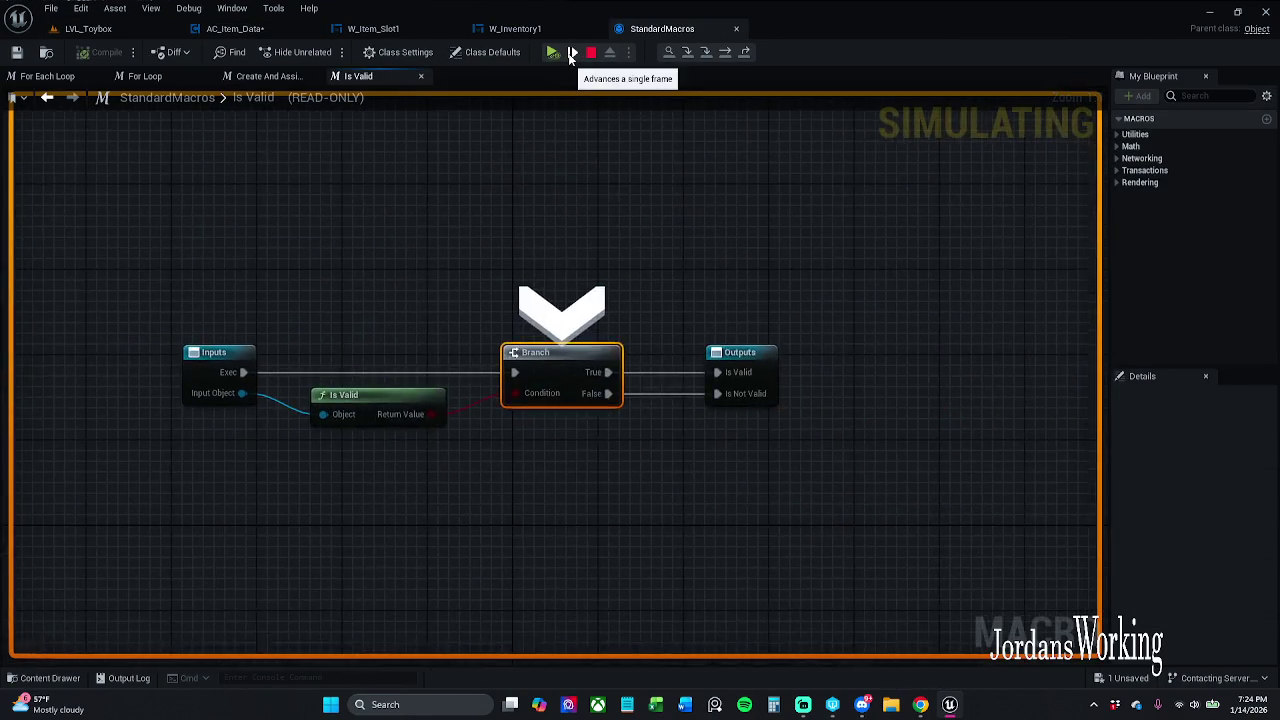
click(572, 53)
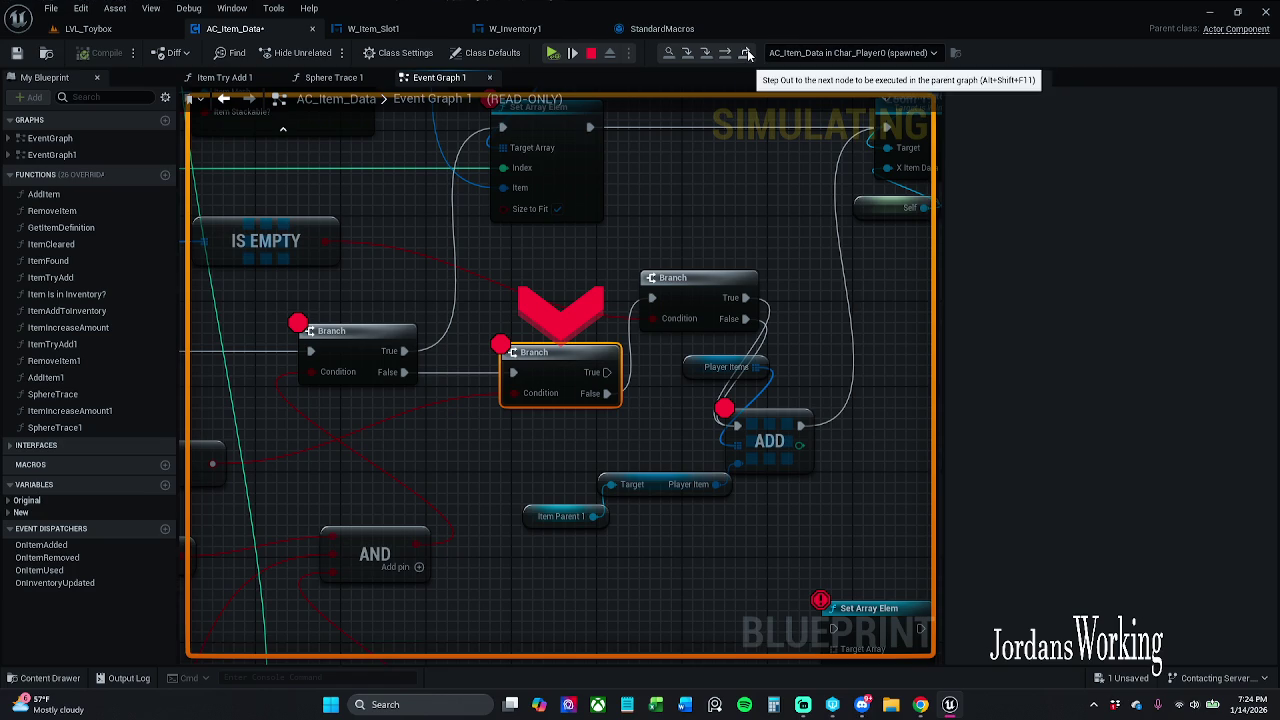
Step: Step through ADD, Load Inventory and the Wrap Box slot-creation loop
click(748, 55)
click(748, 55)
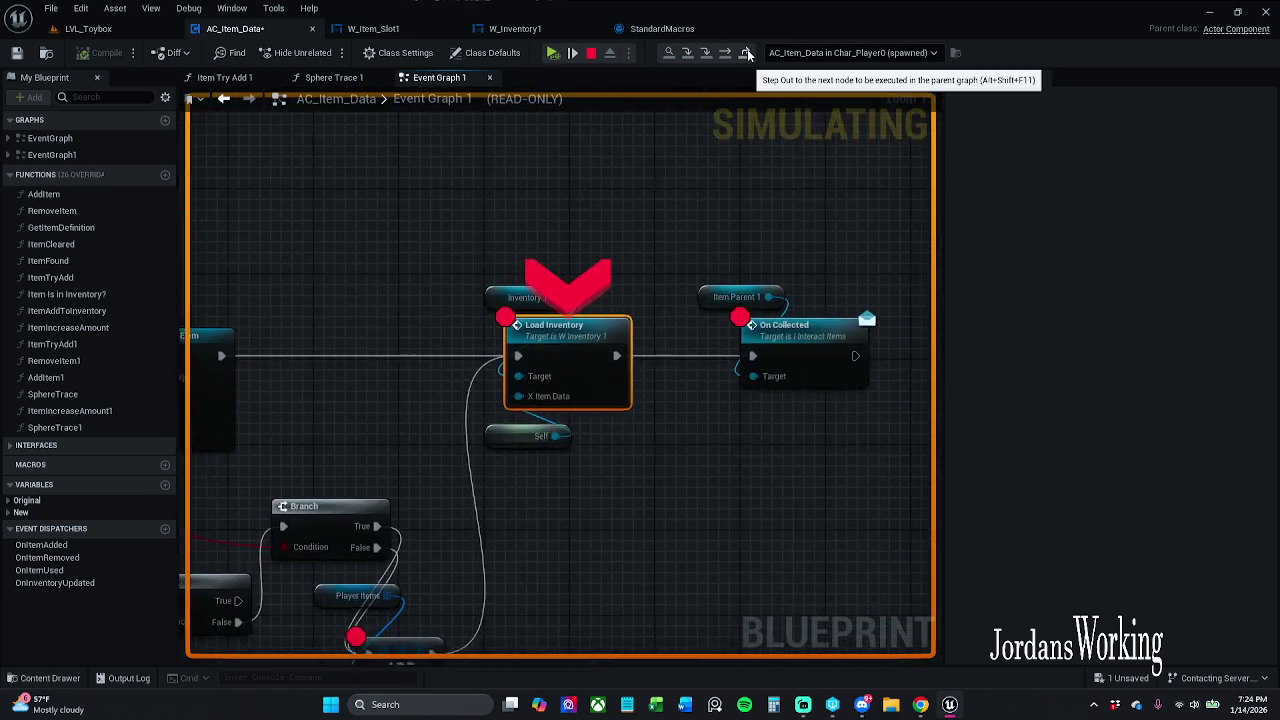
click(748, 55)
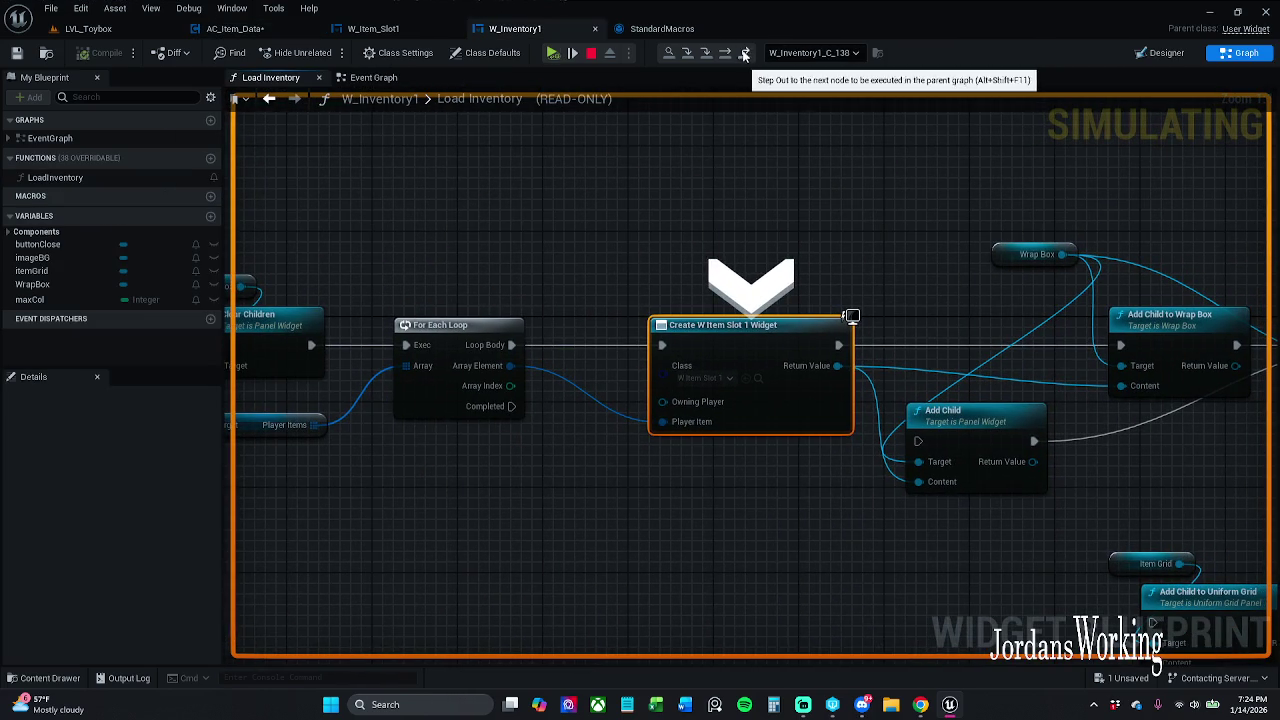
click(730, 55)
click(730, 55)
click(730, 55)
click(730, 55)
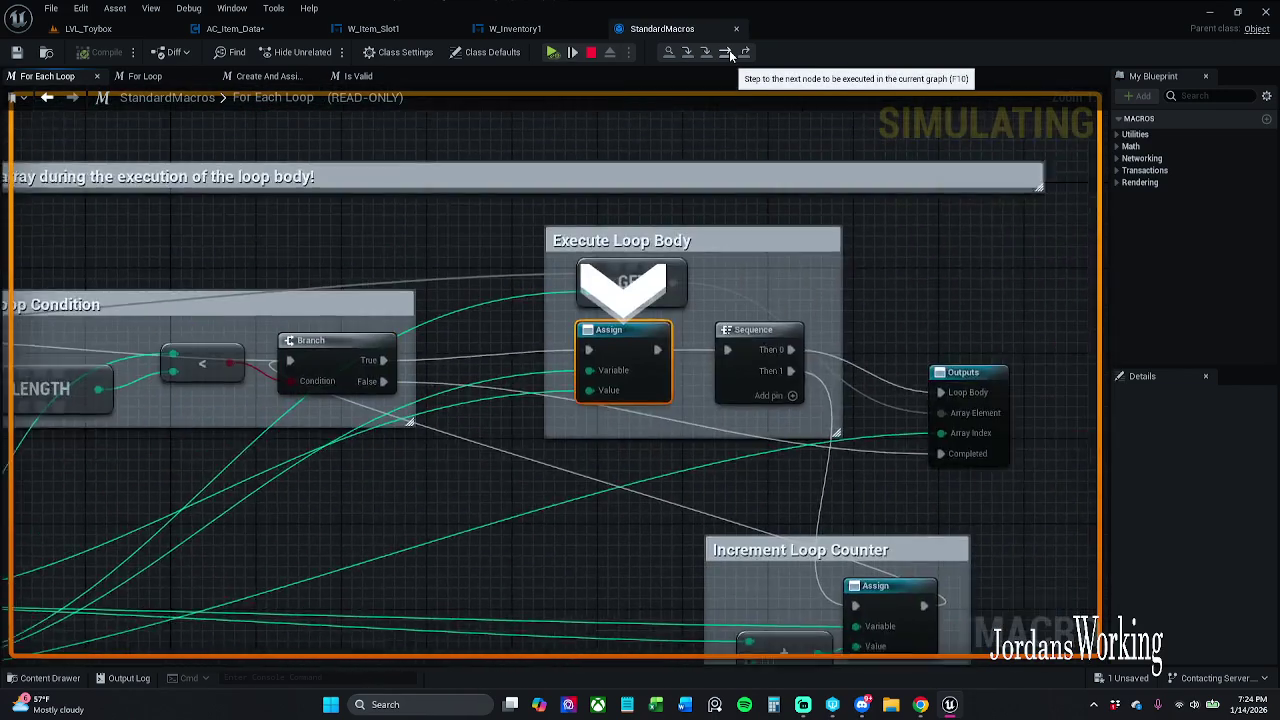
click(730, 55)
Step: Step out back to AC_Item_Data's Is Valid and resume execution
click(747, 55)
click(746, 55)
click(745, 55)
click(744, 55)
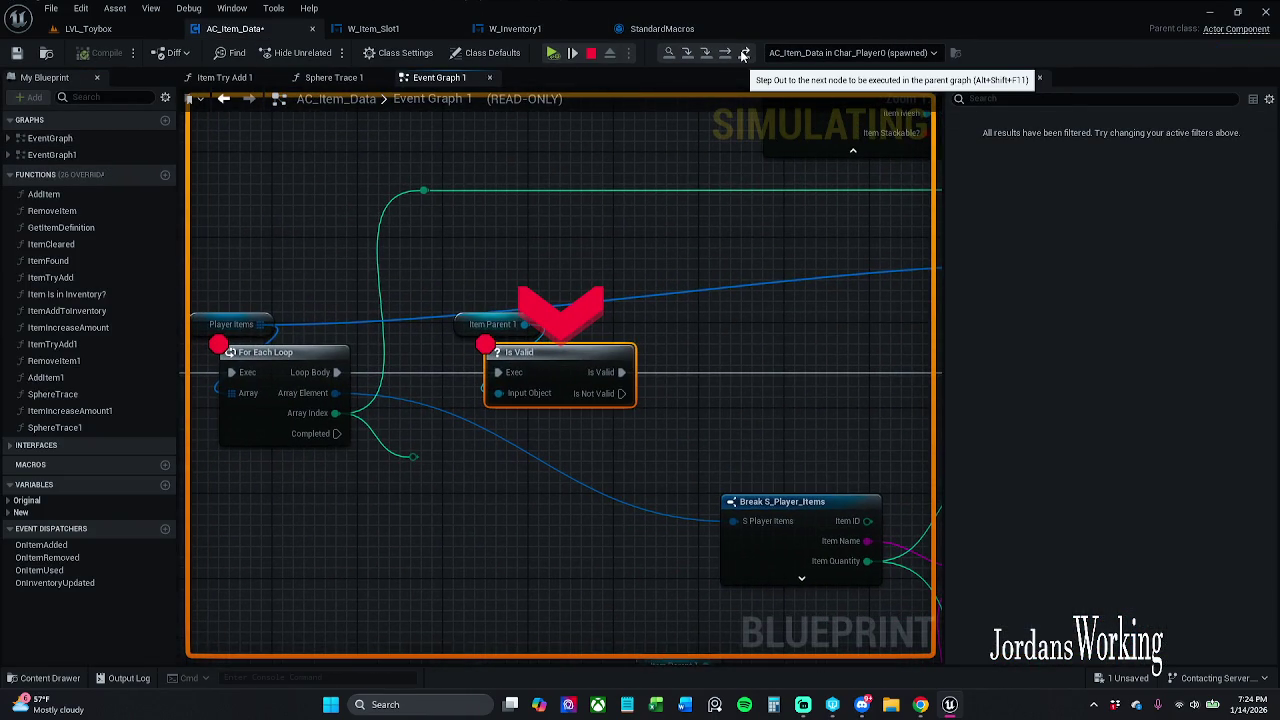
click(730, 55)
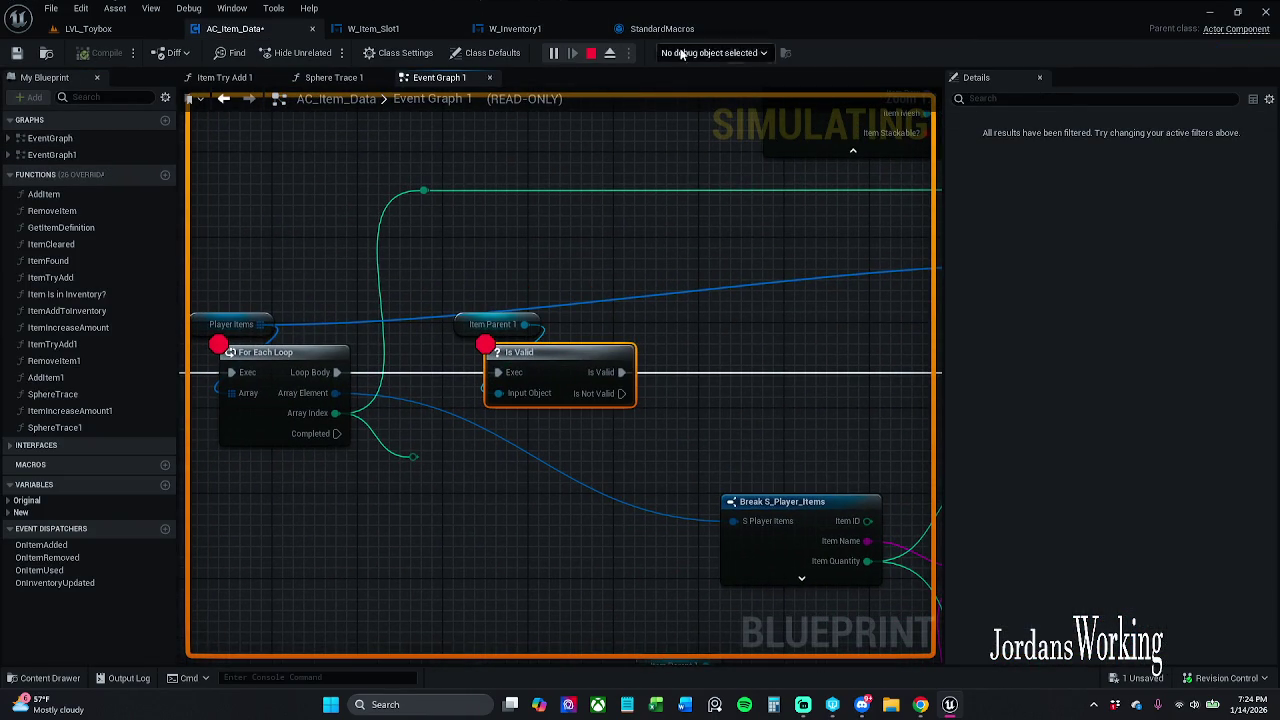
Step: Check the still-empty inventory, interact again, and continue past the breakpoints back to the blueprint
click(88, 28)
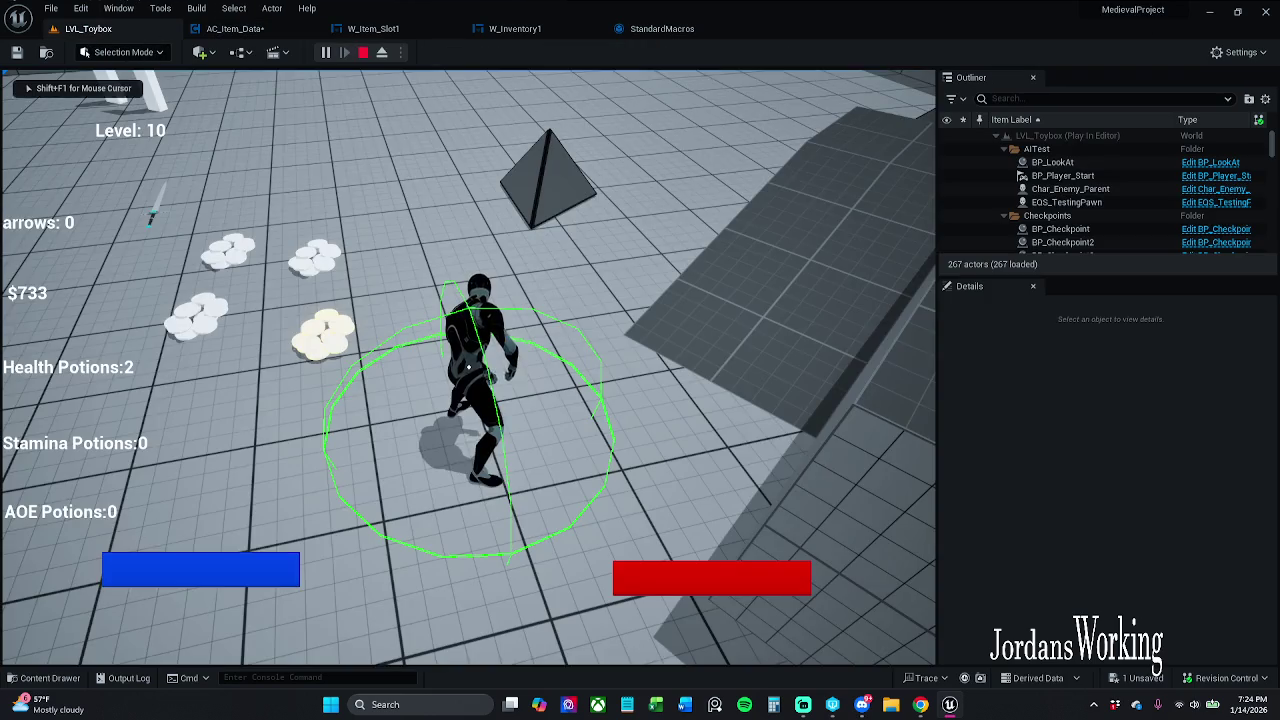
key(i)
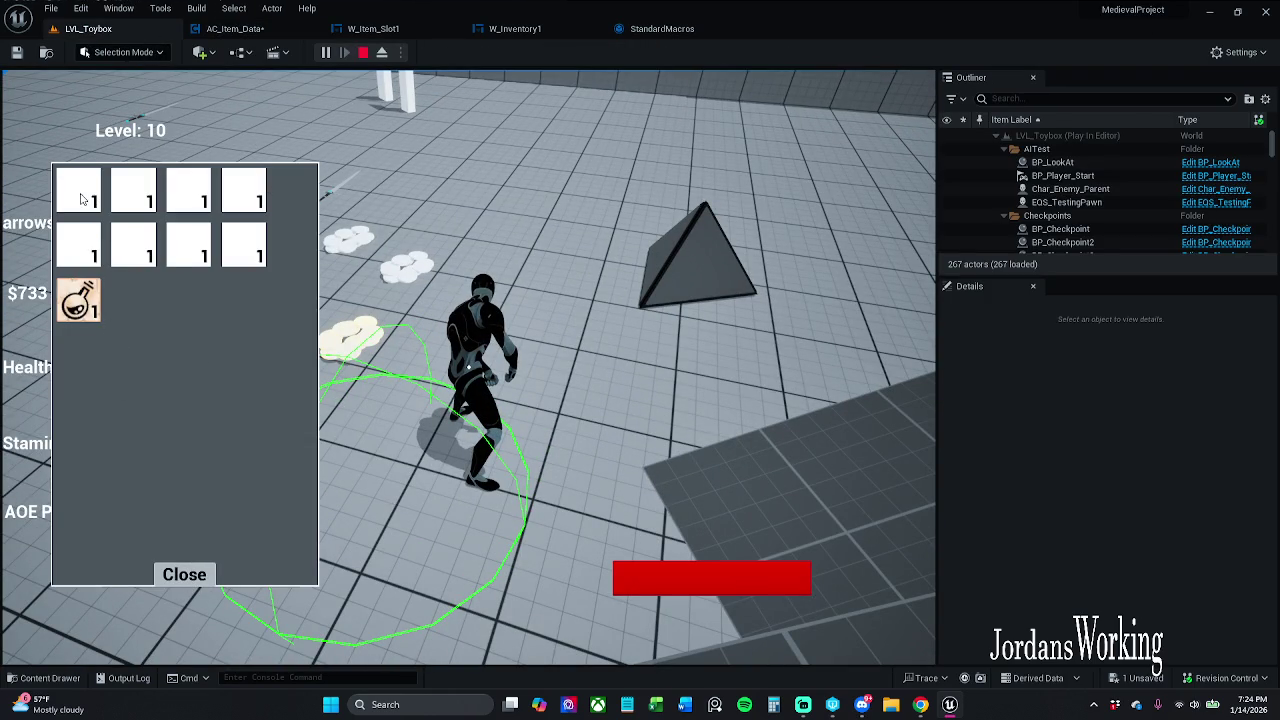
click(208, 580)
key(e)
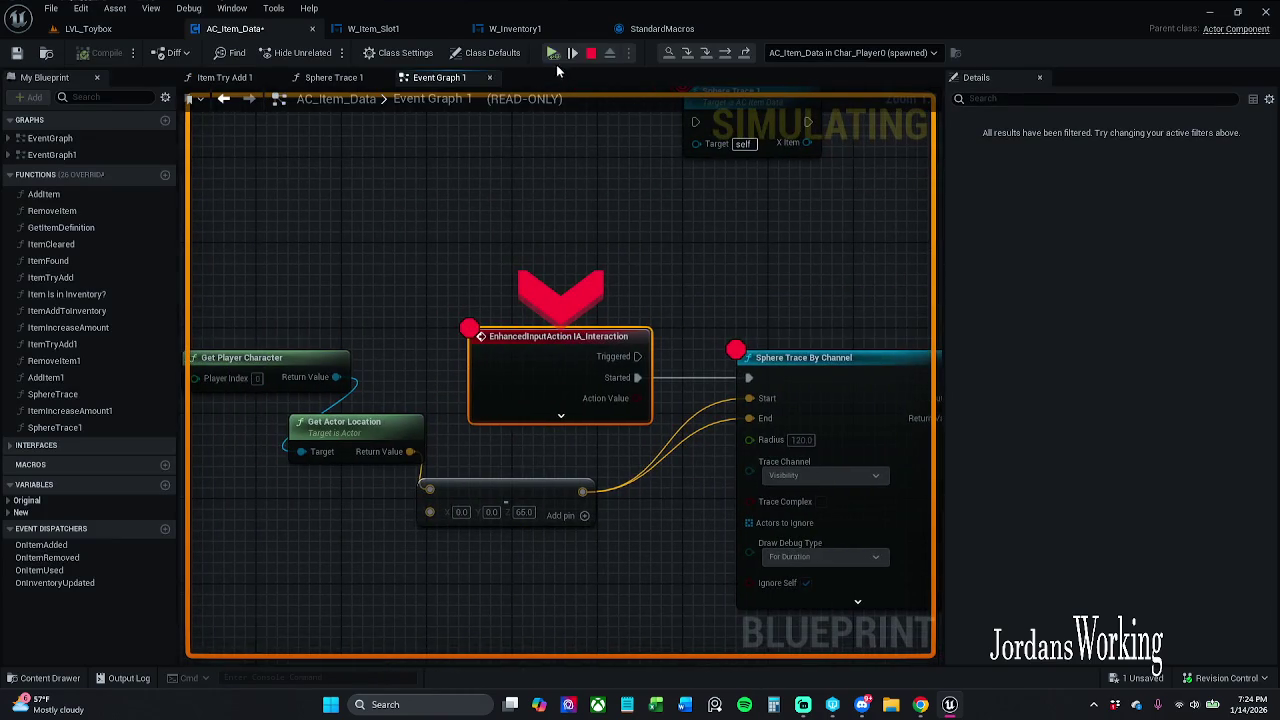
click(552, 53)
click(552, 53)
click(558, 55)
click(558, 55)
click(558, 55)
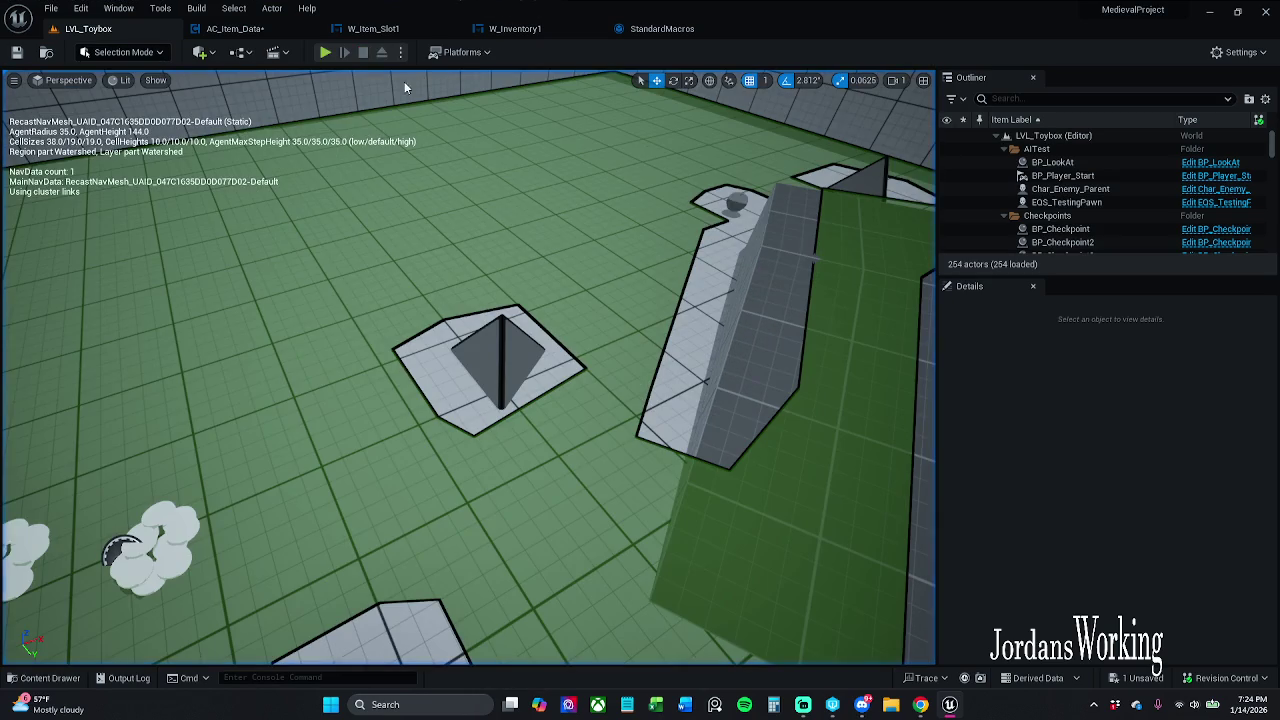
click(245, 38)
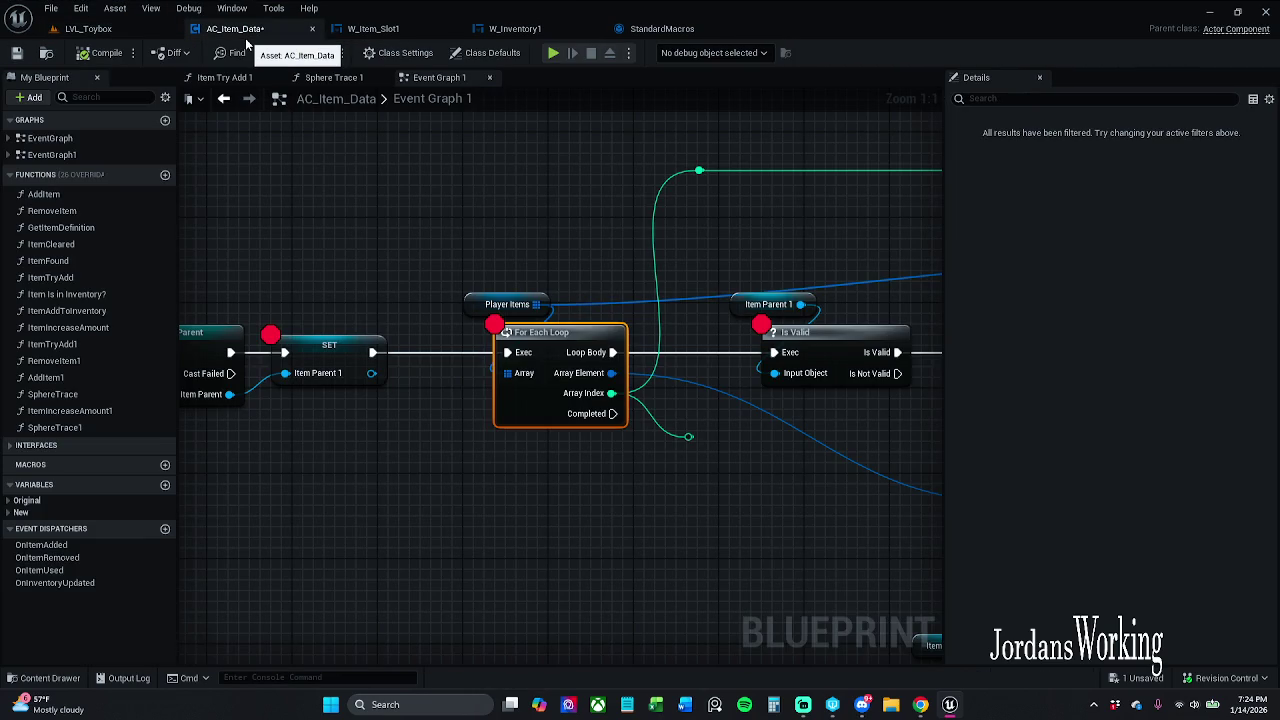
Step: Delete IS EMPTY and the extra Branch, and reconnect the Branch's False output to ADD
scroll(496, 232, down, 1)
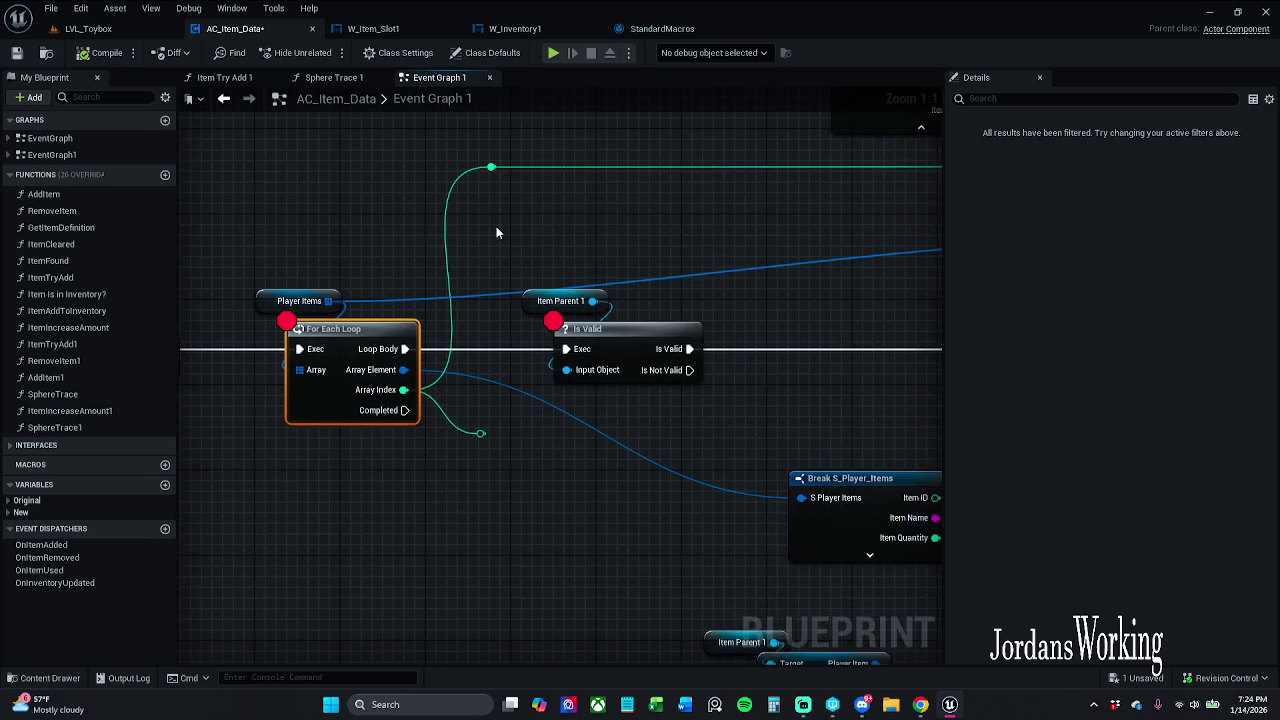
scroll(462, 211, down, 1)
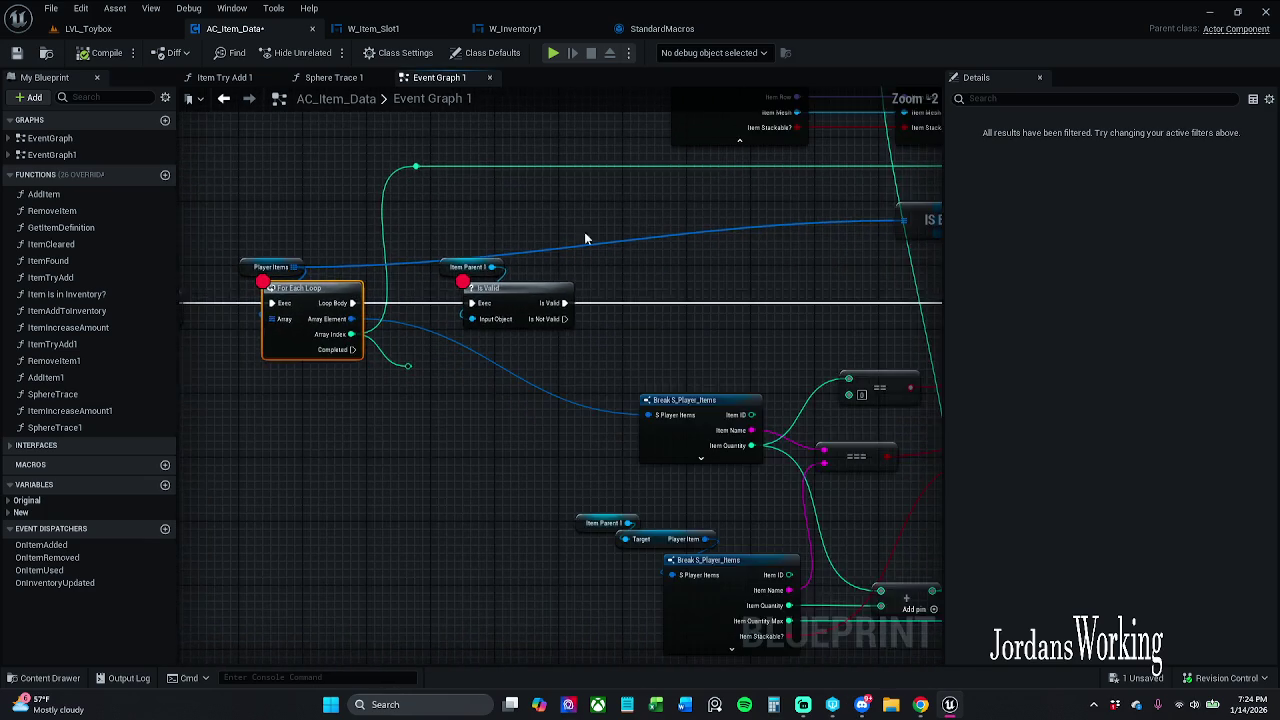
drag(273, 235, 357, 264)
click(580, 258)
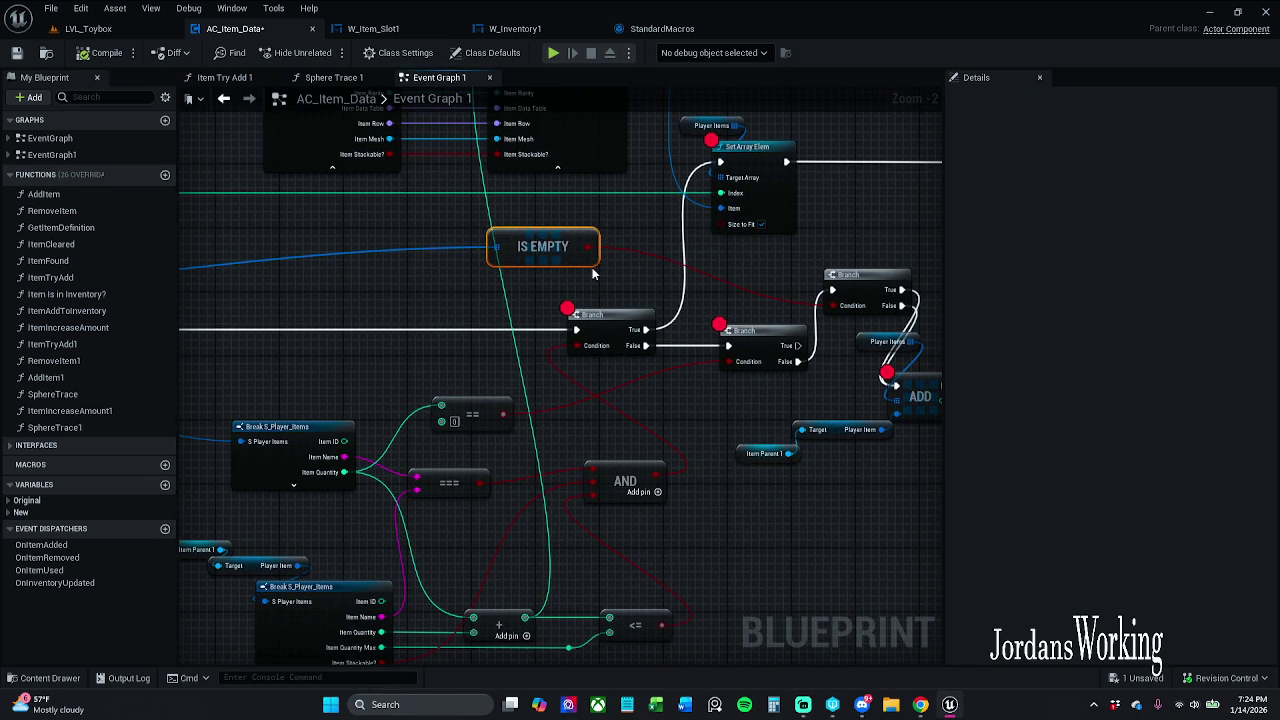
ctrl+click(852, 305)
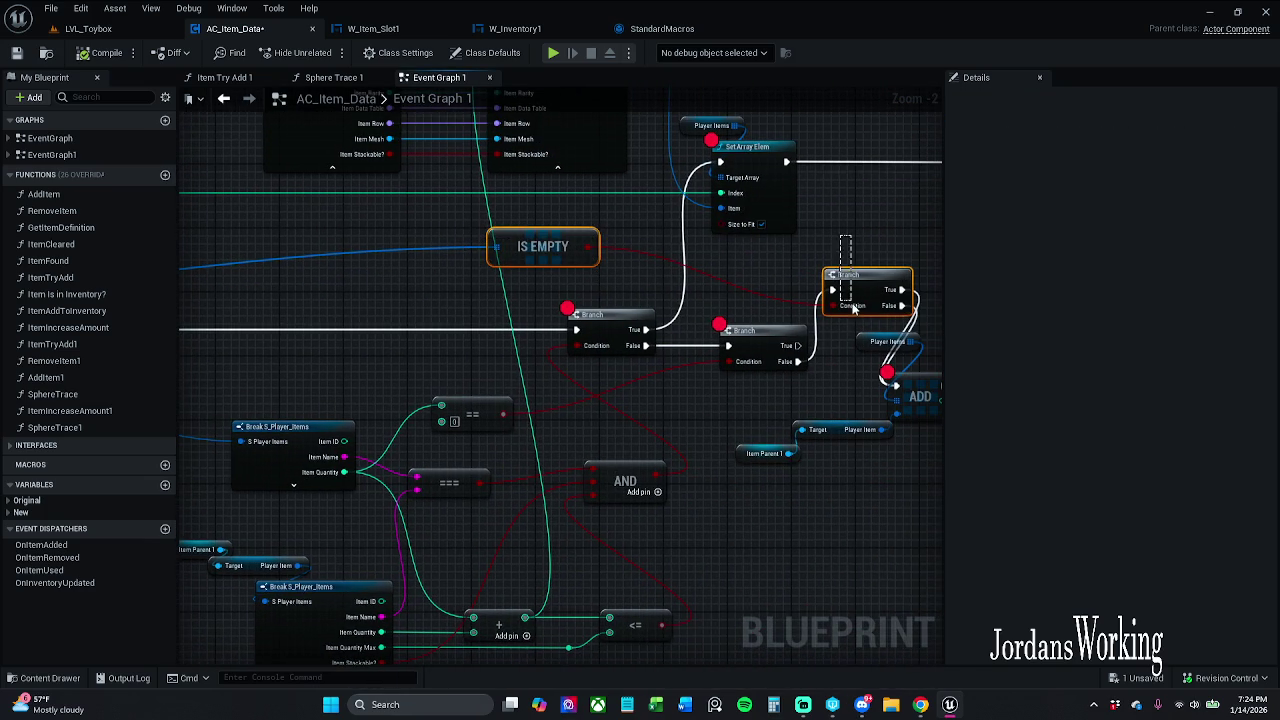
key(Delete)
drag(797, 361, 896, 386)
drag(553, 397, 923, 361)
drag(596, 359, 608, 356)
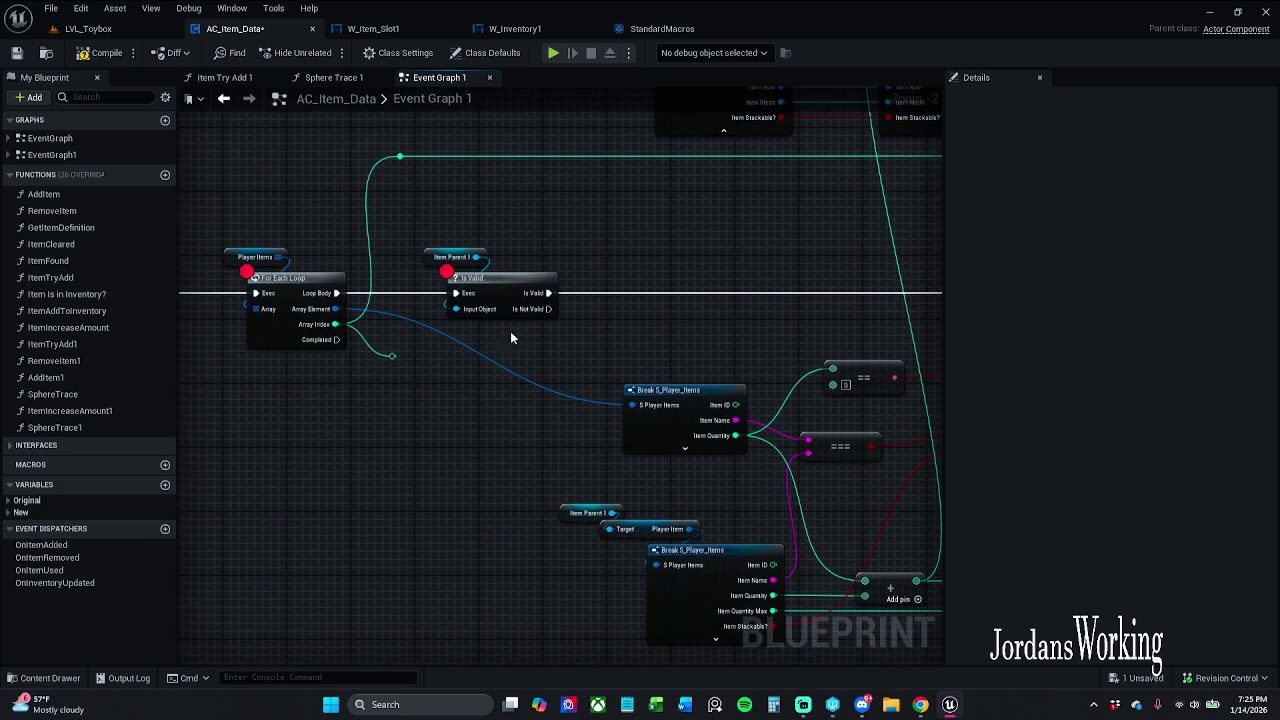
Step: Detach On Collected from Load Inventory and move it with Item Parent 1 beside the For Each Loop
scroll(503, 340, down, 3)
scroll(700, 292, up, 2)
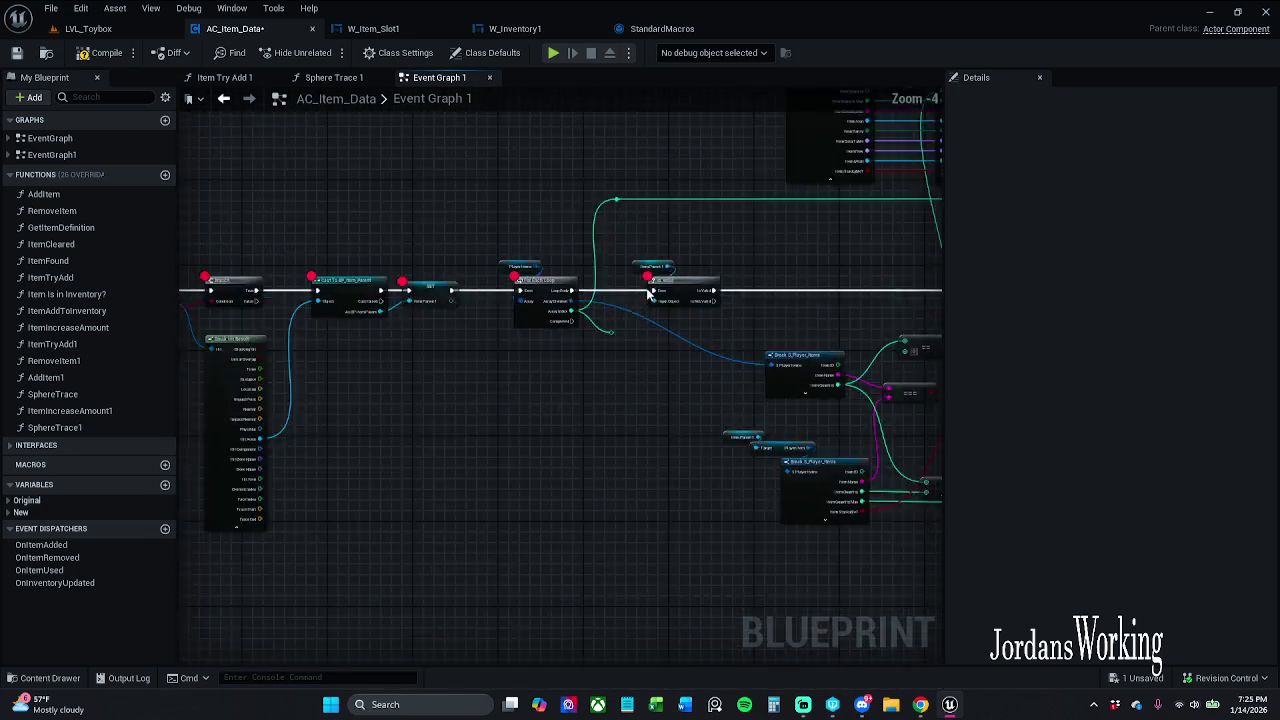
scroll(648, 289, up, 4)
mouse_move(629, 313)
mouse_down()
mouse_move(528, 329)
mouse_move(527, 341)
mouse_up()
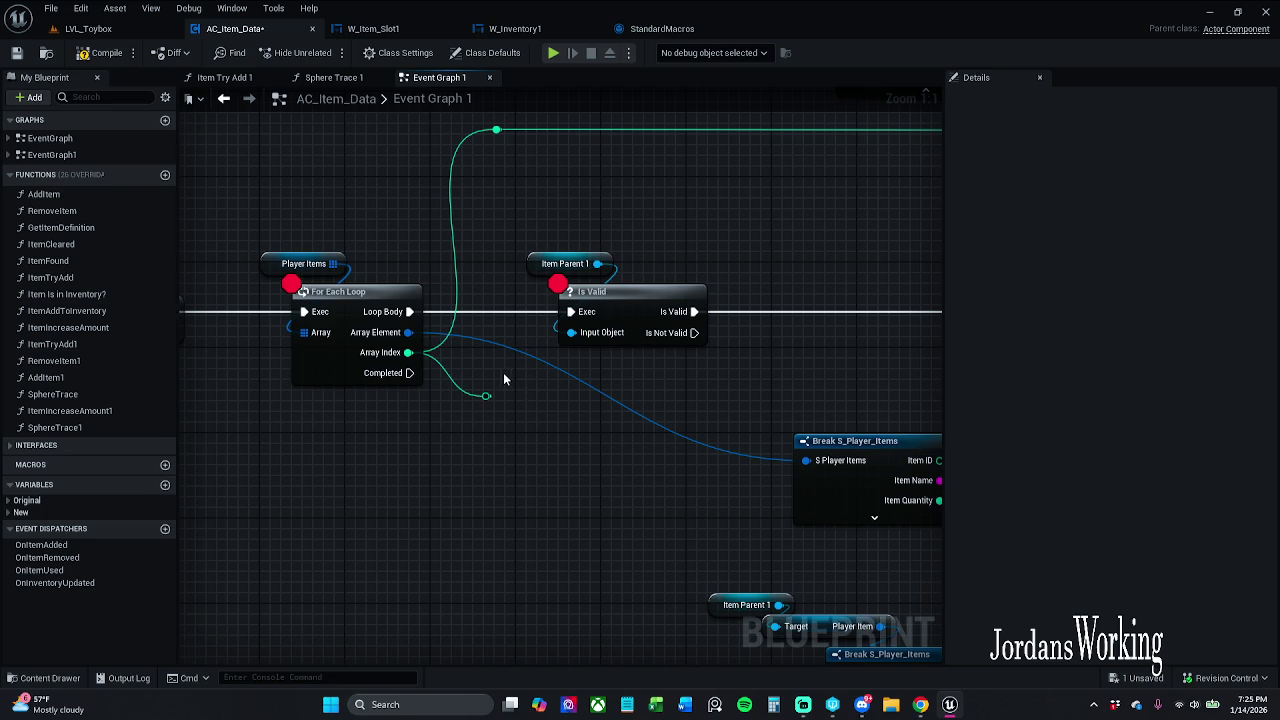
scroll(486, 371, down, 4)
mouse_move(380, 366)
mouse_down()
mouse_move(603, 315)
mouse_move(596, 295)
mouse_up()
mouse_move(672, 262)
mouse_down()
mouse_move(657, 277)
mouse_move(645, 260)
mouse_up()
drag(630, 212, 787, 321)
mouse_move(698, 257)
mouse_down()
mouse_move(590, 305)
mouse_move(882, 419)
mouse_move(479, 585)
mouse_move(753, 549)
mouse_up()
Step: Wire the For Each Loop's Completed output into On Collected
scroll(677, 449, up, 3)
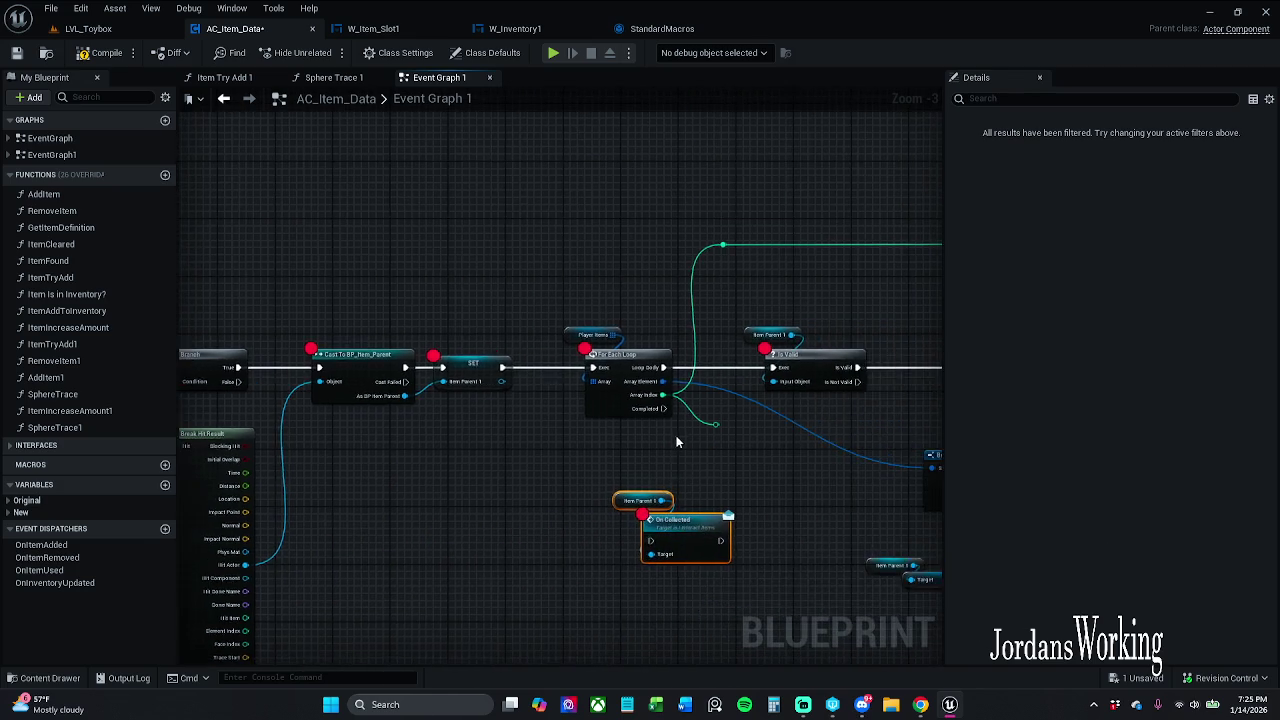
mouse_move(662, 403)
mouse_down()
mouse_move(670, 545)
mouse_move(642, 598)
mouse_up()
click(378, 336)
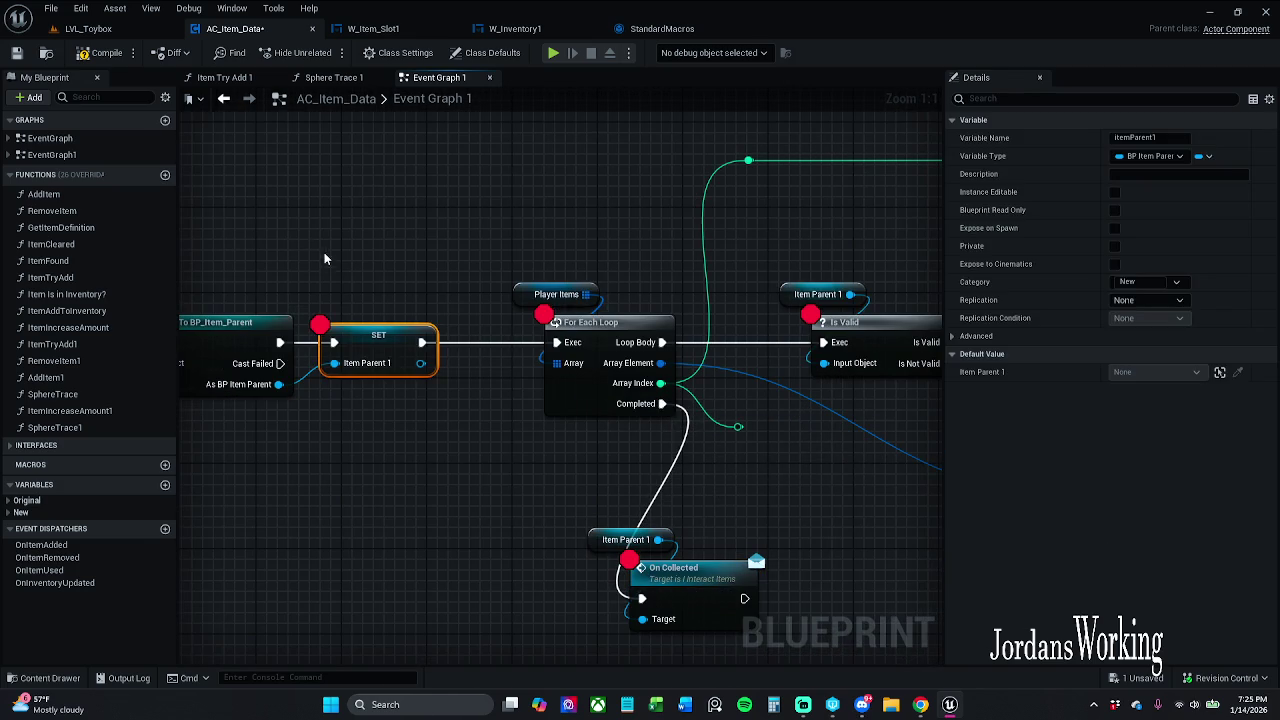
click(120, 30)
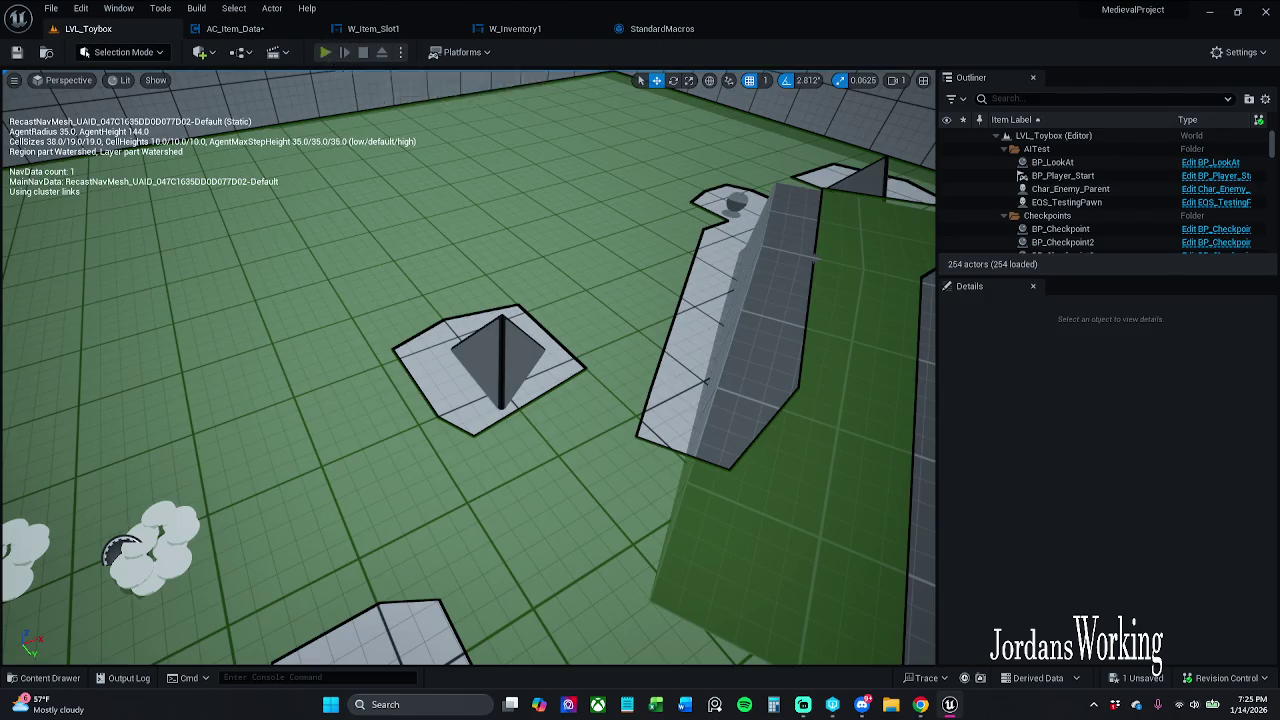
click(327, 52)
key(e)
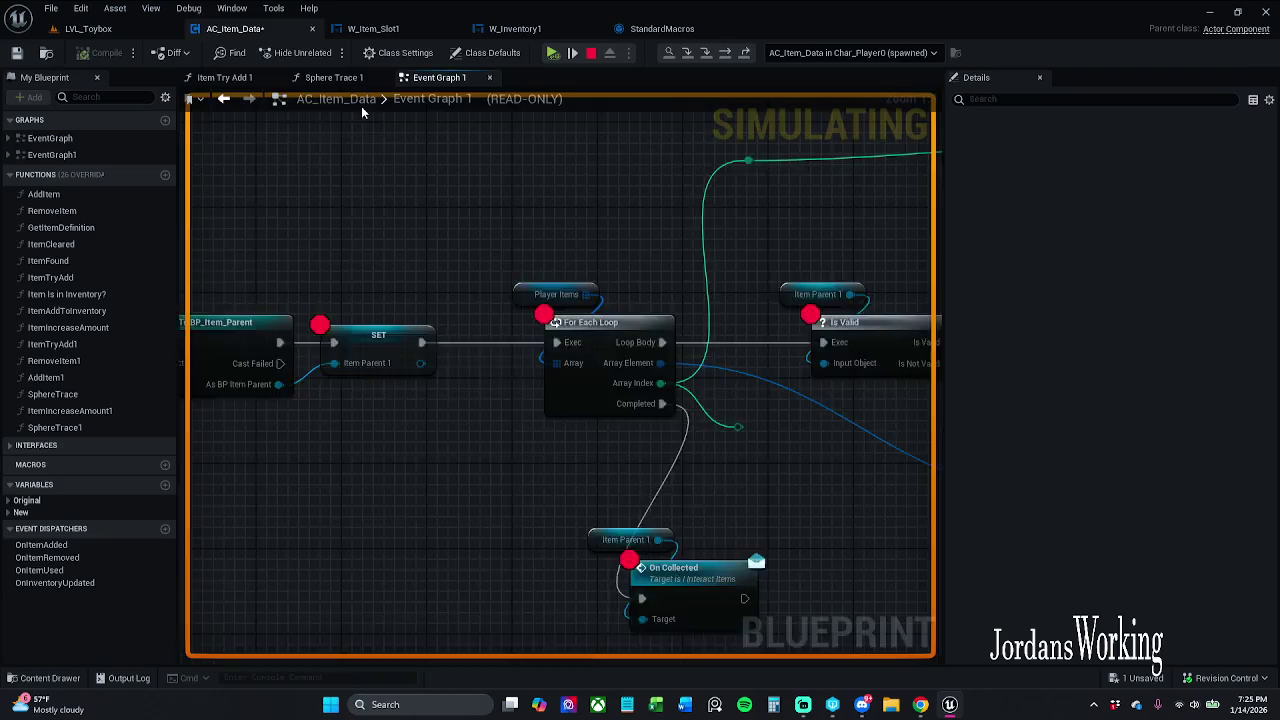
click(550, 53)
click(550, 53)
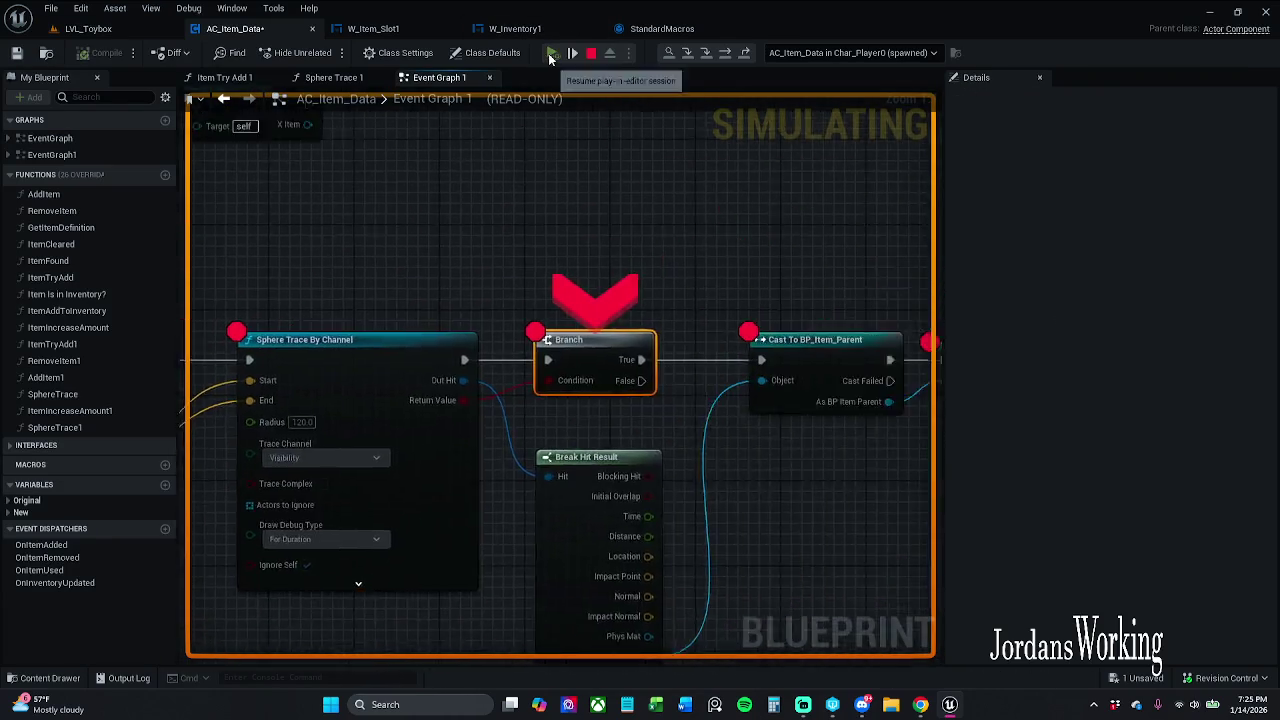
click(550, 53)
click(550, 53)
click(550, 53)
click(550, 53)
click(550, 53)
click(550, 53)
click(550, 53)
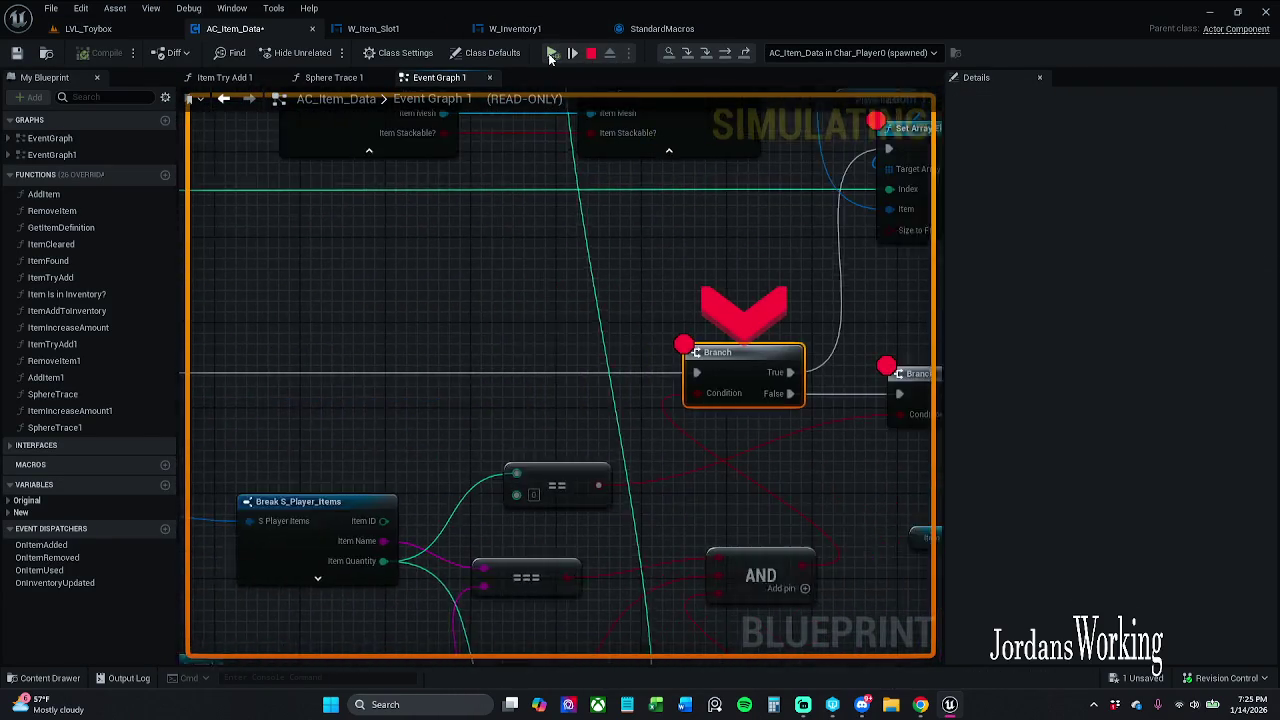
click(550, 53)
click(550, 53)
click(549, 53)
click(549, 53)
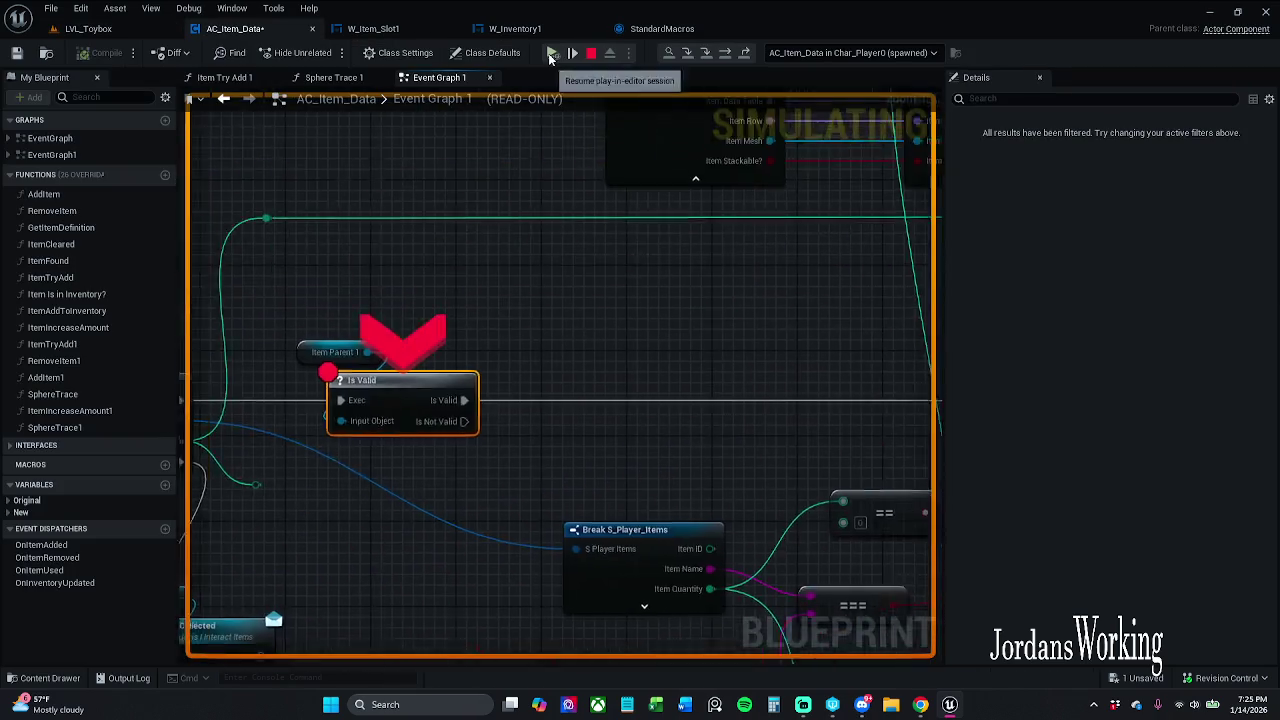
click(549, 53)
click(549, 53)
click(549, 53)
click(549, 53)
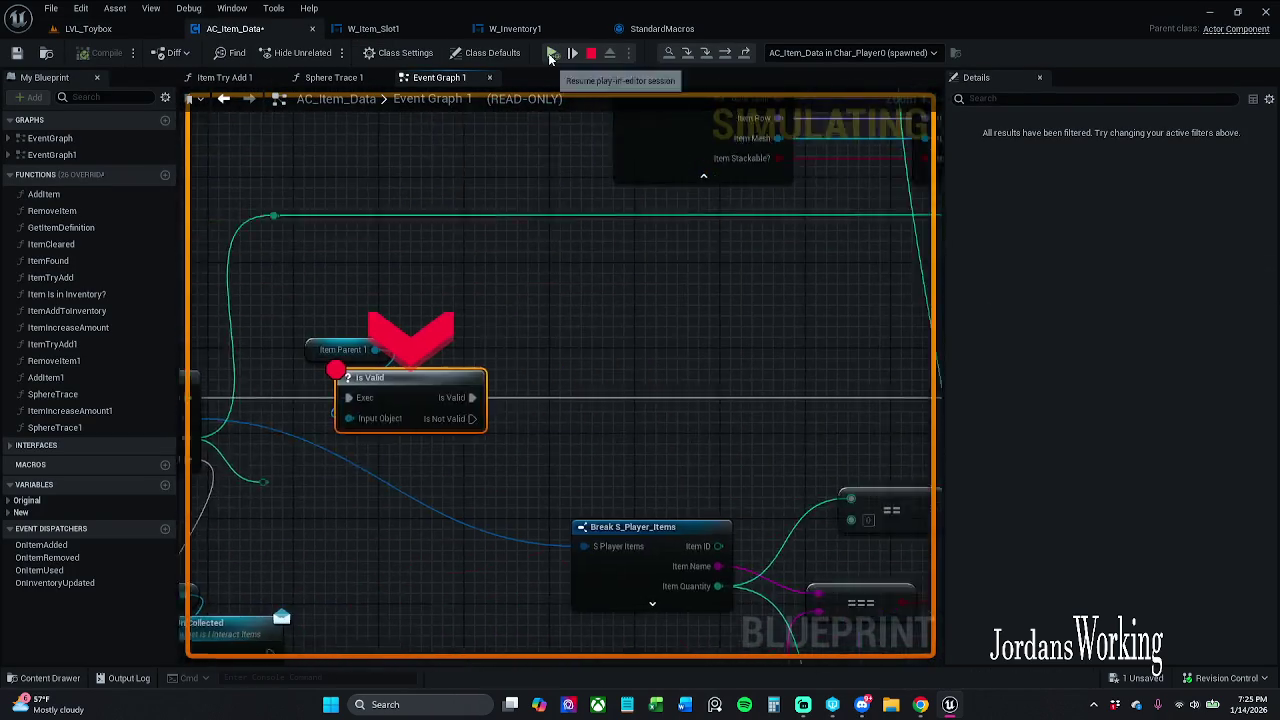
click(549, 53)
click(550, 53)
key(shift+Escape)
scroll(523, 340, down, 1)
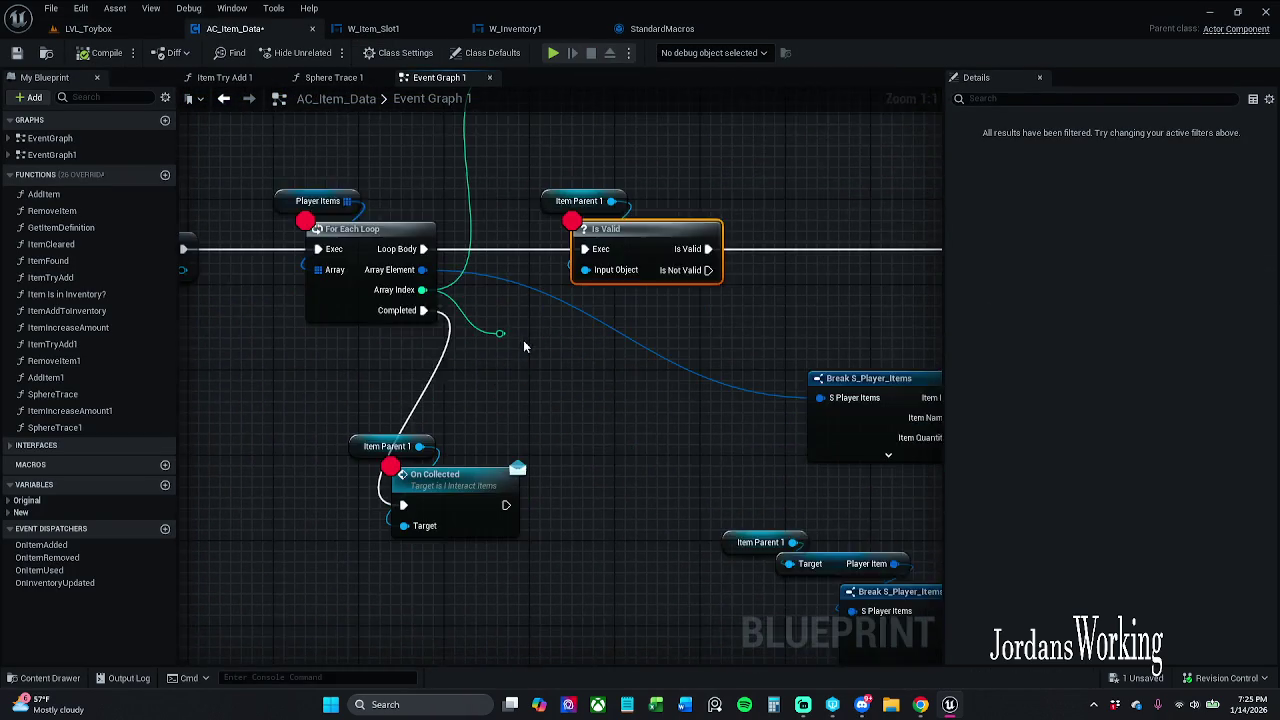
Step: Break the Completed link, put On Collected back beside Load Inventory, and save the blueprint
alt+click(441, 316)
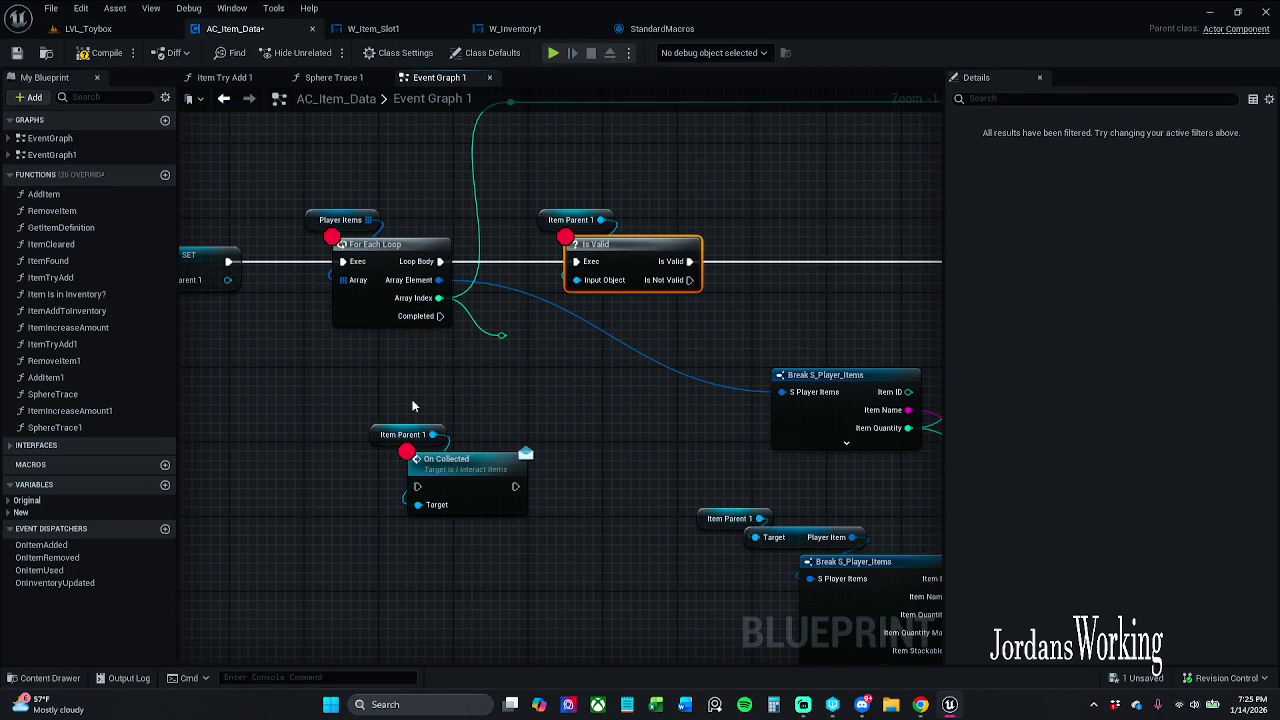
scroll(412, 399, down, 1)
click(455, 487)
scroll(455, 487, down, 1)
scroll(377, 452, down, 3)
mouse_move(377, 452)
mouse_down()
mouse_move(790, 322)
mouse_move(780, 340)
mouse_move(684, 337)
mouse_up()
scroll(776, 337, up, 4)
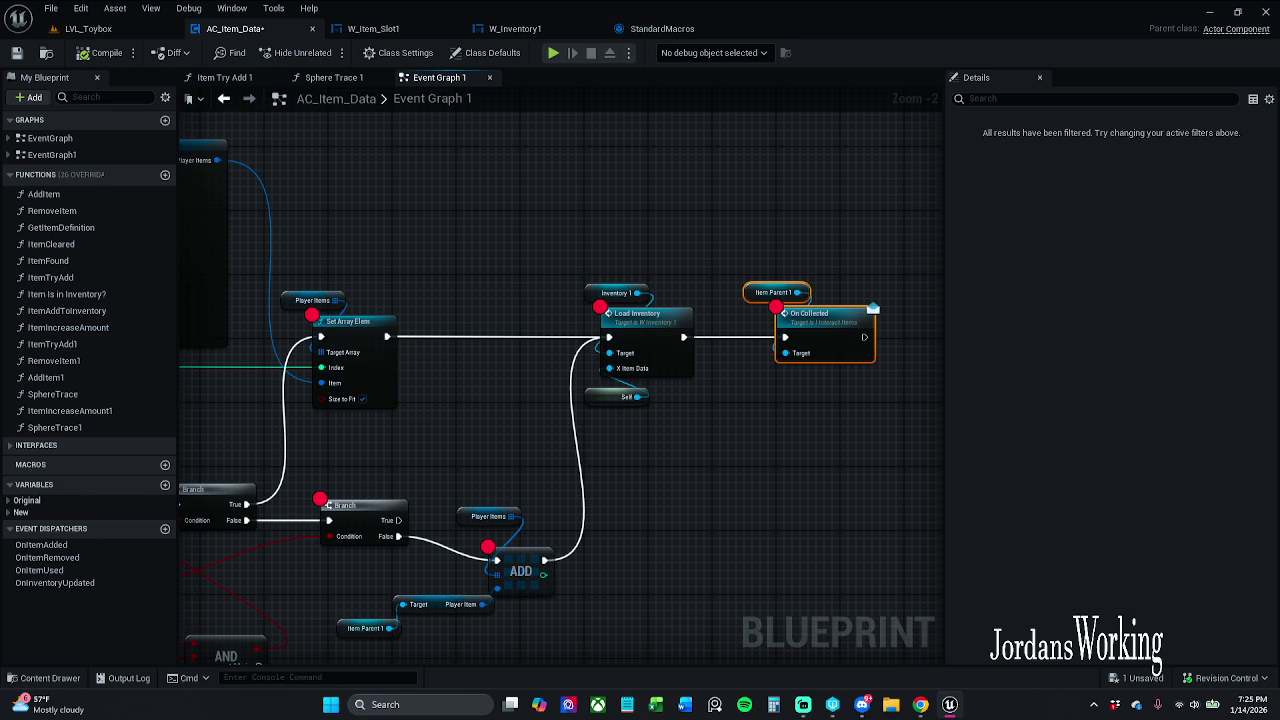
click(17, 53)
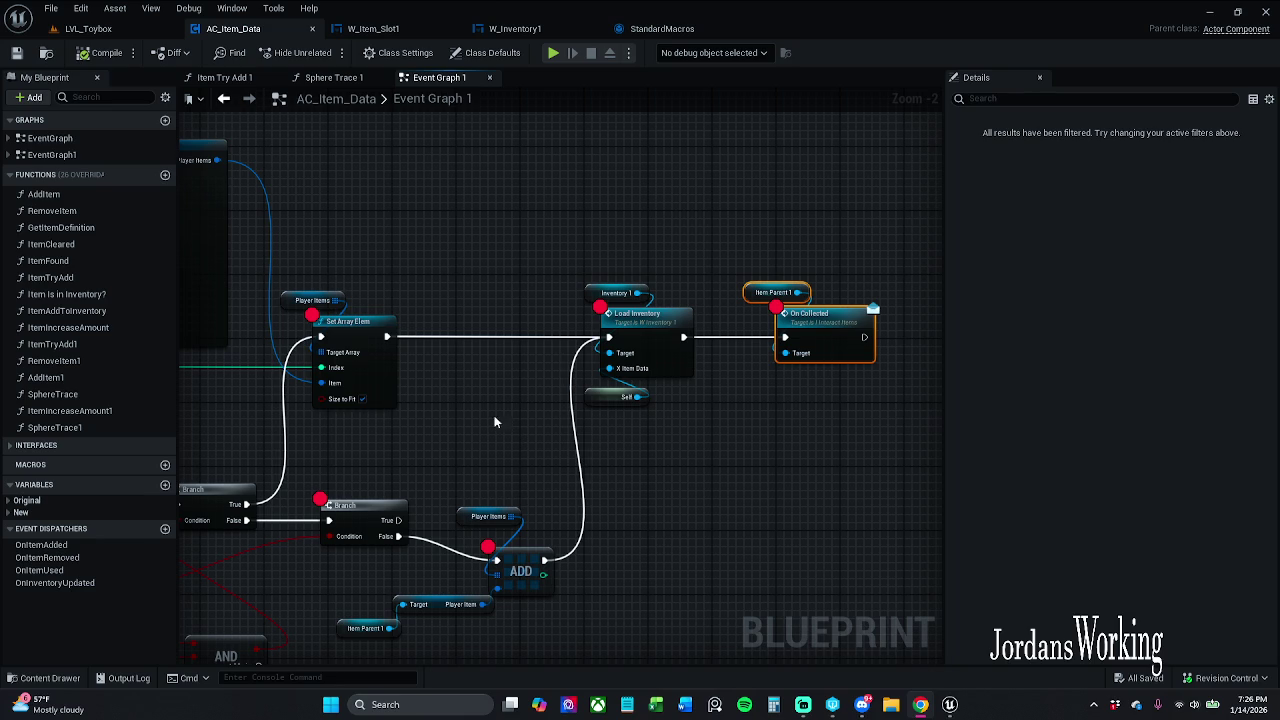
Step: Regroup the ADD node with Player Items, Target/Player Item and Item Parent 1
mouse_move(570, 204)
mouse_down()
mouse_move(556, 432)
mouse_move(594, 483)
mouse_up()
drag(669, 515, 785, 442)
drag(676, 430, 668, 478)
click(739, 414)
mouse_move(739, 414)
mouse_down()
mouse_move(670, 416)
mouse_move(638, 394)
mouse_up()
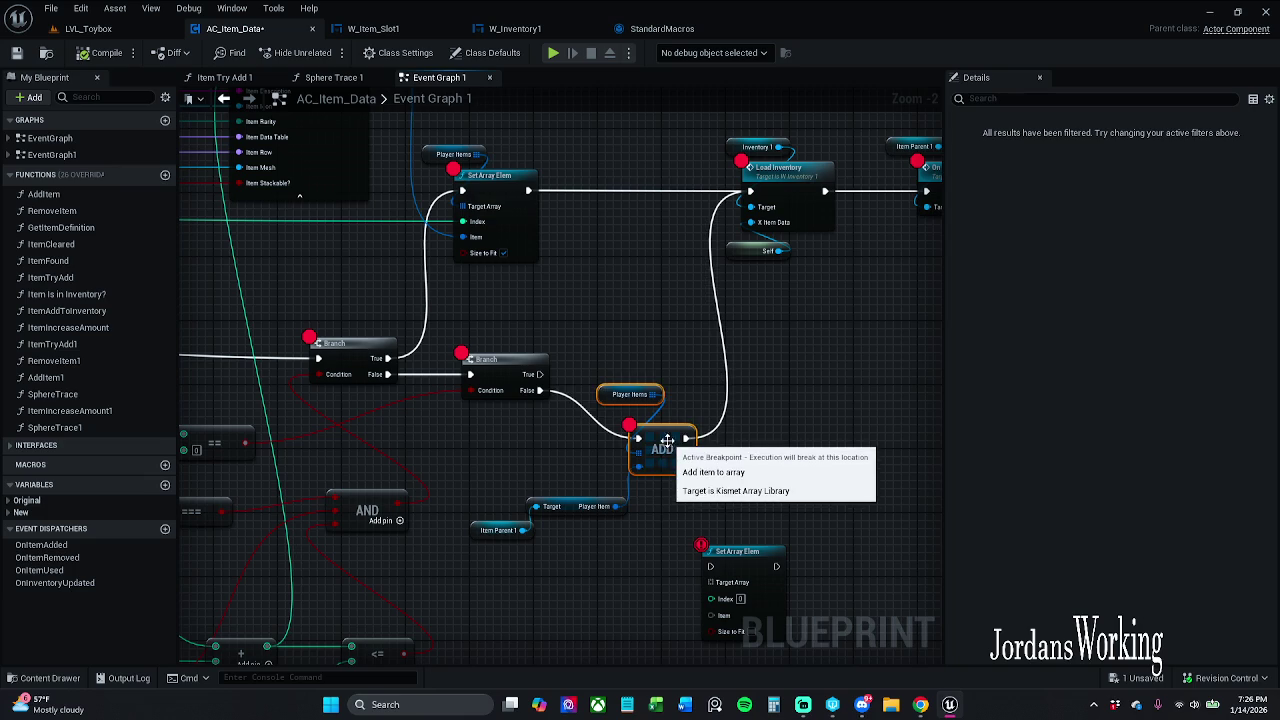
mouse_move(661, 481)
mouse_down()
mouse_move(653, 465)
mouse_move(646, 473)
mouse_up()
click(669, 421)
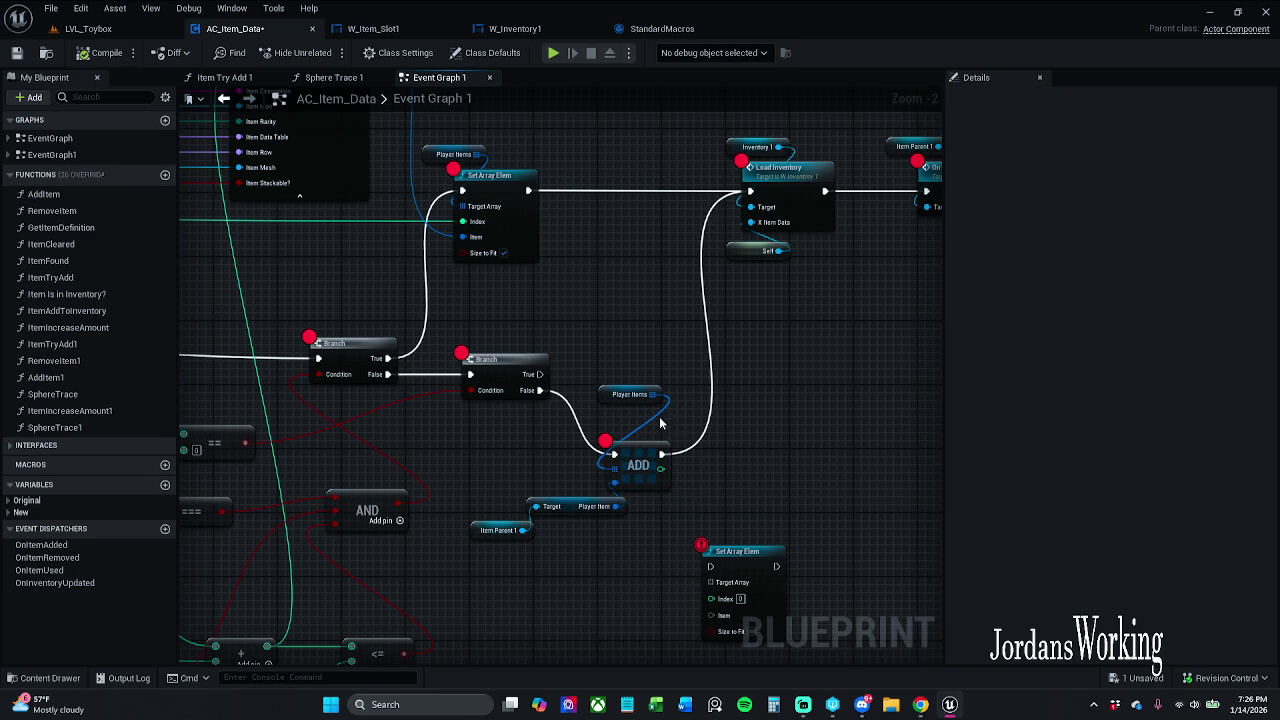
drag(604, 394, 603, 424)
click(640, 391)
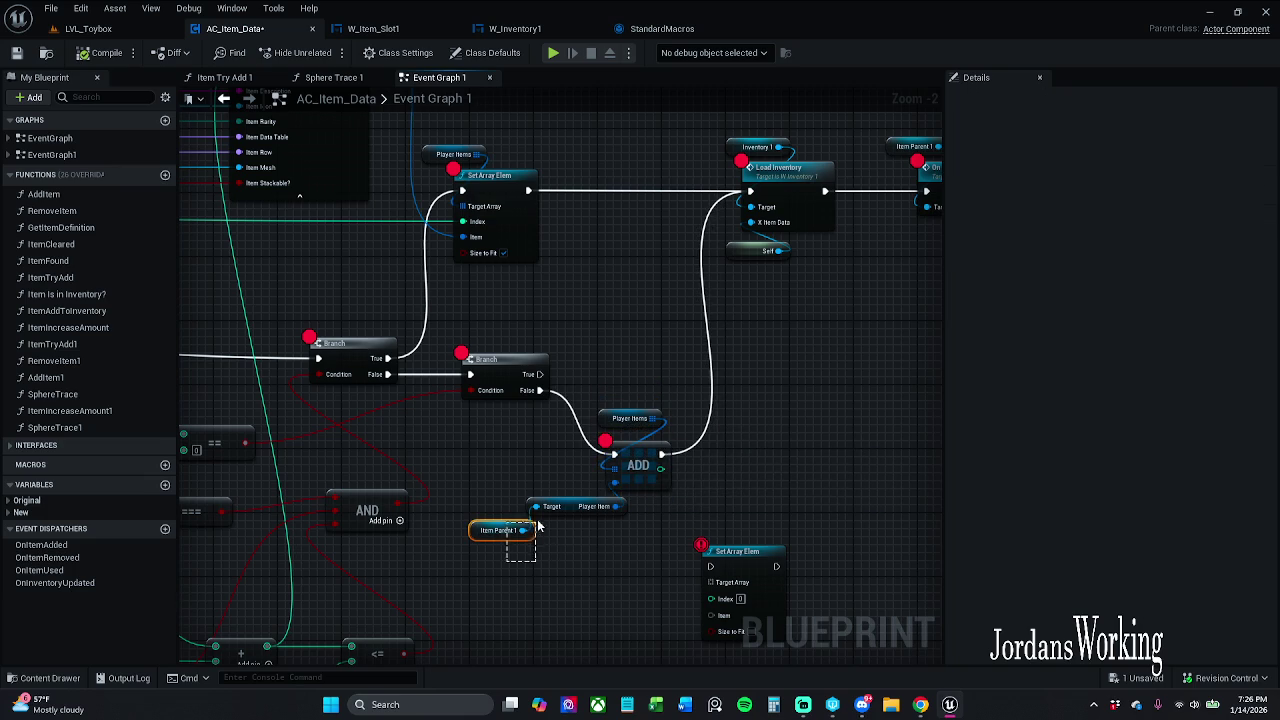
drag(560, 506, 575, 506)
drag(500, 530, 518, 530)
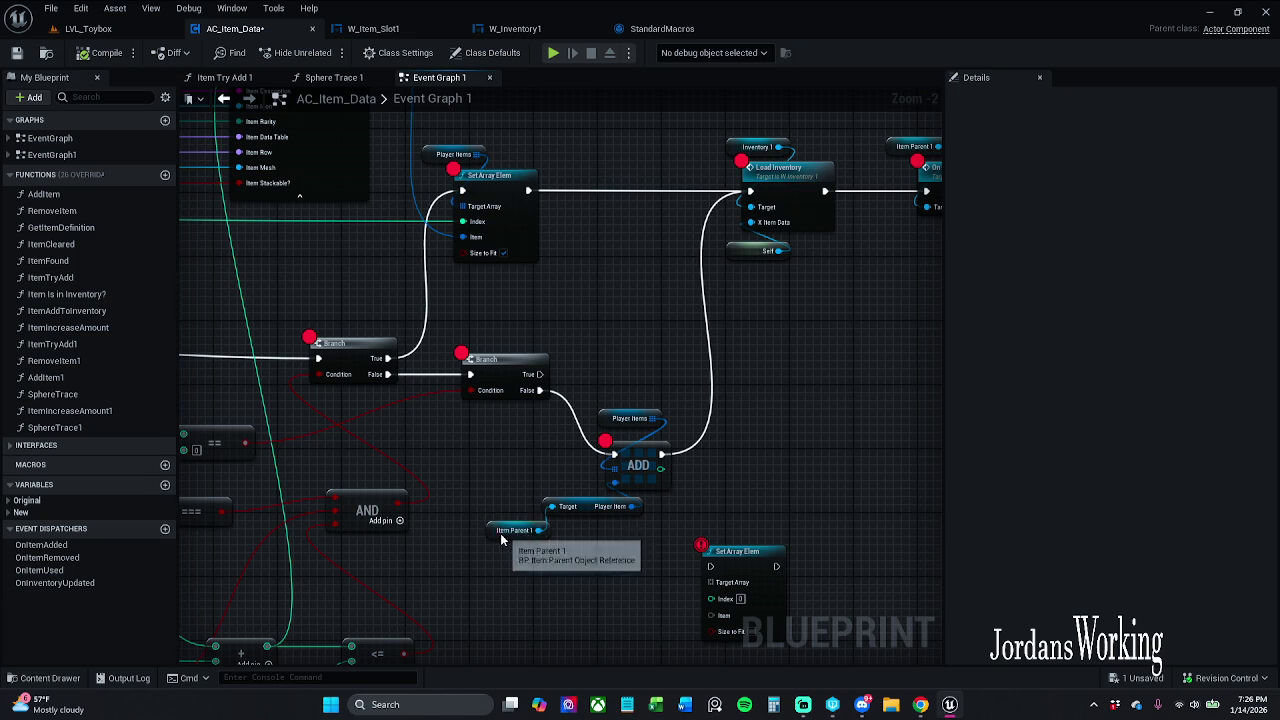
drag(607, 586, 564, 558)
Step: Delete the loose Set Array Elem node and shift the ADD group up and right
drag(740, 528, 833, 537)
key(Delete)
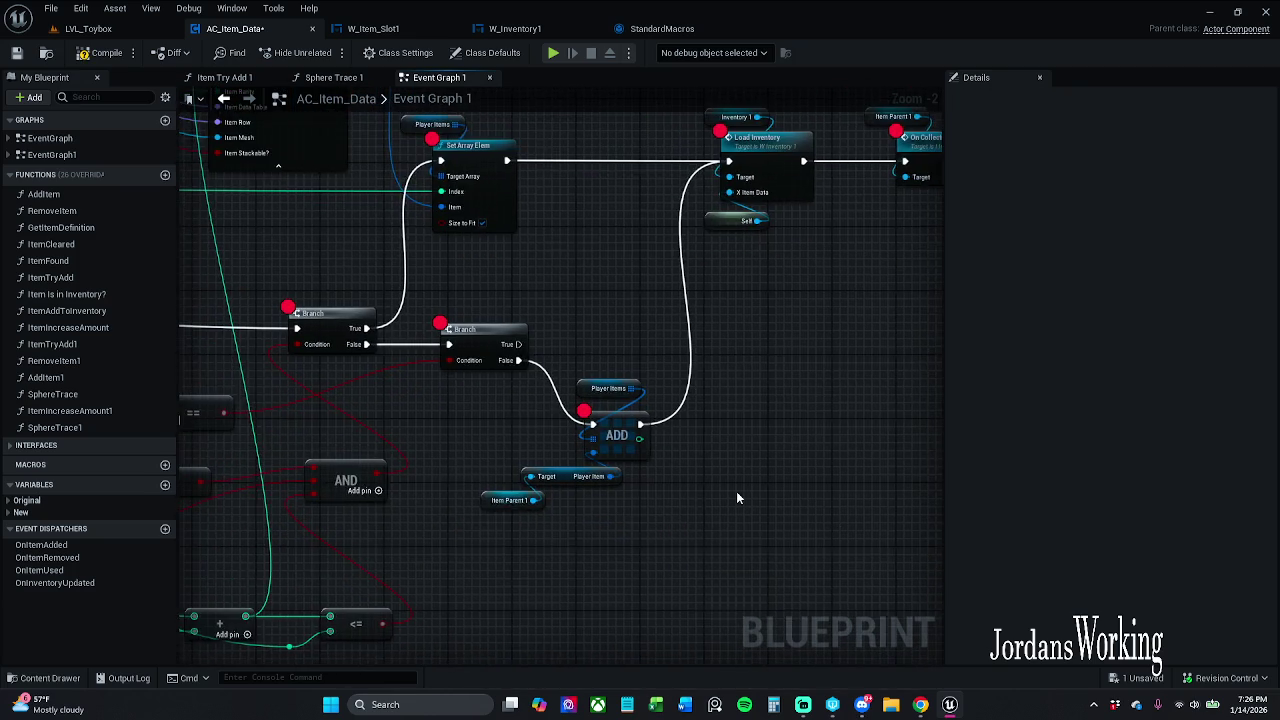
scroll(738, 500, down, 1)
drag(675, 485, 843, 471)
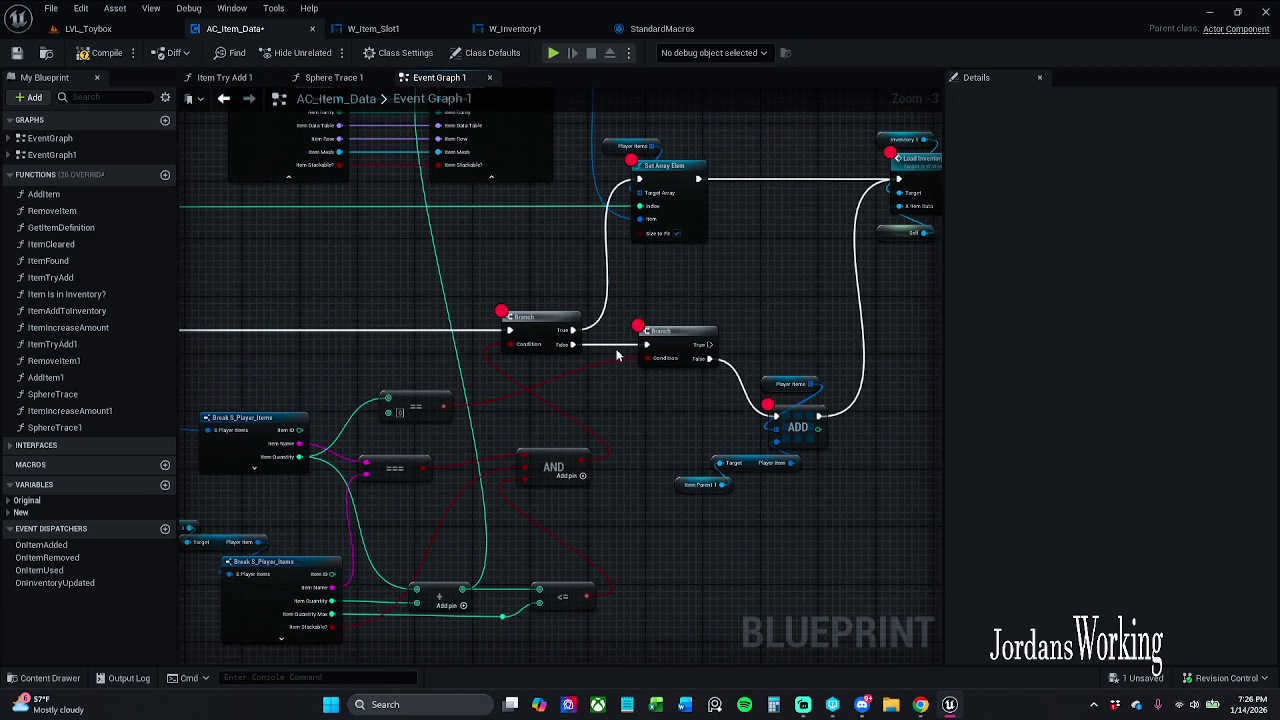
mouse_move(676, 520)
mouse_down()
mouse_move(811, 422)
mouse_move(850, 376)
mouse_up()
drag(797, 430, 812, 365)
drag(883, 442, 701, 438)
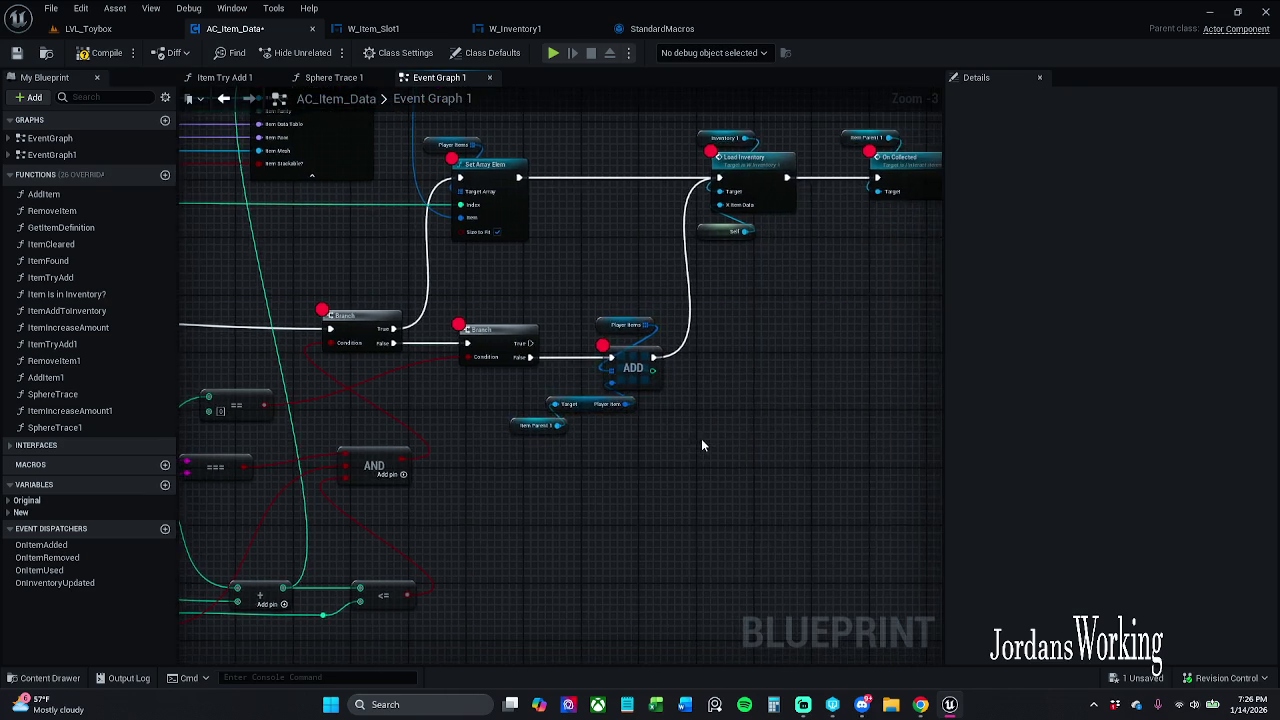
scroll(691, 427, down, 1)
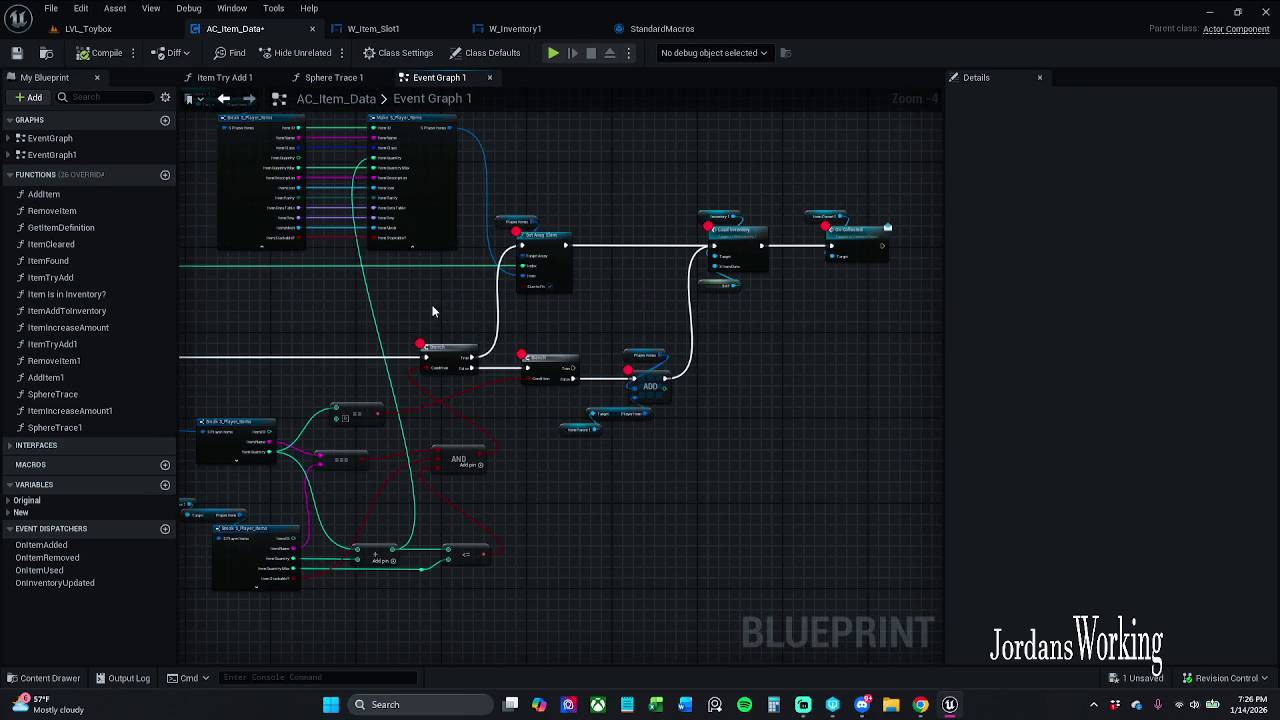
drag(432, 305, 539, 325)
scroll(541, 325, down, 1)
scroll(454, 314, down, 1)
drag(454, 314, 614, 306)
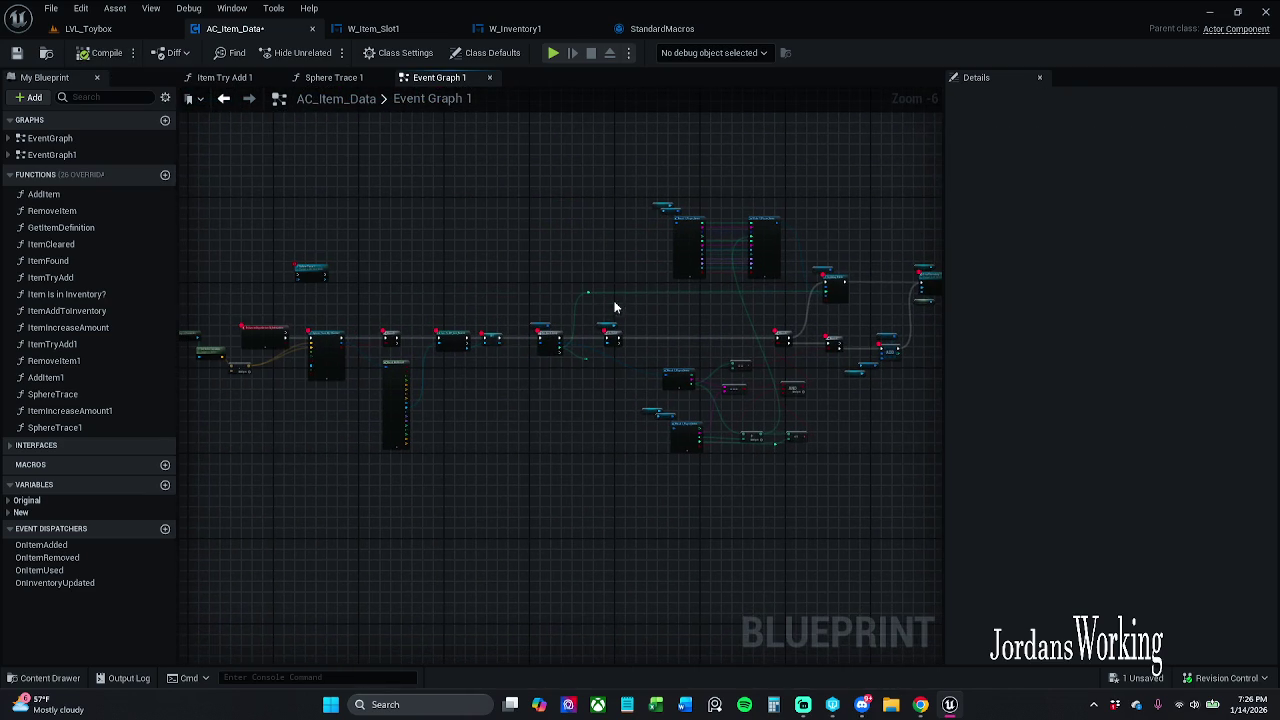
scroll(574, 300, up, 4)
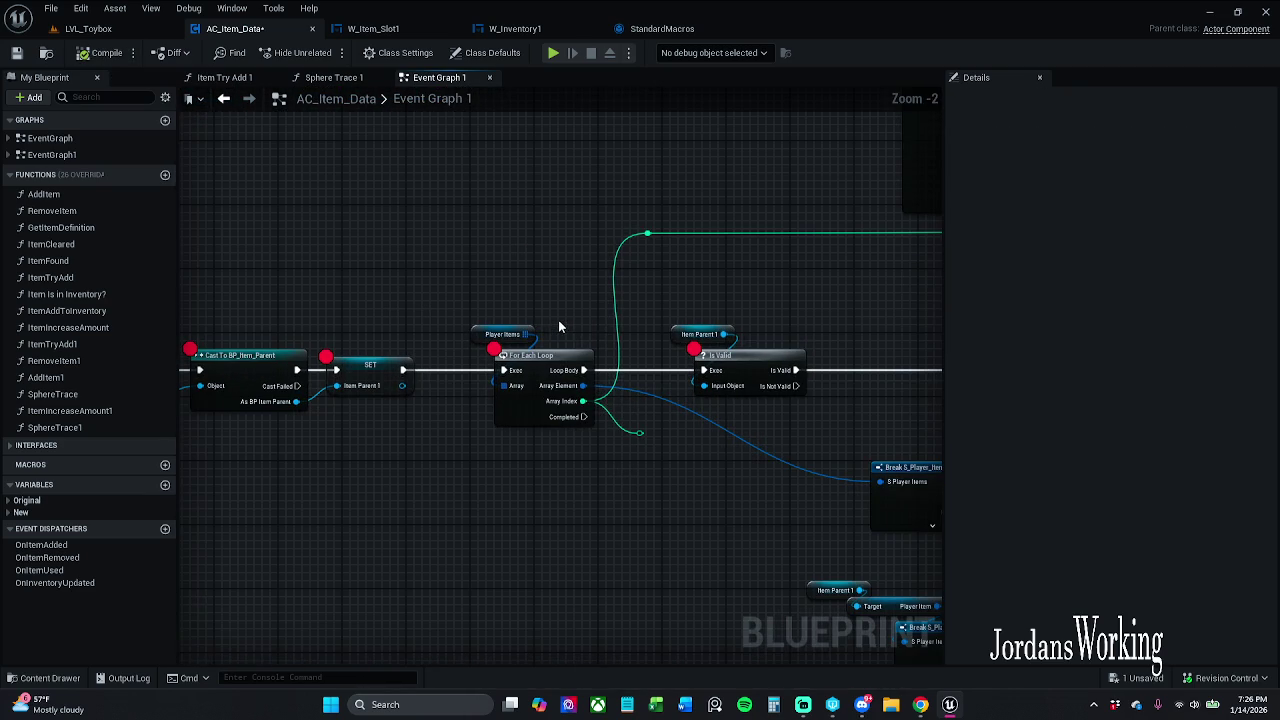
scroll(540, 272, down, 1)
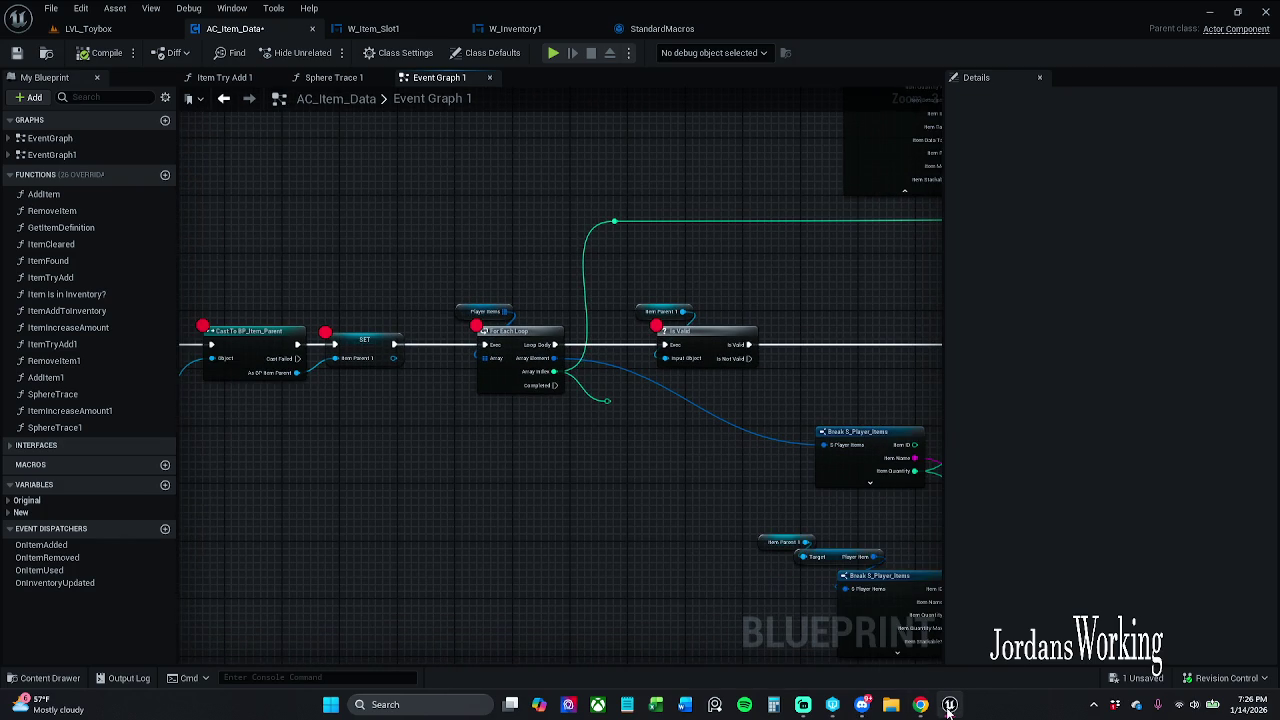
mouse_move(949, 706)
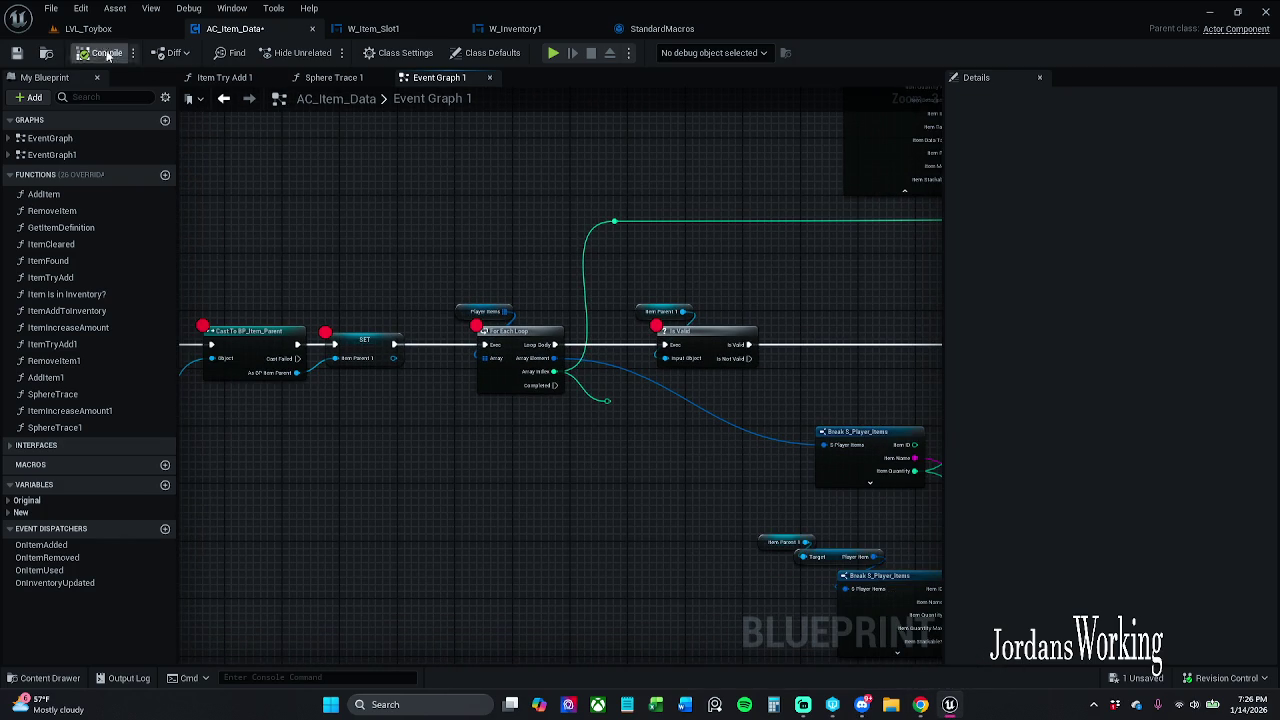
Step: Save AC_Item_Data, start another playtest, and toggle a node's breakpoint
key(ctrl+s)
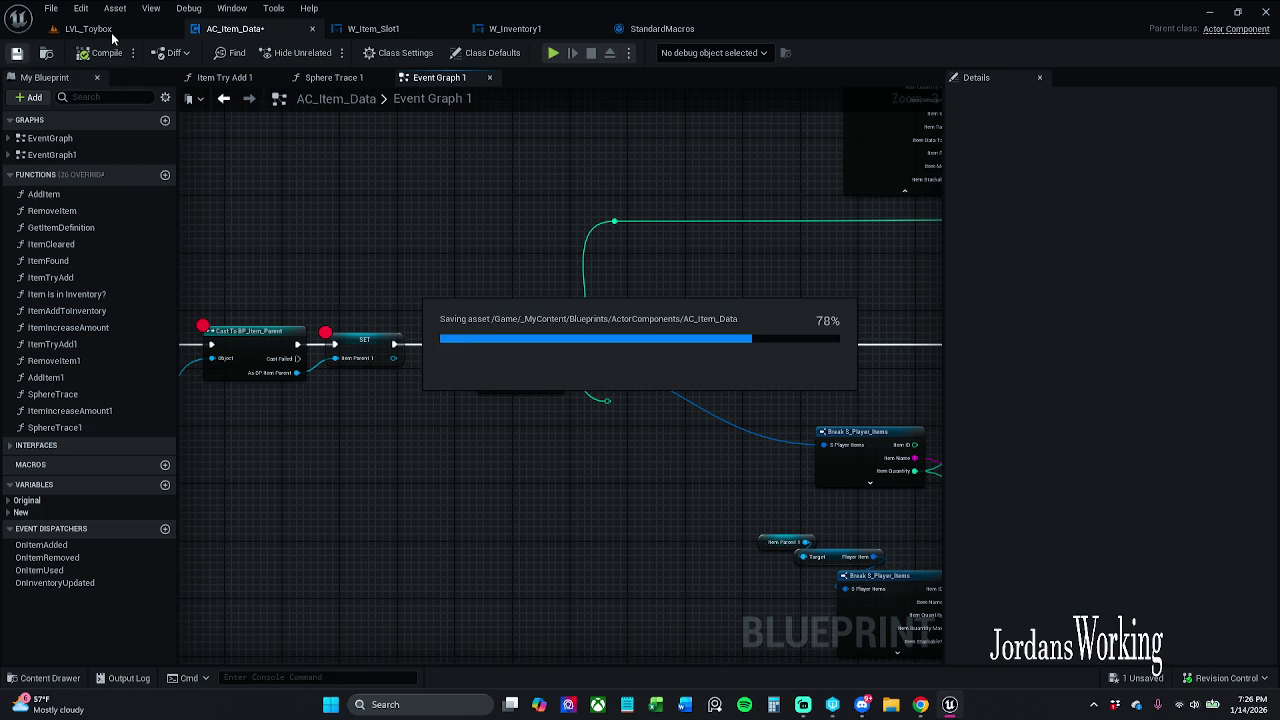
click(553, 52)
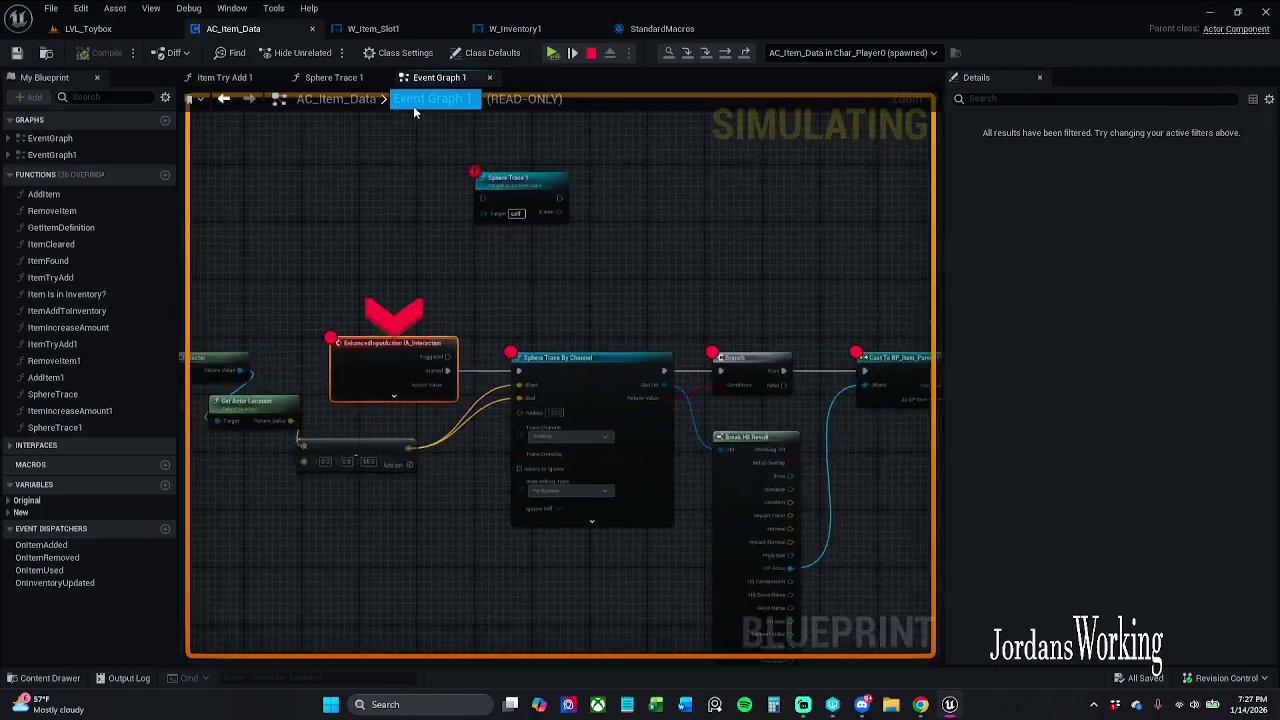
scroll(387, 210, down, 6)
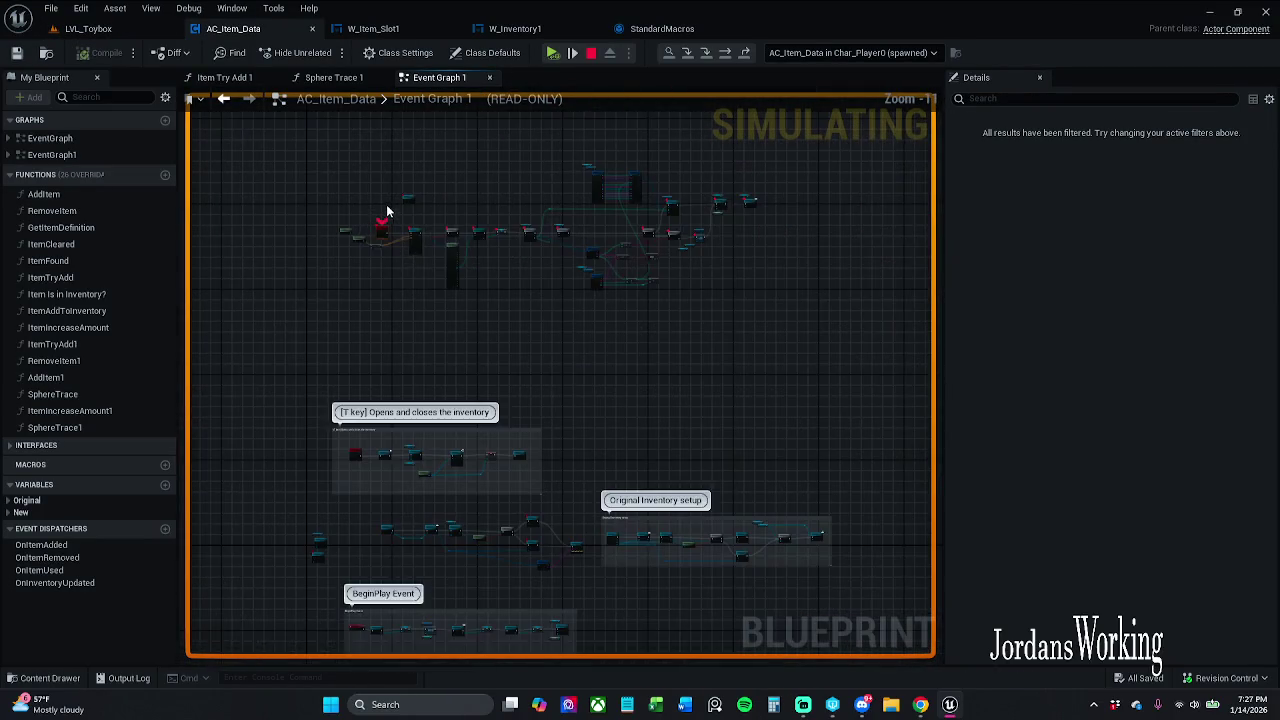
drag(333, 206, 740, 312)
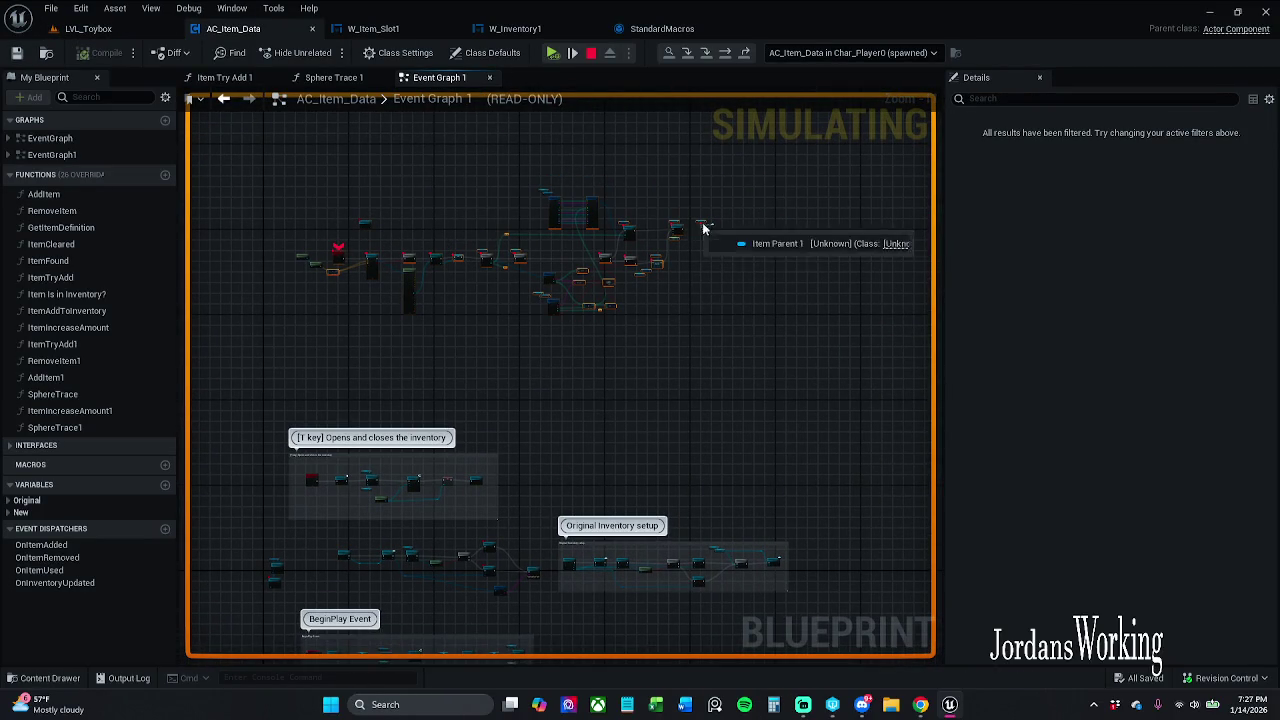
right_click(679, 231)
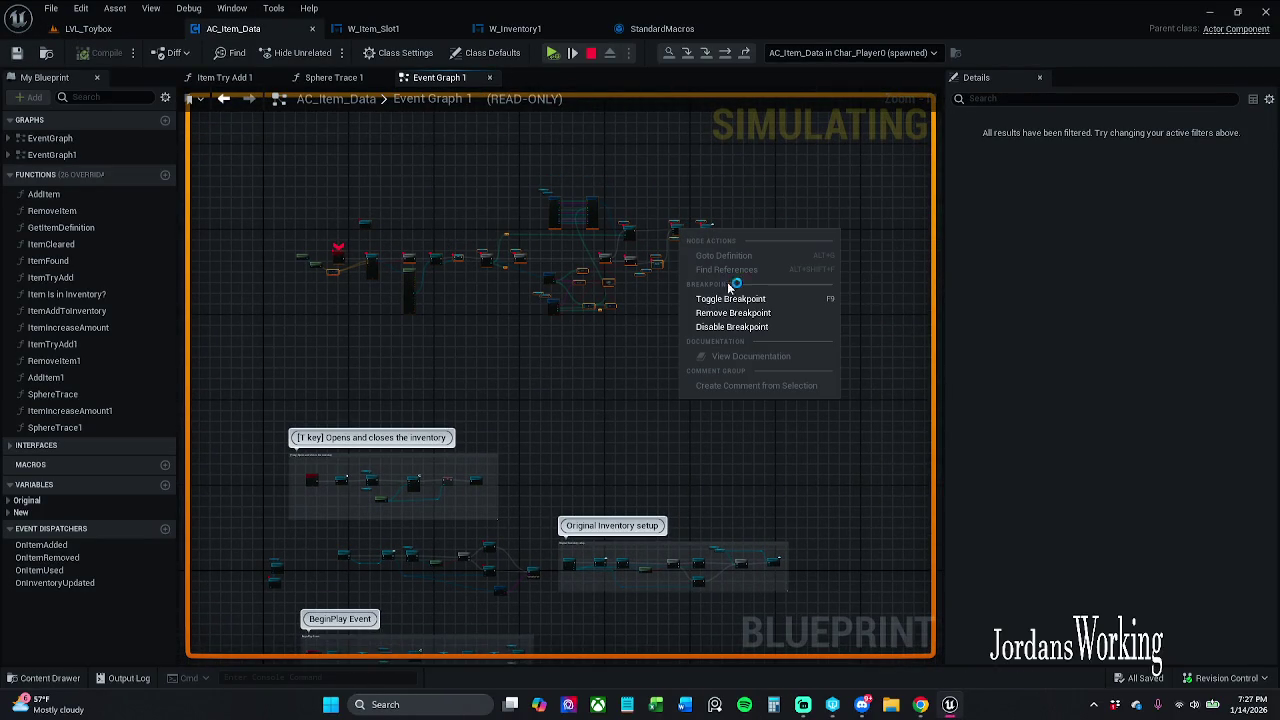
click(757, 294)
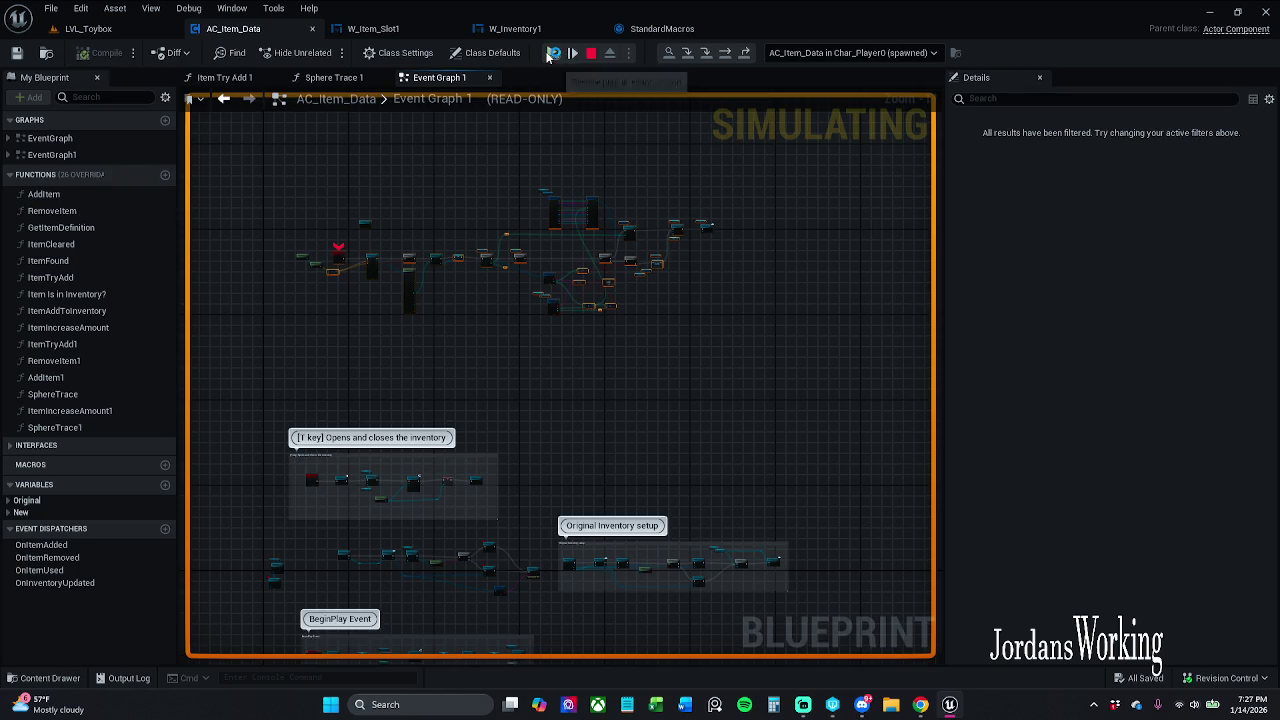
Step: Resume the game and walk the character over a potion pickup to collect it
click(553, 53)
key(w)
key(e)
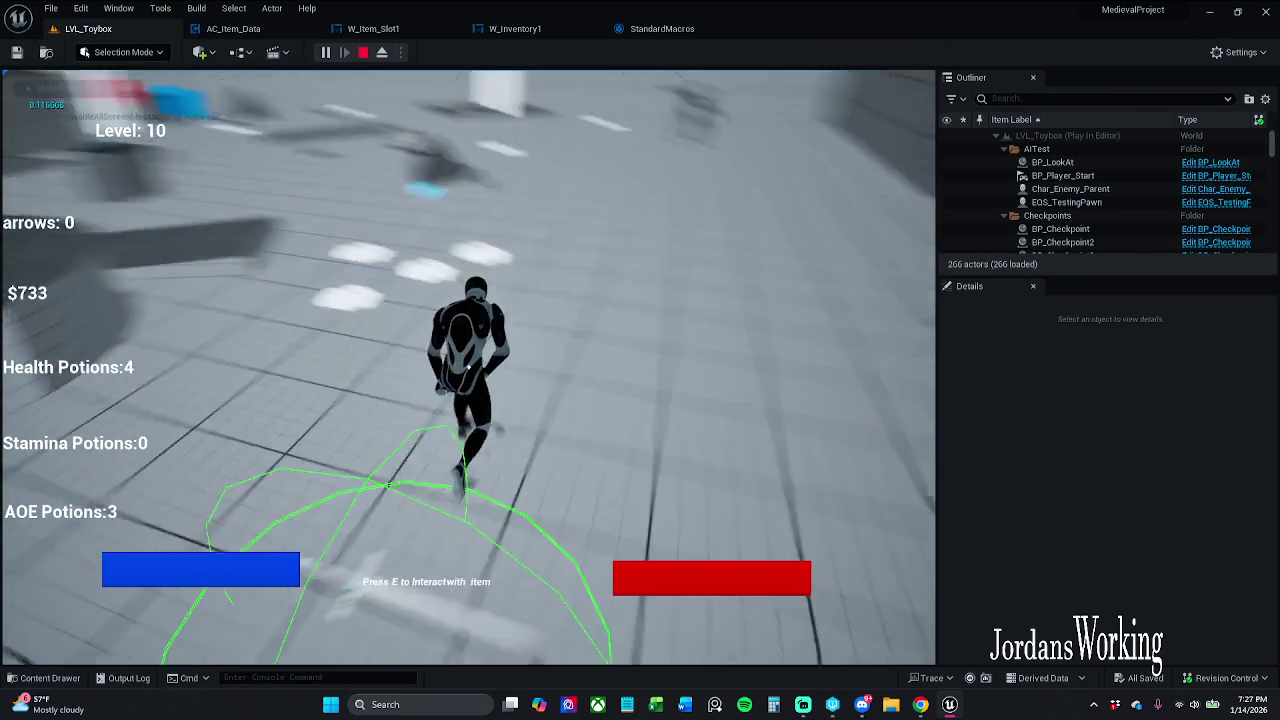
Step: Check the inventory, keep walking to collect pickups up to 9 AOE Potions, then bring up the Start menu
key(i)
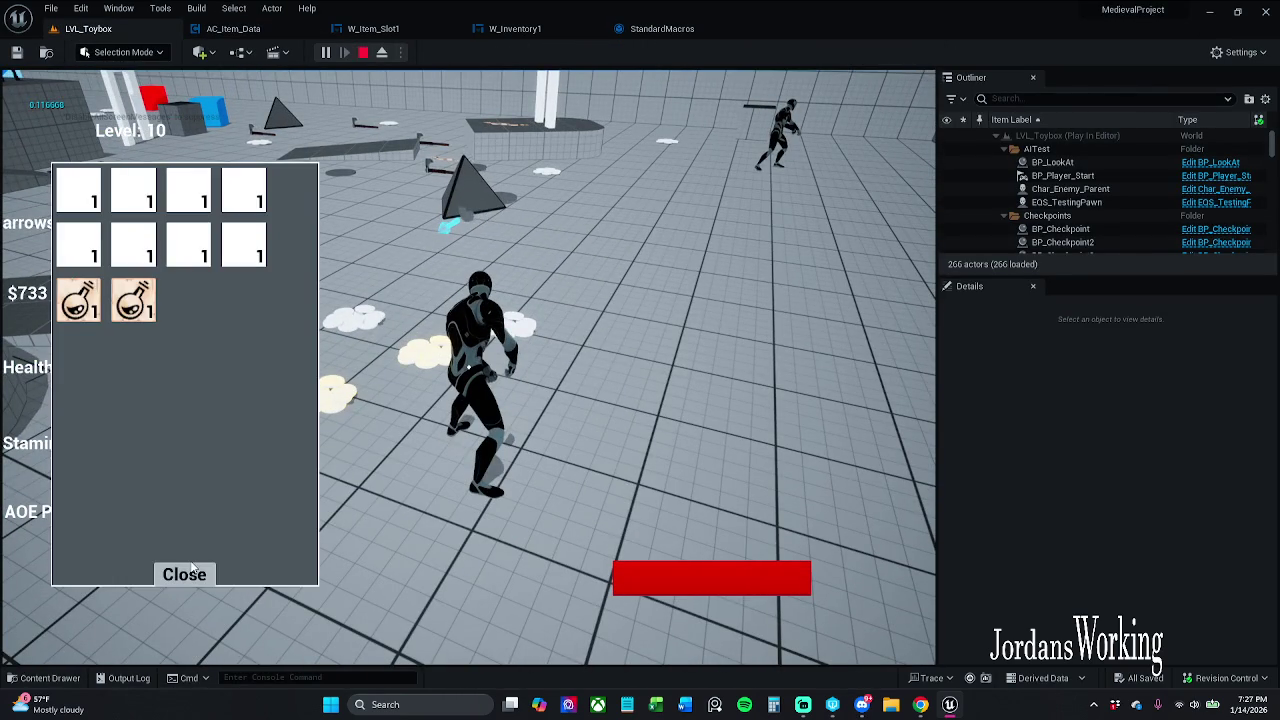
click(193, 567)
key(w)
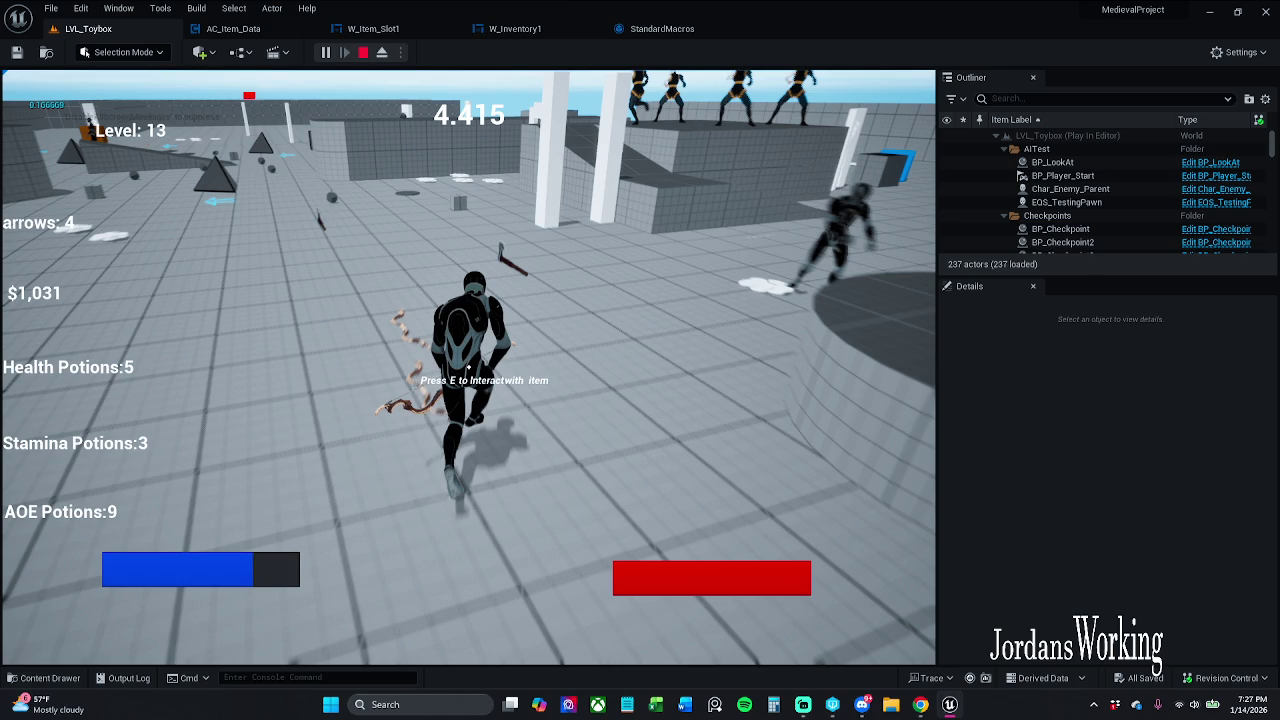
key(super)
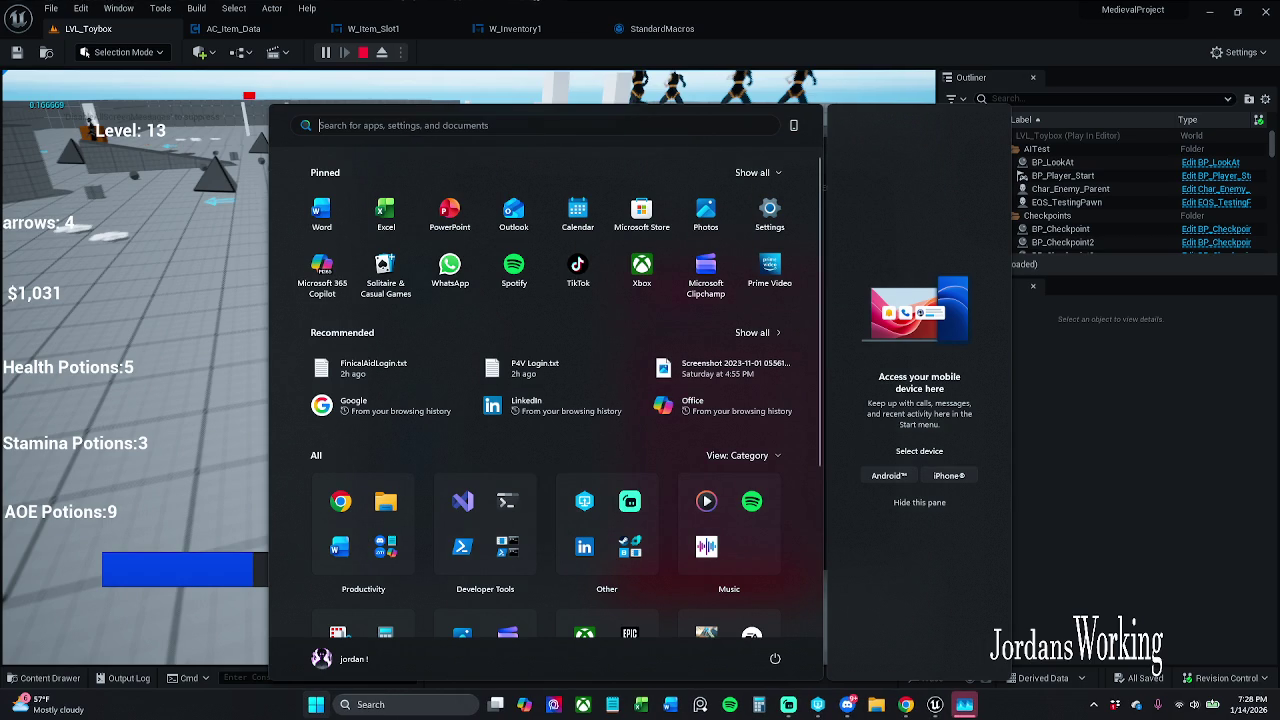
Step: End the unresponsive UnrealEditor process in Task Manager, then close Task Manager
click(966, 708)
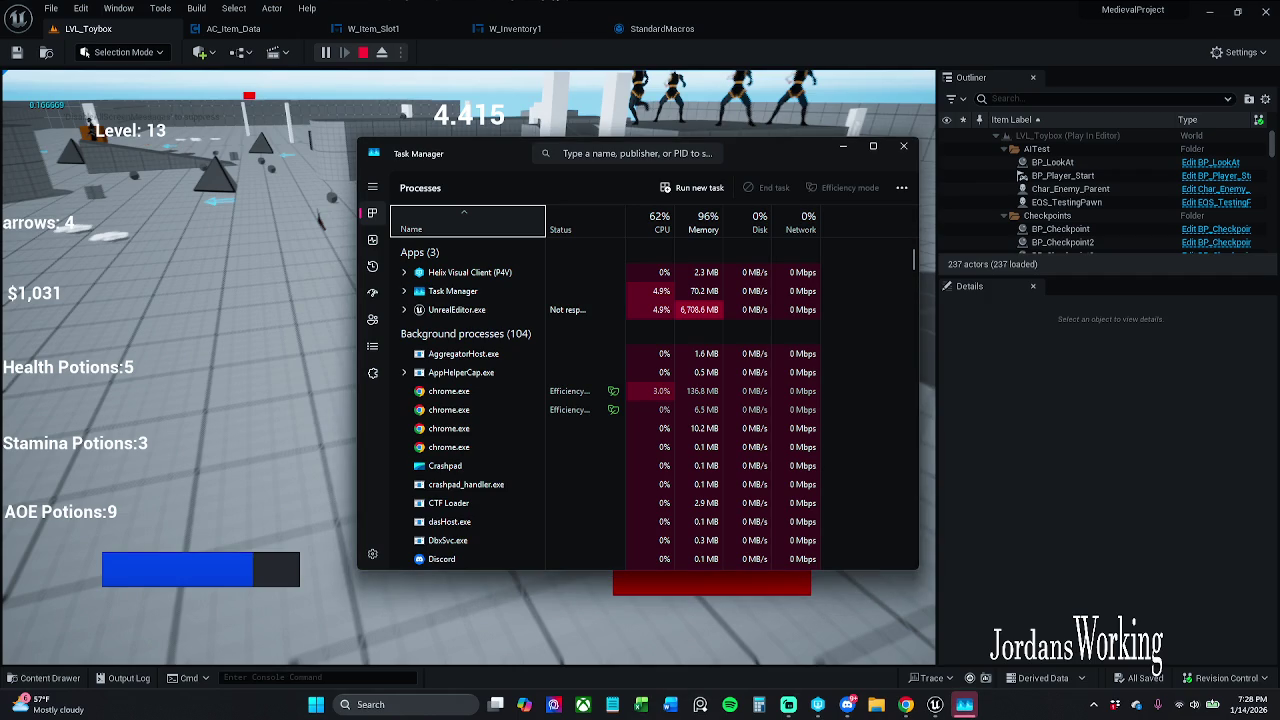
click(966, 706)
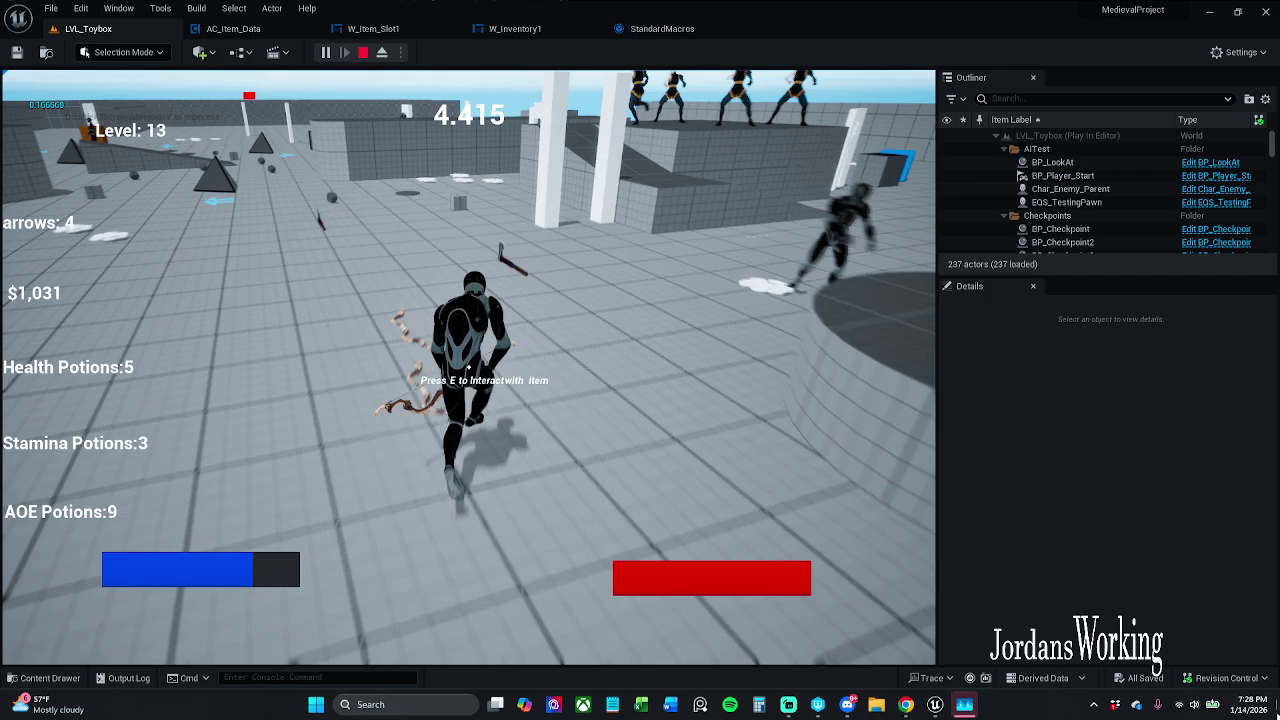
click(966, 706)
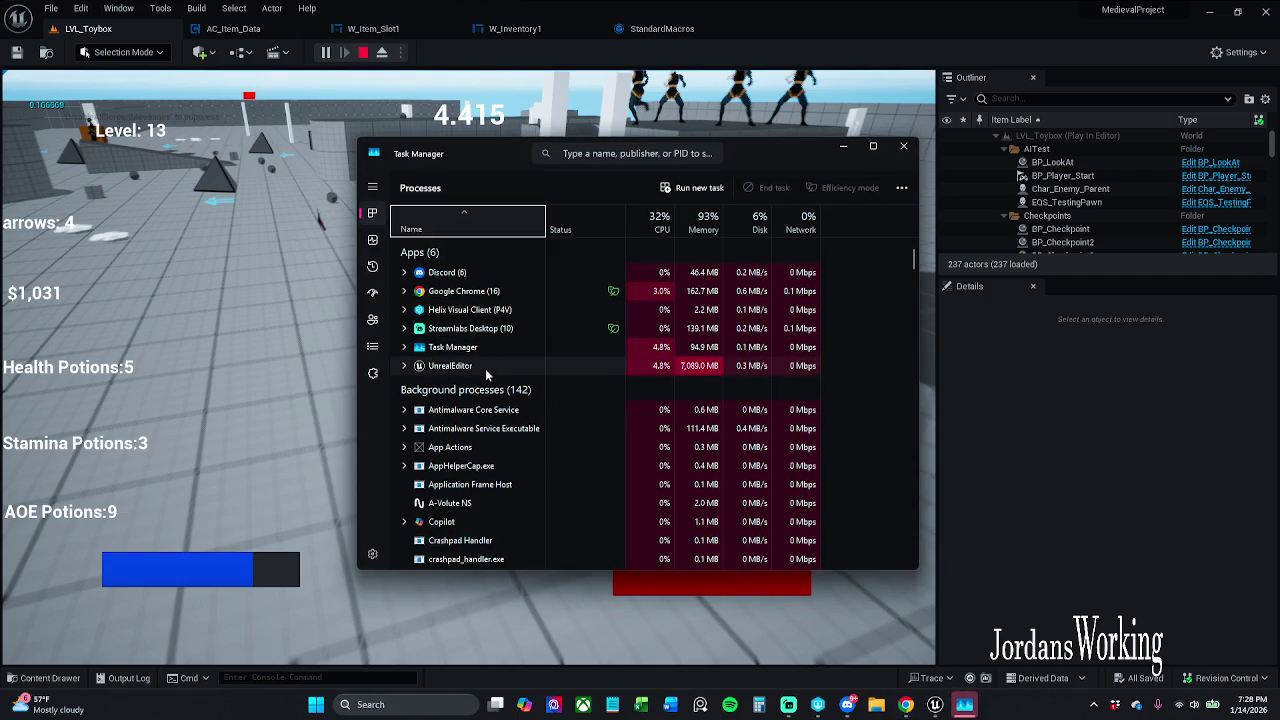
right_click(486, 368)
click(555, 404)
click(910, 150)
mouse_move(842, 708)
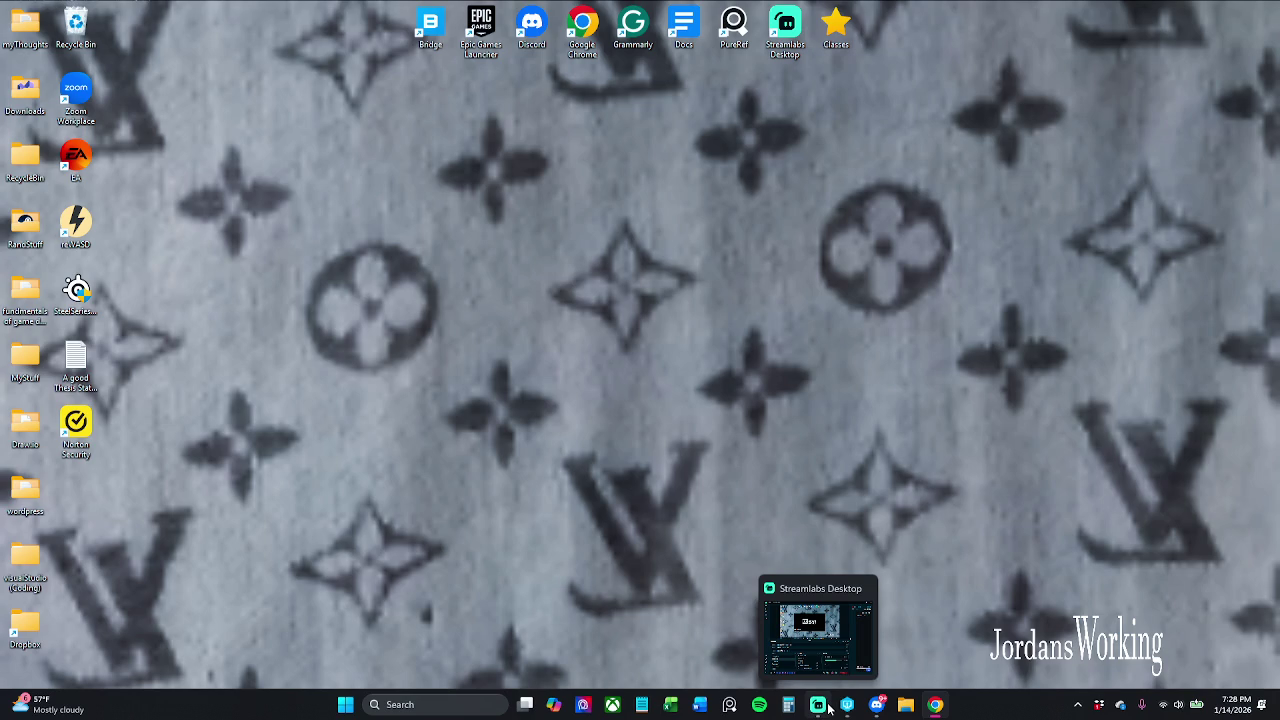
Step: Bring up the relaunched Unreal Editor with MedievalProject's LVL_Toybox level loaded
click(847, 705)
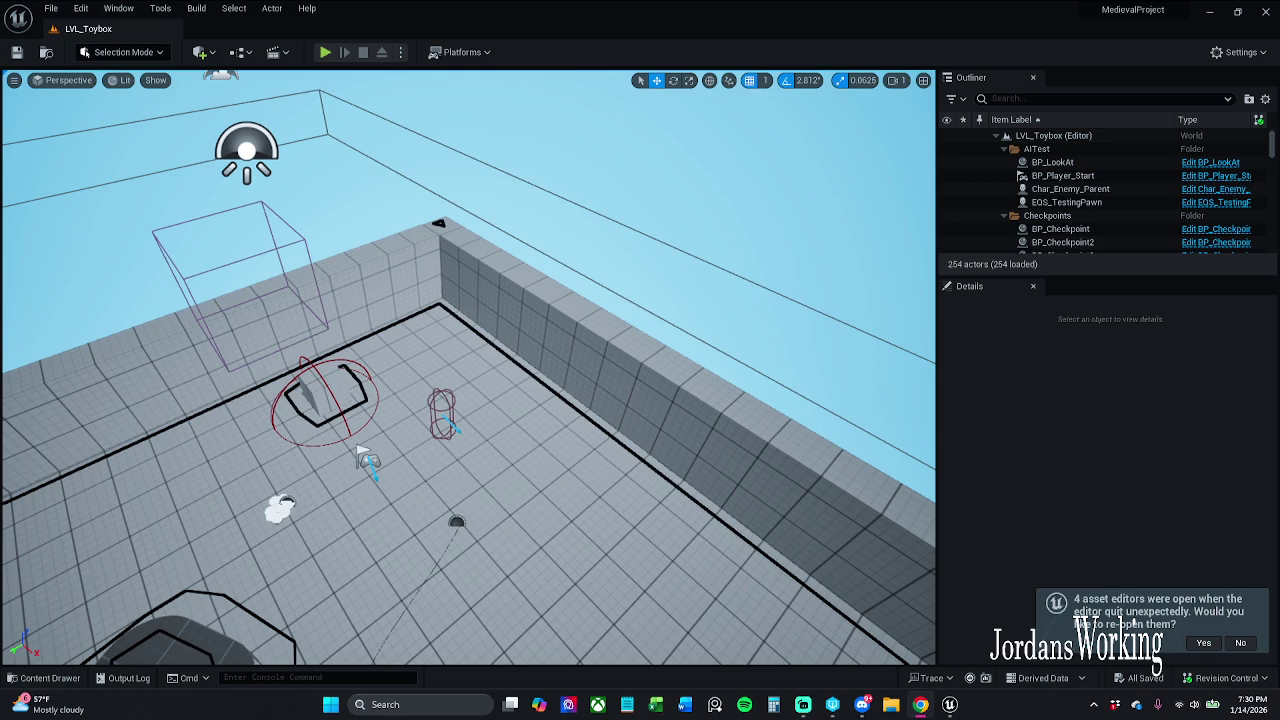
Step: Show the navmesh, reopen the four previous asset editors, and close the StandardMacros tab
key(p)
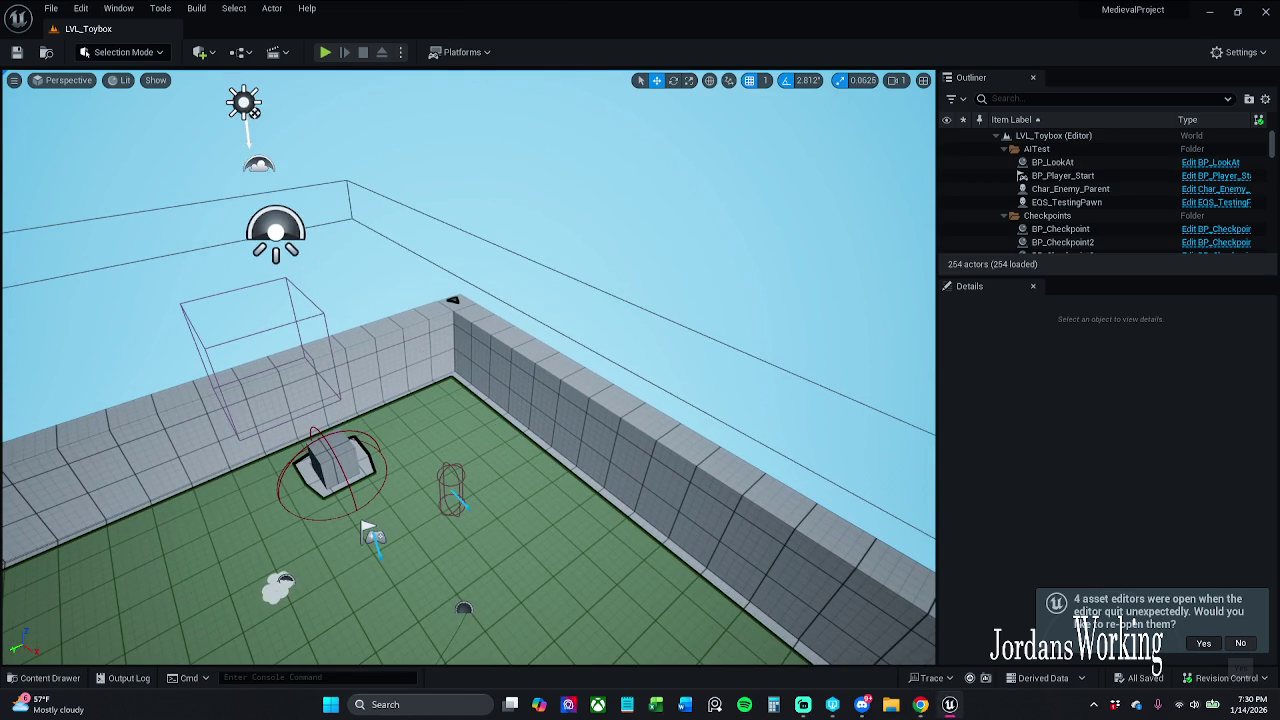
click(1203, 643)
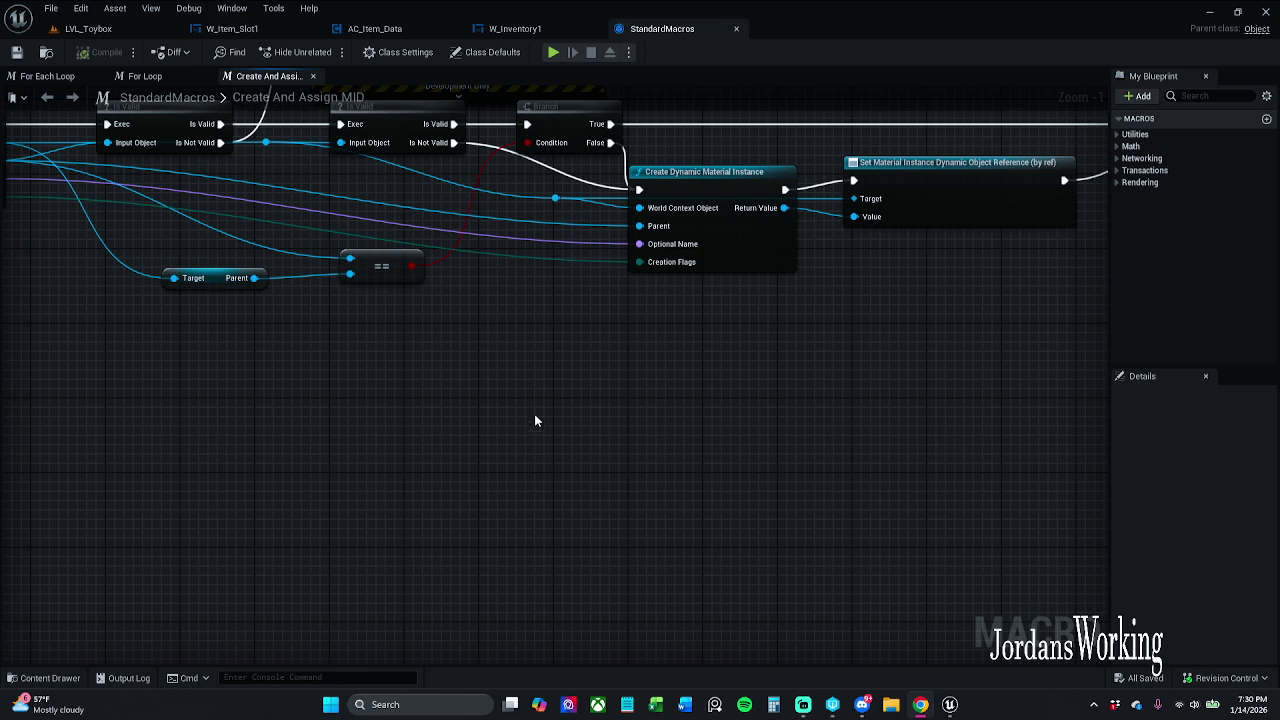
drag(679, 187, 640, 352)
scroll(623, 286, down, 2)
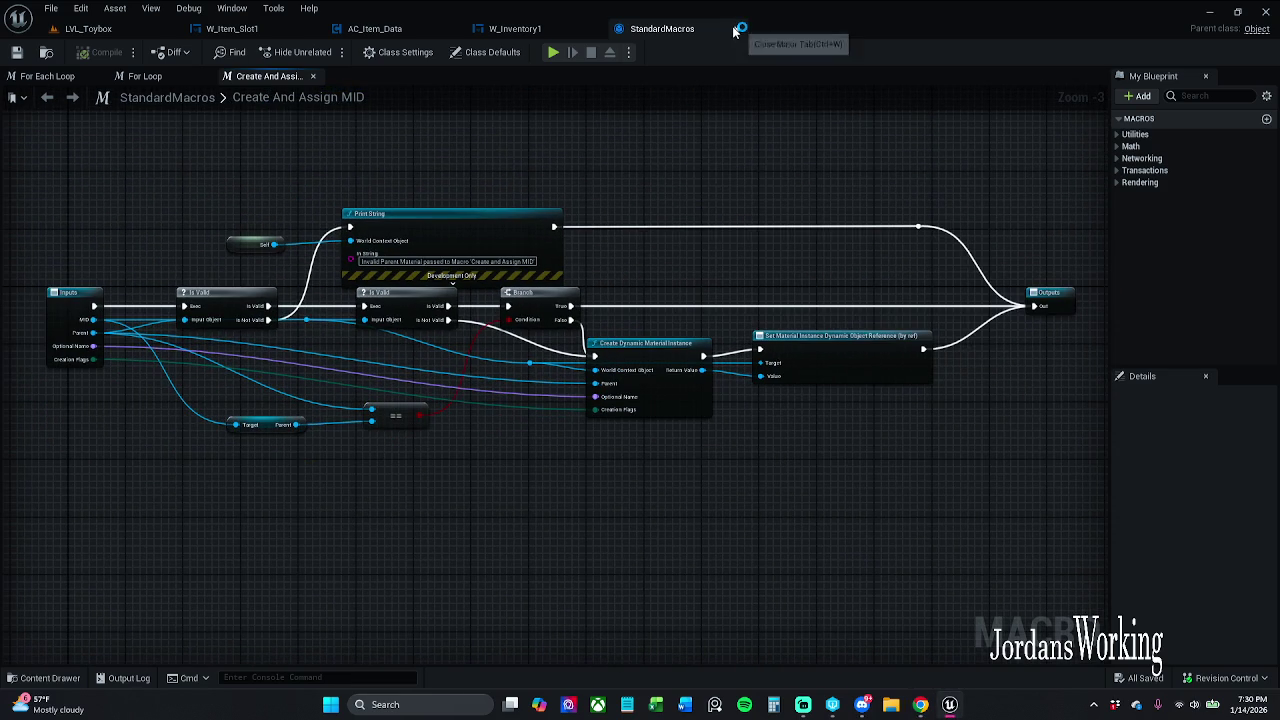
click(737, 29)
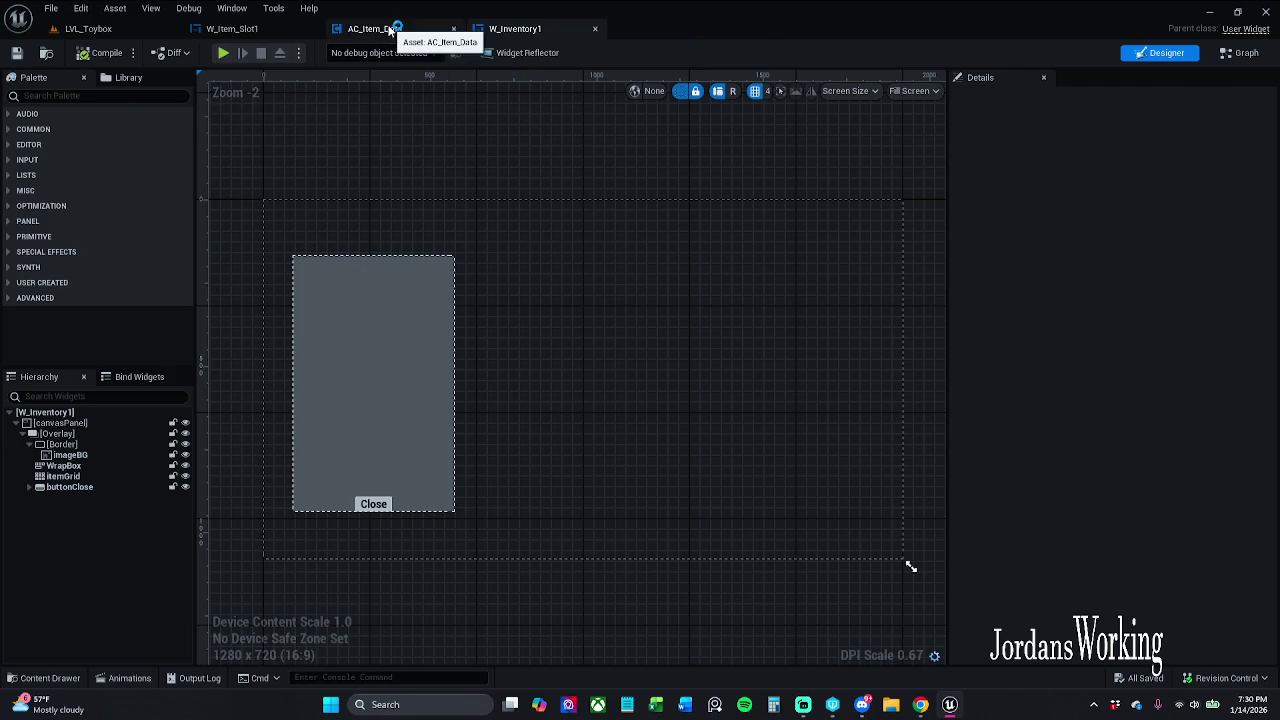
Step: In AC_Item_Data, move the Player Items getter down and to the left
click(390, 30)
scroll(597, 305, up, 3)
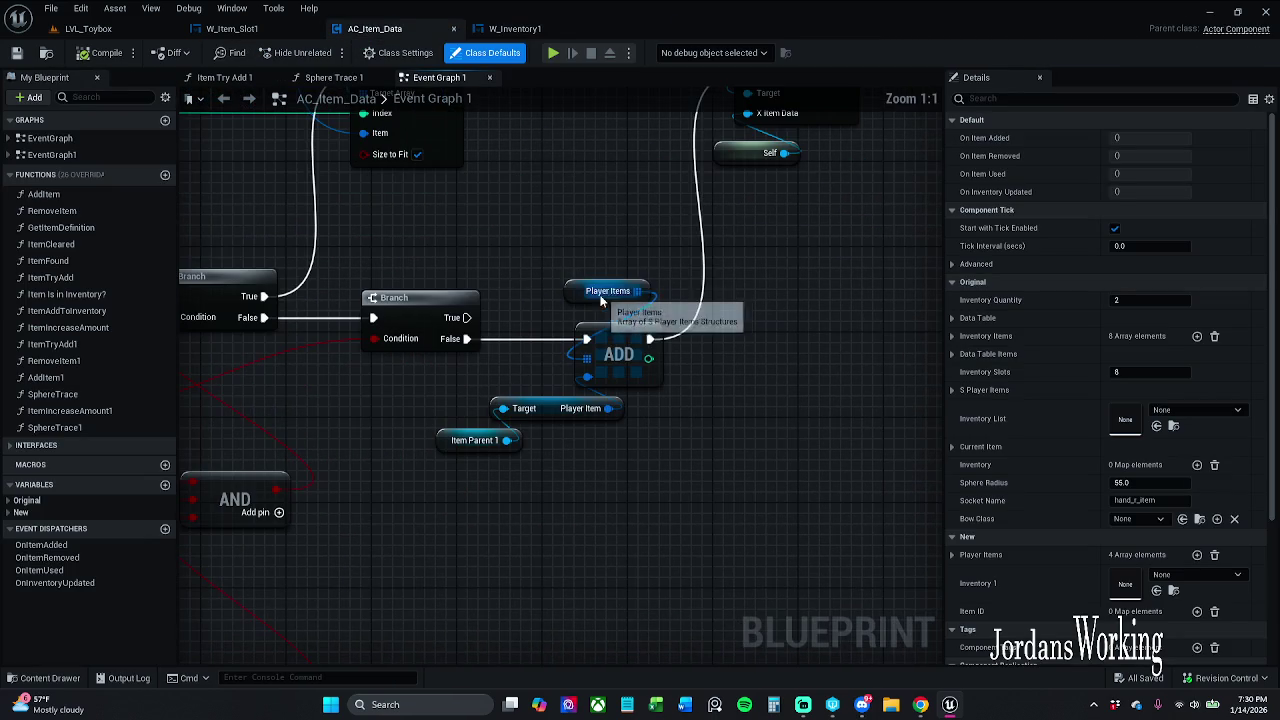
drag(580, 292, 537, 311)
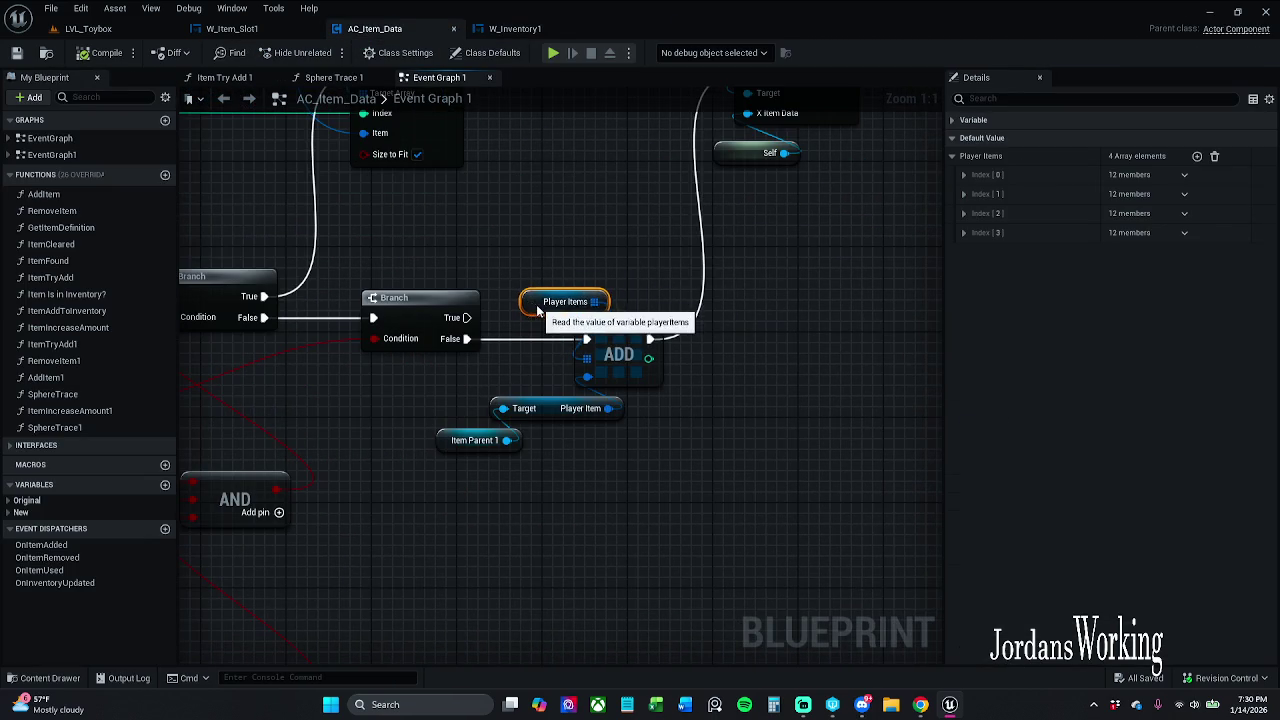
click(590, 261)
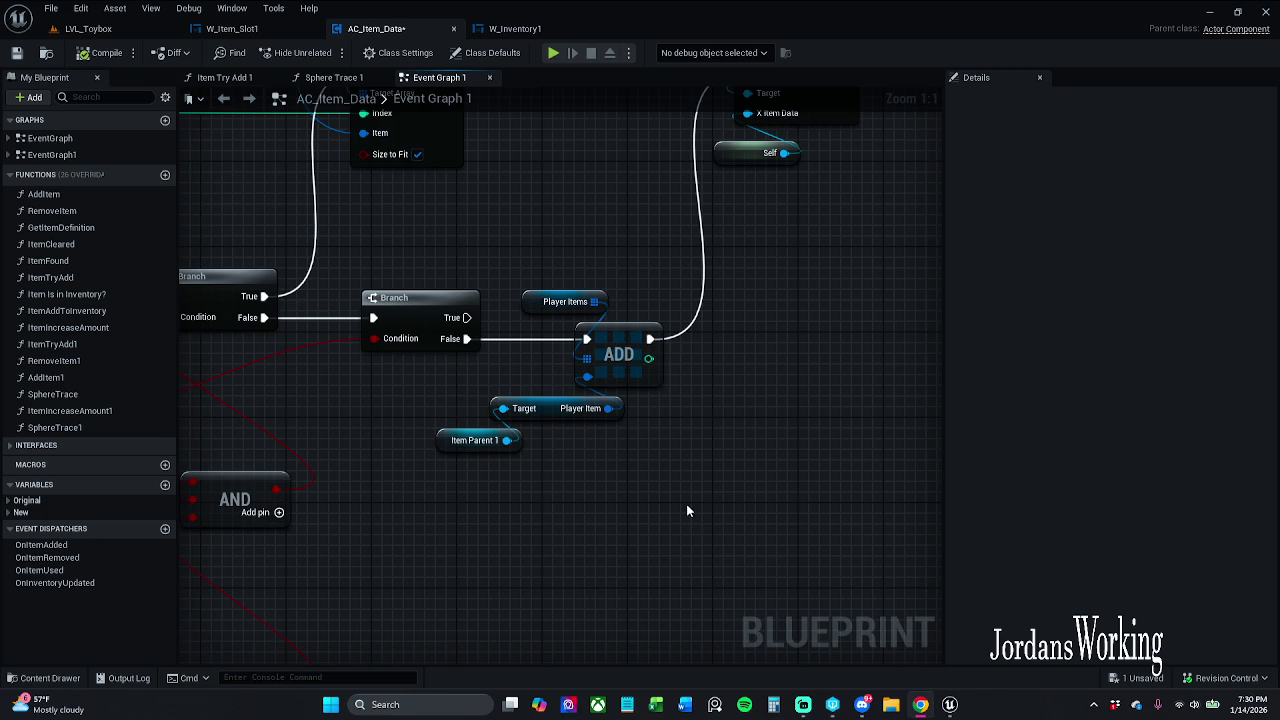
Step: Inspect the Set Array Elem node, compile and save AC_Item_Data, and return to LVL_Toybox
scroll(670, 501, down, 2)
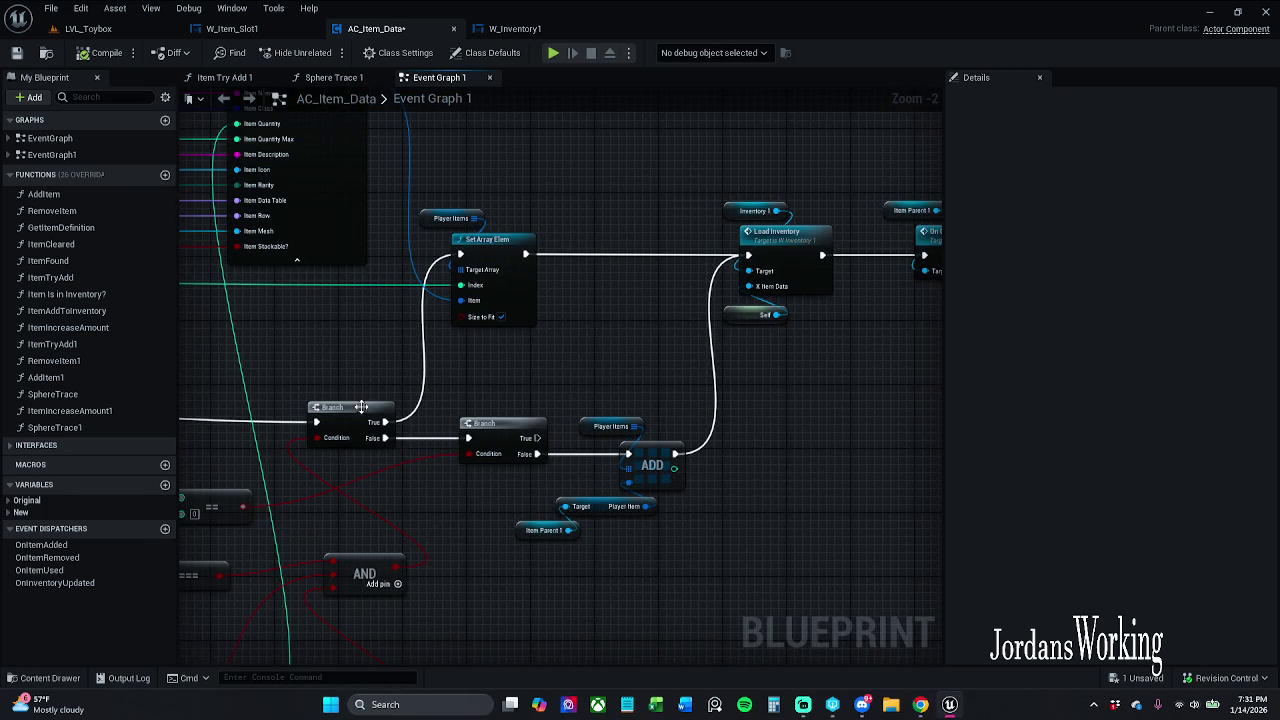
drag(596, 377, 670, 404)
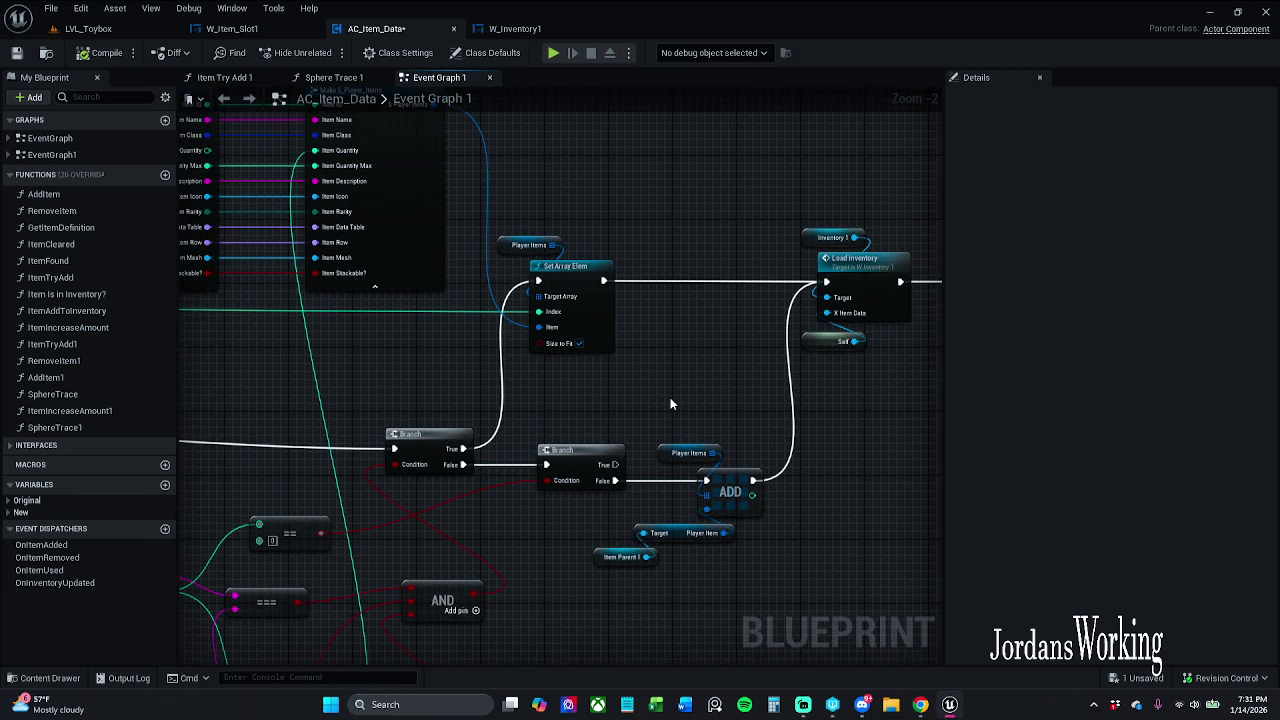
mouse_move(500, 345)
mouse_down()
mouse_move(665, 373)
mouse_move(623, 432)
mouse_move(664, 444)
mouse_up()
scroll(745, 445, down, 4)
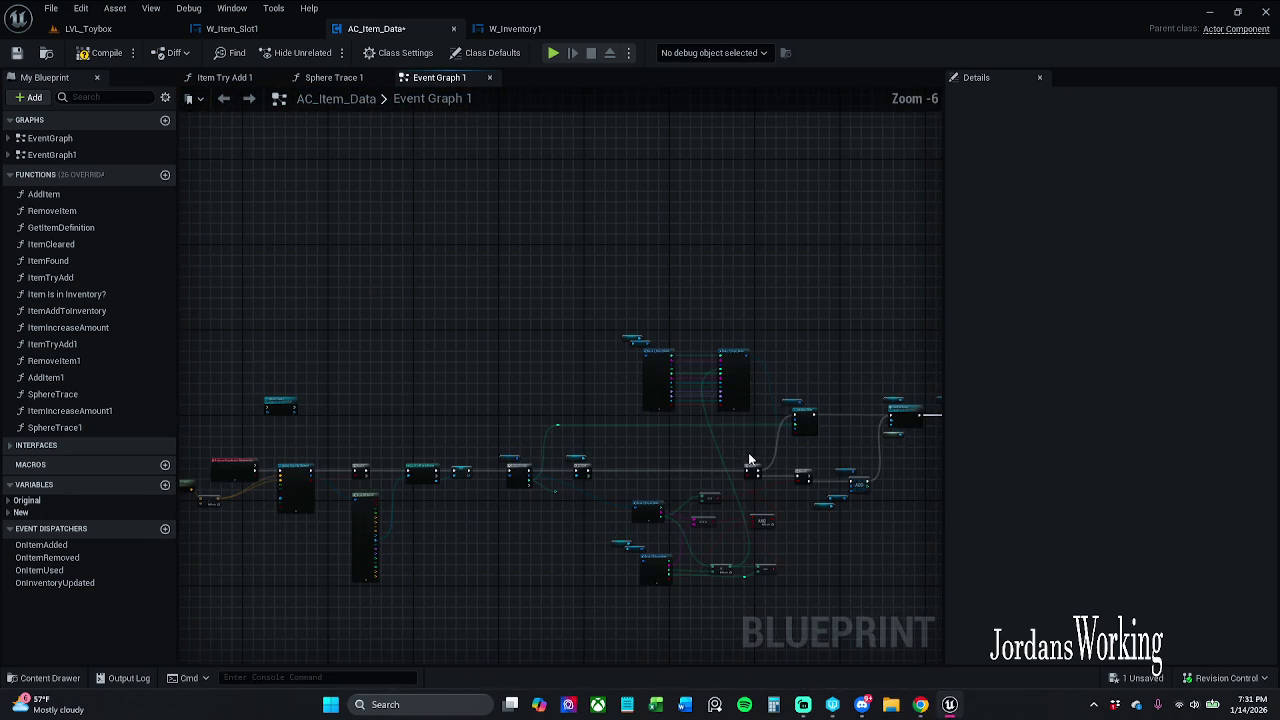
scroll(750, 460, up, 5)
scroll(662, 430, up, 1)
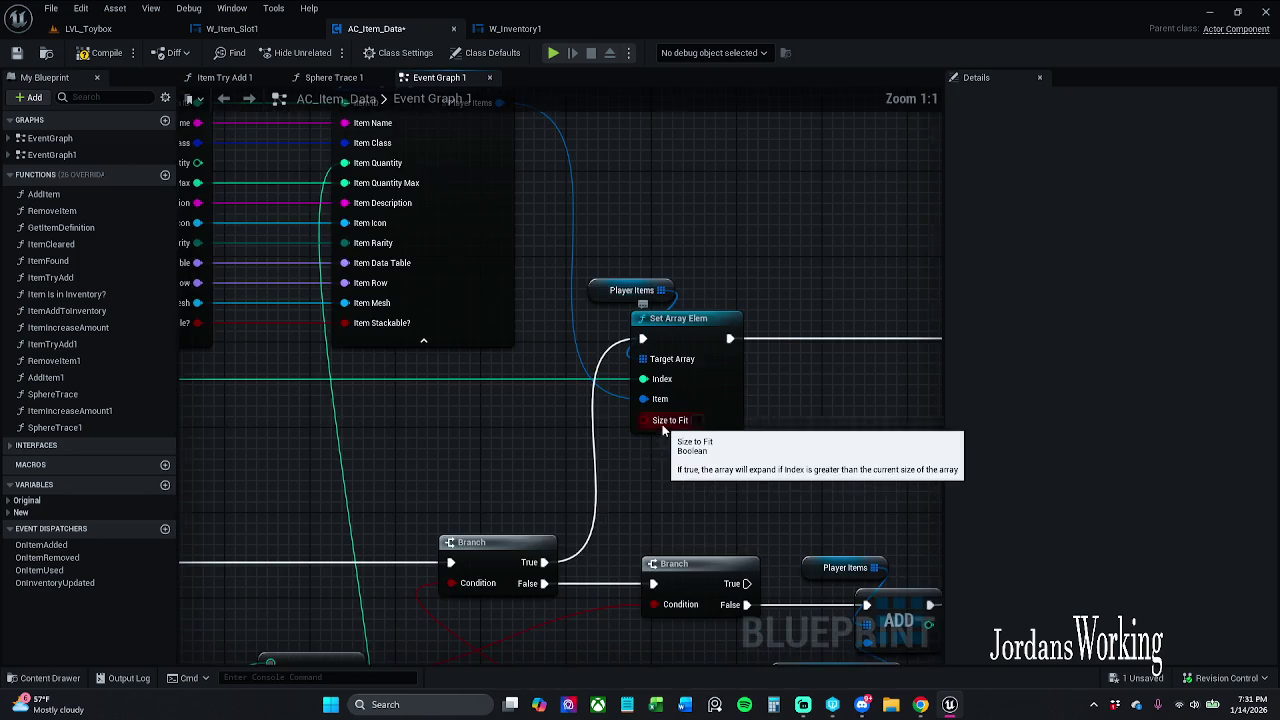
scroll(706, 437, down, 2)
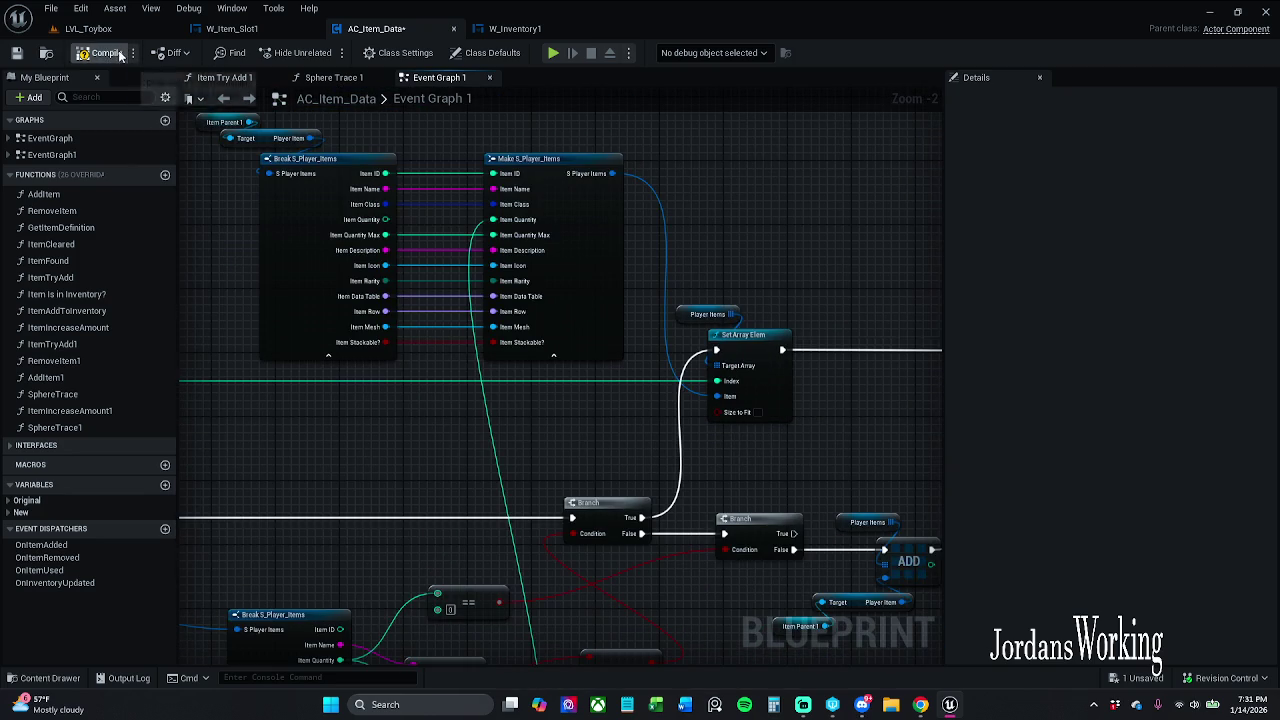
click(16, 53)
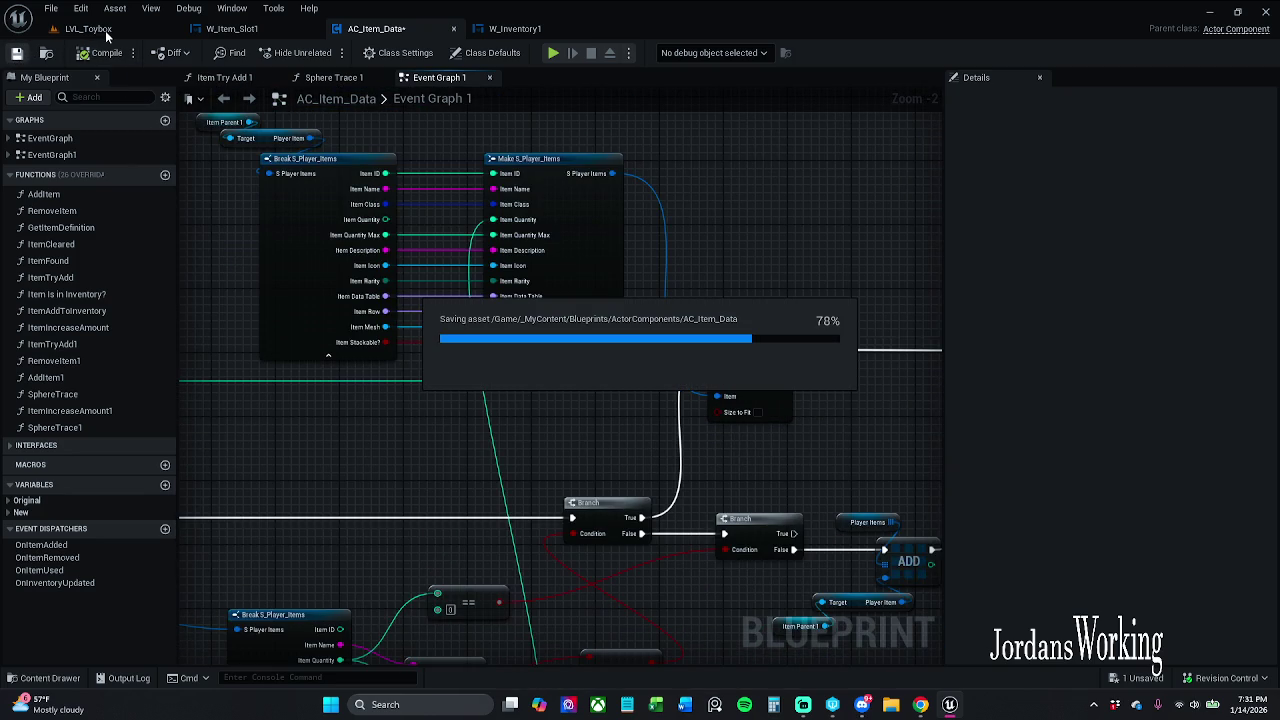
click(112, 37)
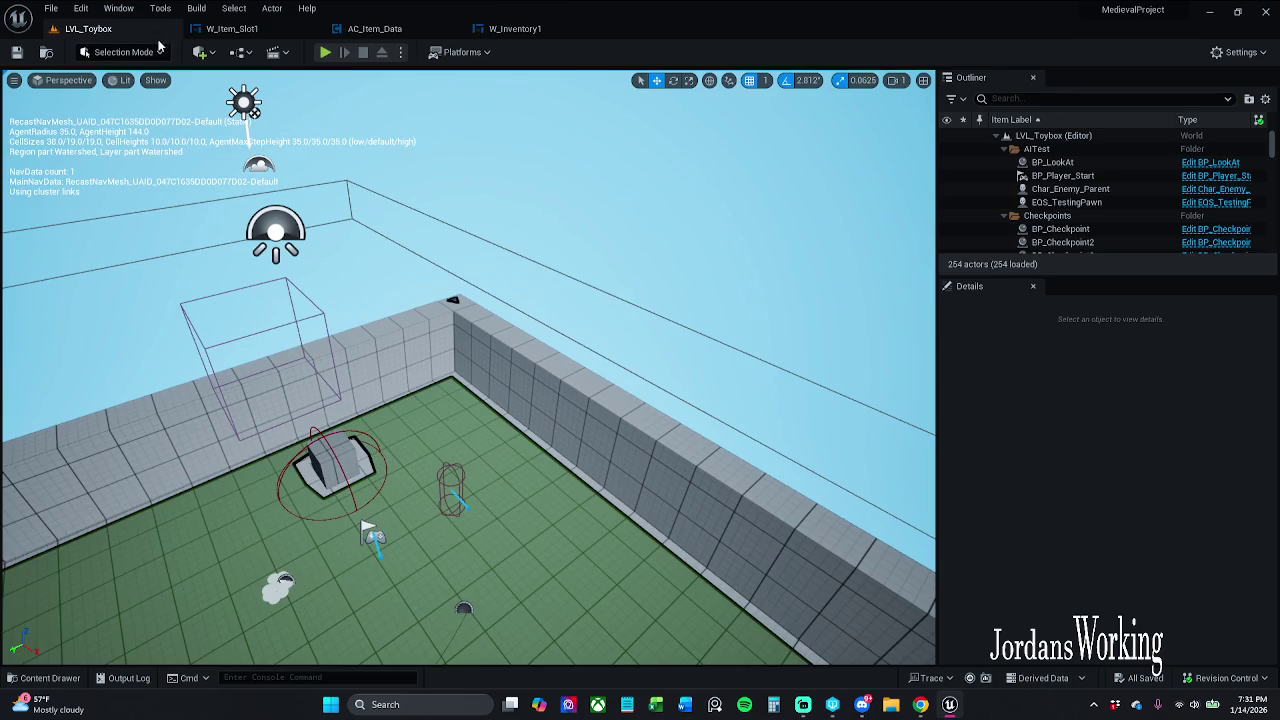
click(325, 52)
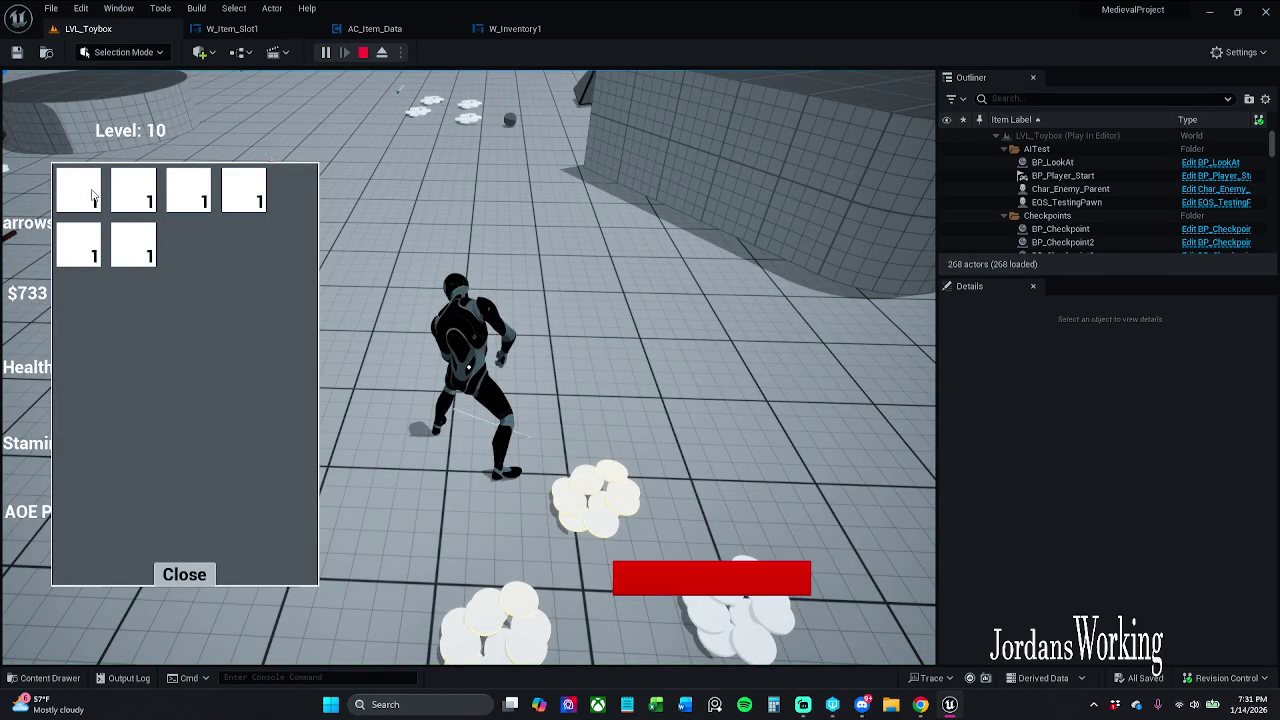
click(184, 574)
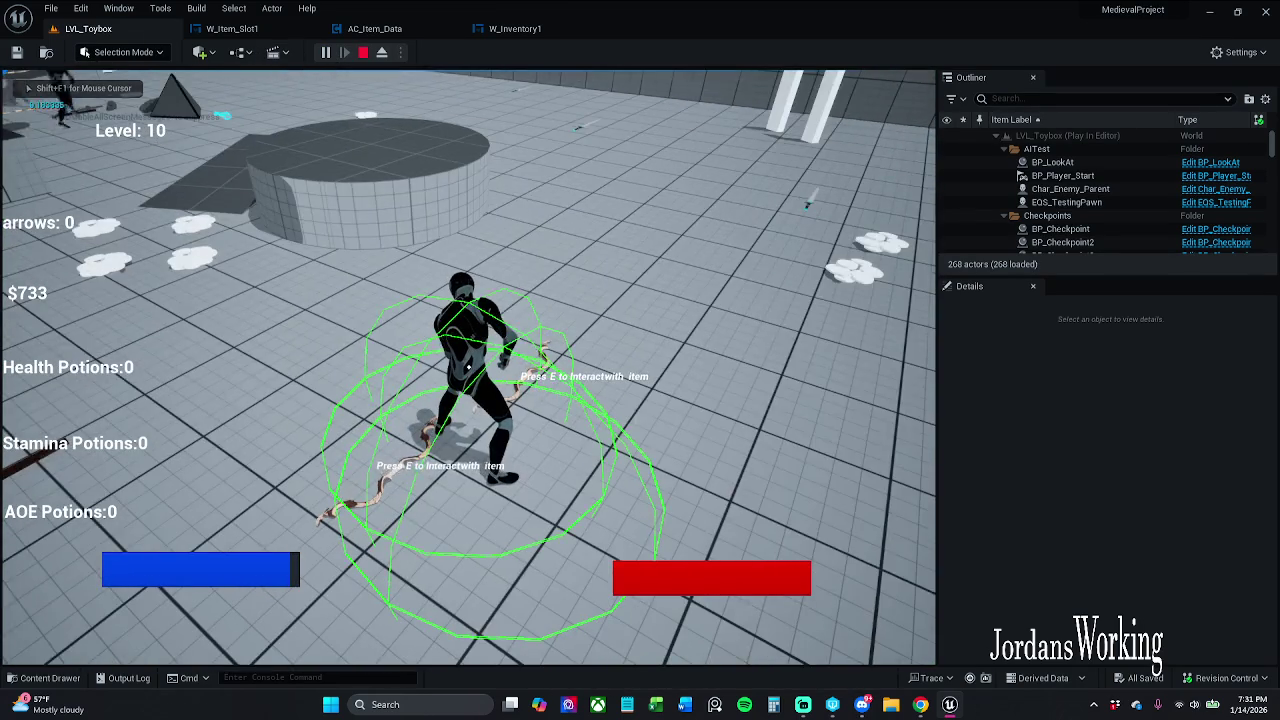
key(i)
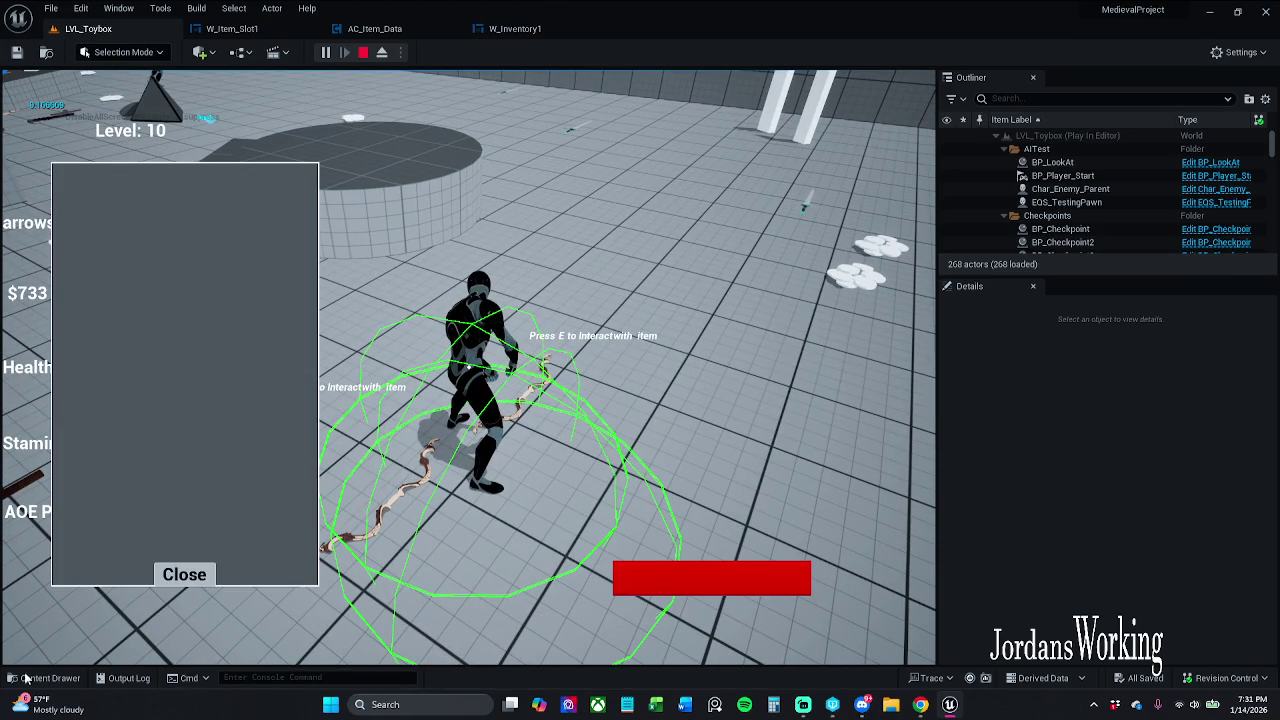
click(184, 574)
key(w)
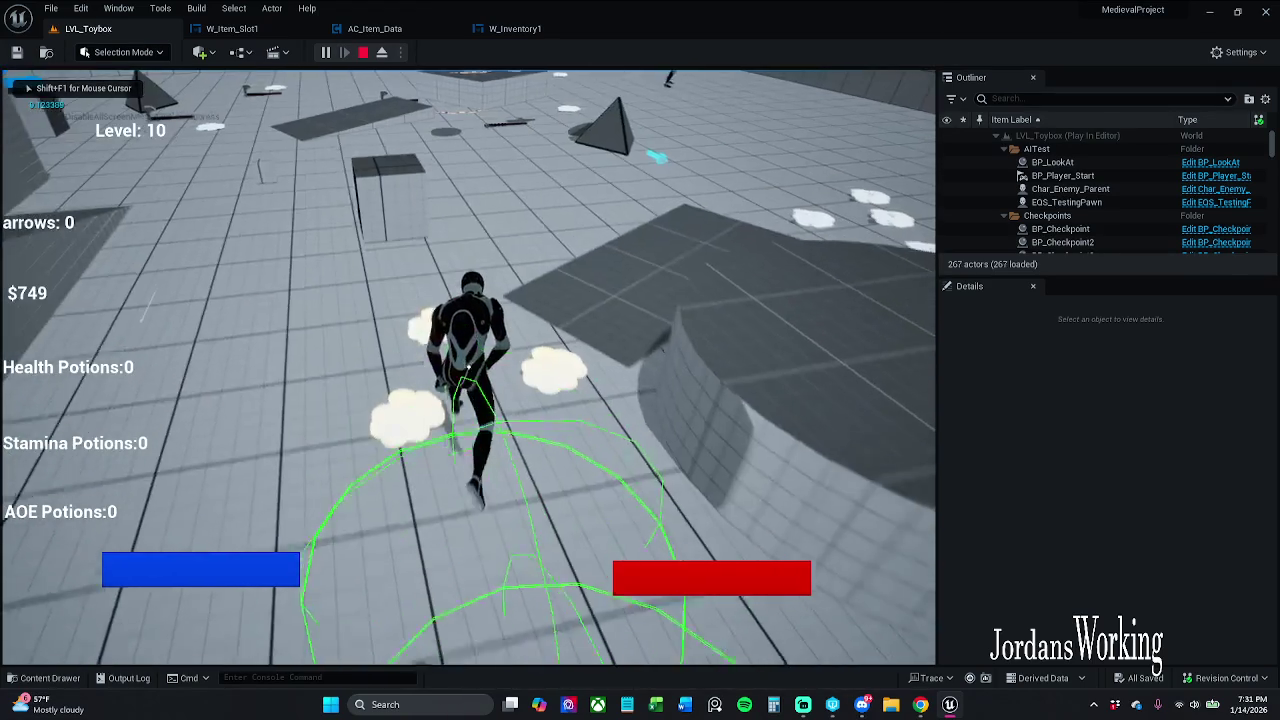
key(Escape)
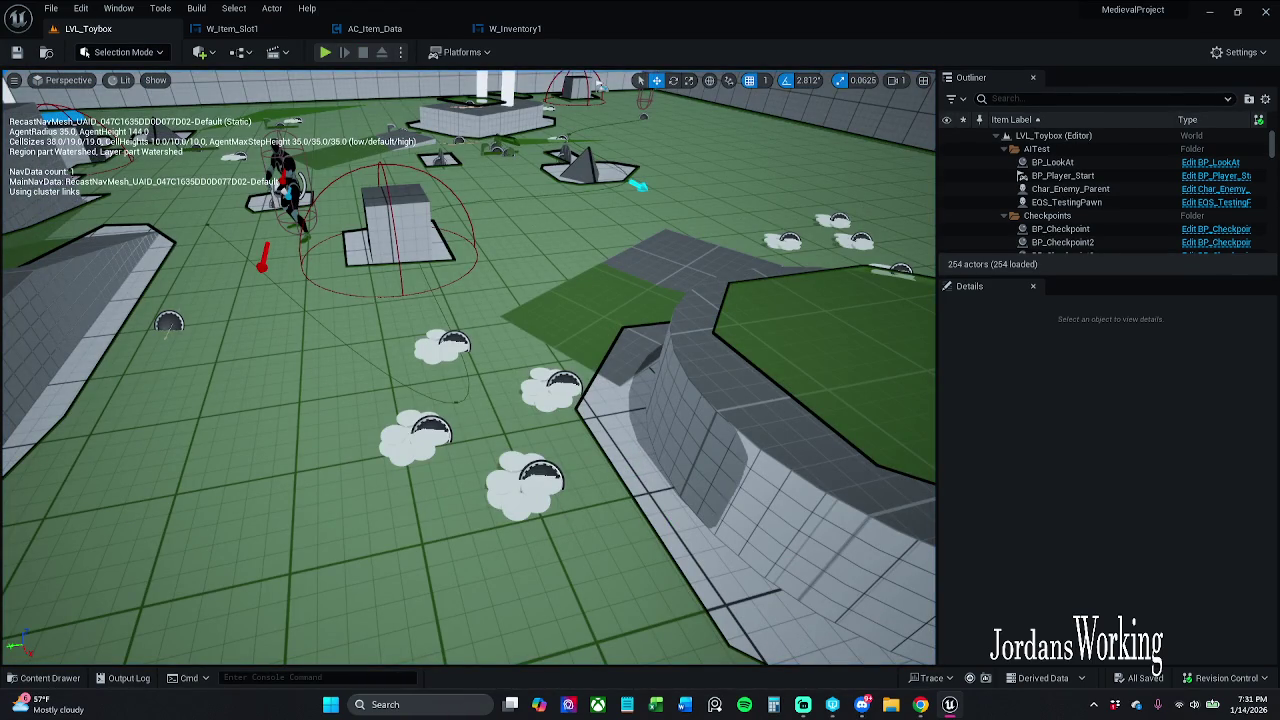
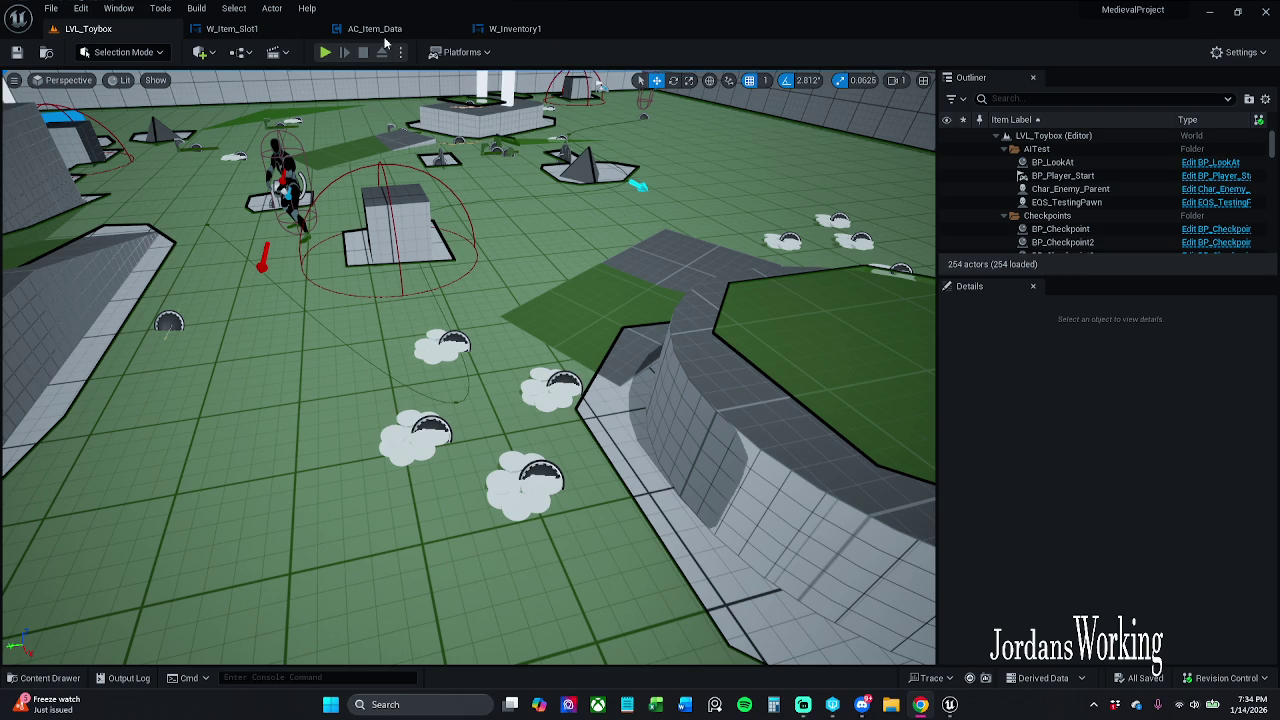
Step: Tick Size to Fit on AC_Item_Data's Set Array Elem node, save, and return to LVL_Toybox
click(381, 30)
drag(381, 30, 239, 30)
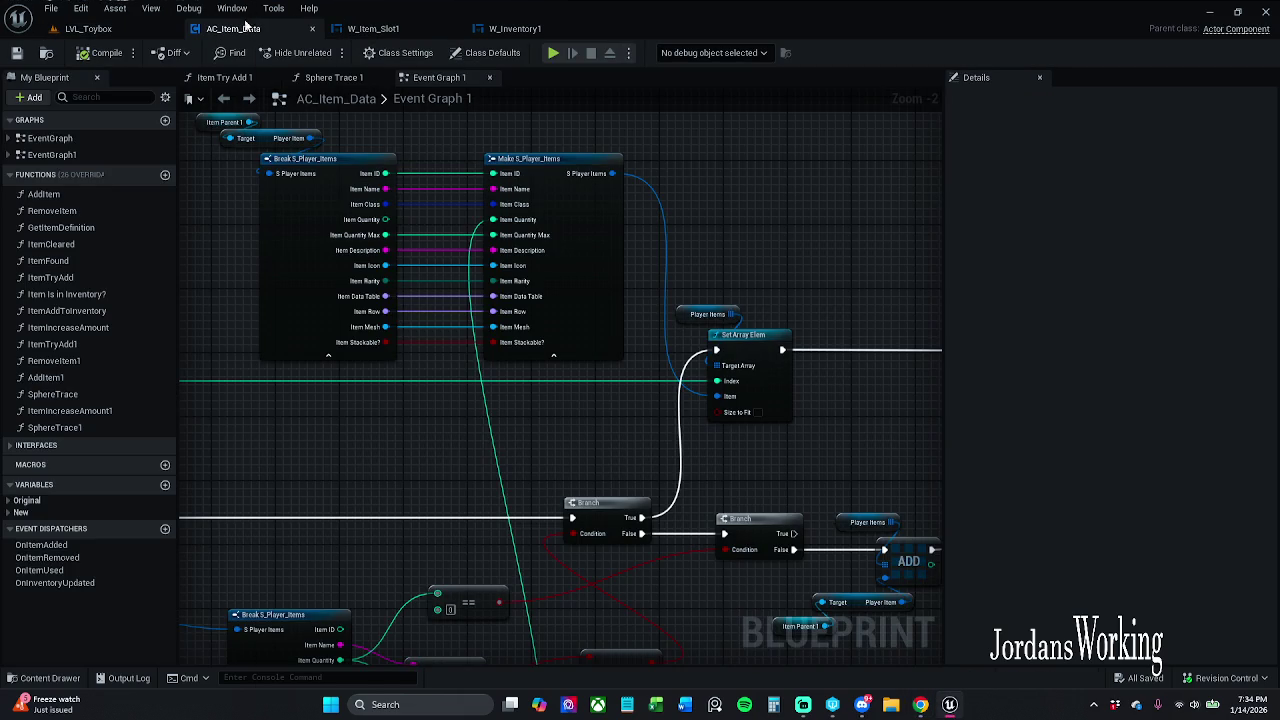
click(717, 385)
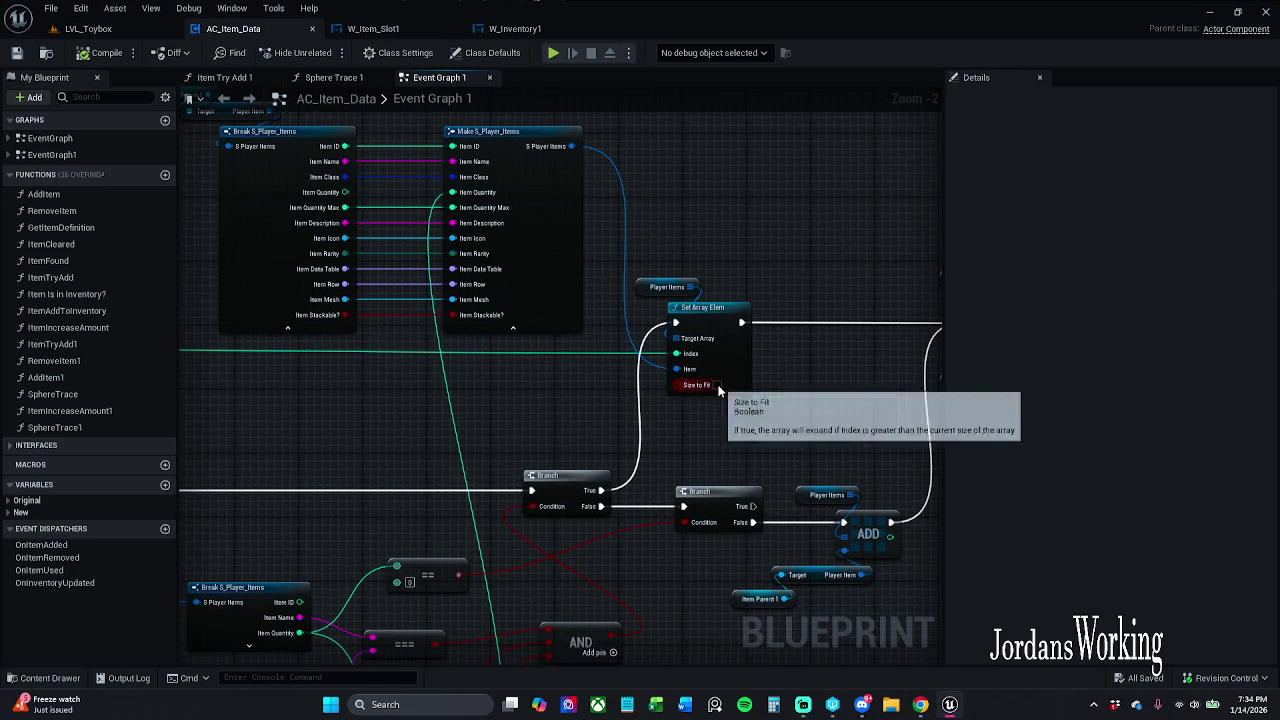
click(16, 52)
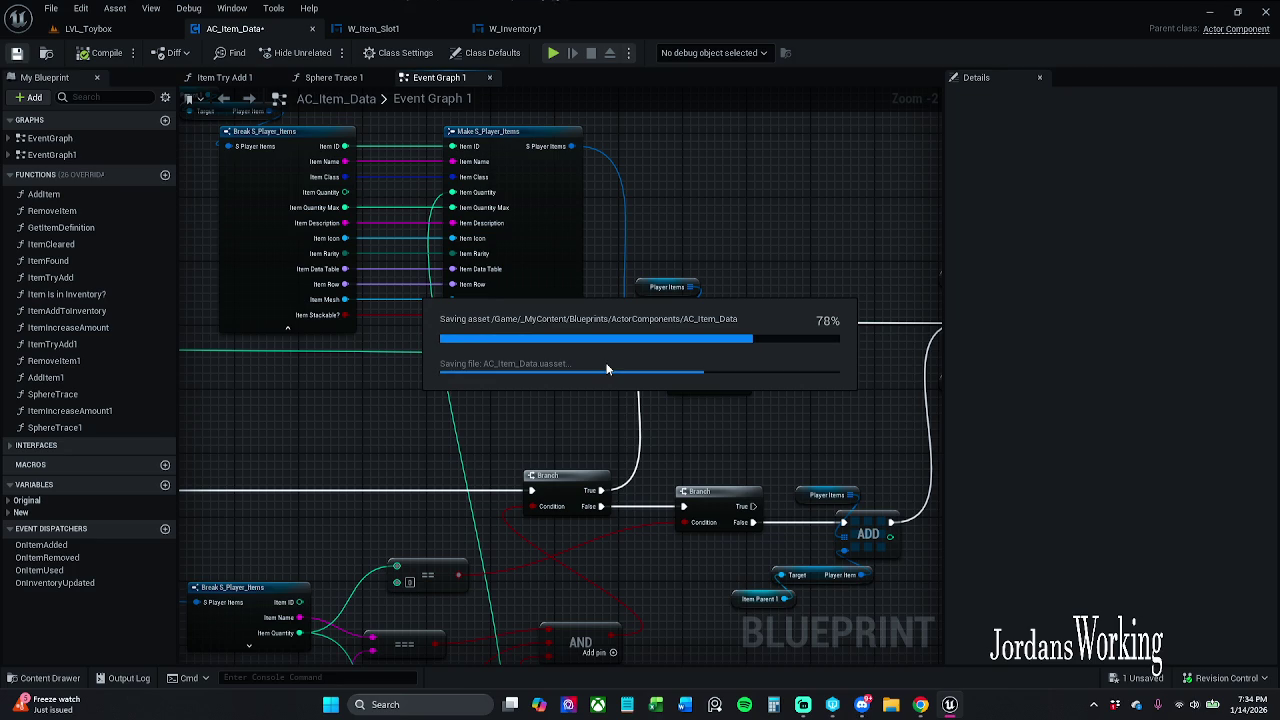
scroll(608, 406, down, 1)
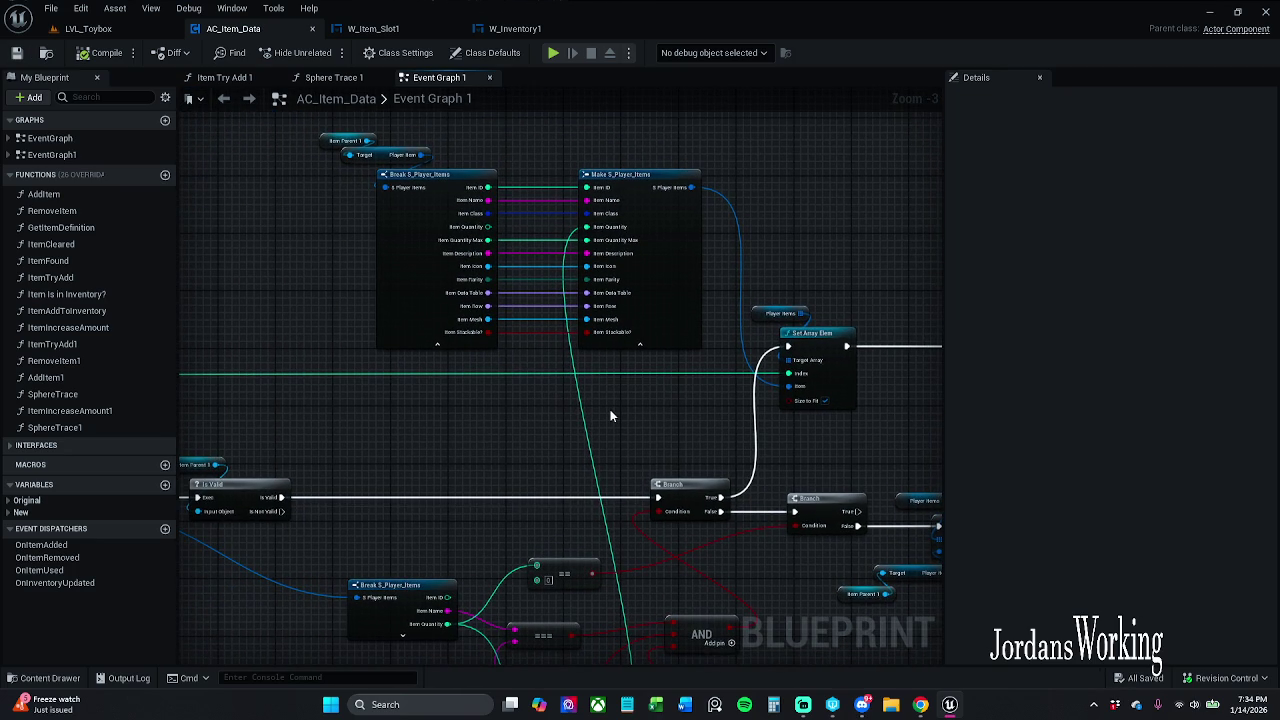
click(88, 28)
Step: Play-test LVL_Toybox, pick up a health potion, and check the inventory slots before stopping
click(325, 55)
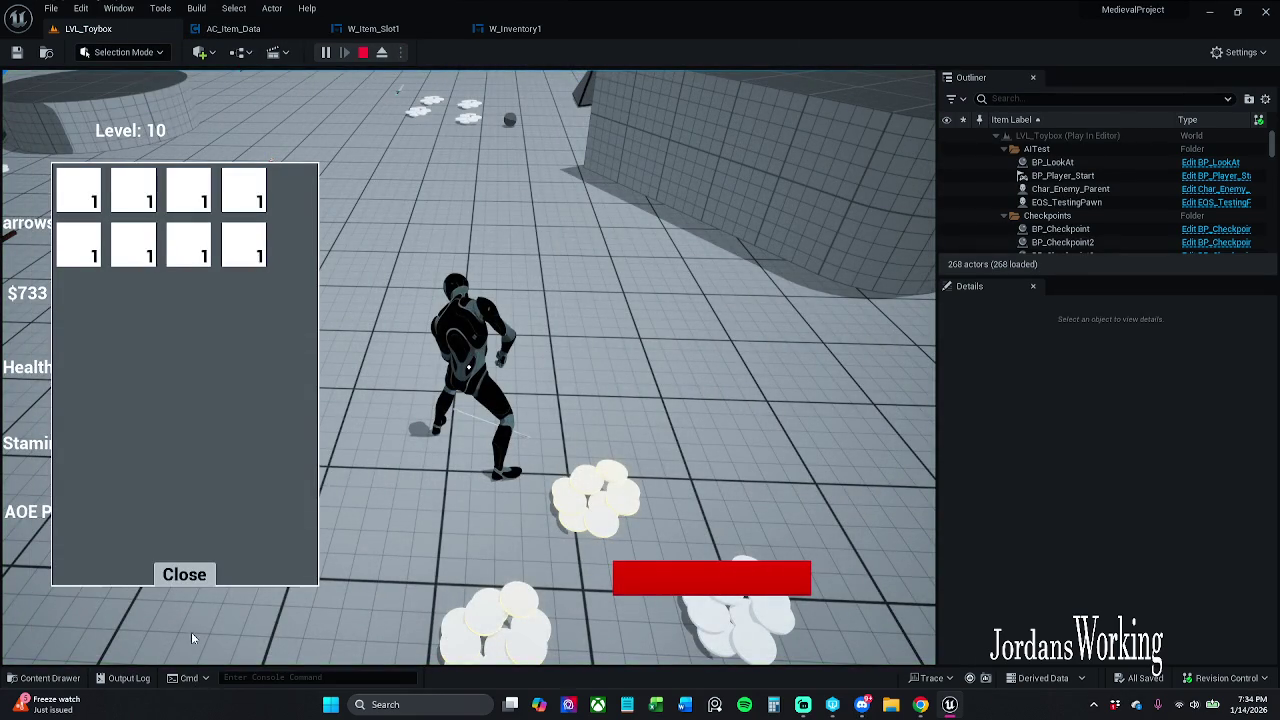
click(184, 574)
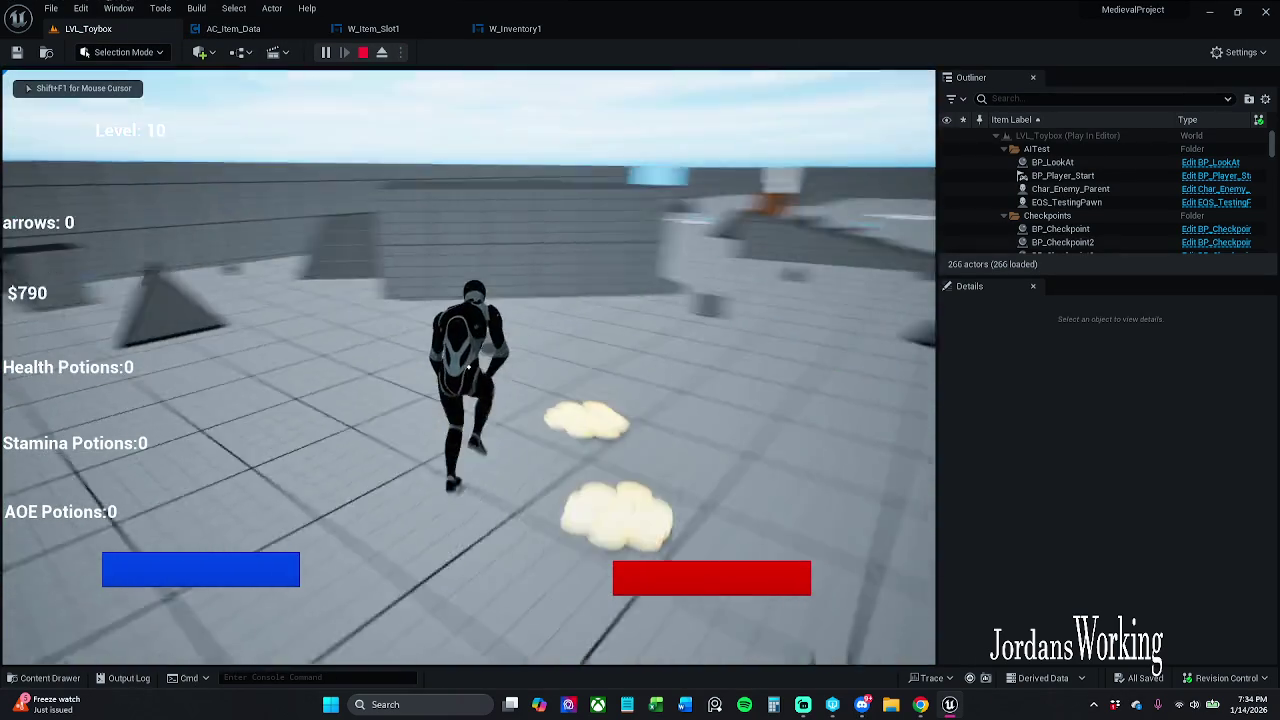
key(i)
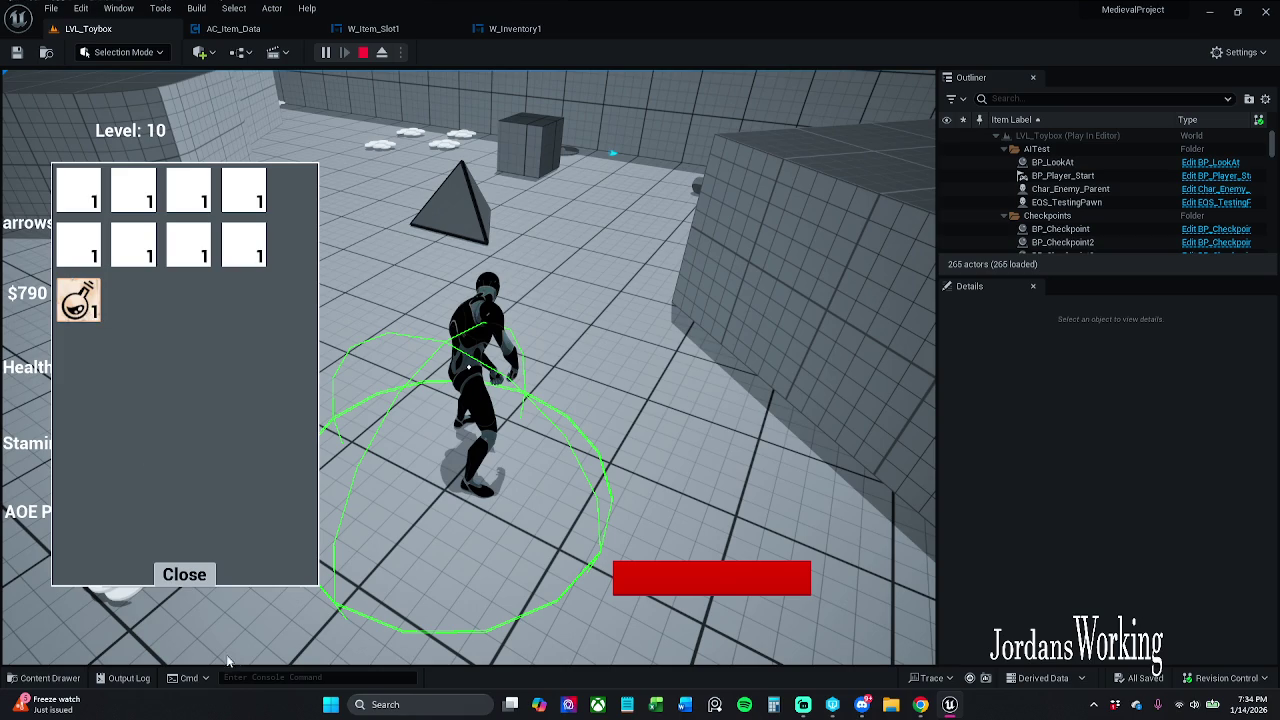
click(190, 576)
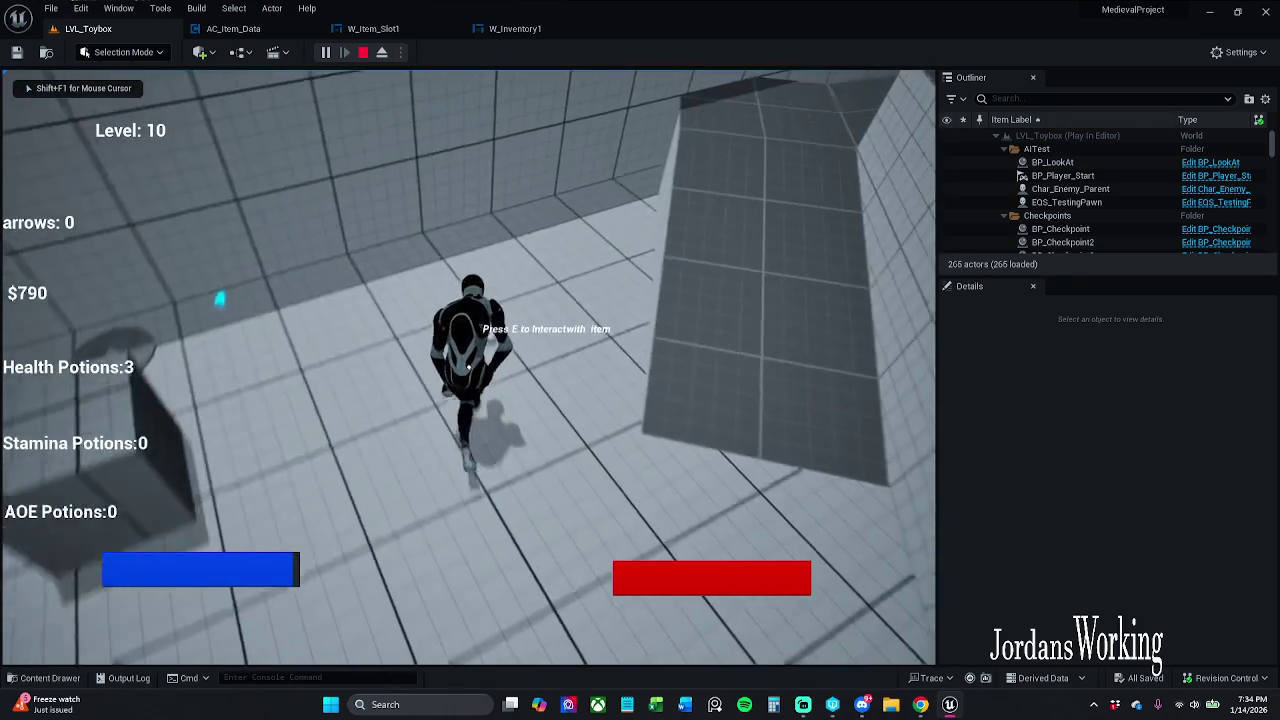
key(e)
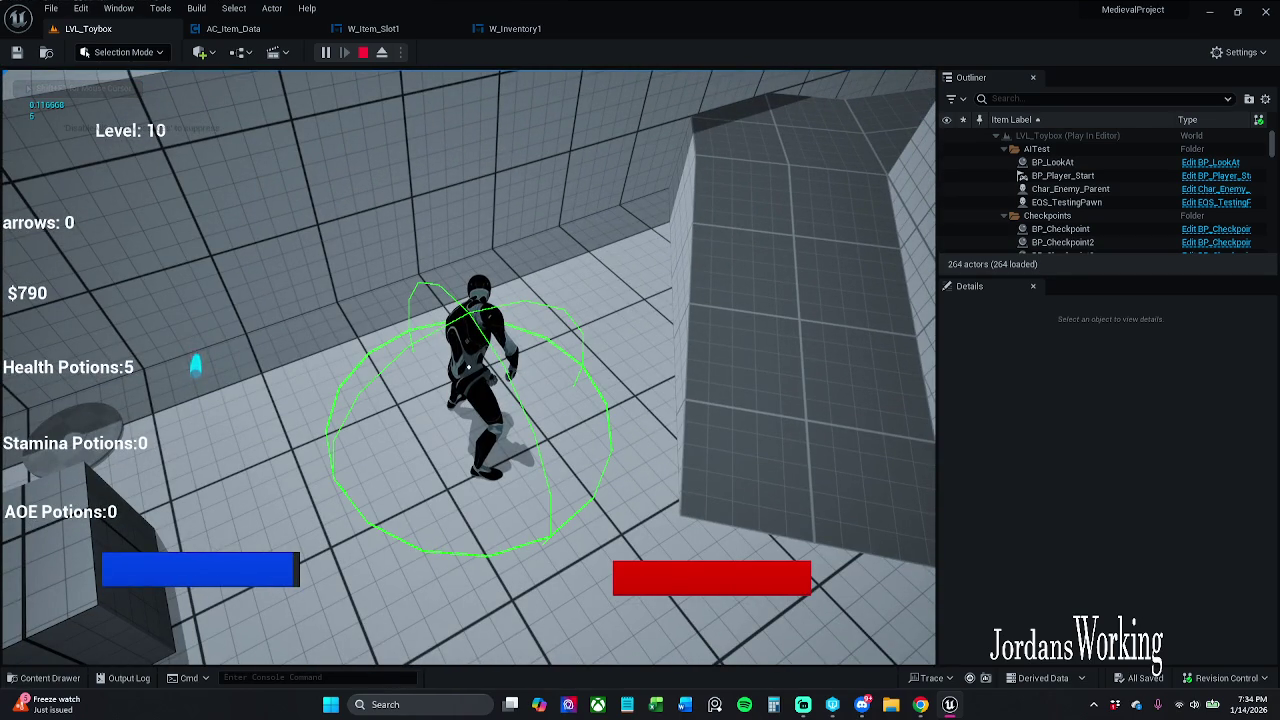
key(i)
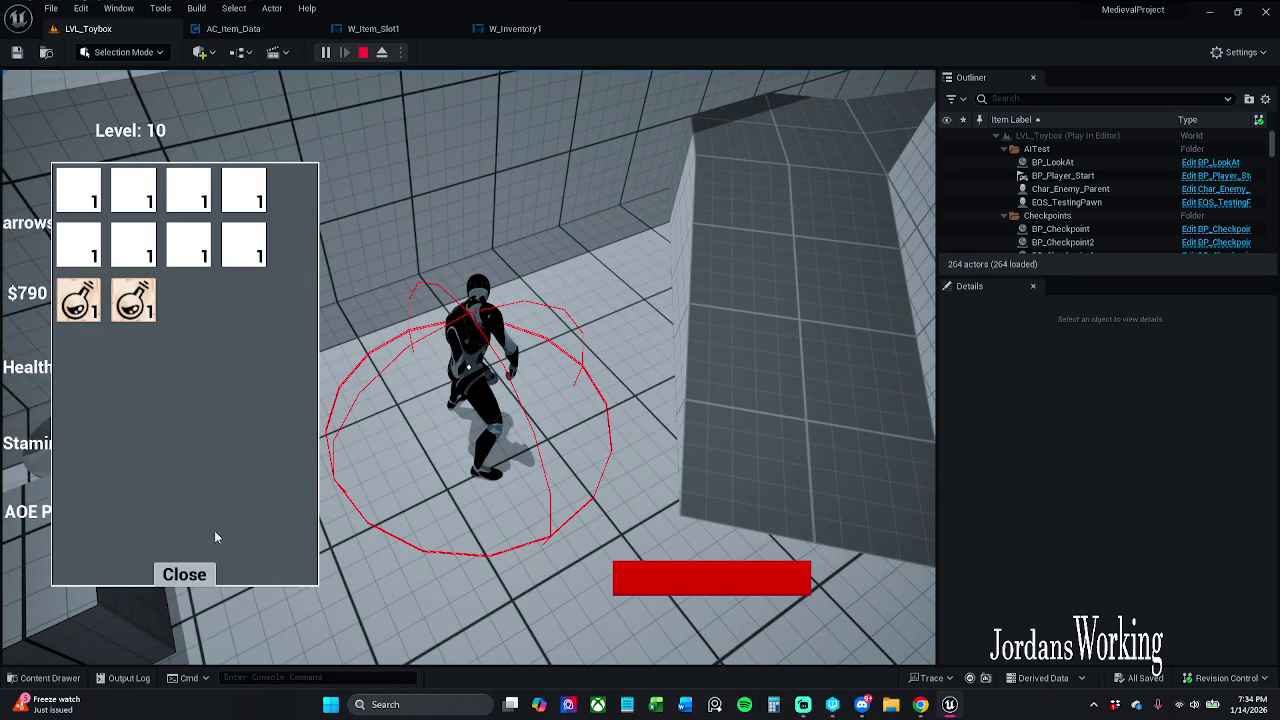
click(198, 574)
key(Escape)
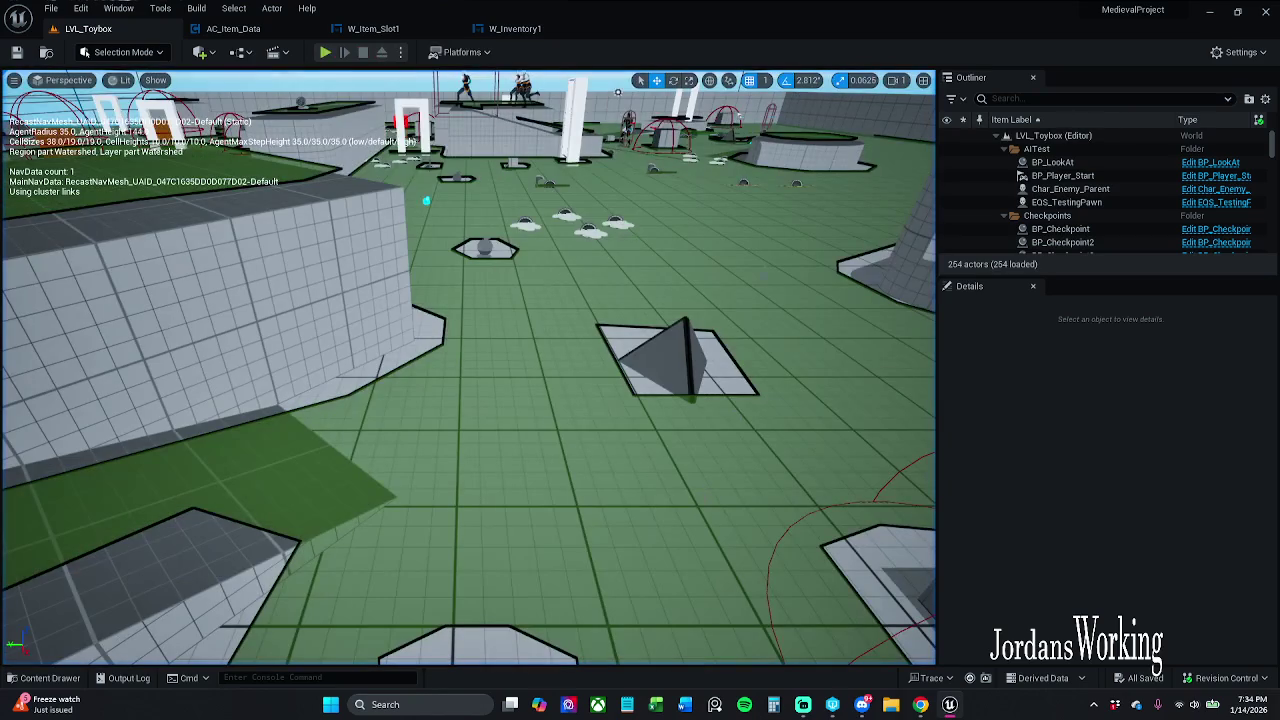
Step: In AC_Item_Data, search Item Parent 1's actions for 'get itemQuan' without adding a node
click(266, 35)
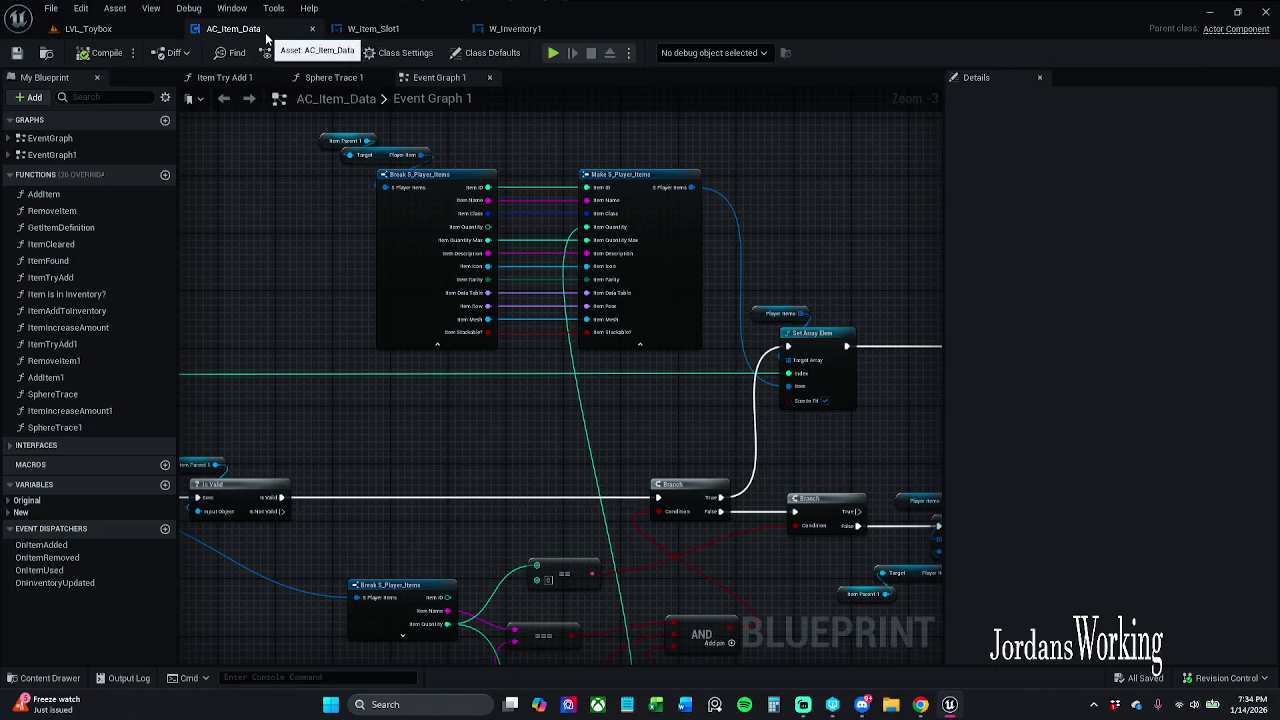
drag(588, 389, 578, 252)
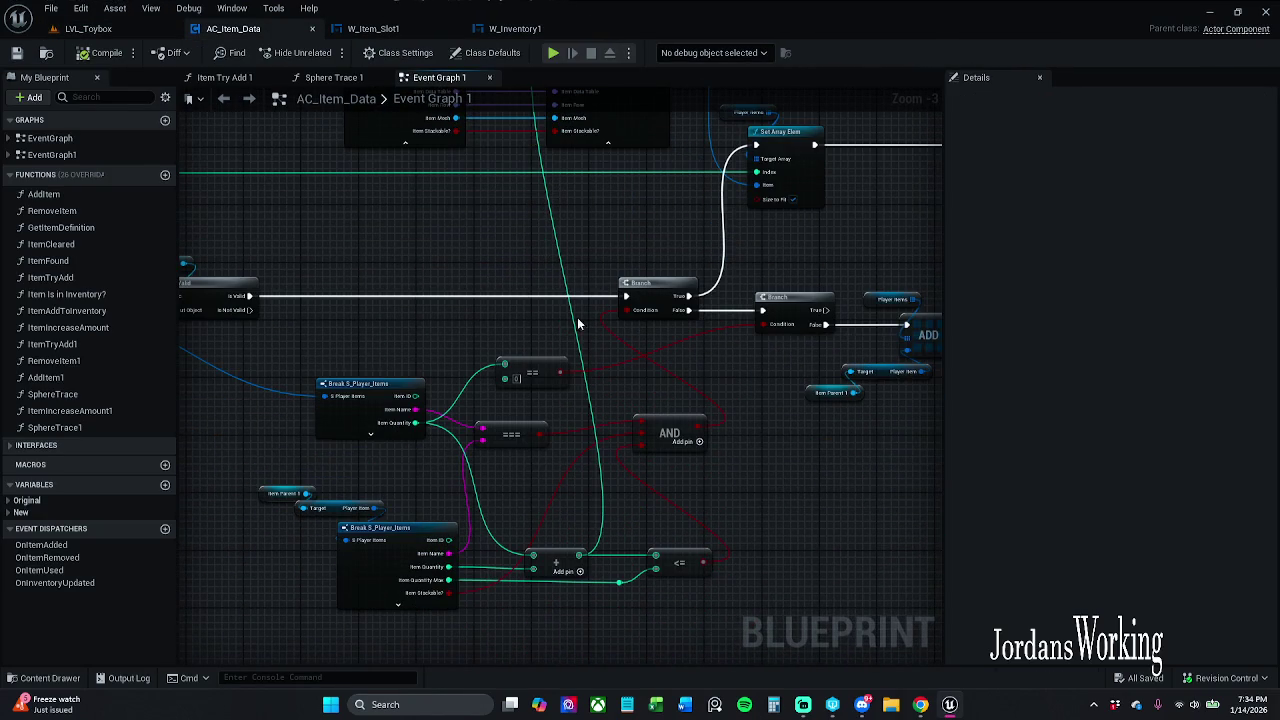
mouse_move(503, 326)
mouse_down()
mouse_move(620, 400)
mouse_move(571, 457)
mouse_move(566, 429)
mouse_move(442, 281)
mouse_up()
scroll(395, 224, up, 3)
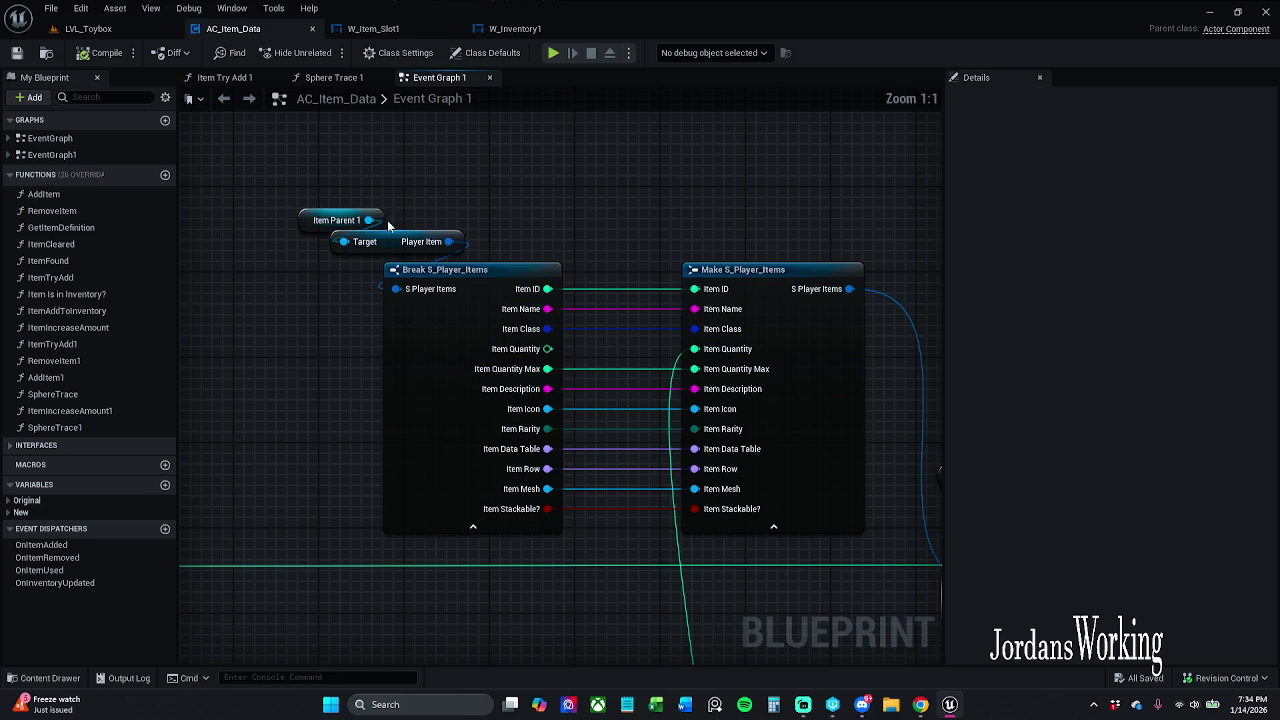
drag(369, 220, 518, 224)
text(get)
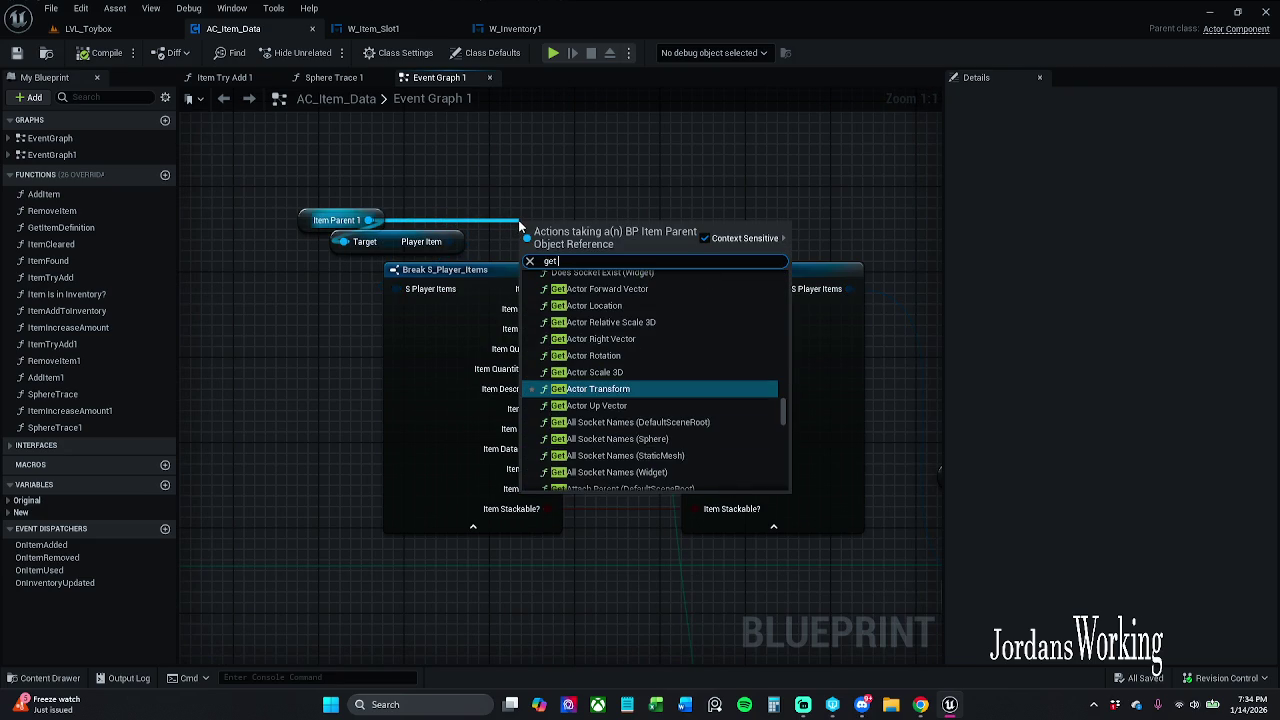
text( itew)
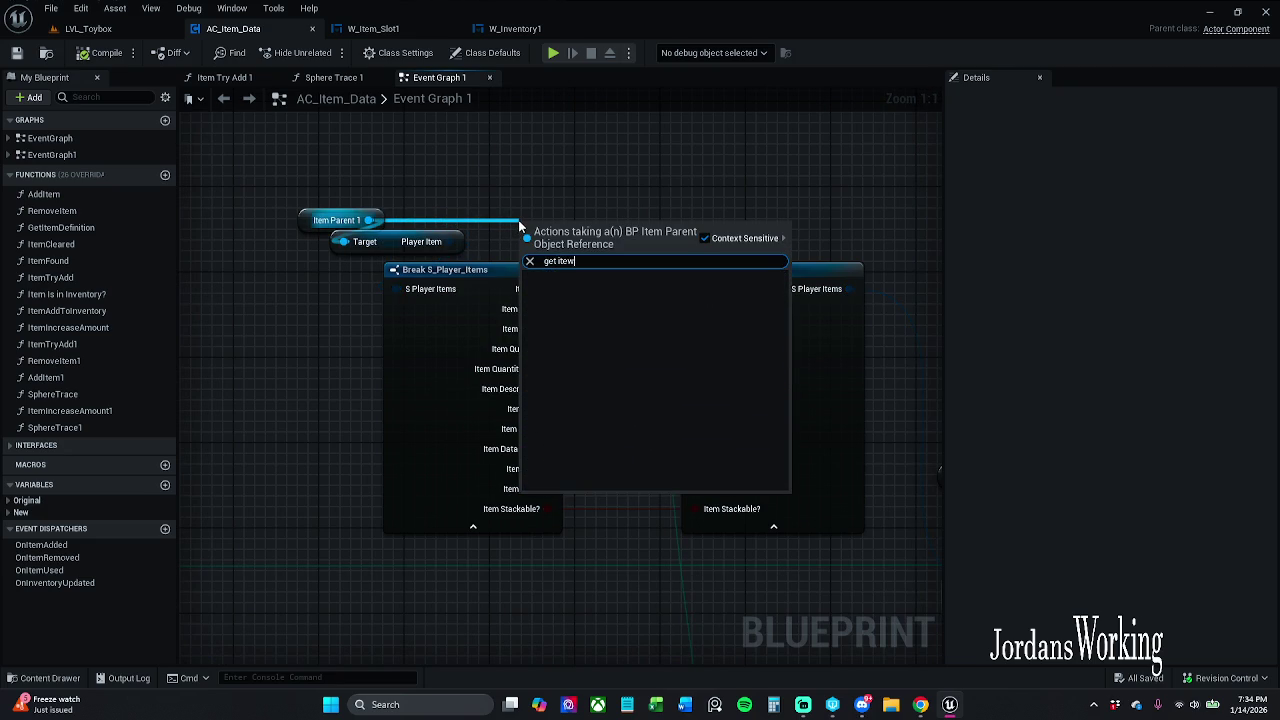
key(BackSpace)
text(m)
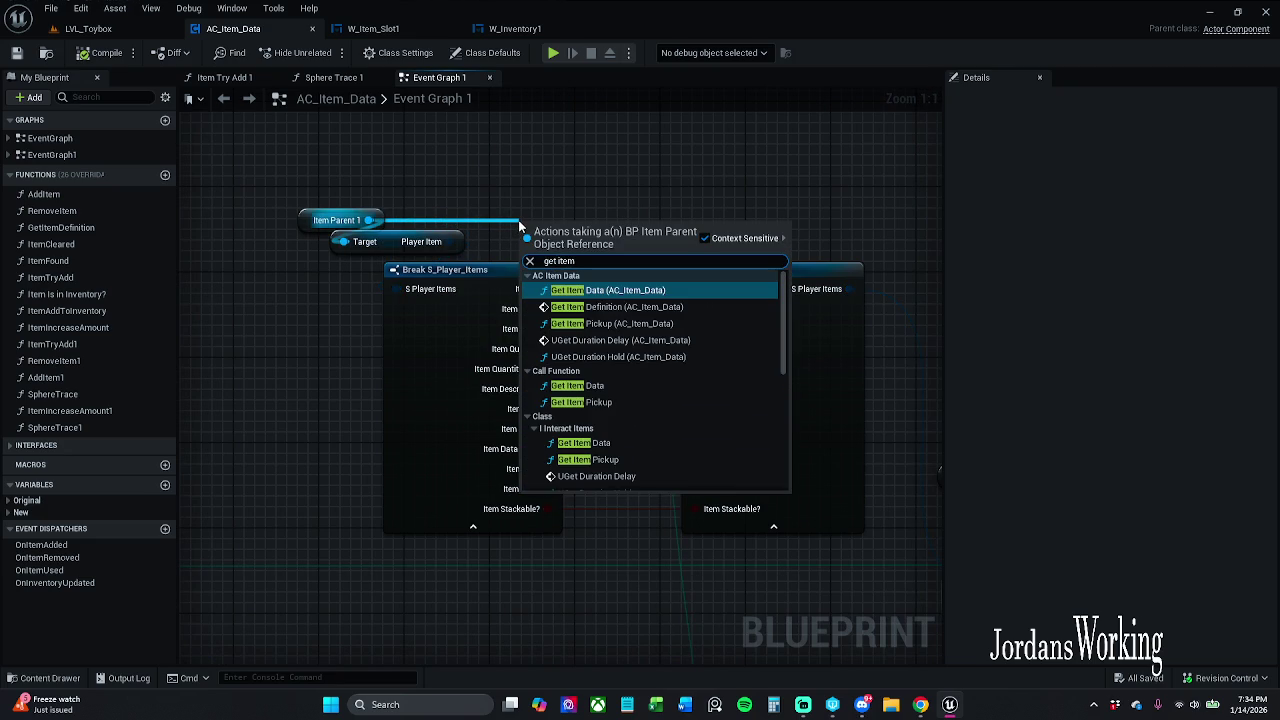
text(Qu)
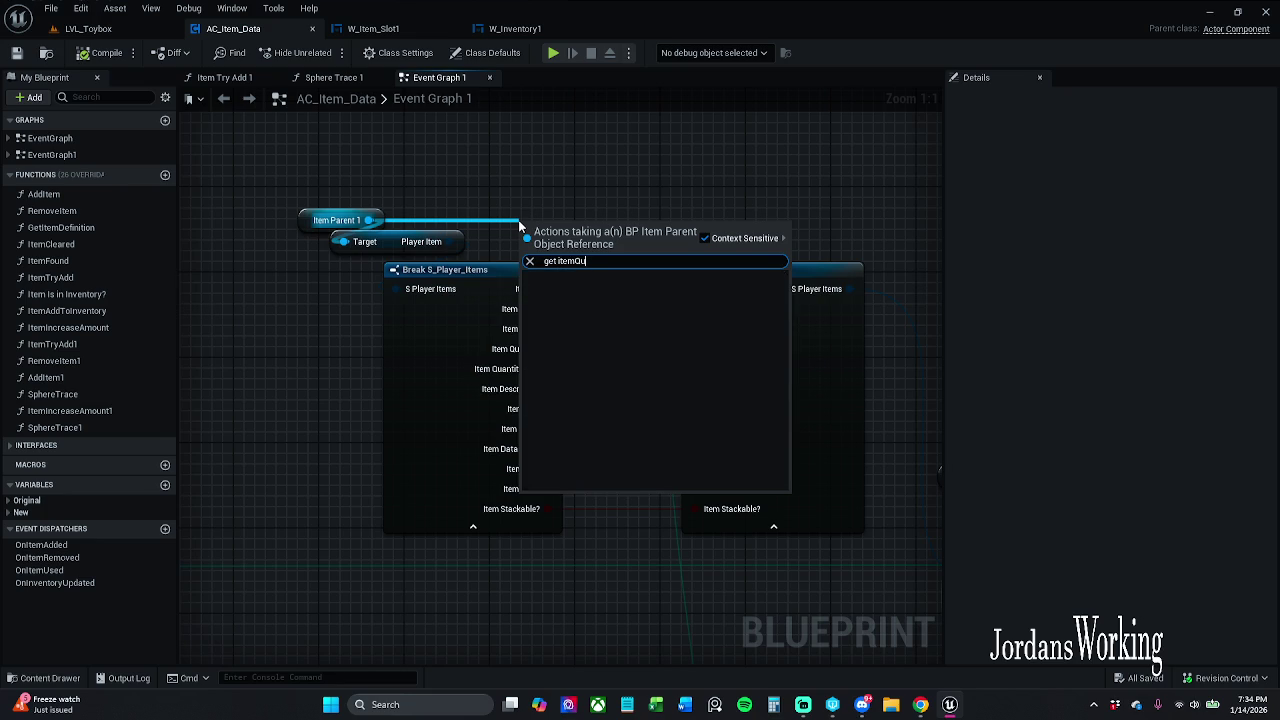
key(BackSpace)
key(BackSpace)
key(BackSpace)
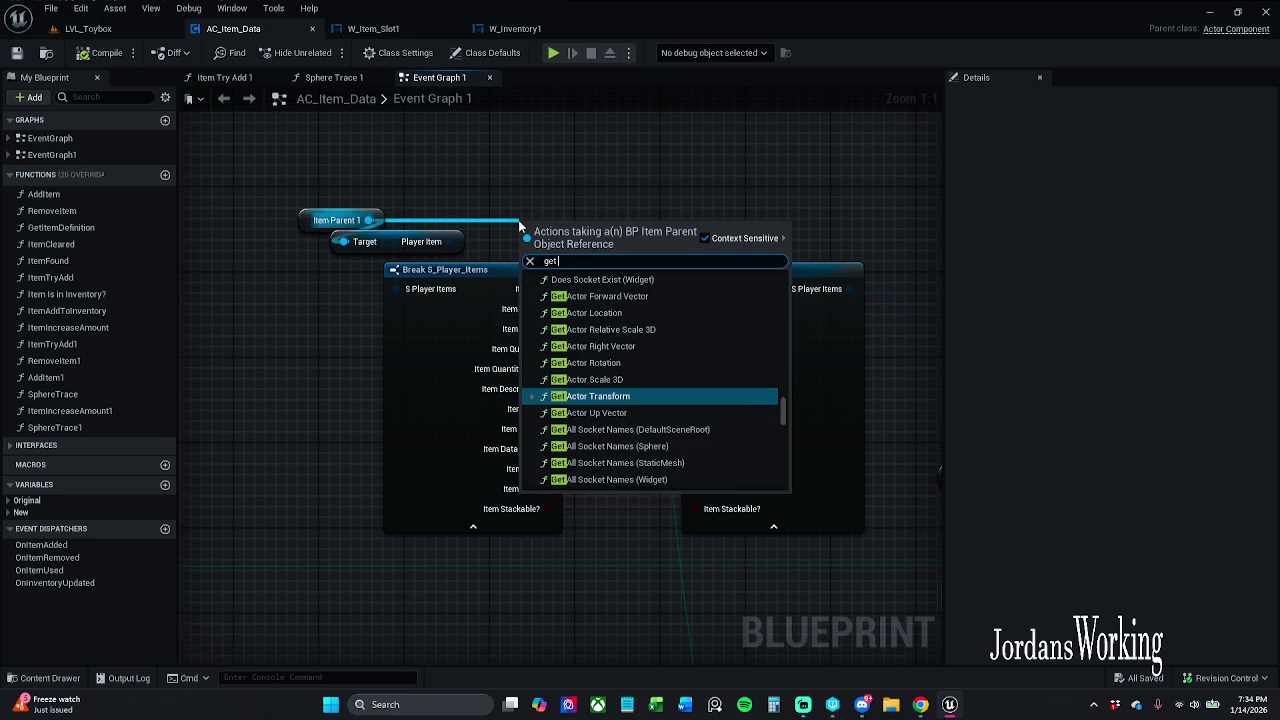
text( Quantit)
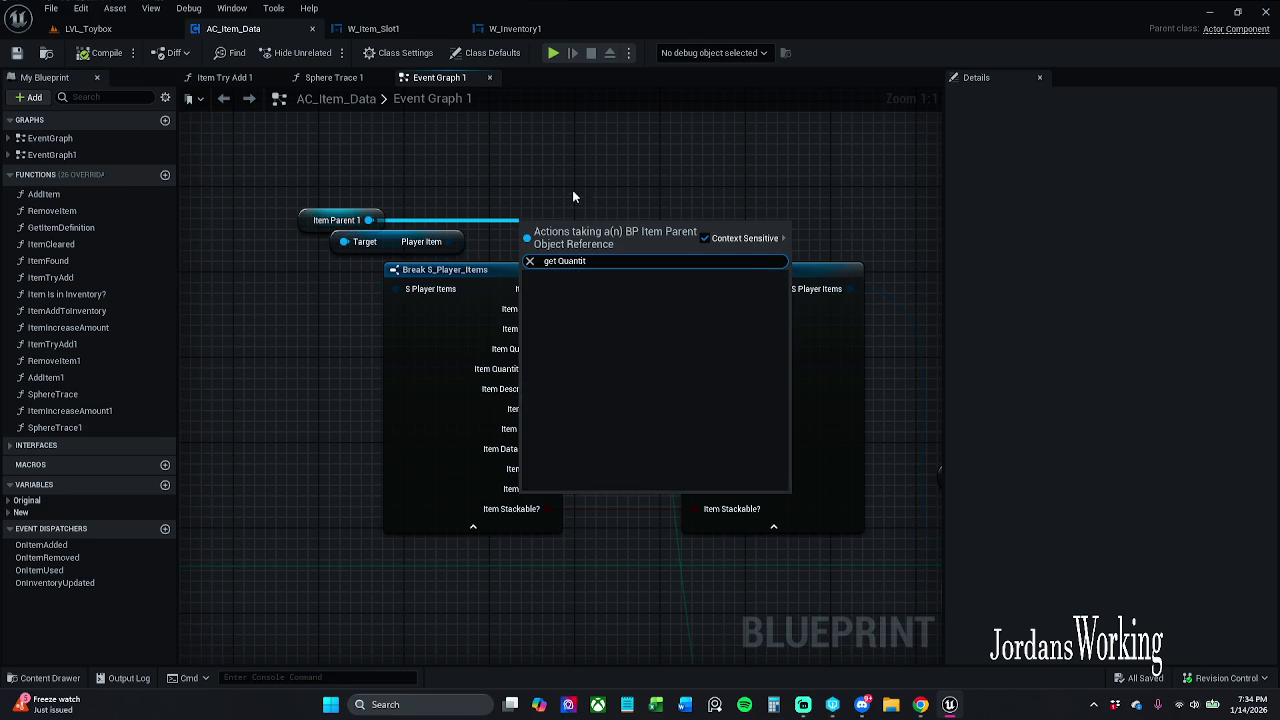
click(572, 190)
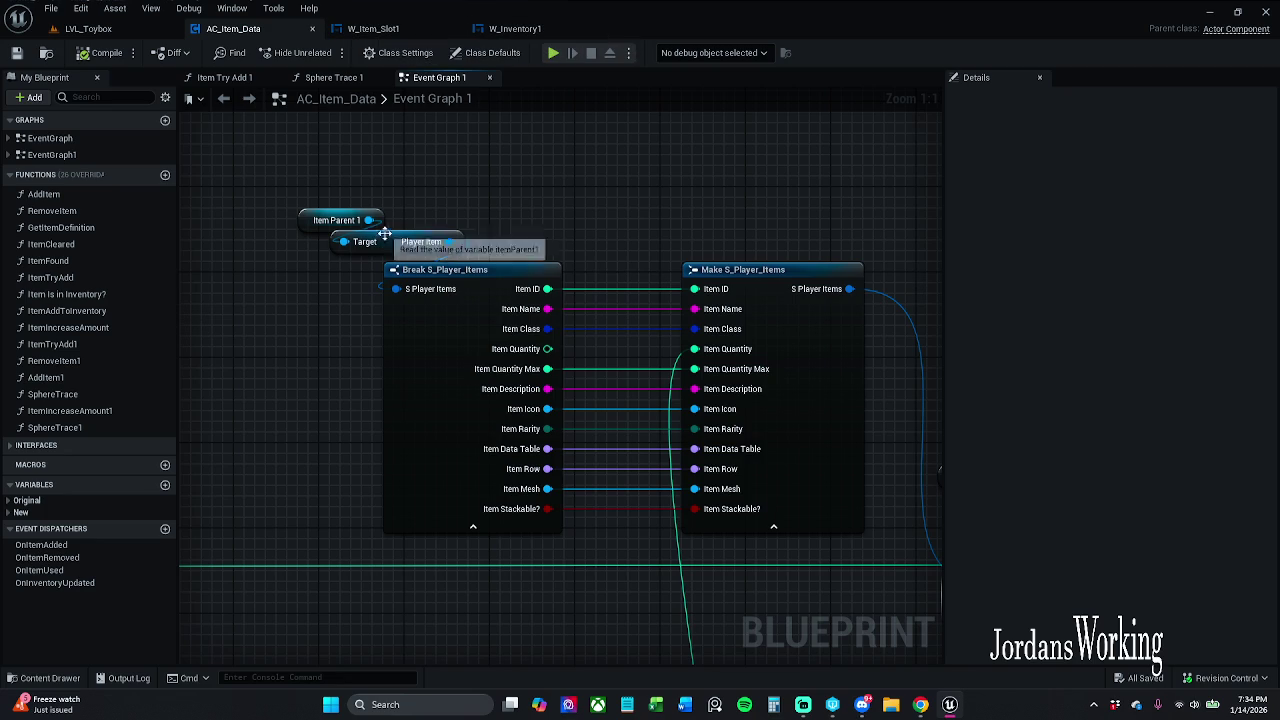
Step: Search Player Item's actions for 'quan' and 'get itemQ' with context filtering off, then open the Content Drawer
mouse_move(372, 222)
mouse_down()
mouse_move(511, 221)
mouse_move(478, 191)
mouse_up()
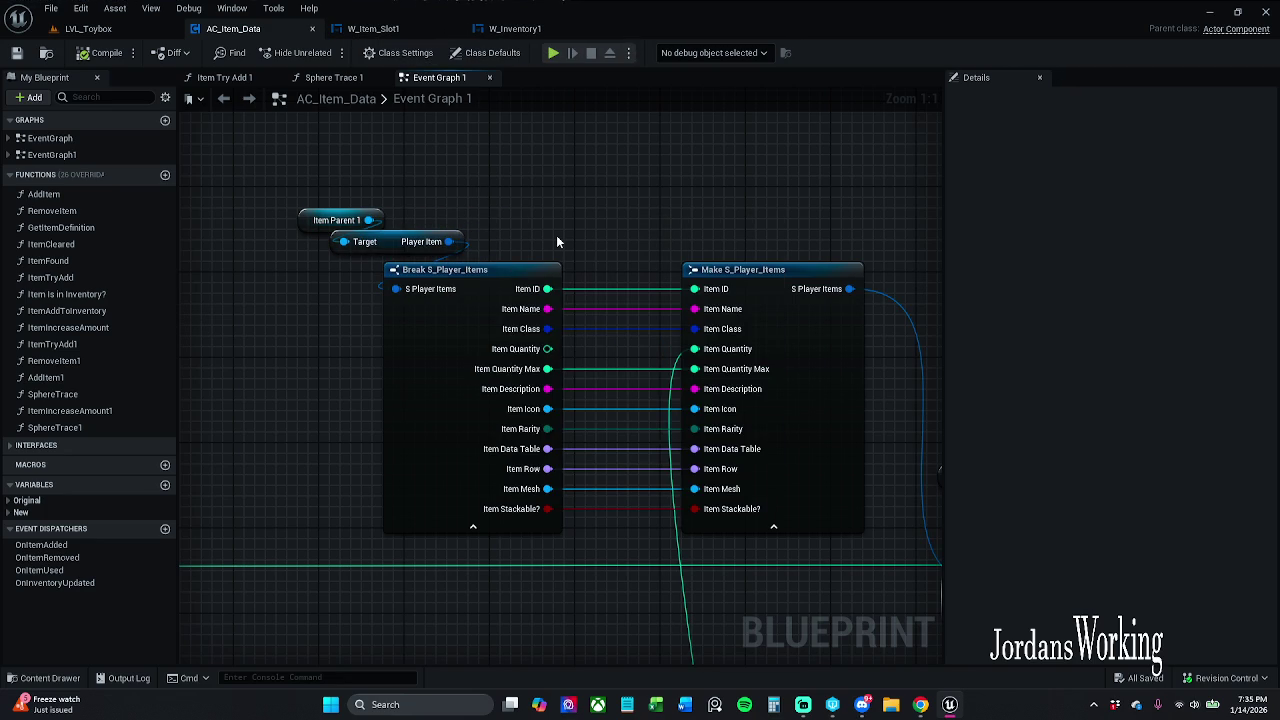
drag(449, 241, 554, 241)
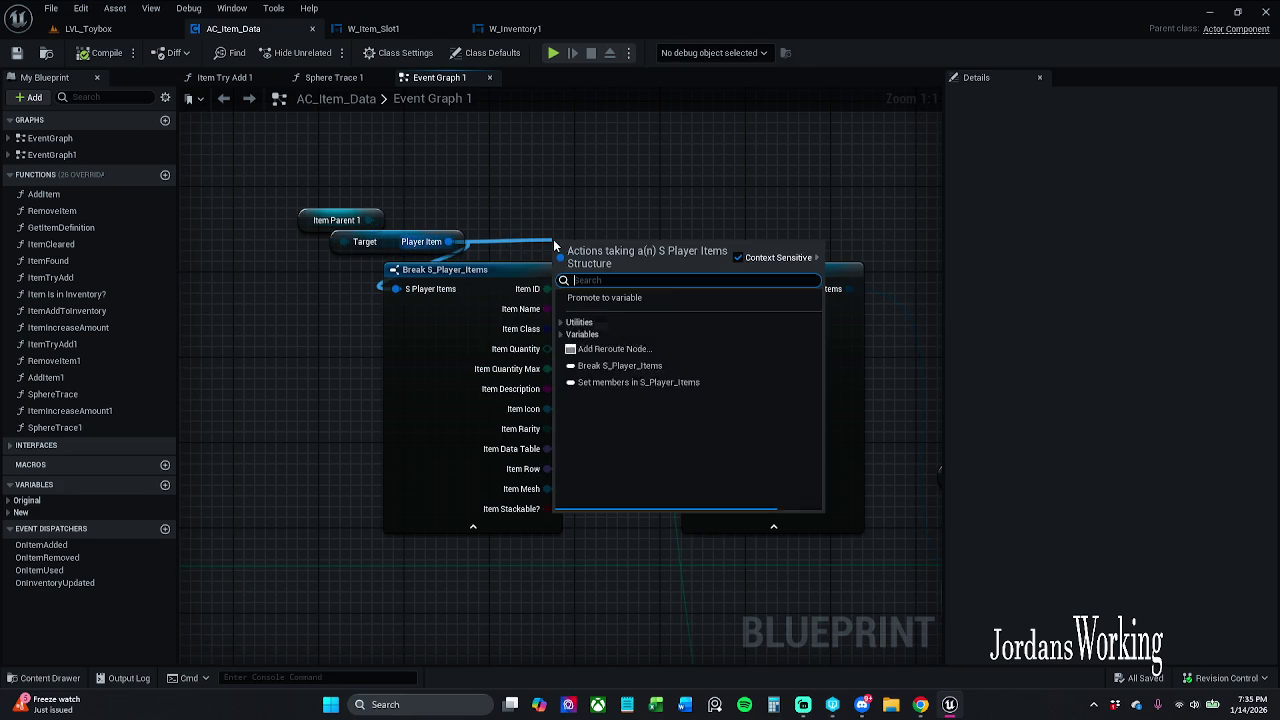
text(quan)
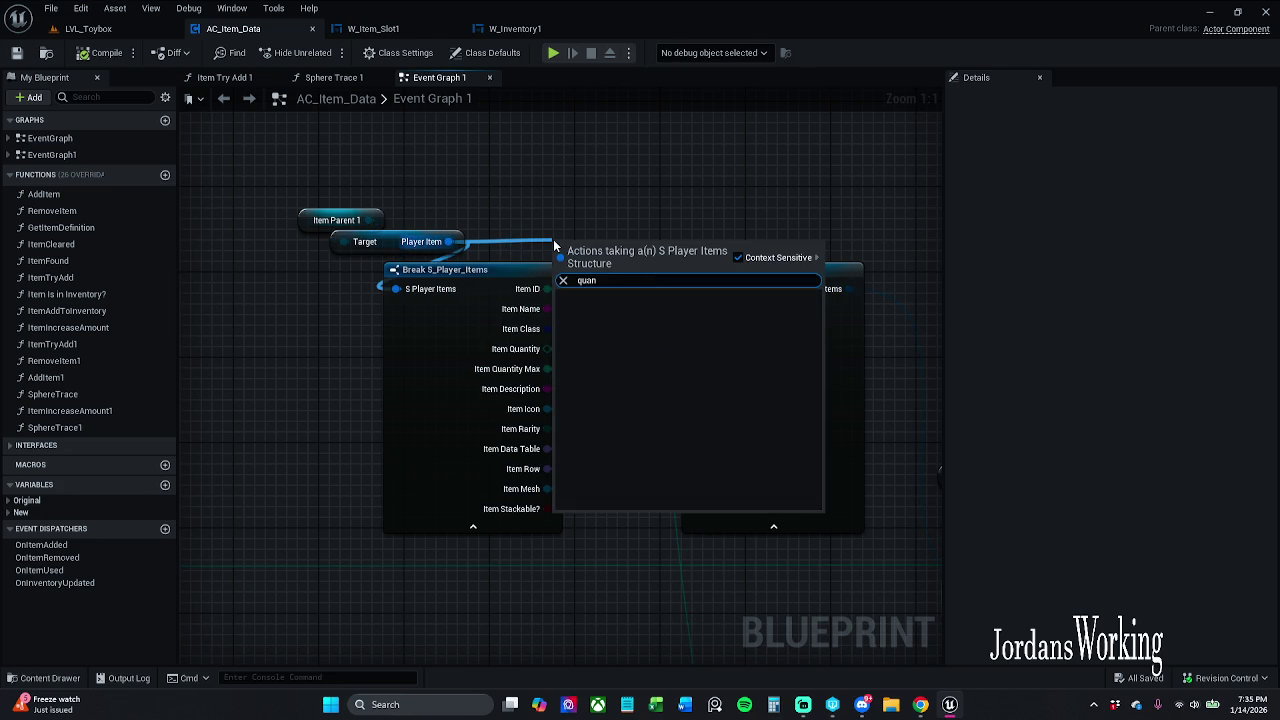
key(Escape)
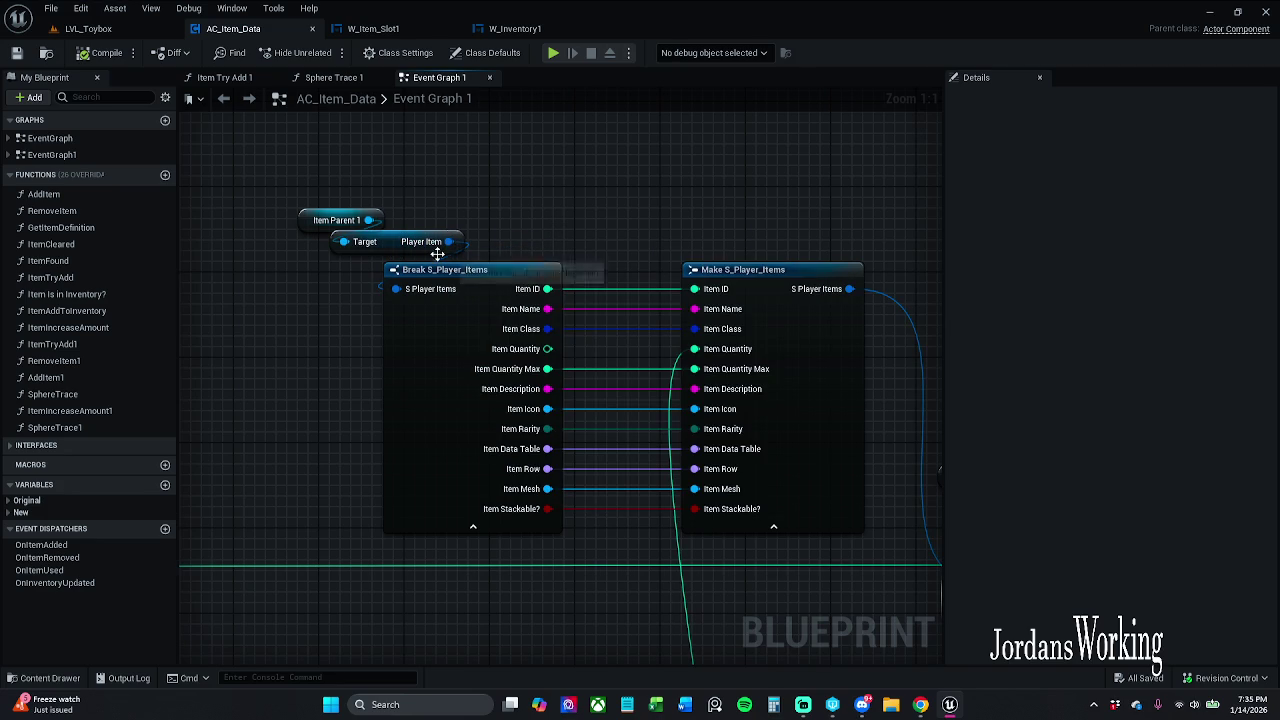
drag(449, 242, 543, 238)
text(get)
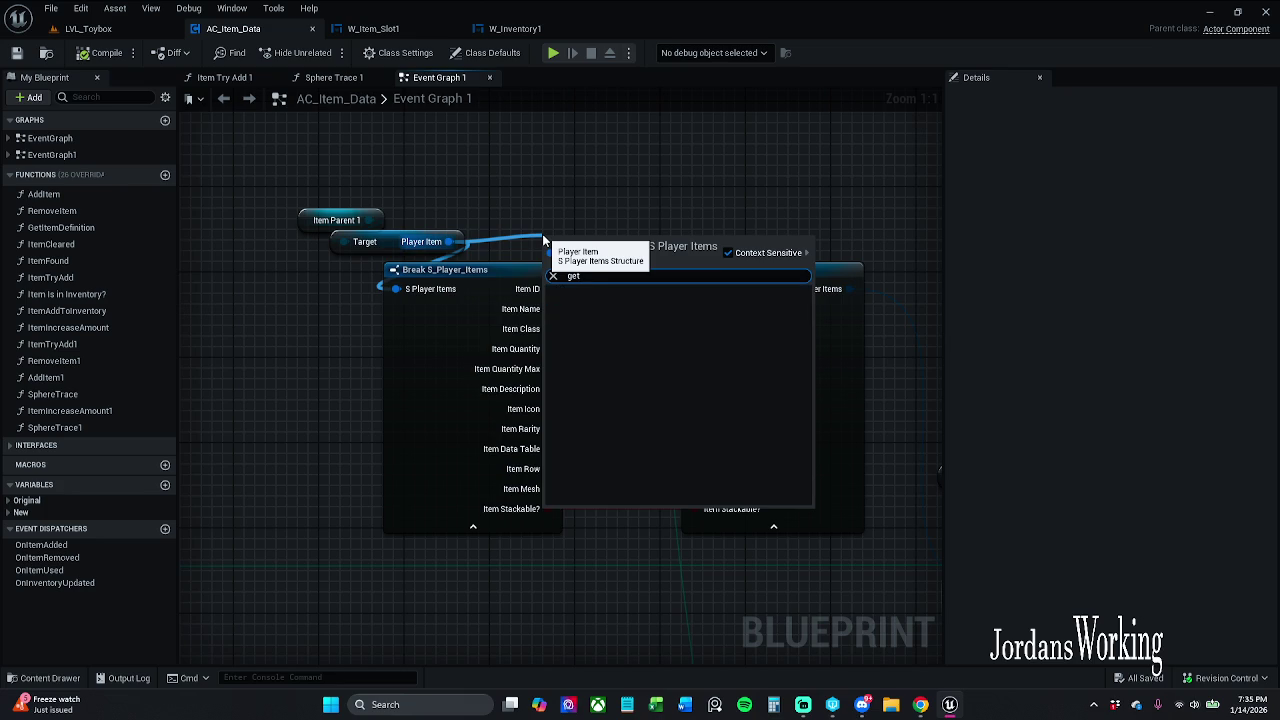
click(729, 252)
click(668, 262)
click(668, 262)
text(item)
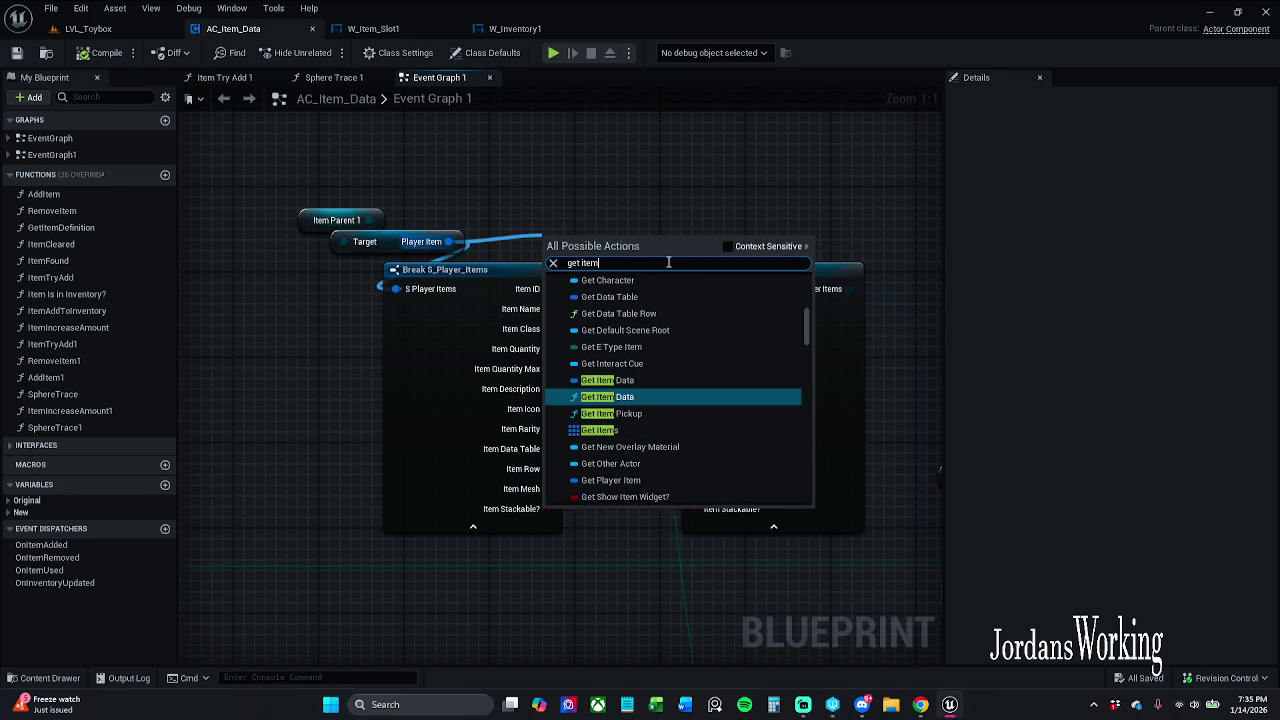
text(Q)
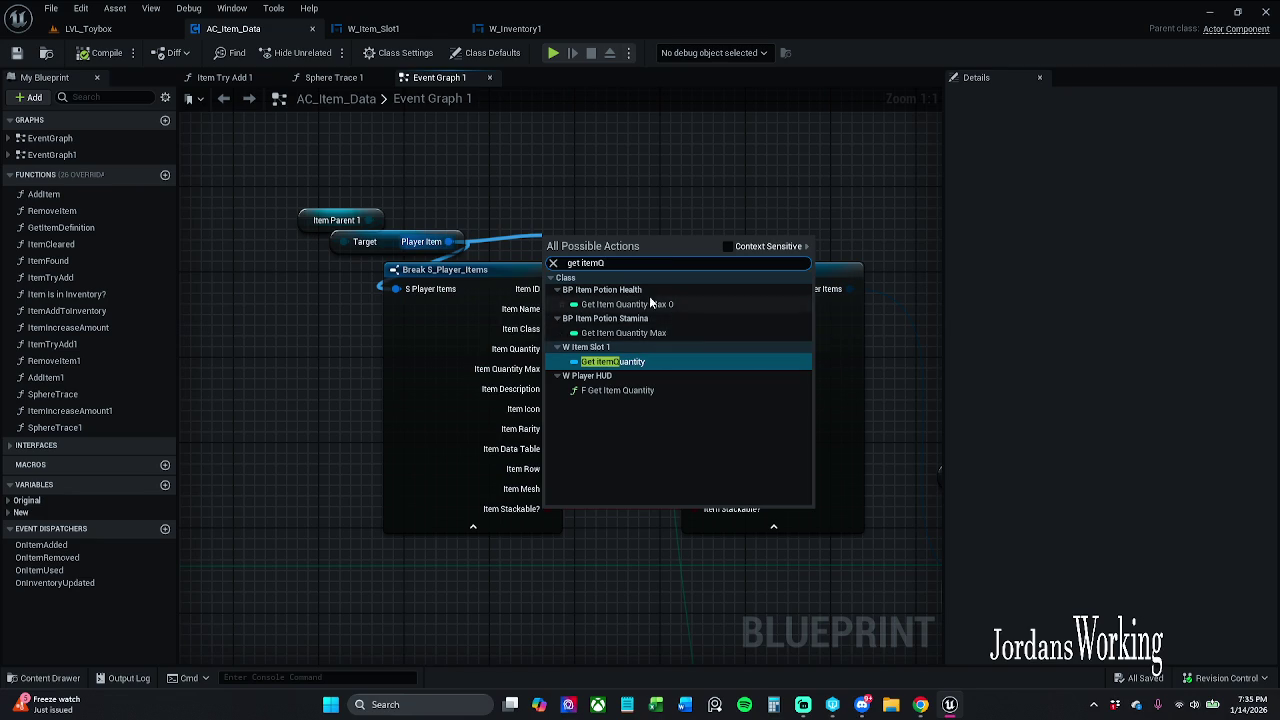
click(645, 204)
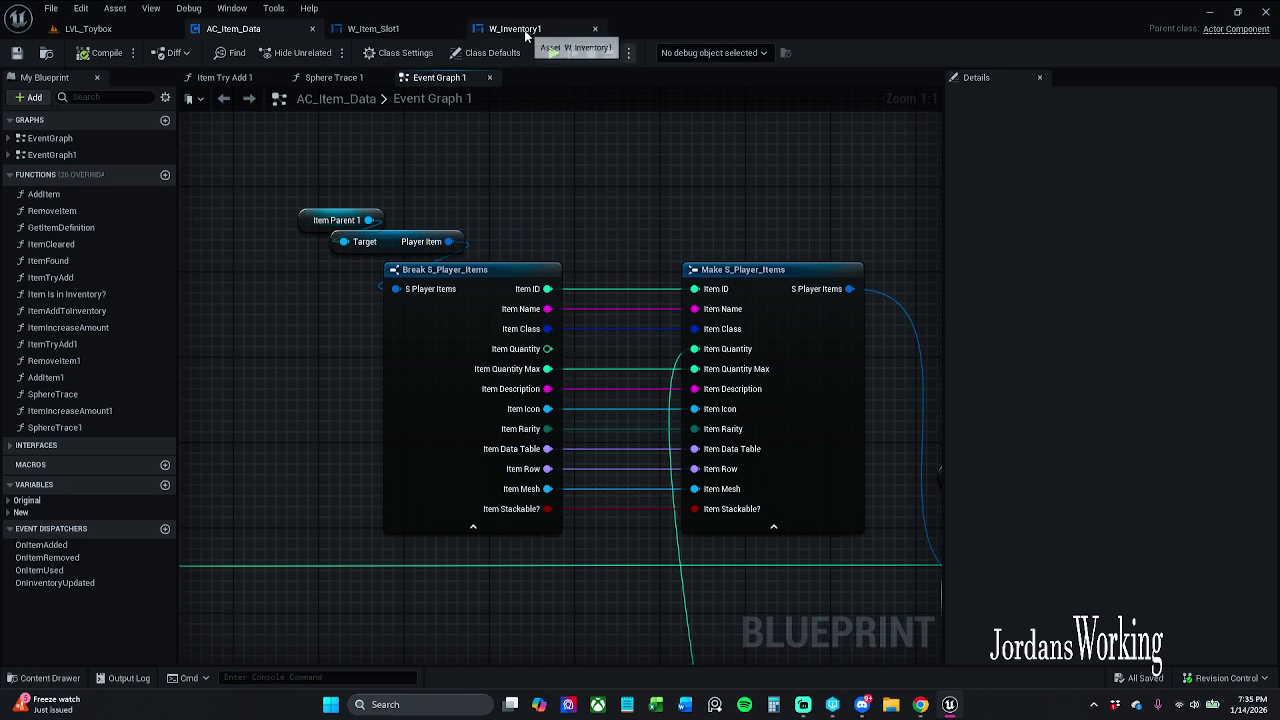
click(45, 678)
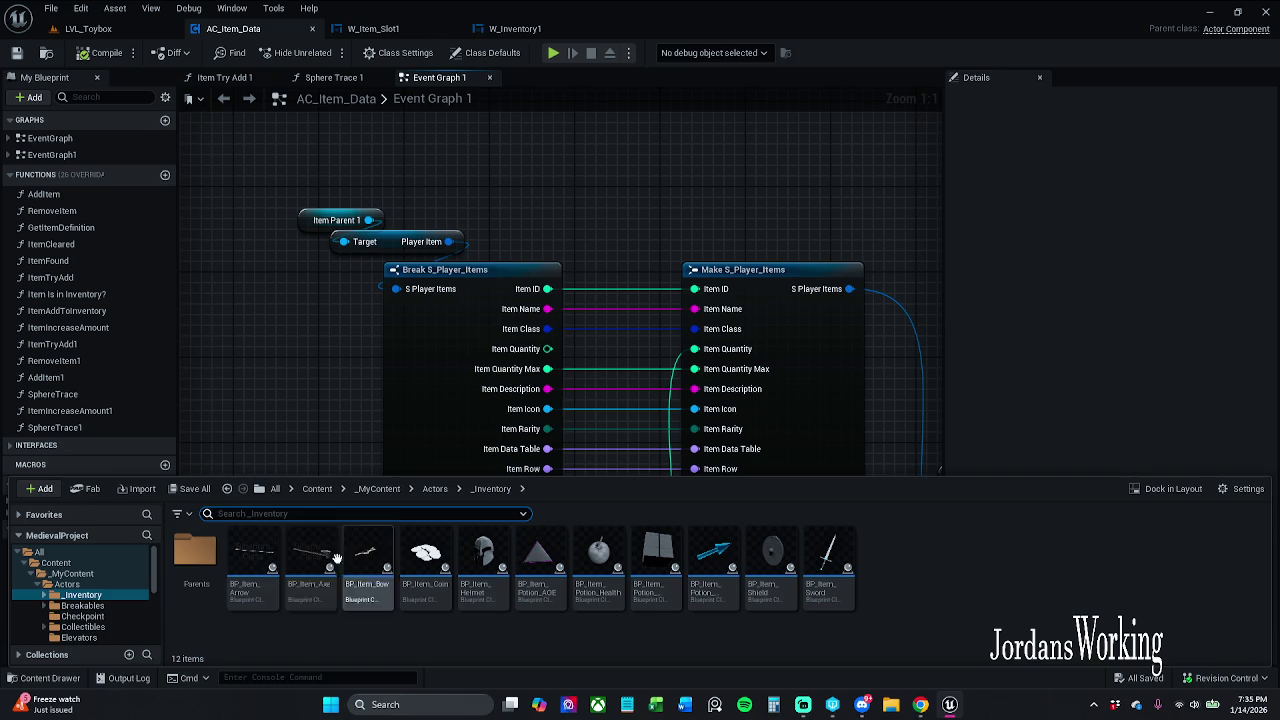
Step: Open BP_Item_Parent from the Parents folder and search its Item Data variables for 'quan'
double_click(210, 566)
double_click(195, 560)
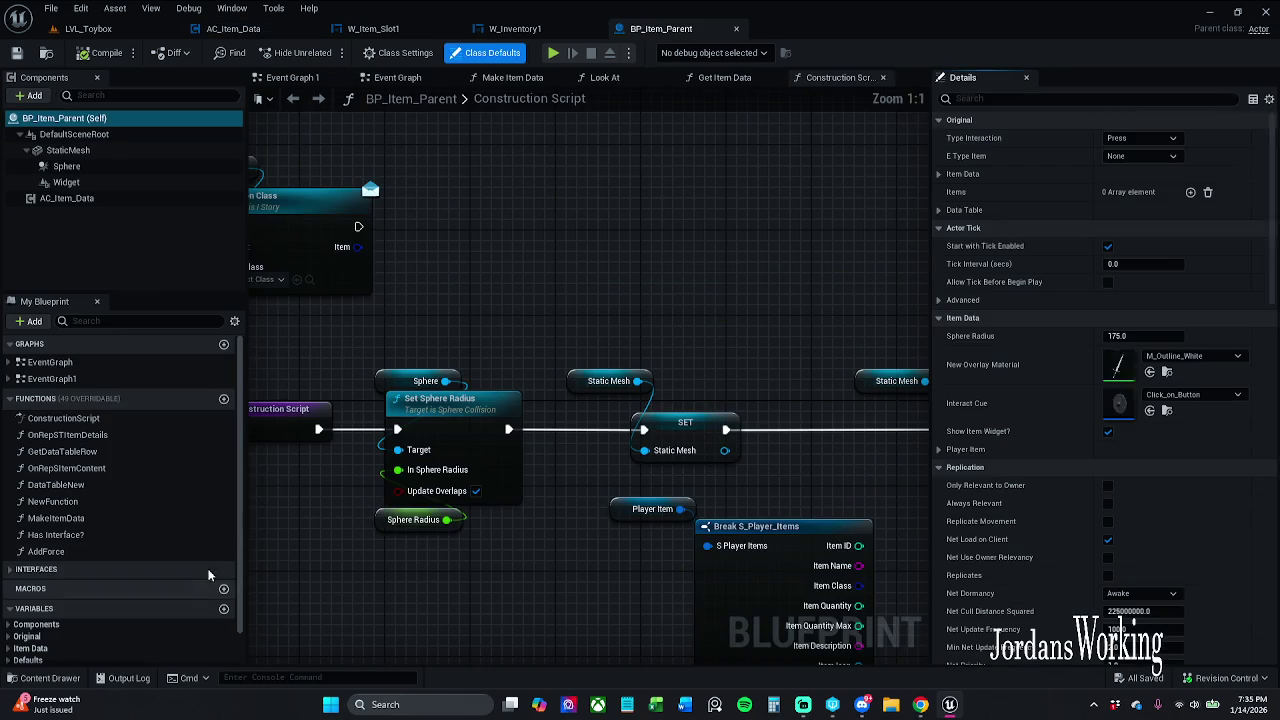
scroll(128, 500, down, 1)
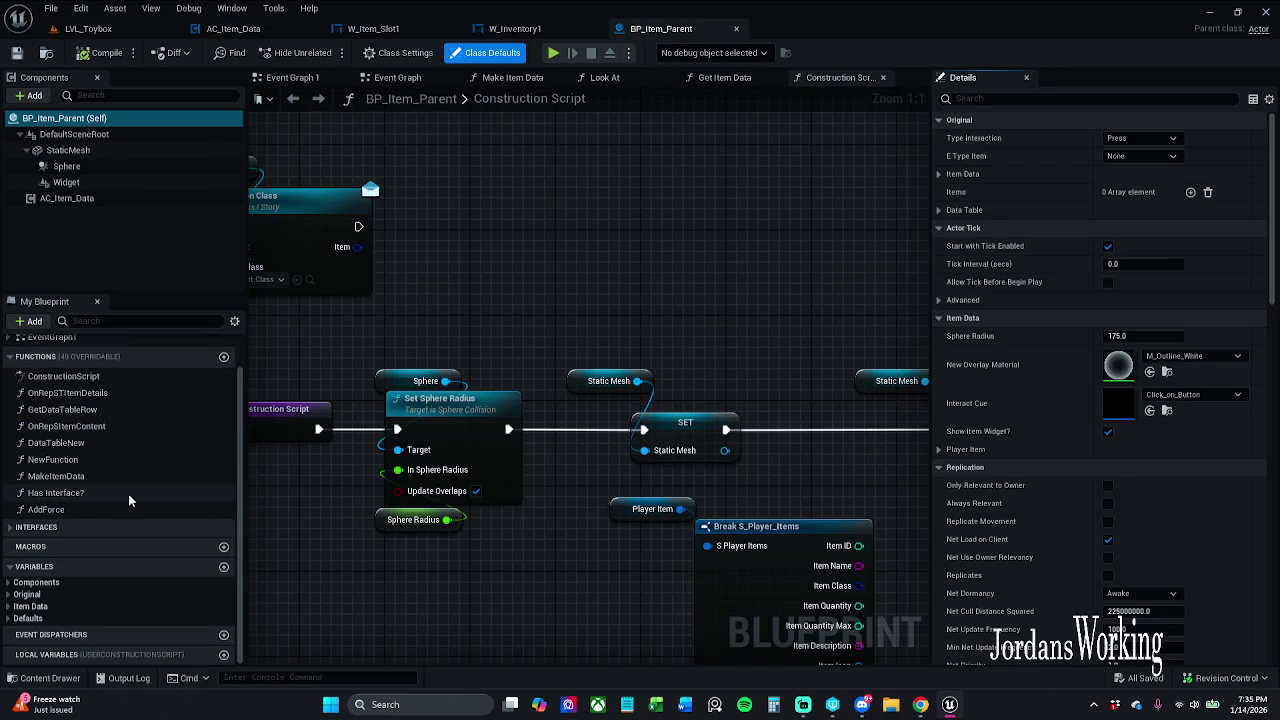
click(9, 606)
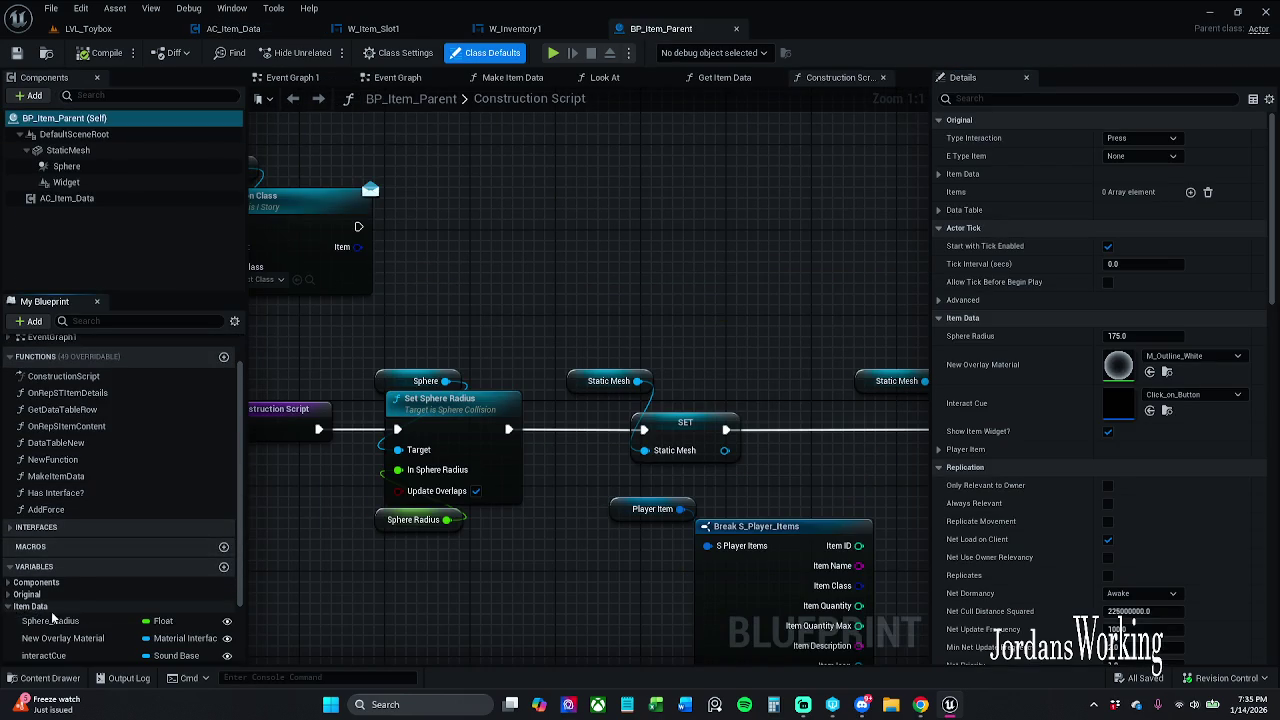
scroll(20, 600, down, 2)
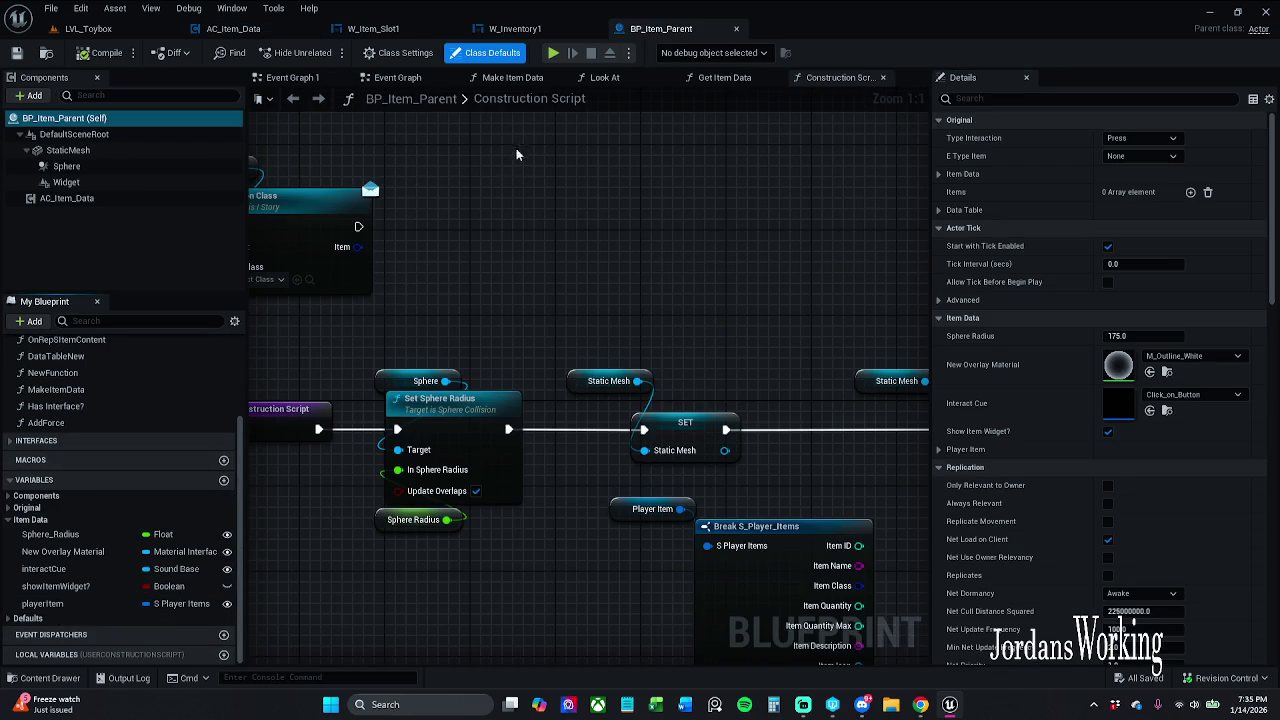
drag(747, 177, 844, 223)
text(quan)
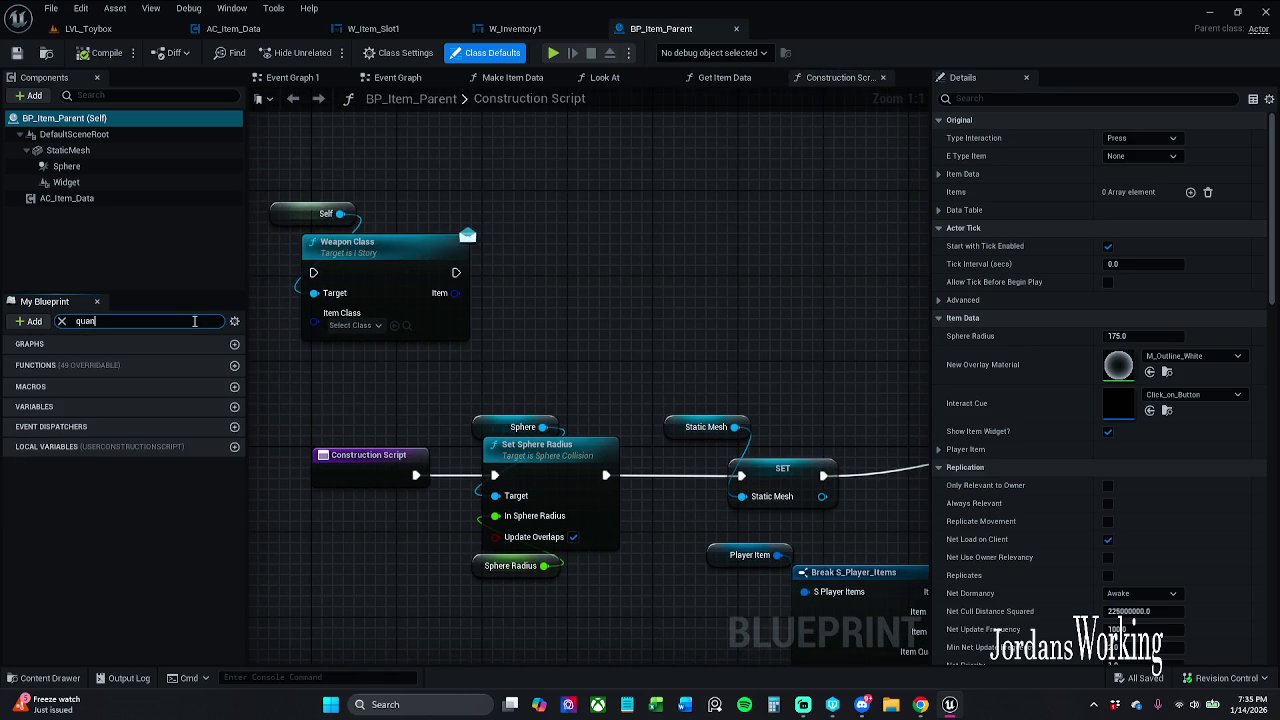
click(61, 321)
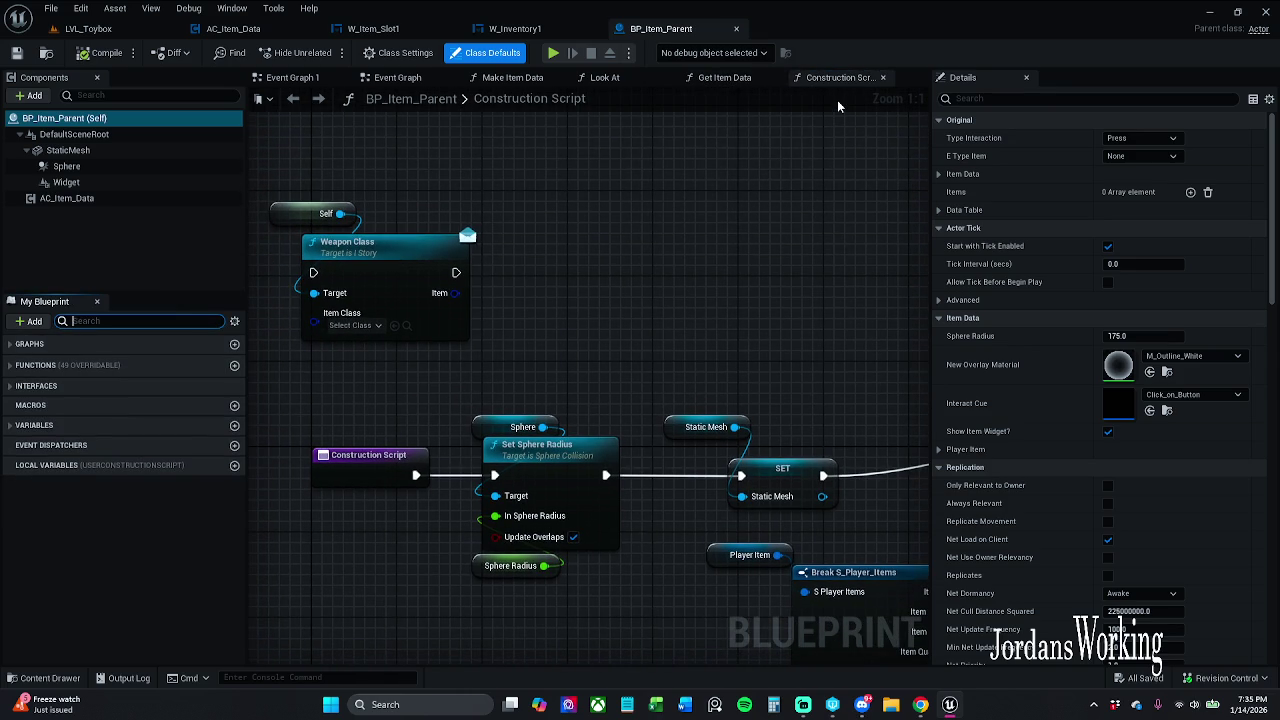
Step: Close BP_Item_Parent and return to the AC_Item_Data event graph
click(736, 32)
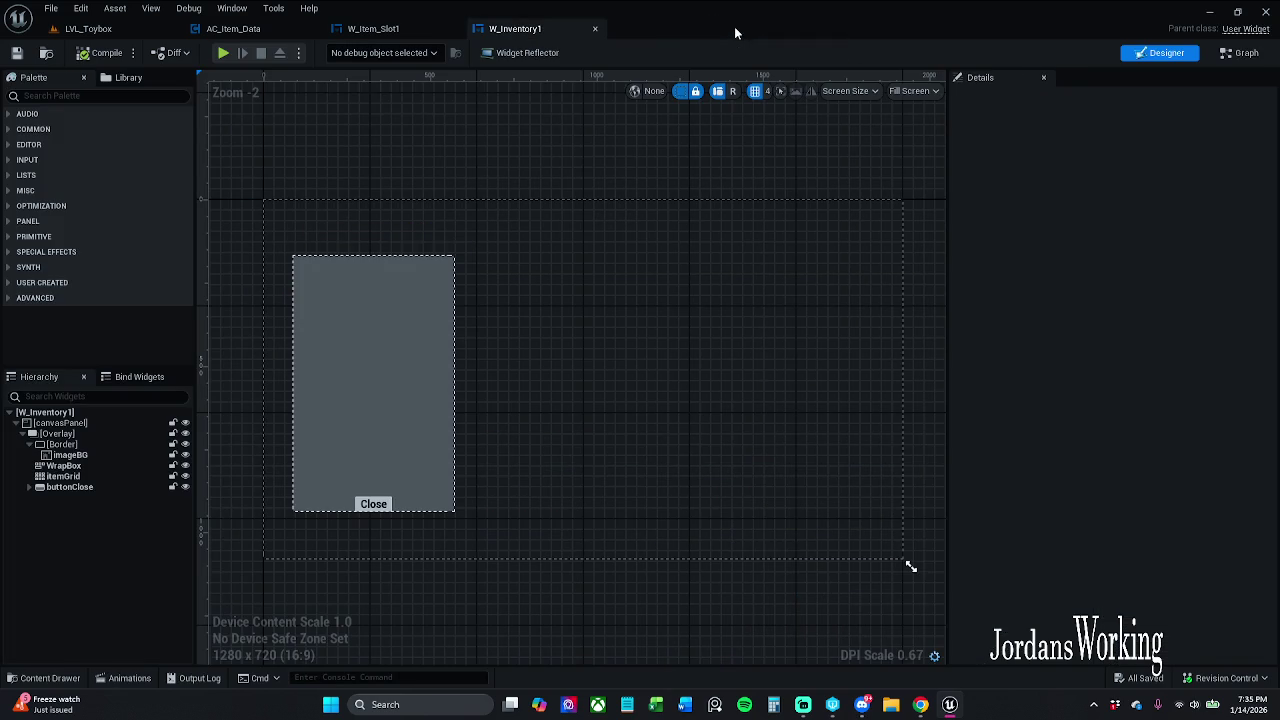
click(225, 32)
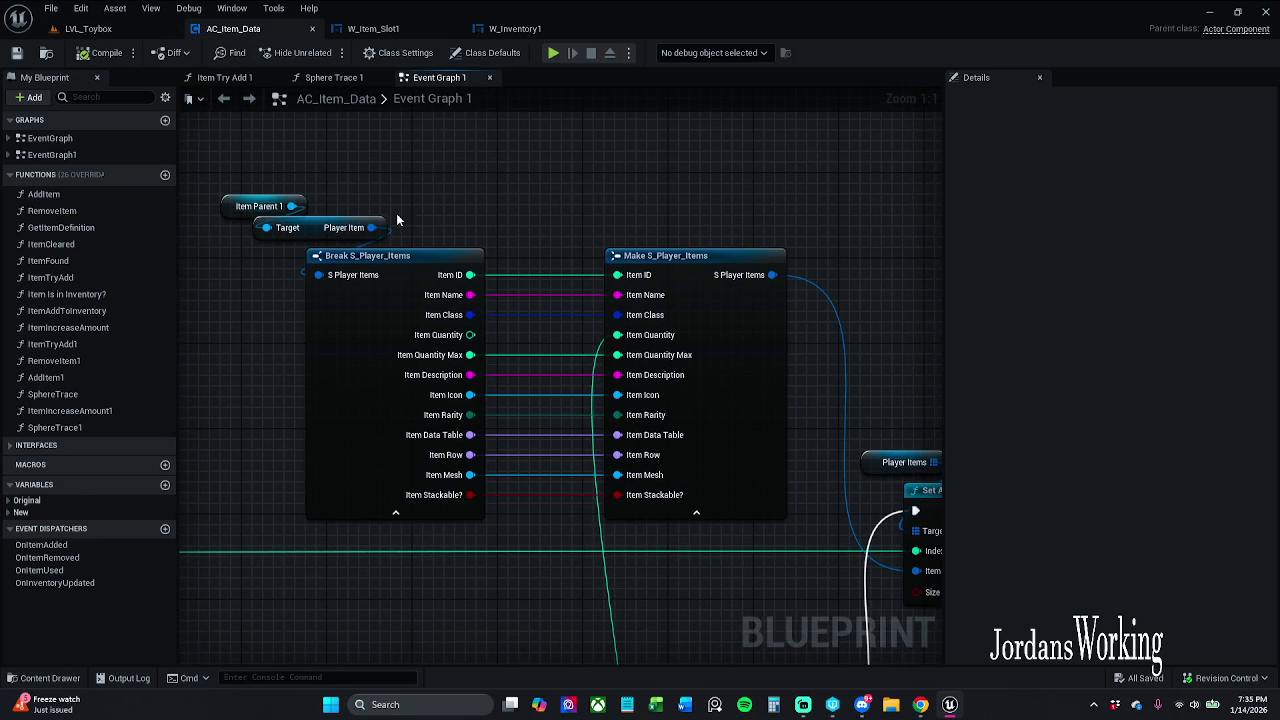
scroll(578, 260, down, 3)
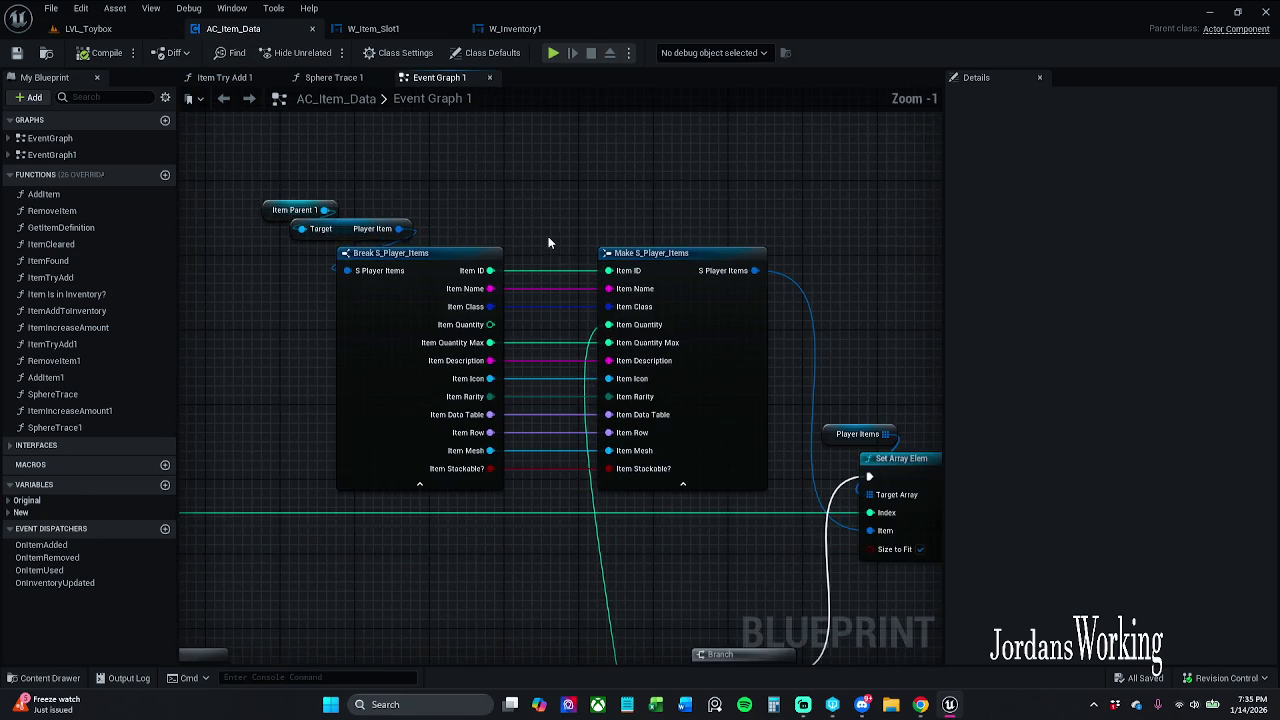
drag(417, 430, 527, 330)
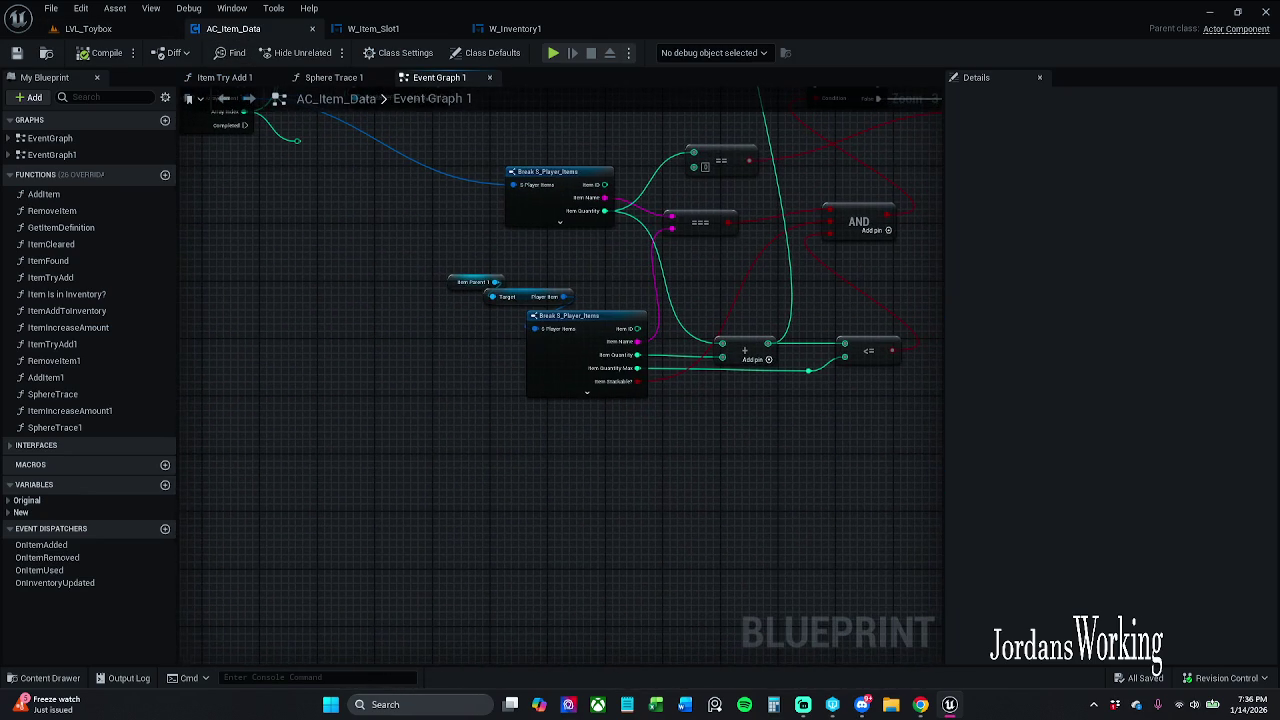
mouse_move(610, 296)
mouse_down()
mouse_move(555, 290)
mouse_move(734, 420)
mouse_move(728, 437)
mouse_up()
scroll(641, 366, down, 1)
scroll(641, 366, down, 2)
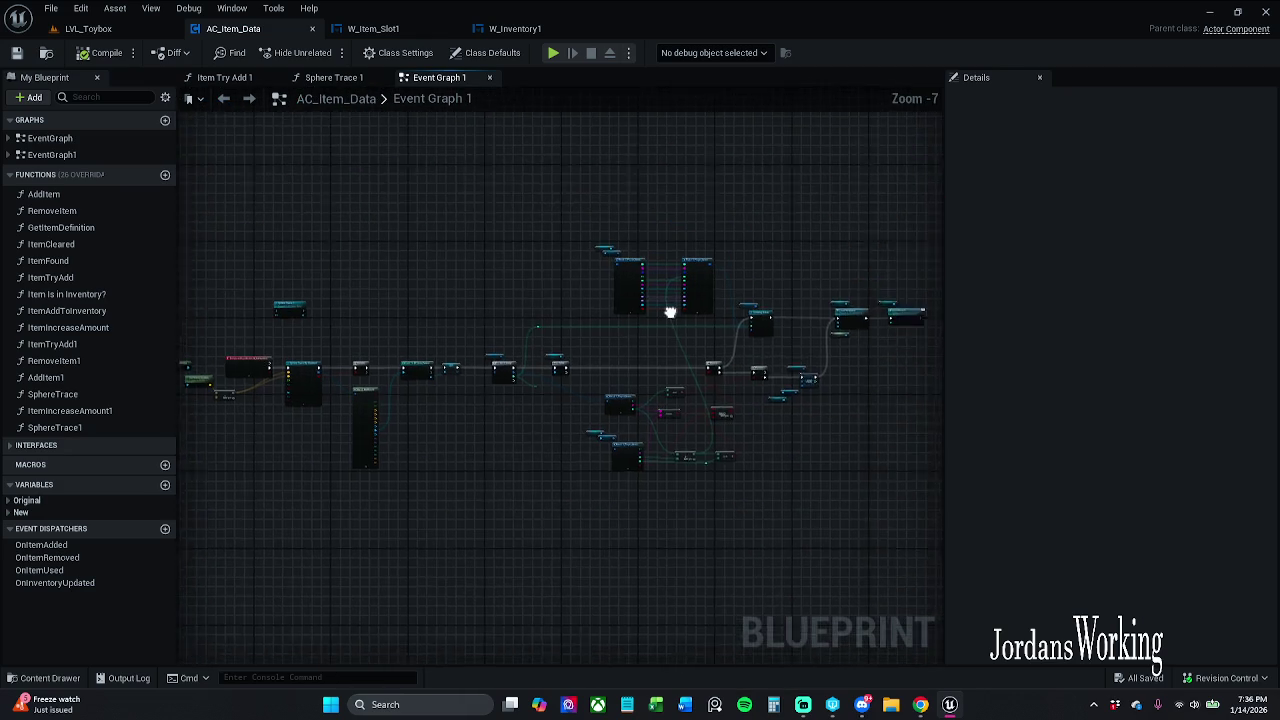
scroll(626, 283, up, 6)
scroll(617, 409, down, 2)
mouse_move(565, 350)
mouse_down()
mouse_move(731, 366)
mouse_move(481, 282)
mouse_up()
scroll(740, 368, down, 1)
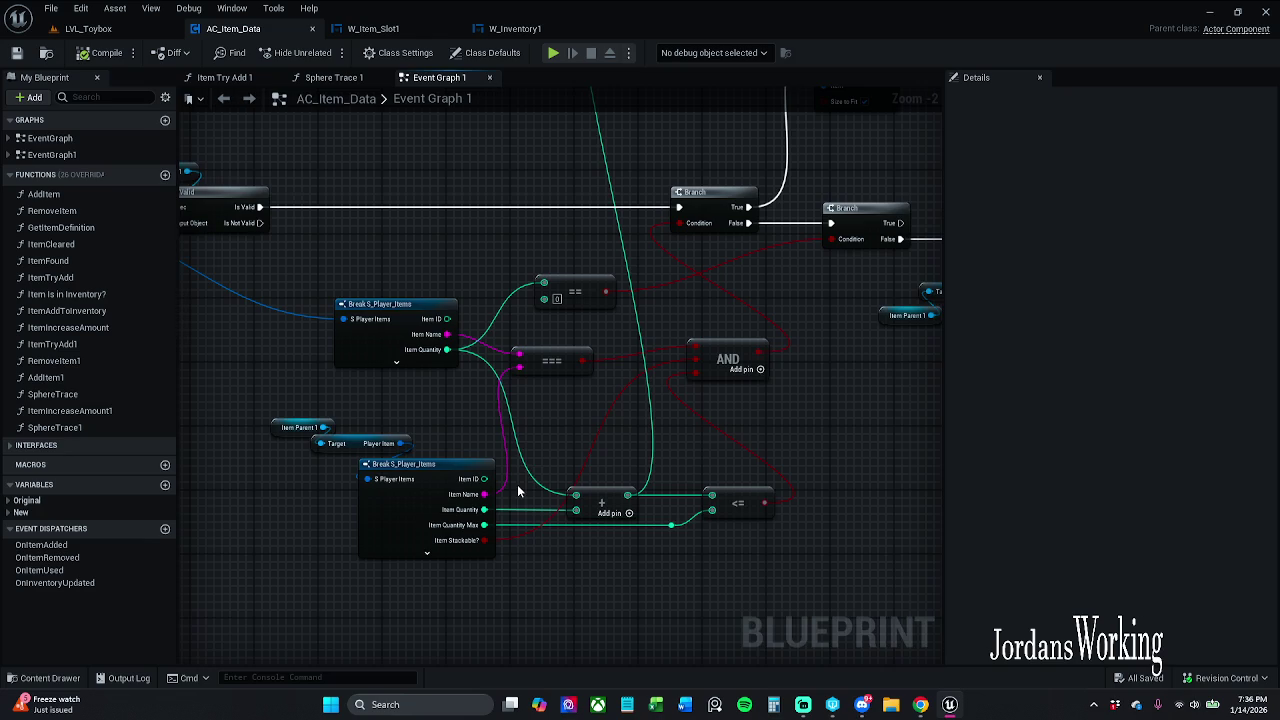
scroll(520, 486, down, 1)
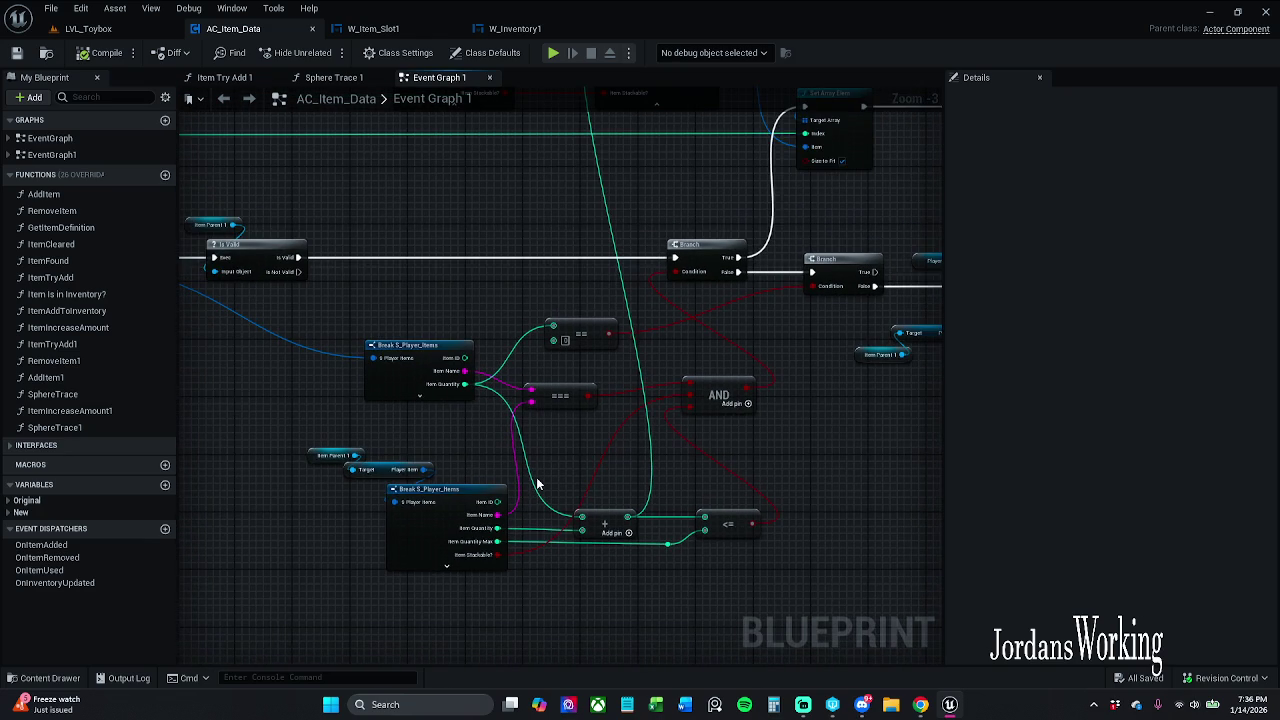
mouse_move(537, 484)
mouse_down()
mouse_move(791, 509)
mouse_move(786, 466)
mouse_move(743, 457)
mouse_up()
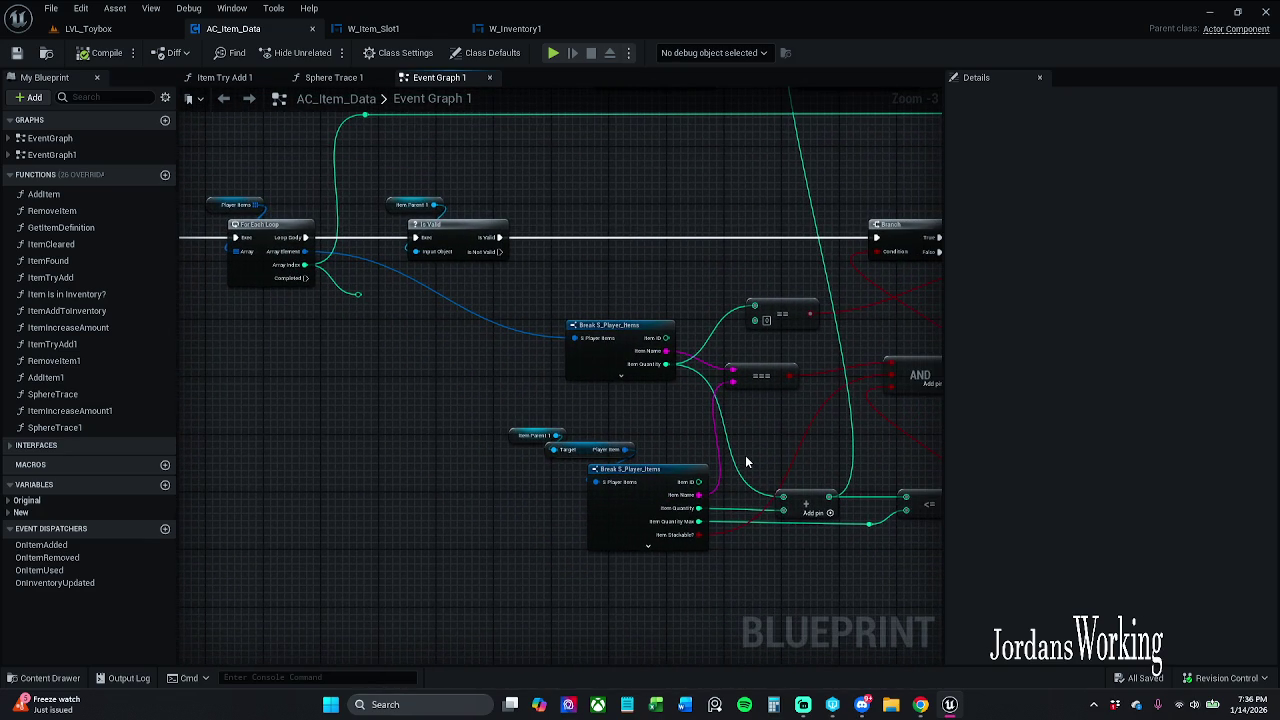
scroll(631, 390, up, 1)
click(621, 376)
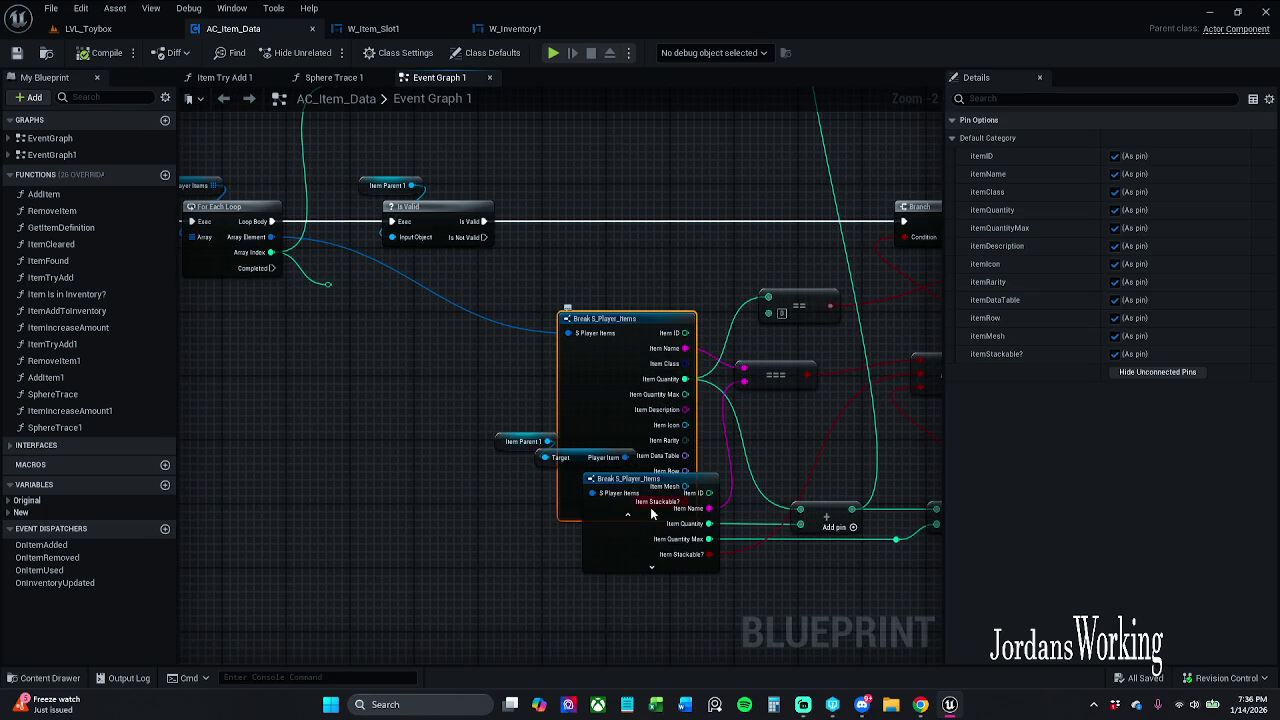
click(575, 519)
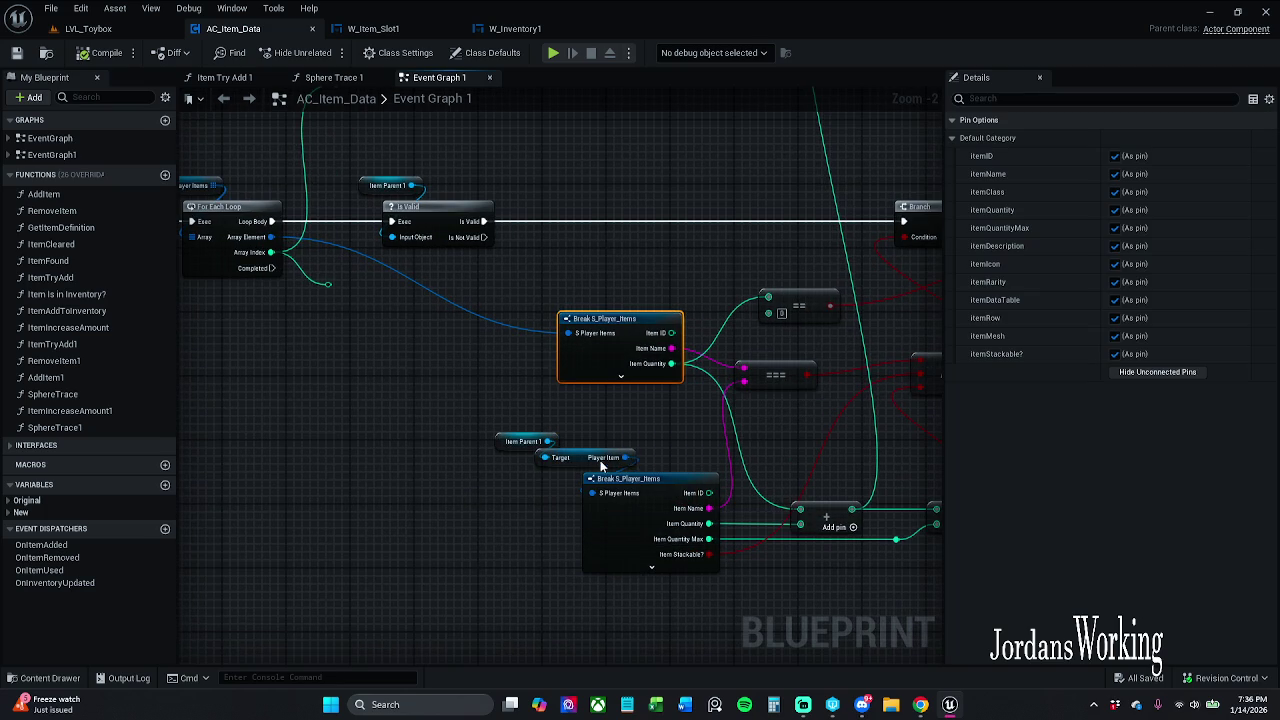
drag(678, 428, 548, 401)
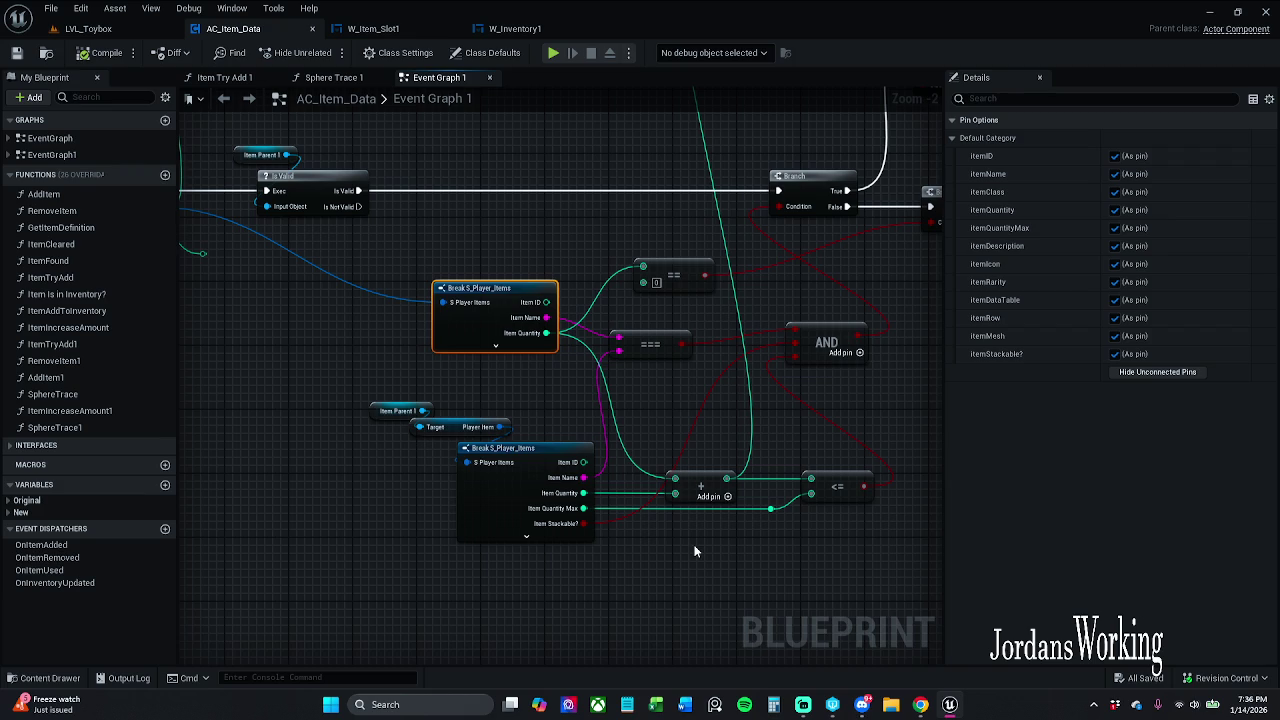
Step: Replace the <= comparison with a < node wired to Item Quantity Max
click(839, 484)
key(Delete)
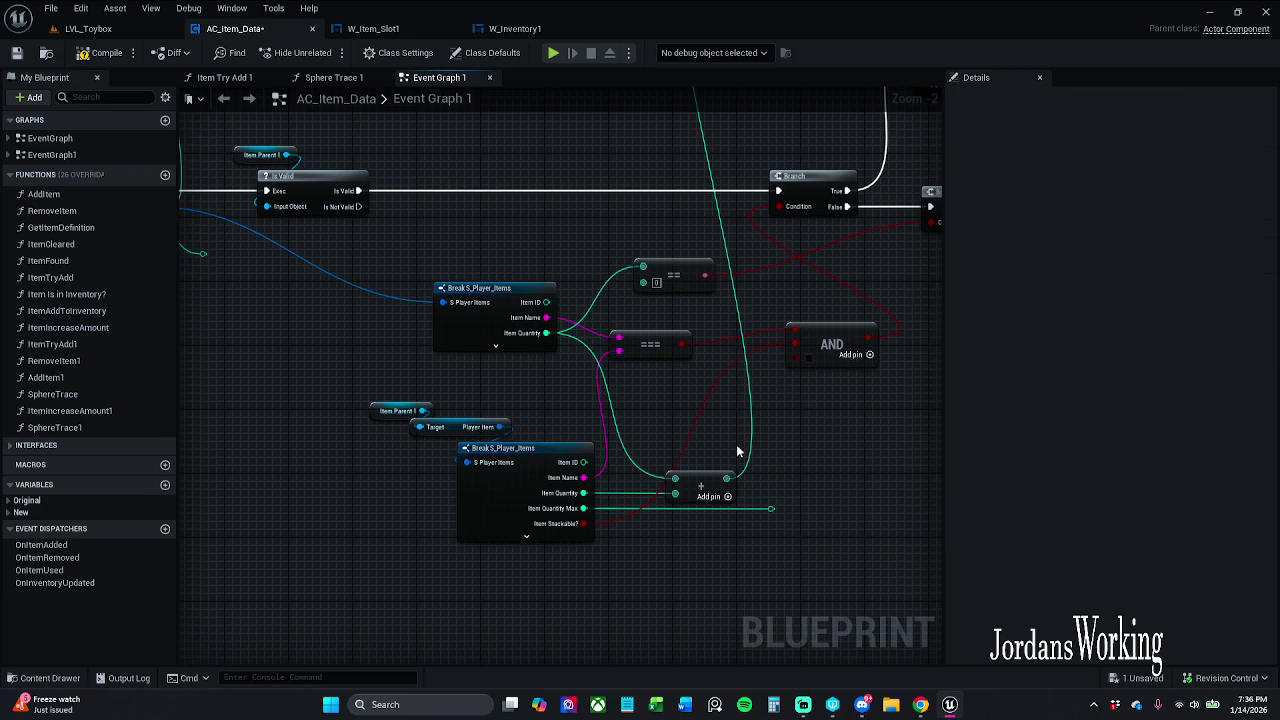
mouse_move(770, 507)
mouse_down()
mouse_move(866, 488)
mouse_move(832, 483)
mouse_up()
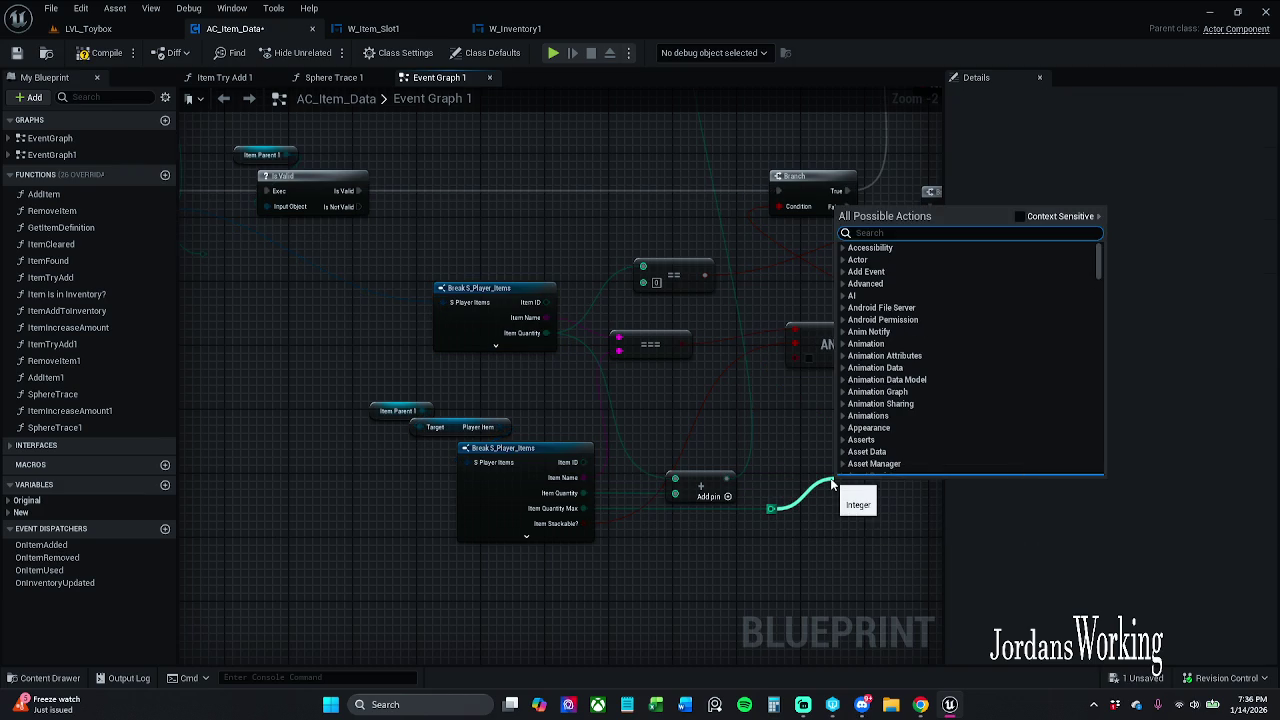
text(<>)
key(BackSpace)
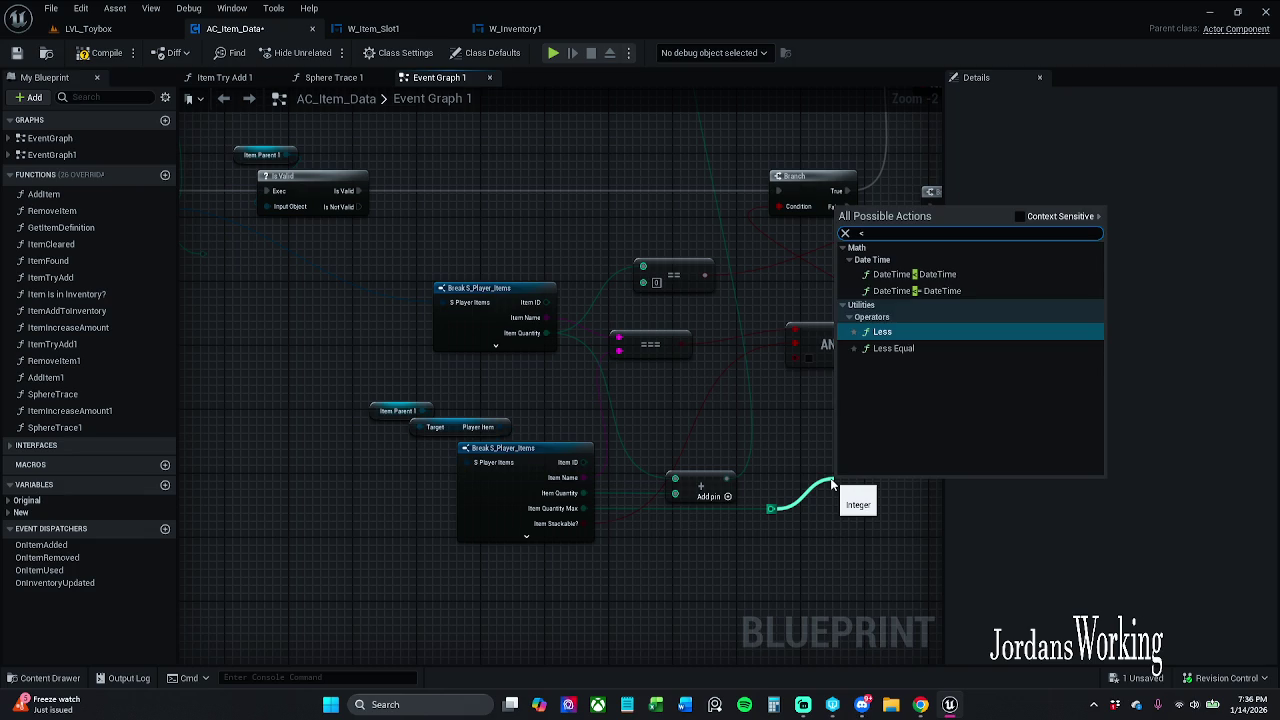
key(Return)
right_click(829, 455)
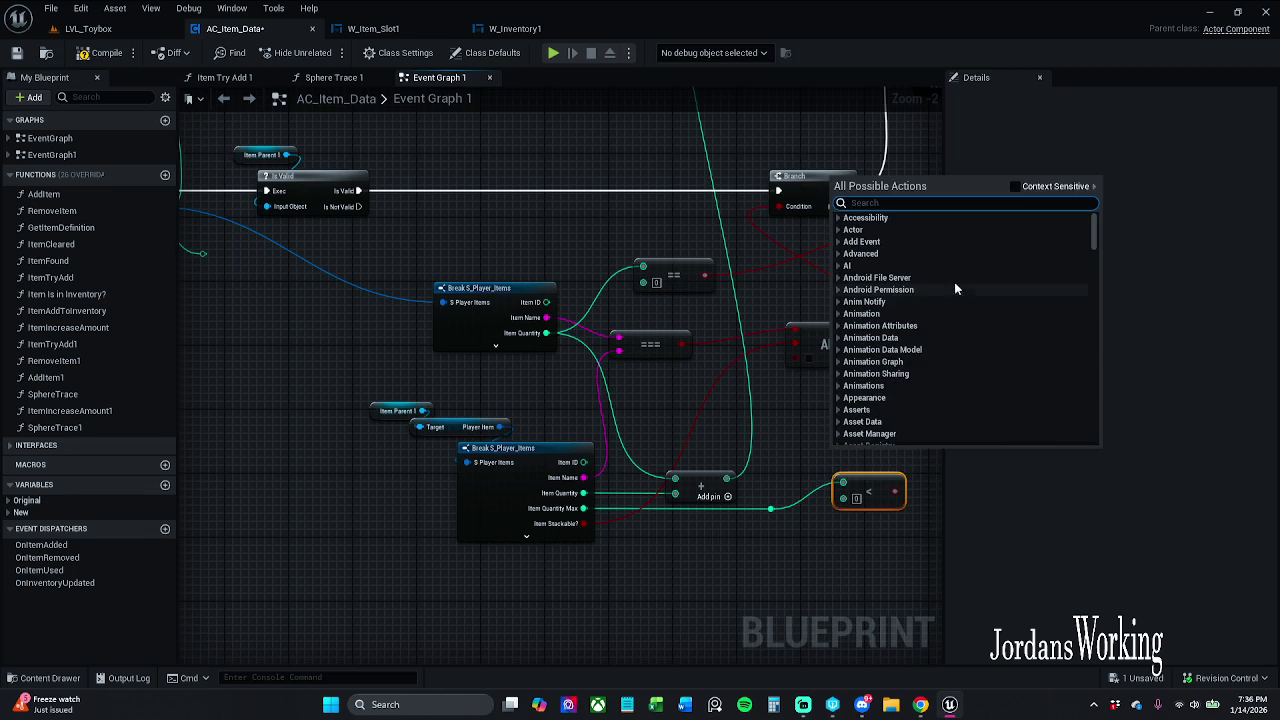
click(1015, 186)
click(807, 467)
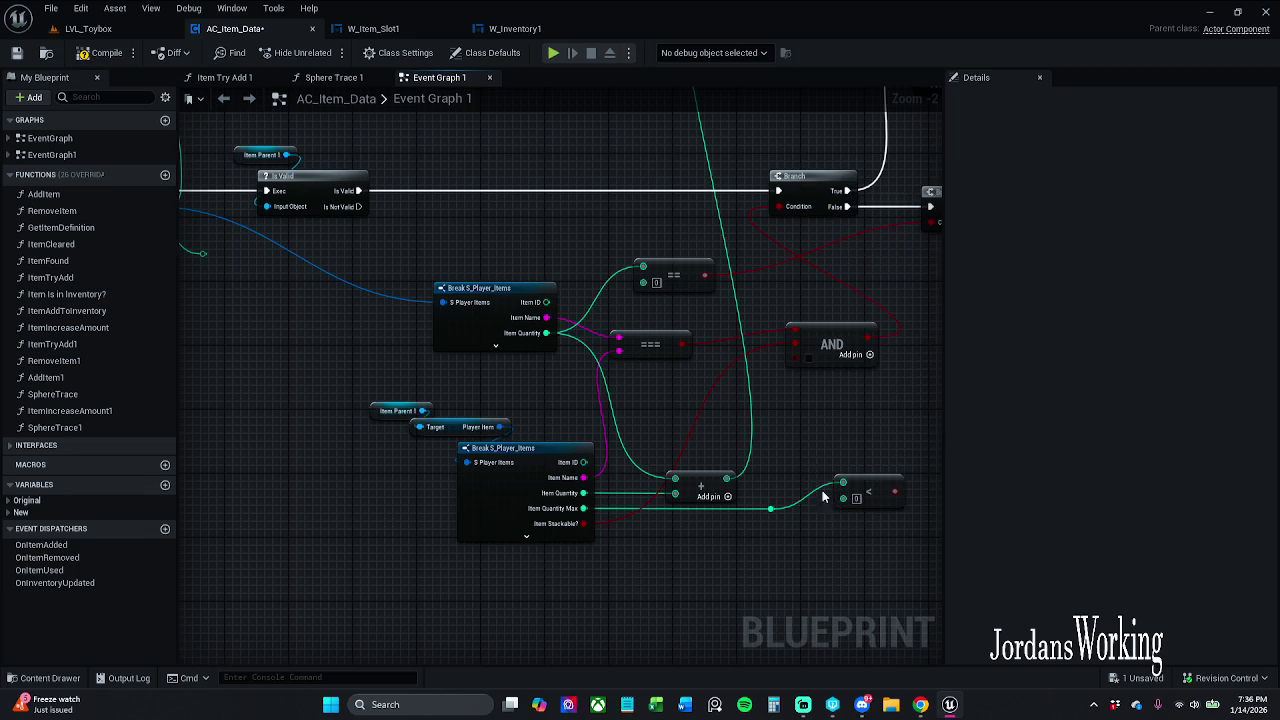
Step: Feed the addition result into the < node, align it, compile AC_Item_Data, and return to LVL_Toybox
mouse_move(727, 478)
mouse_down()
mouse_move(843, 486)
mouse_move(847, 500)
mouse_move(895, 492)
mouse_move(799, 358)
mouse_move(812, 366)
mouse_up()
click(792, 438)
mouse_move(885, 489)
mouse_down()
mouse_move(795, 358)
mouse_move(829, 478)
mouse_up()
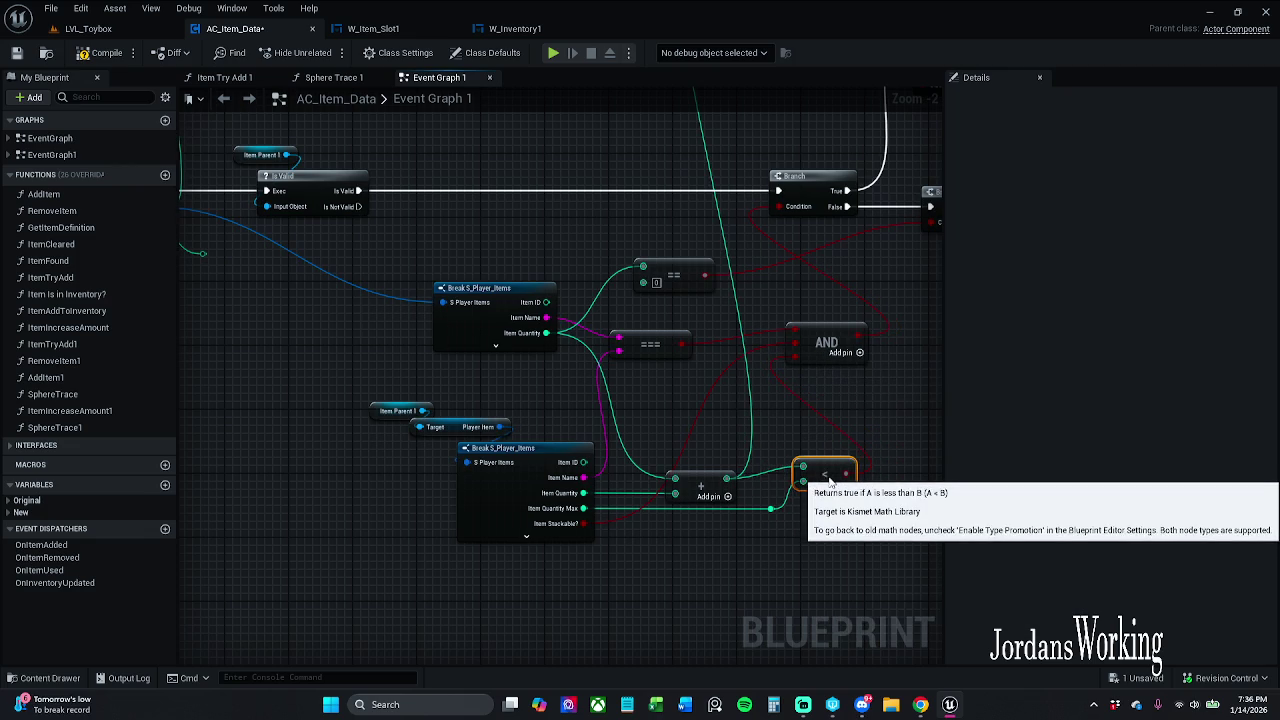
ctrl+click(697, 487)
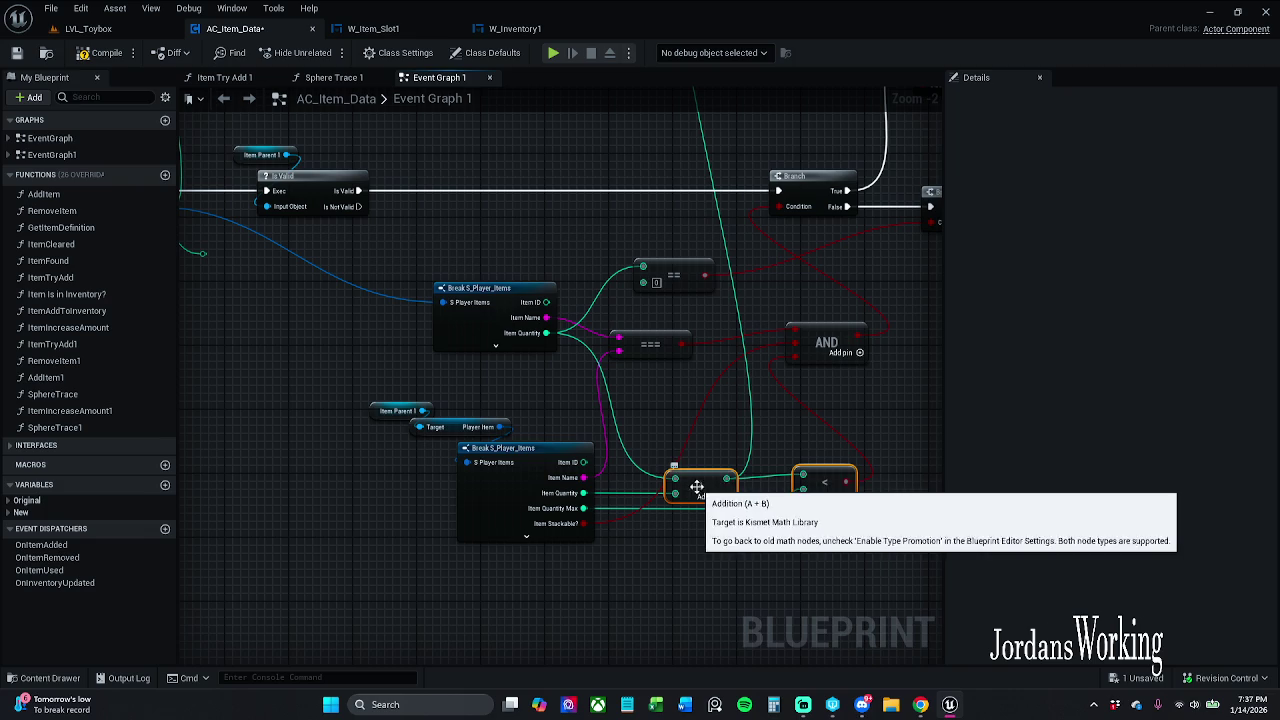
key(q)
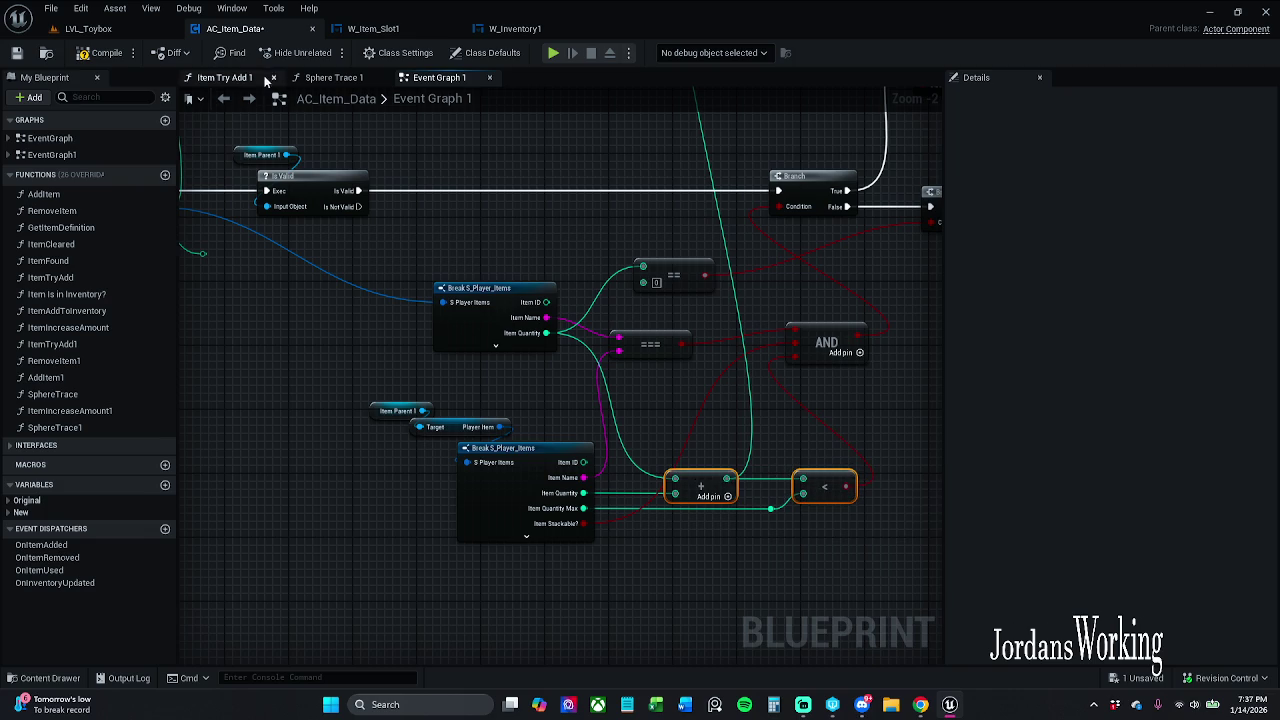
click(98, 56)
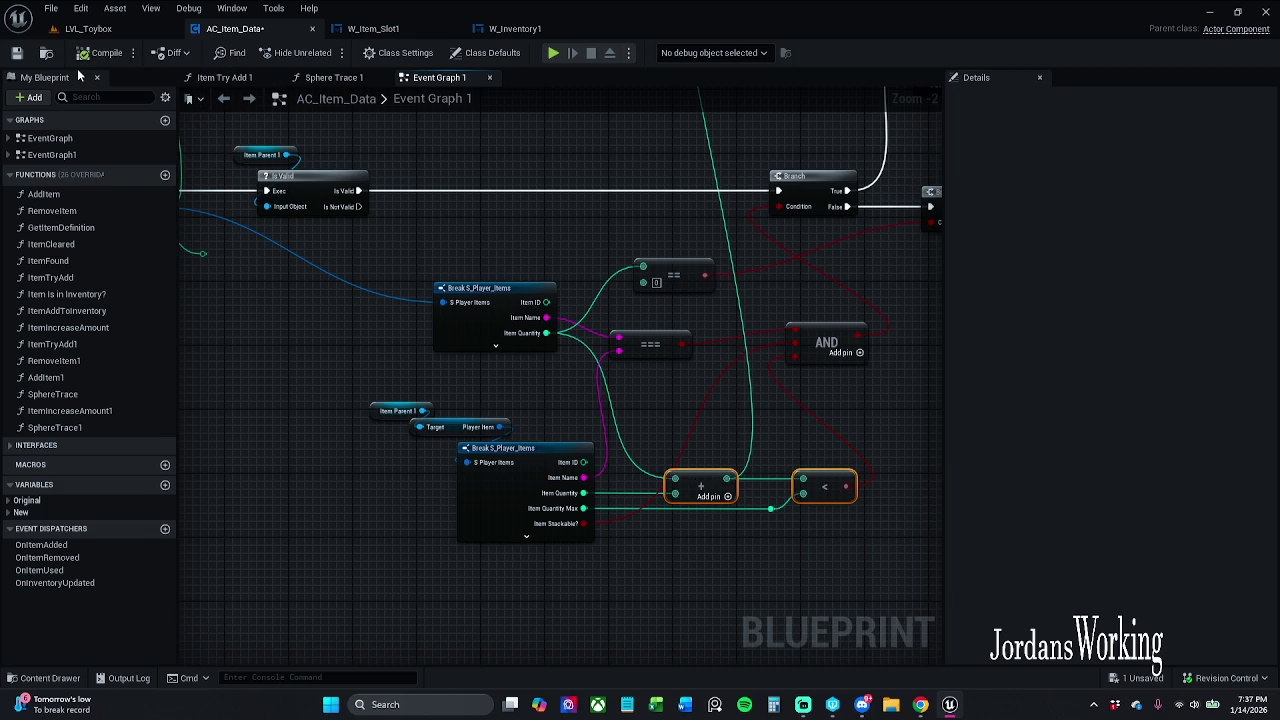
click(88, 29)
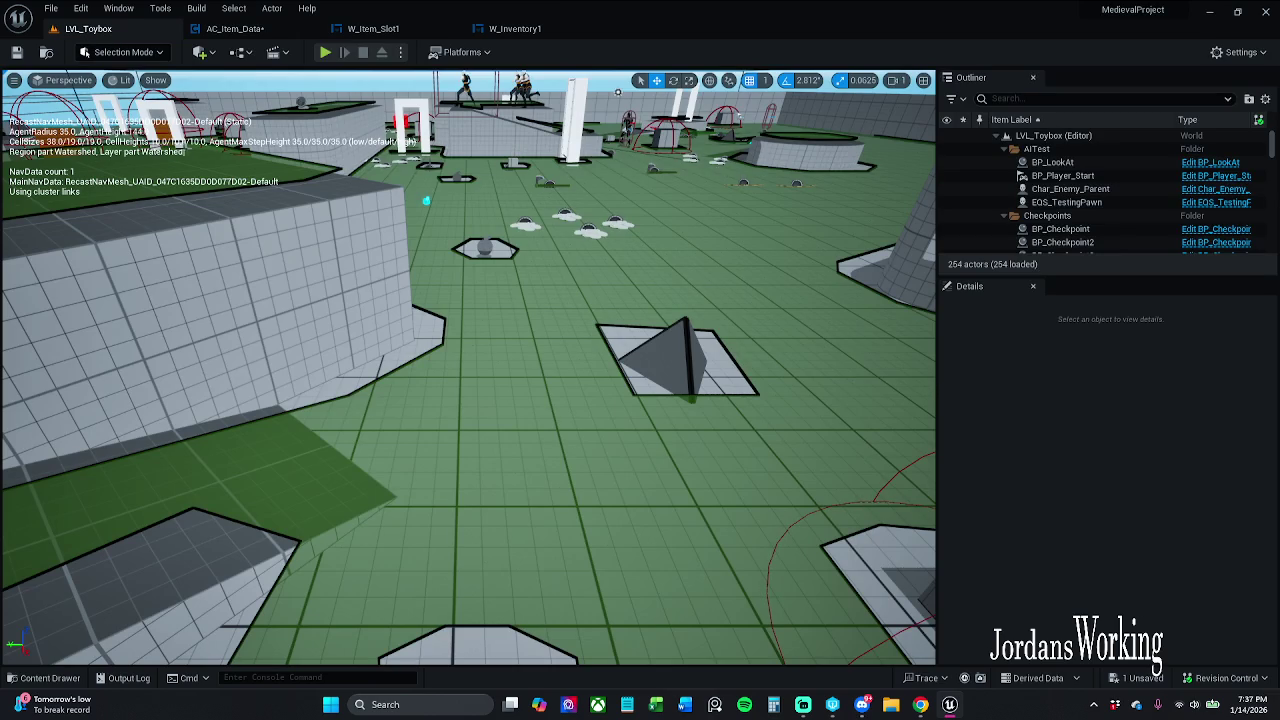
Step: Start a play test and walk the character around picking up the first potion and items
click(232, 29)
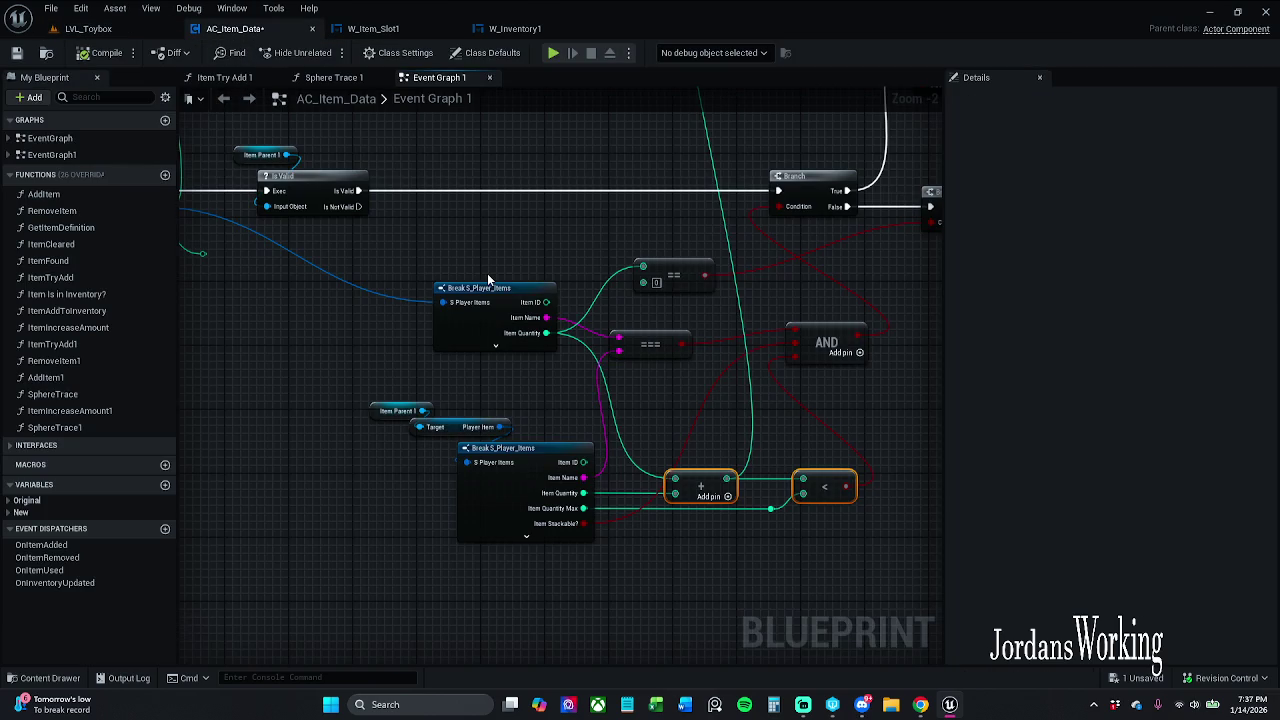
click(88, 29)
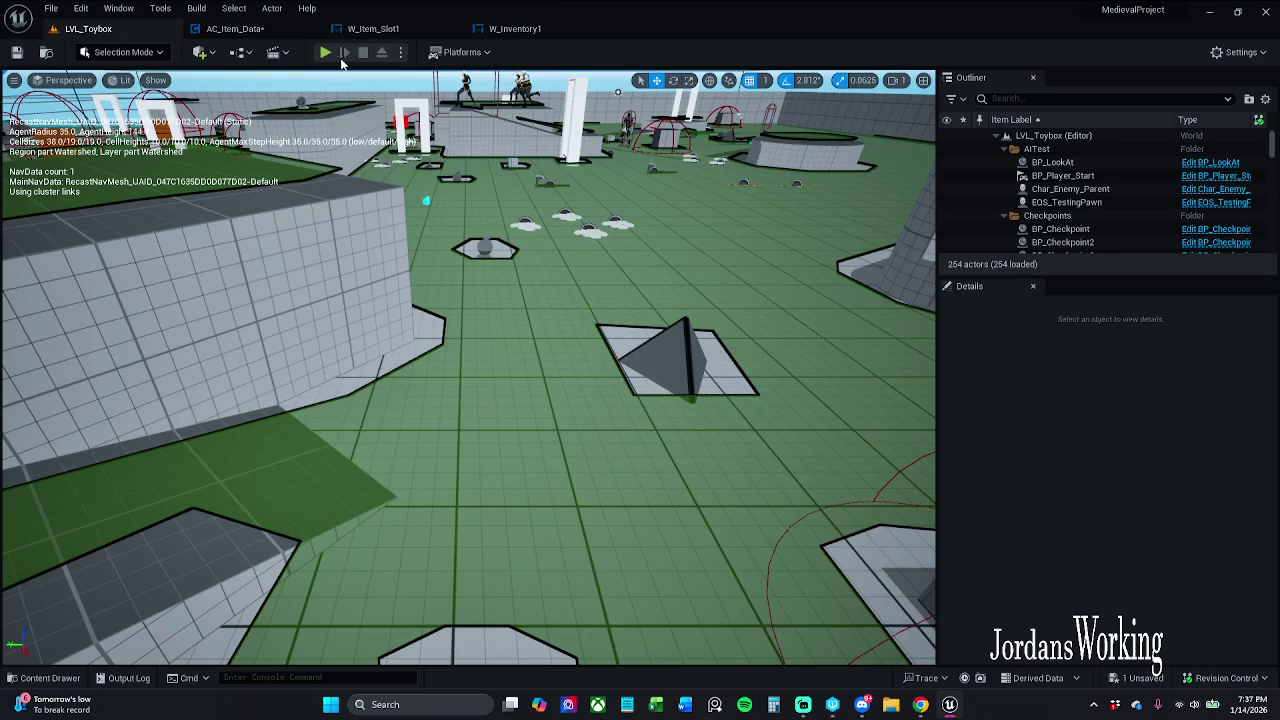
click(330, 54)
key(w)
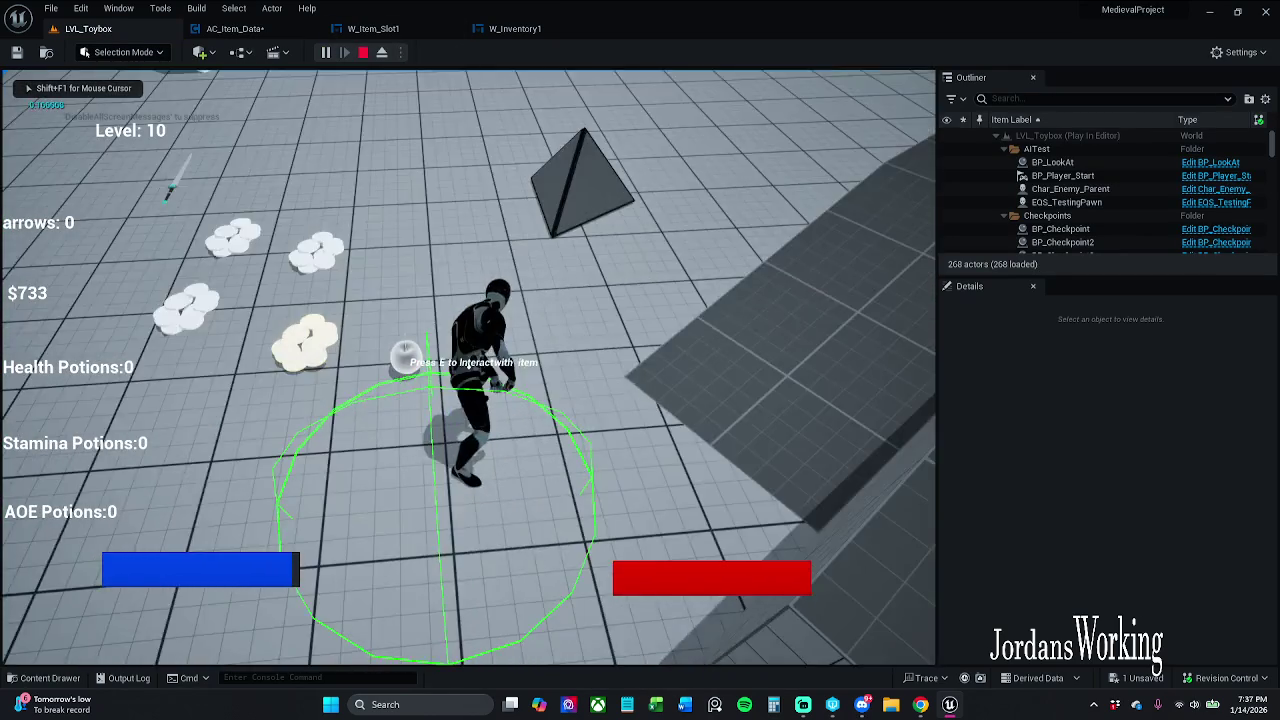
key(e)
key(e)
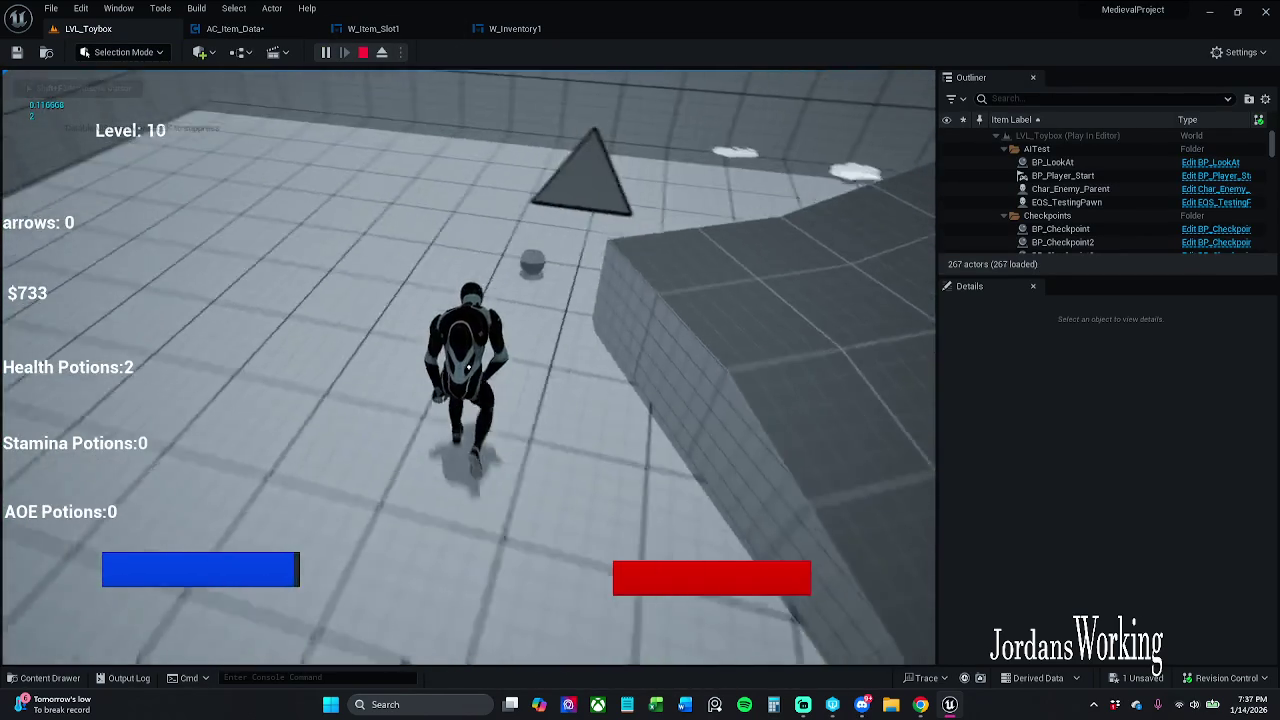
key(w)
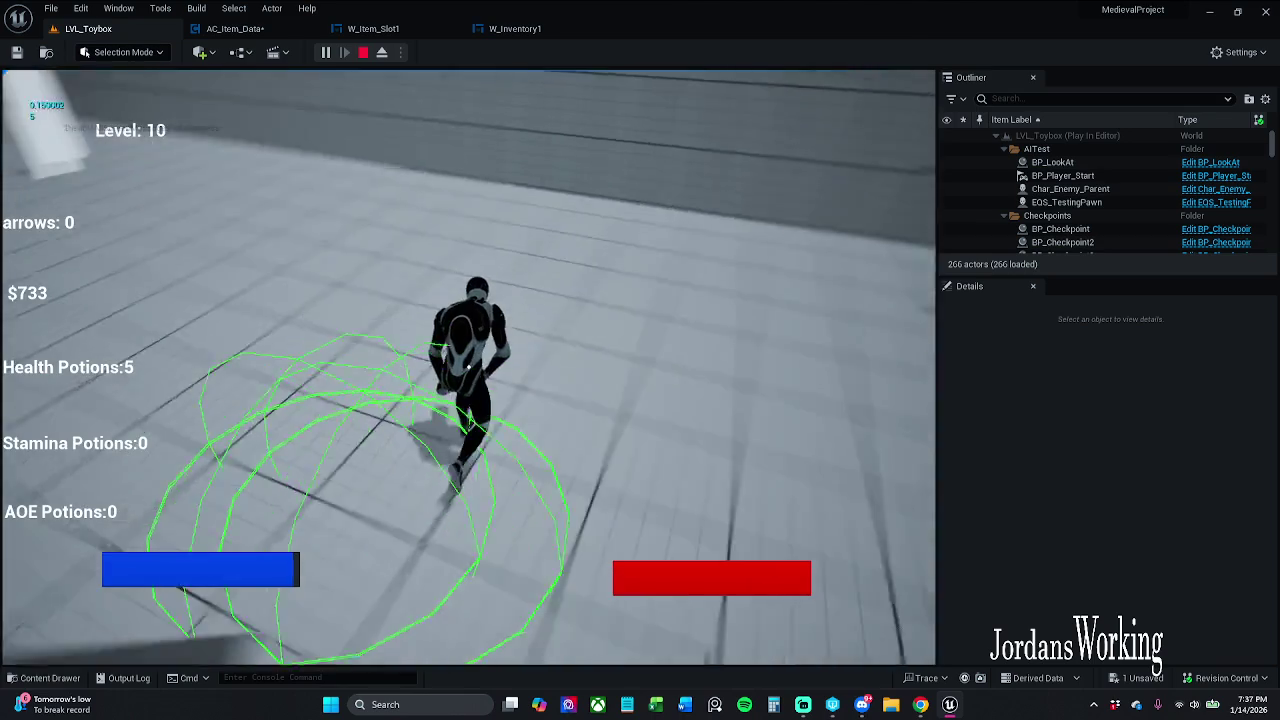
key(w)
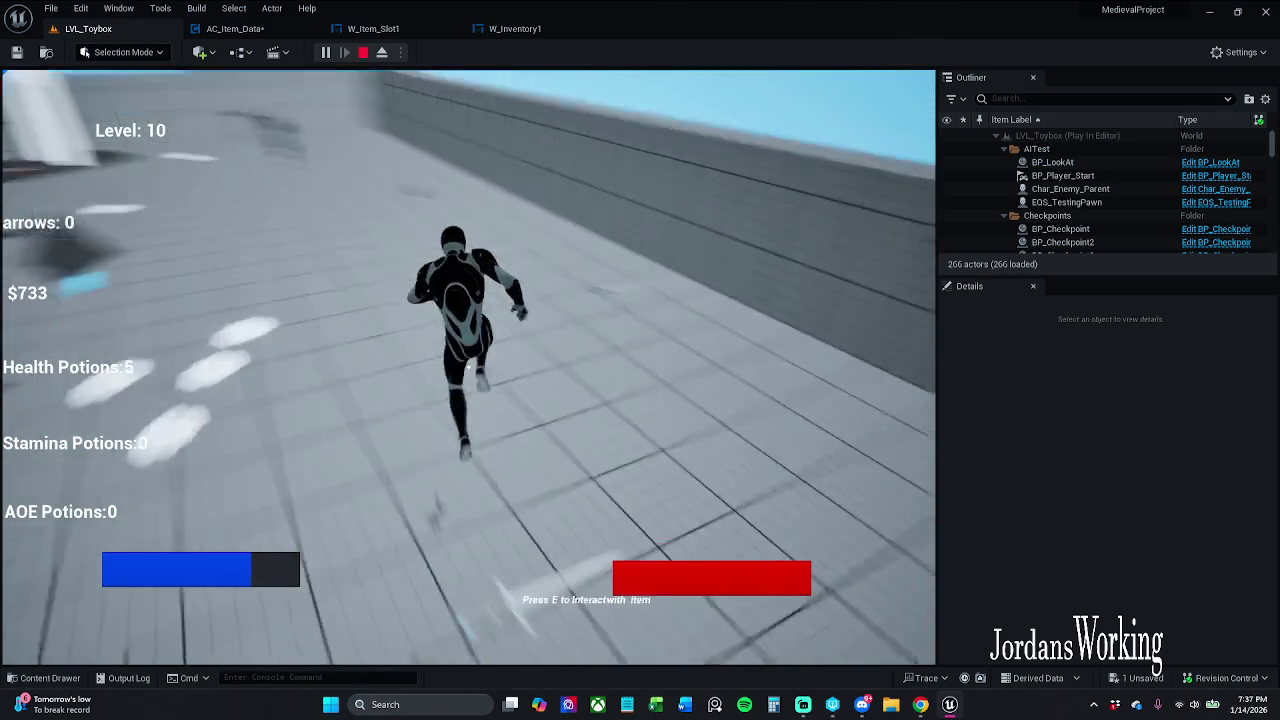
key(w)
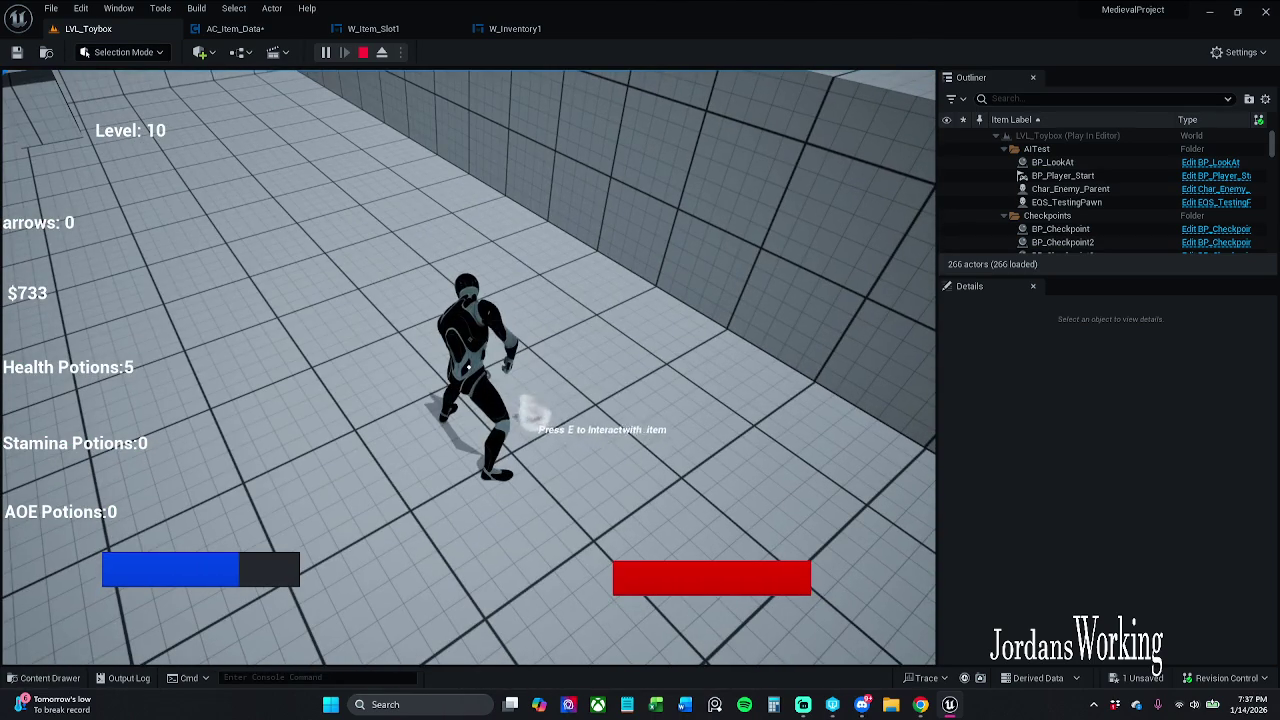
key(e)
key(w)
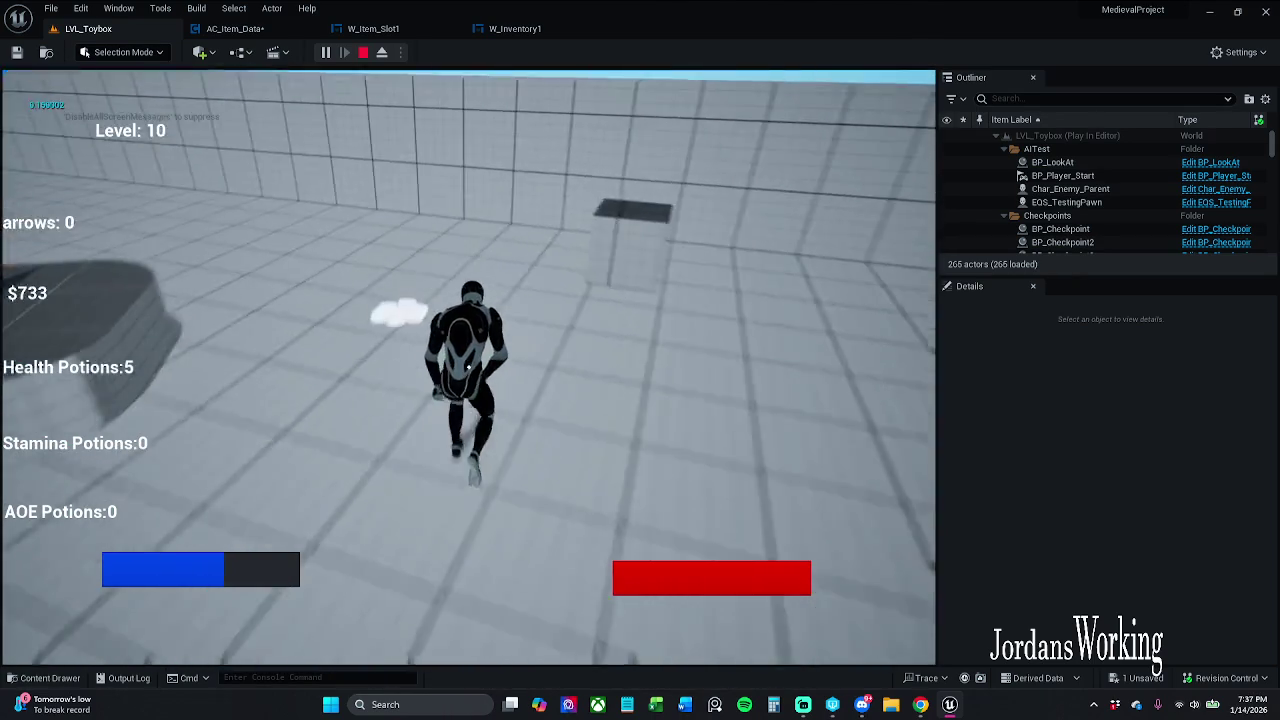
key(w)
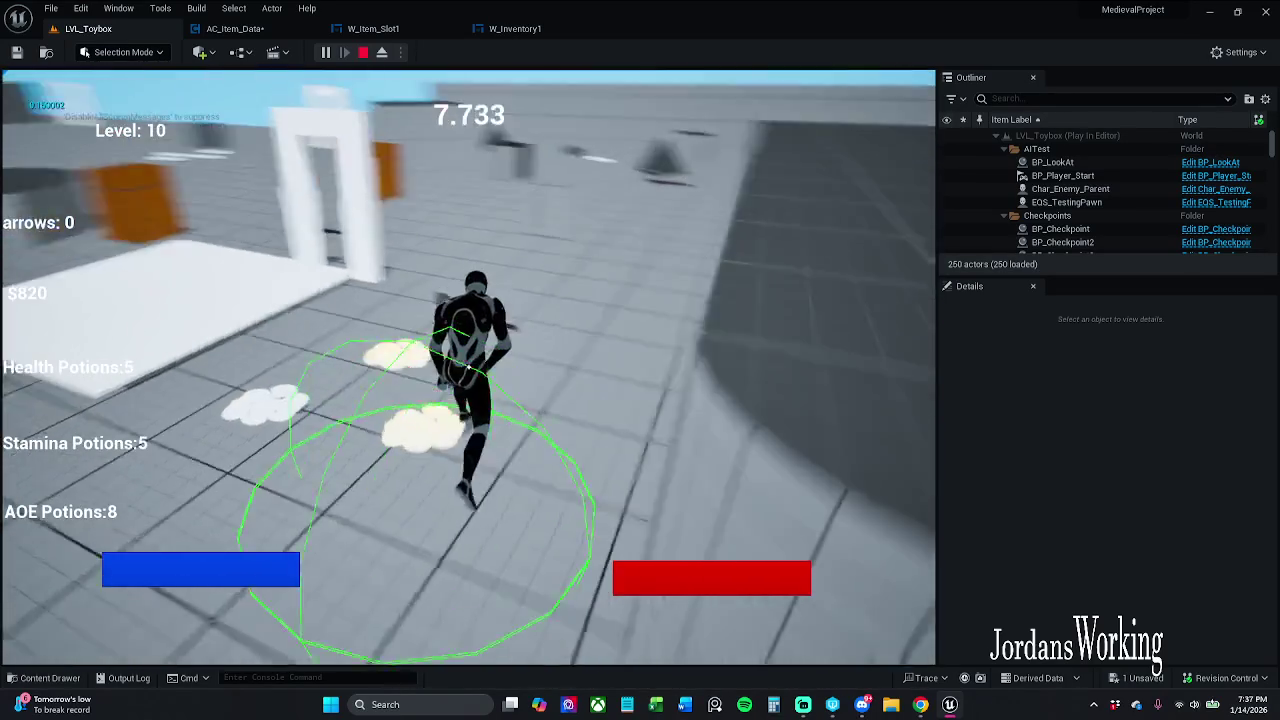
Step: Collect more potions to raise AOE Potions to 11, grab the triangle item, and stop the test
key(w)
key(w)
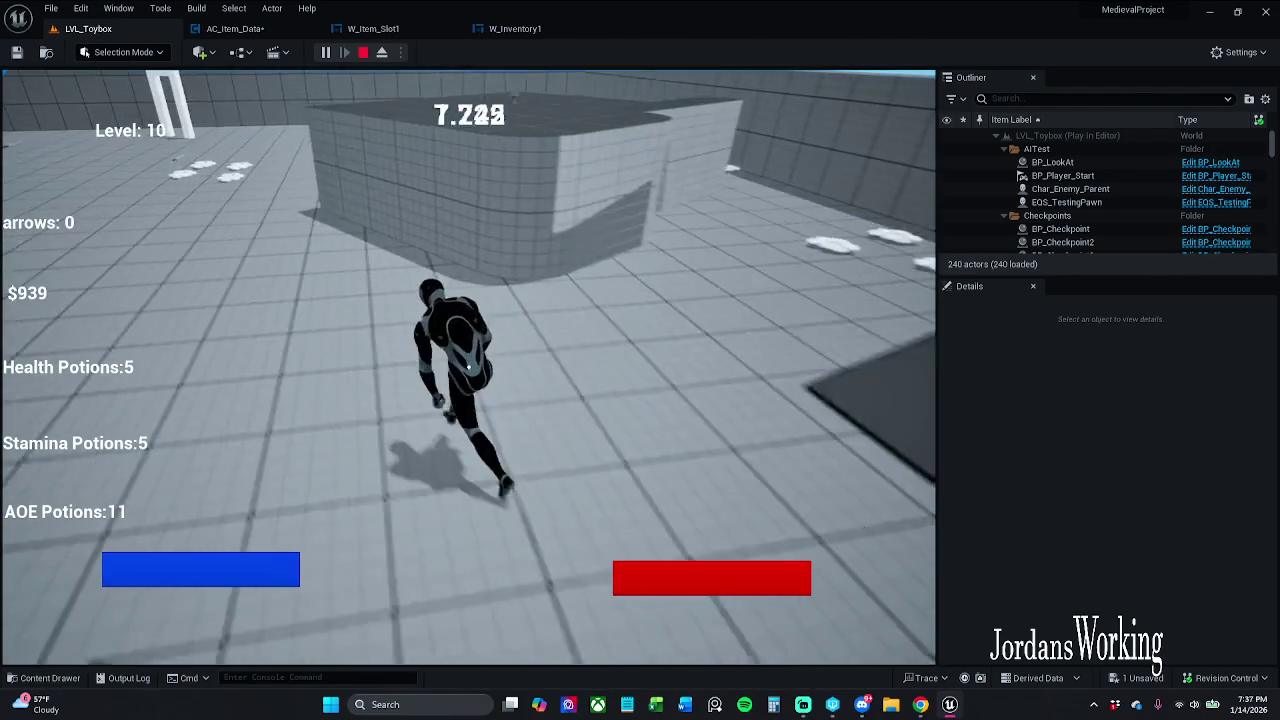
key(w)
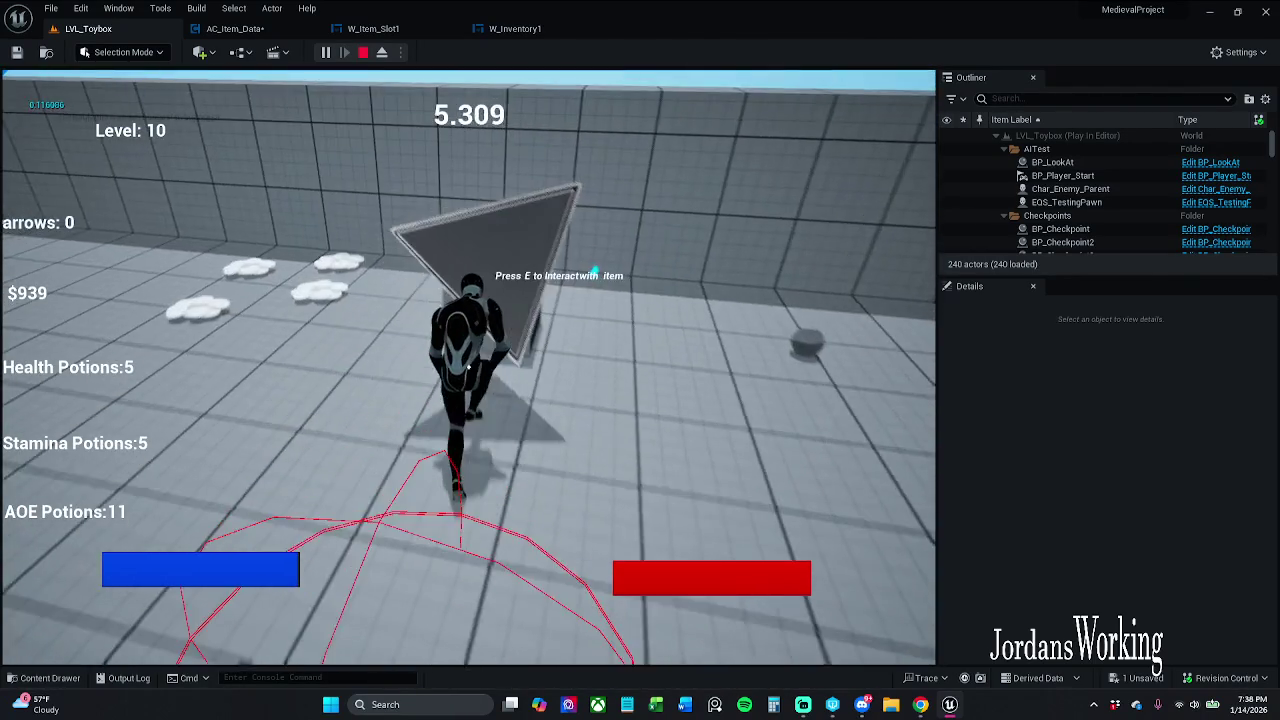
key(w)
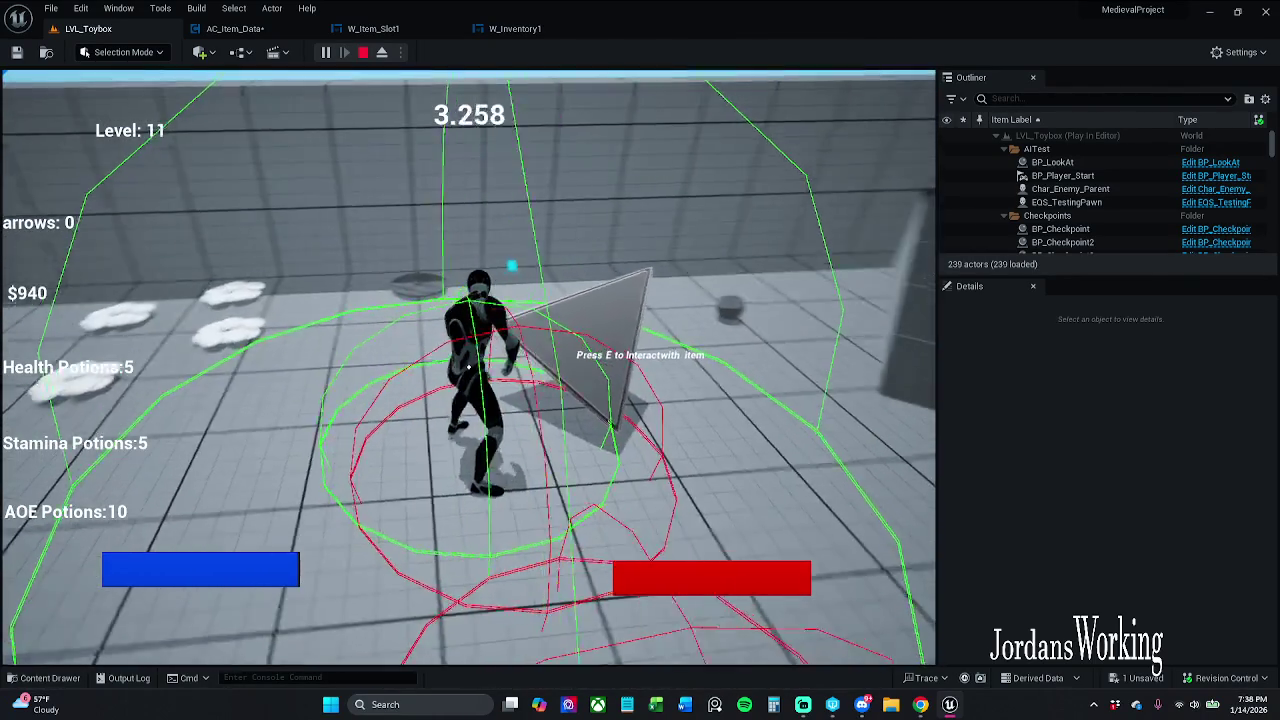
key(w)
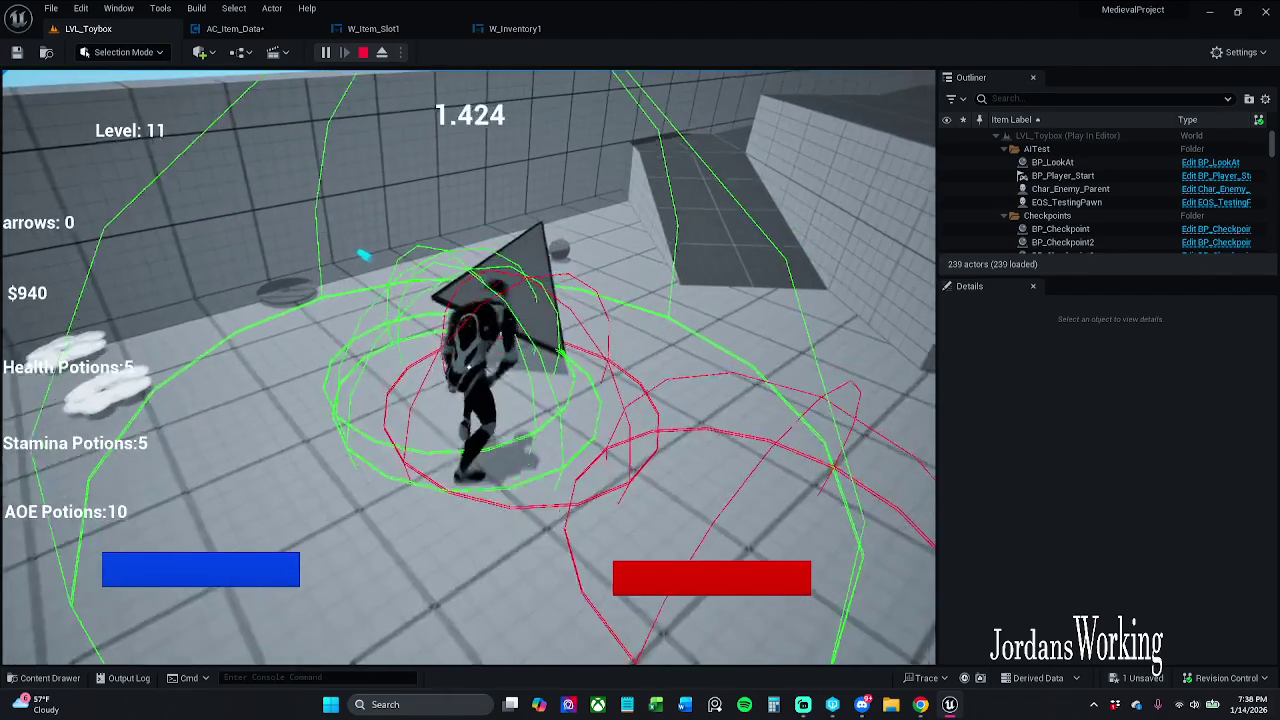
key(s)
key(e)
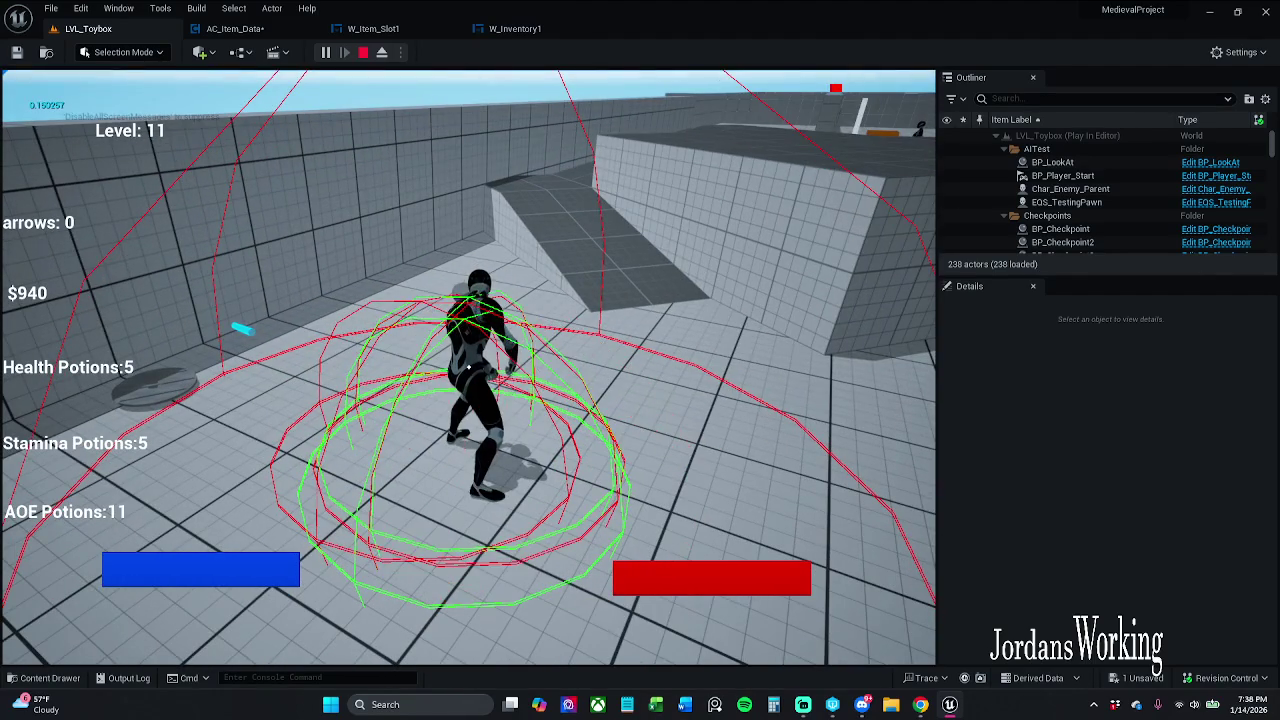
key(Escape)
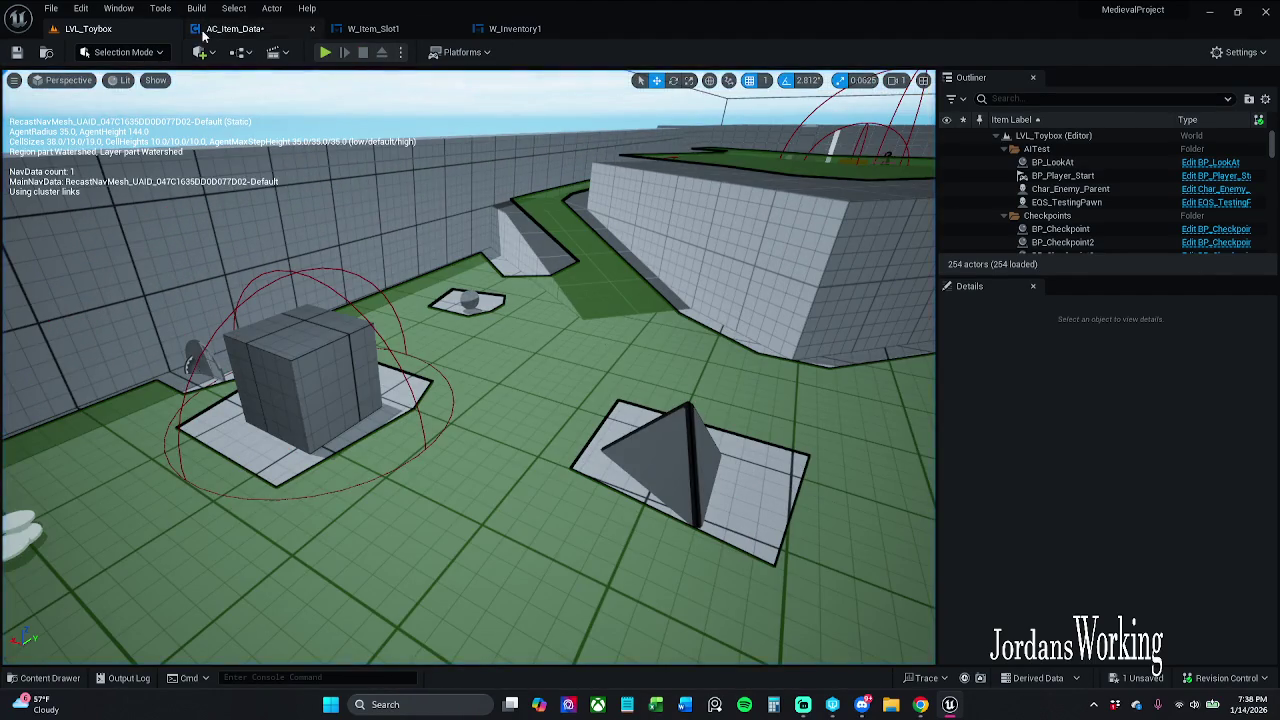
Step: Replace the < node with a <= node fed by the sum and Item Quantity Max, outputting into AND
click(235, 28)
drag(780, 447, 747, 420)
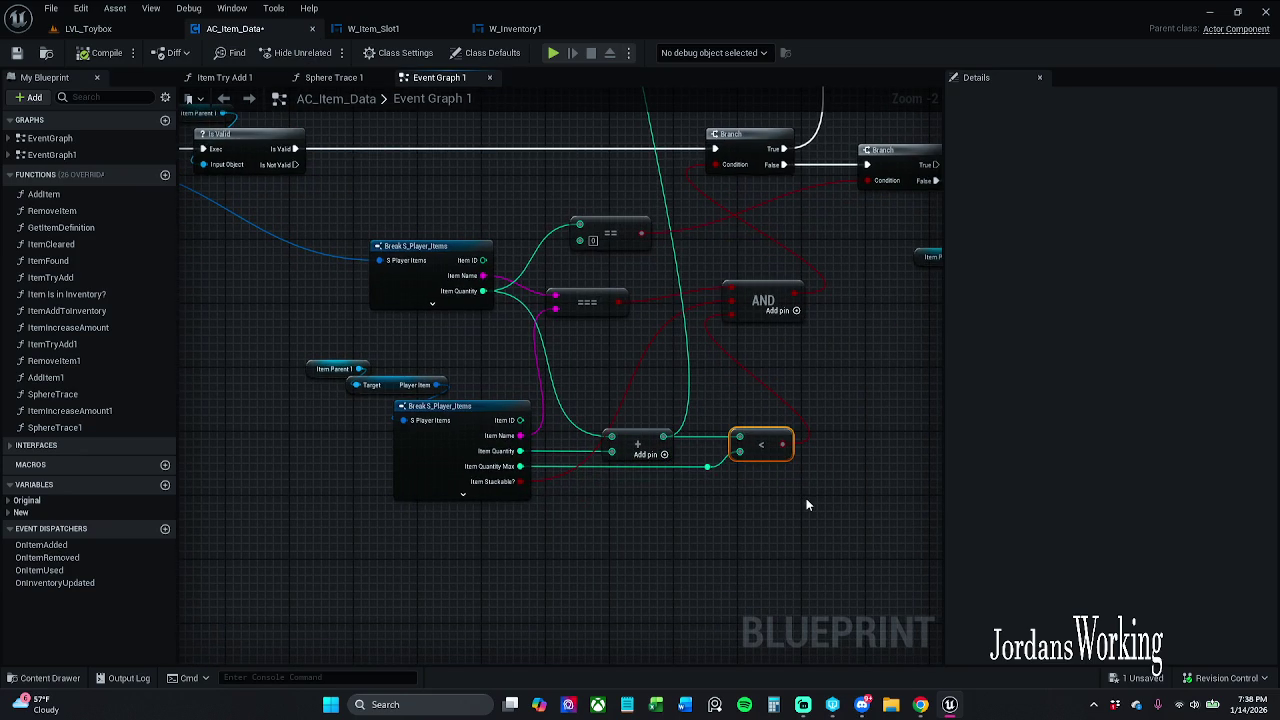
key(Delete)
mouse_move(743, 516)
mouse_down()
mouse_move(693, 508)
mouse_move(758, 516)
mouse_move(822, 458)
mouse_up()
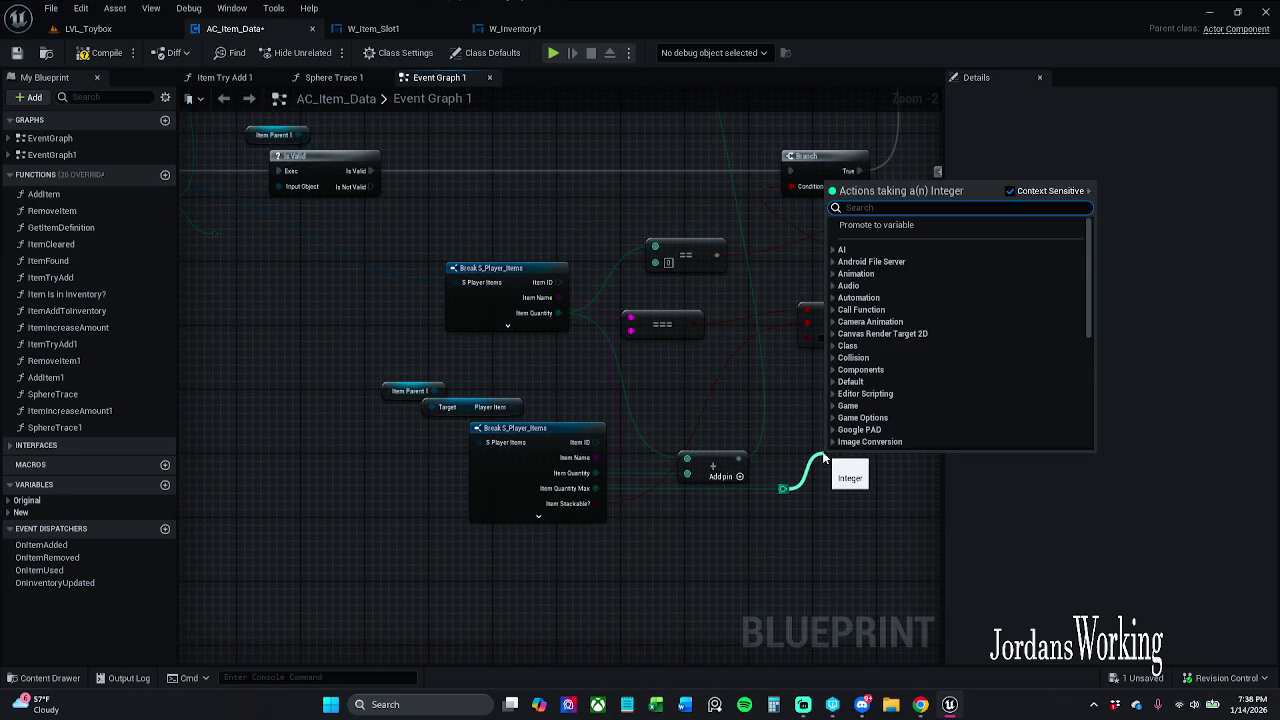
text(<=)
key(Return)
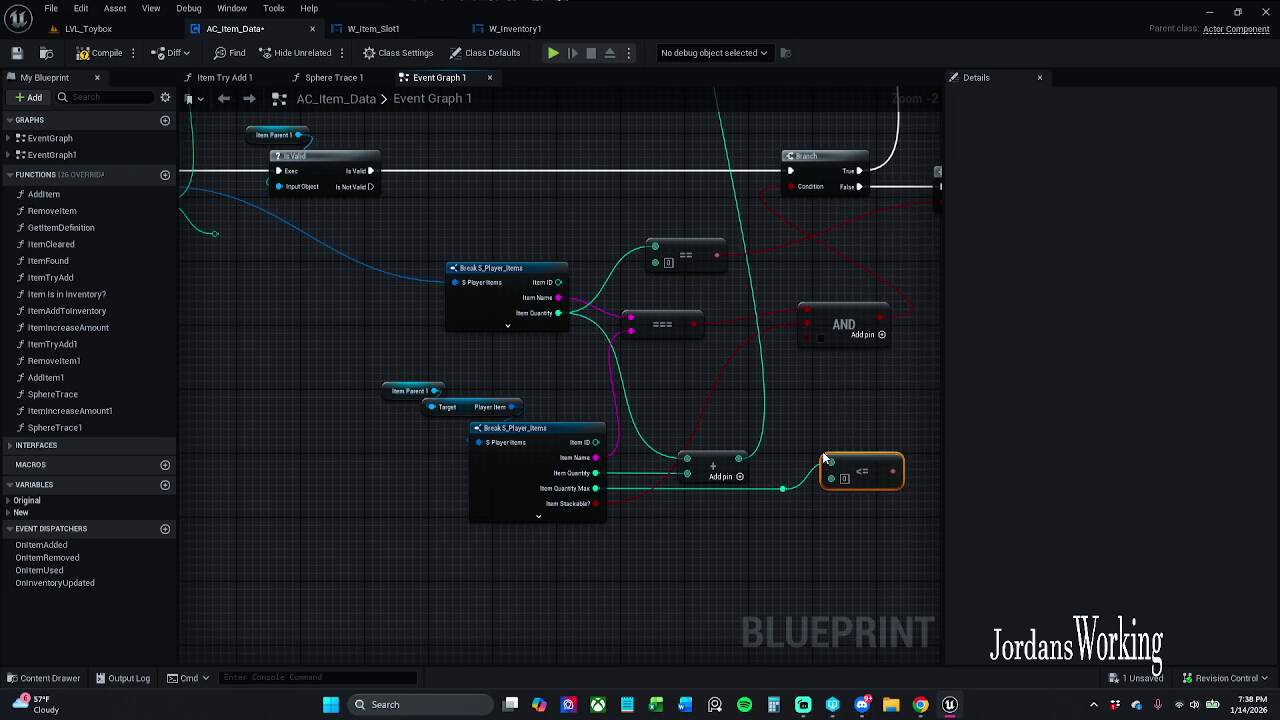
mouse_move(740, 458)
mouse_down()
mouse_move(831, 478)
mouse_move(782, 488)
mouse_up()
drag(884, 469, 817, 345)
Step: Straighten the wire between the Add and <= nodes with Q and save AC_Item_Data
drag(818, 420, 866, 477)
ctrl+click(729, 466)
key(q)
click(829, 412)
click(867, 457)
ctrl+click(714, 461)
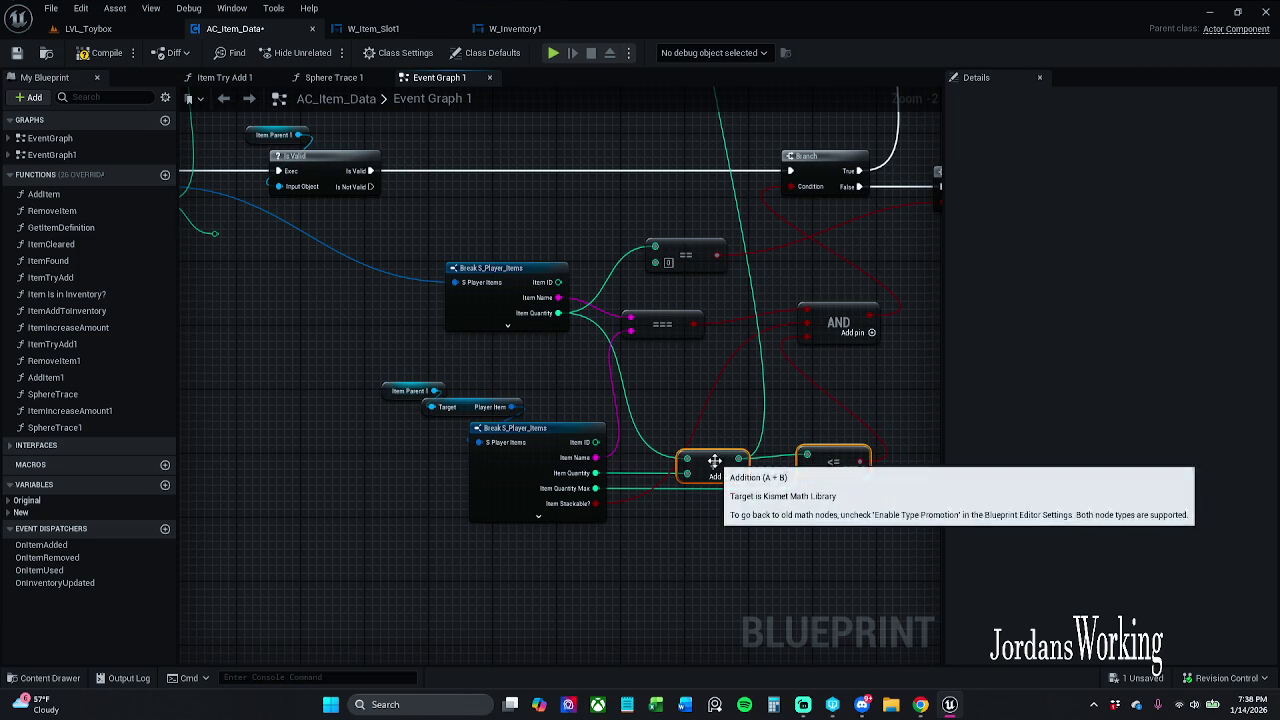
key(q)
click(829, 443)
drag(313, 307, 547, 299)
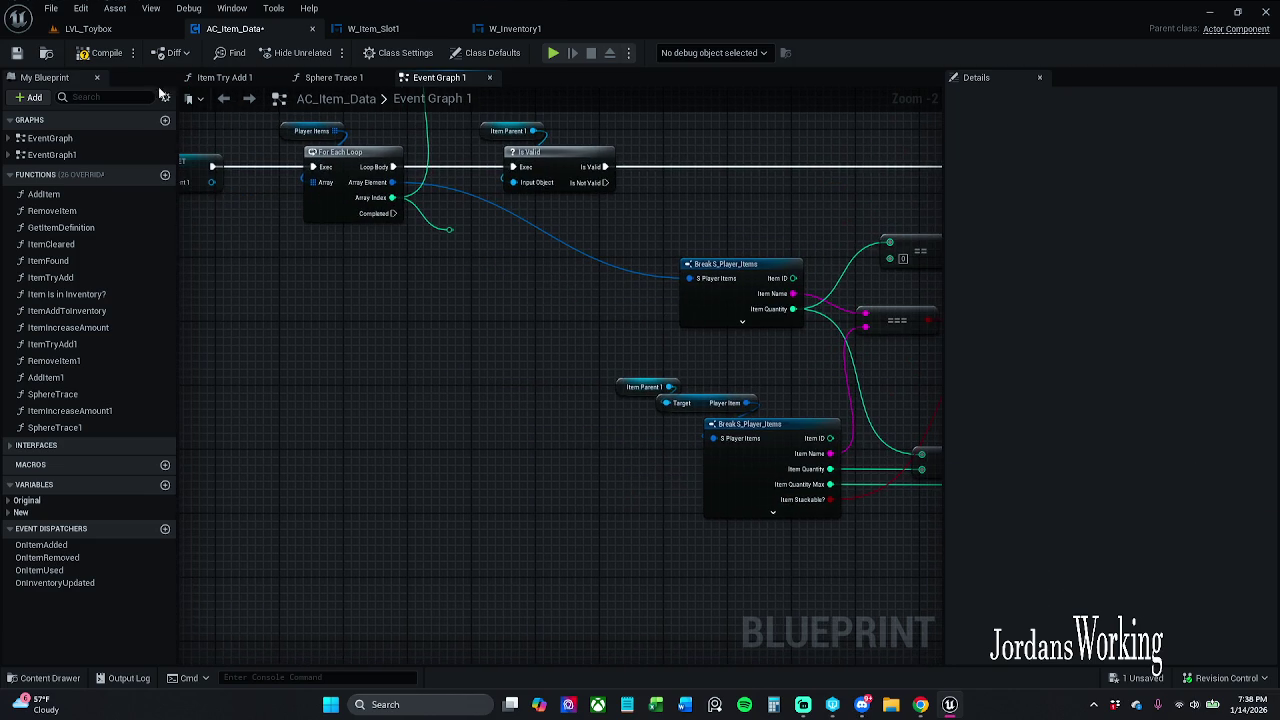
click(16, 53)
scroll(438, 267, down, 3)
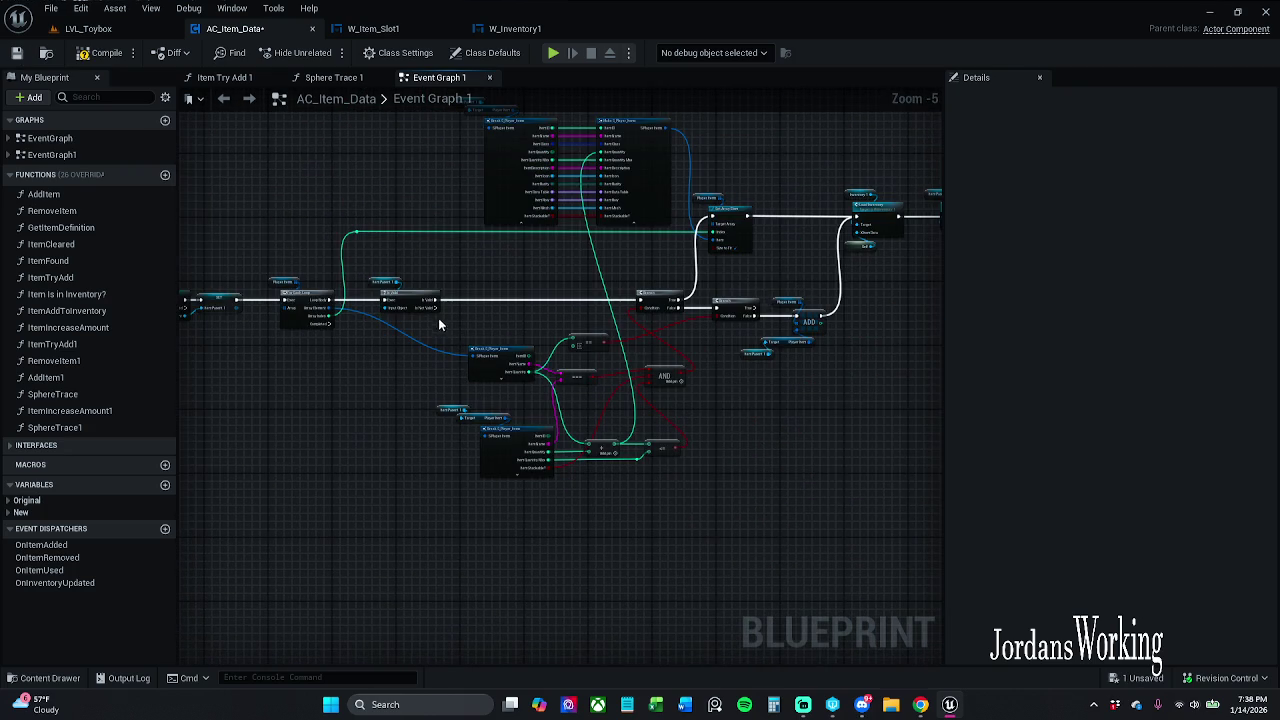
scroll(474, 331, up, 6)
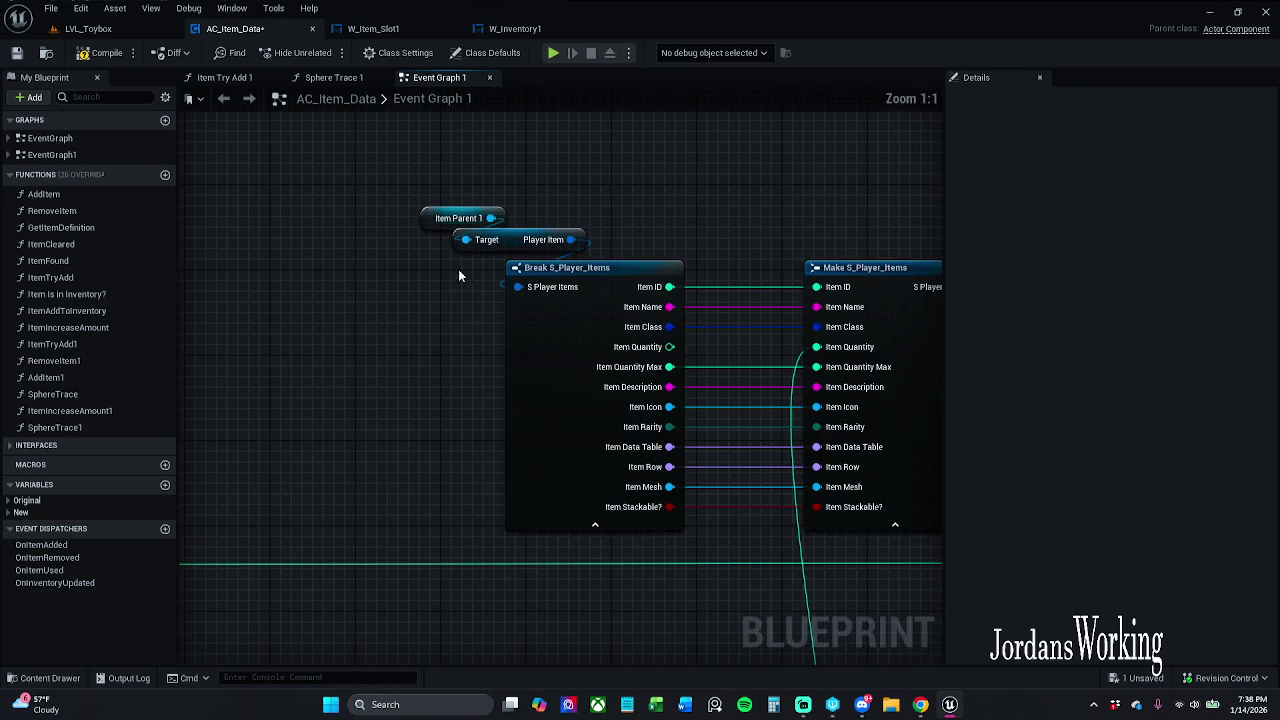
Step: Delete Break S_Player_Items and split Item Parent 1's Player Item pin into member pins
click(513, 336)
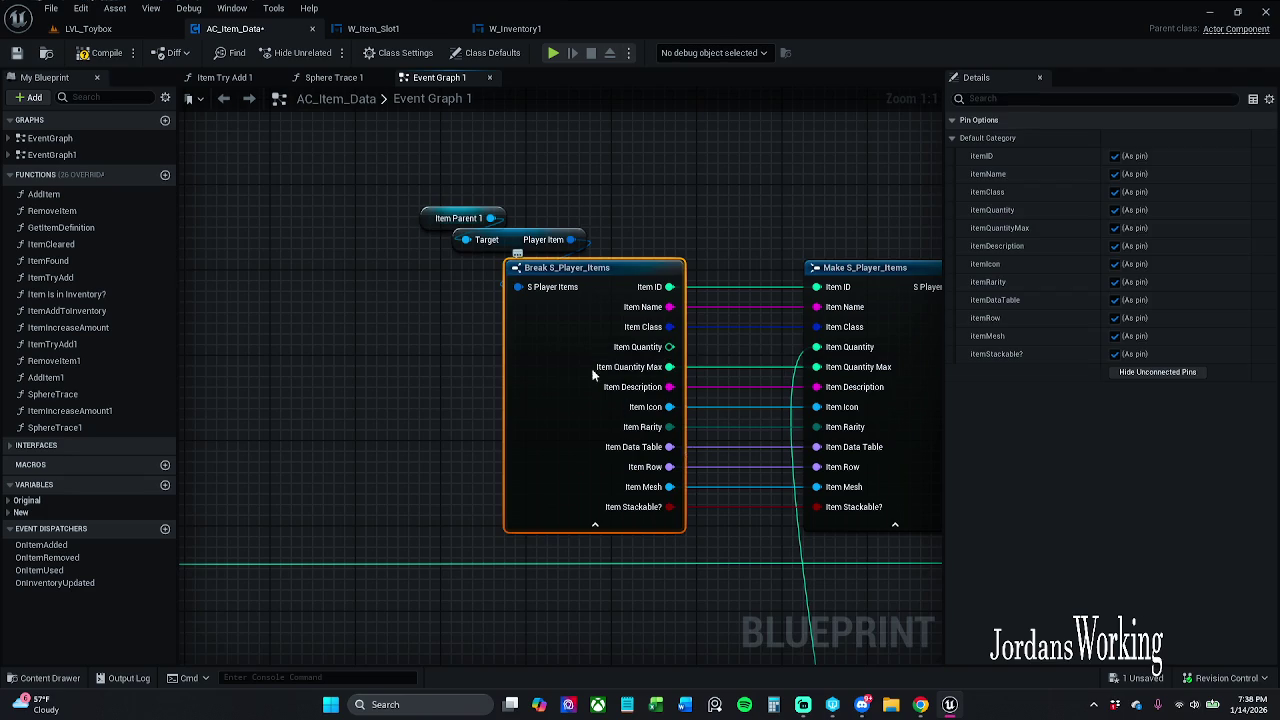
key(Delete)
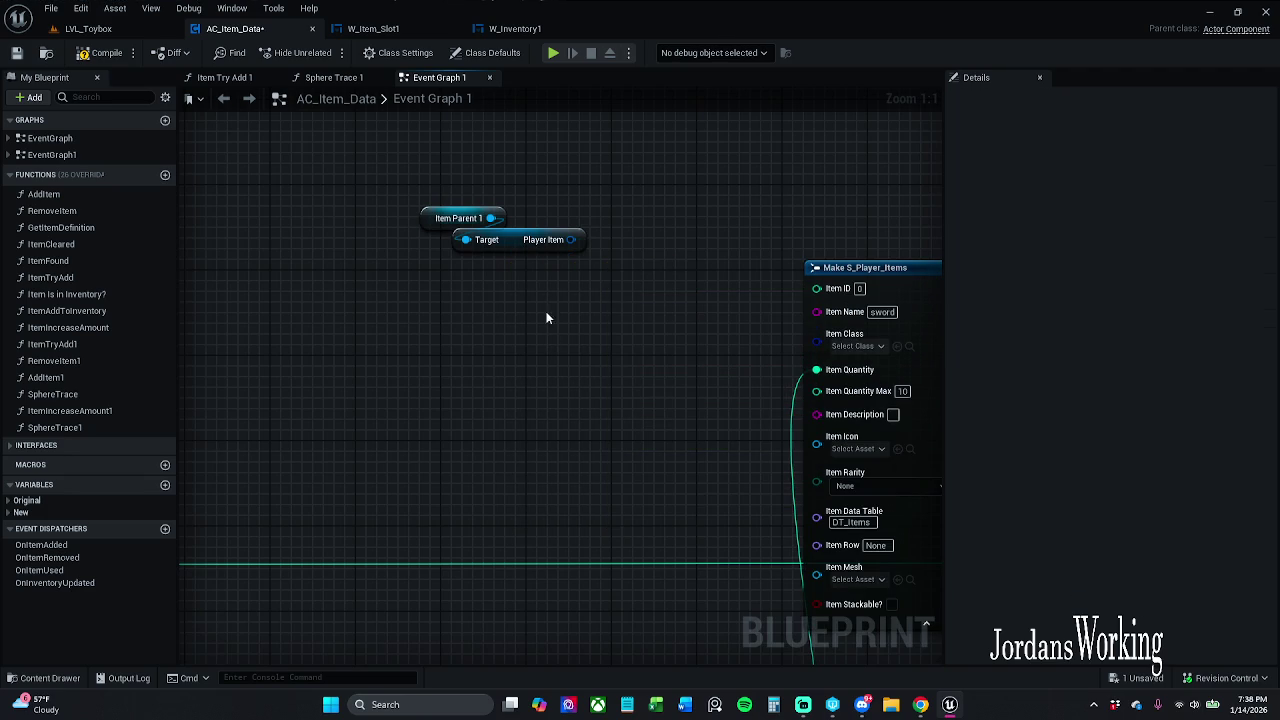
right_click(572, 239)
click(606, 283)
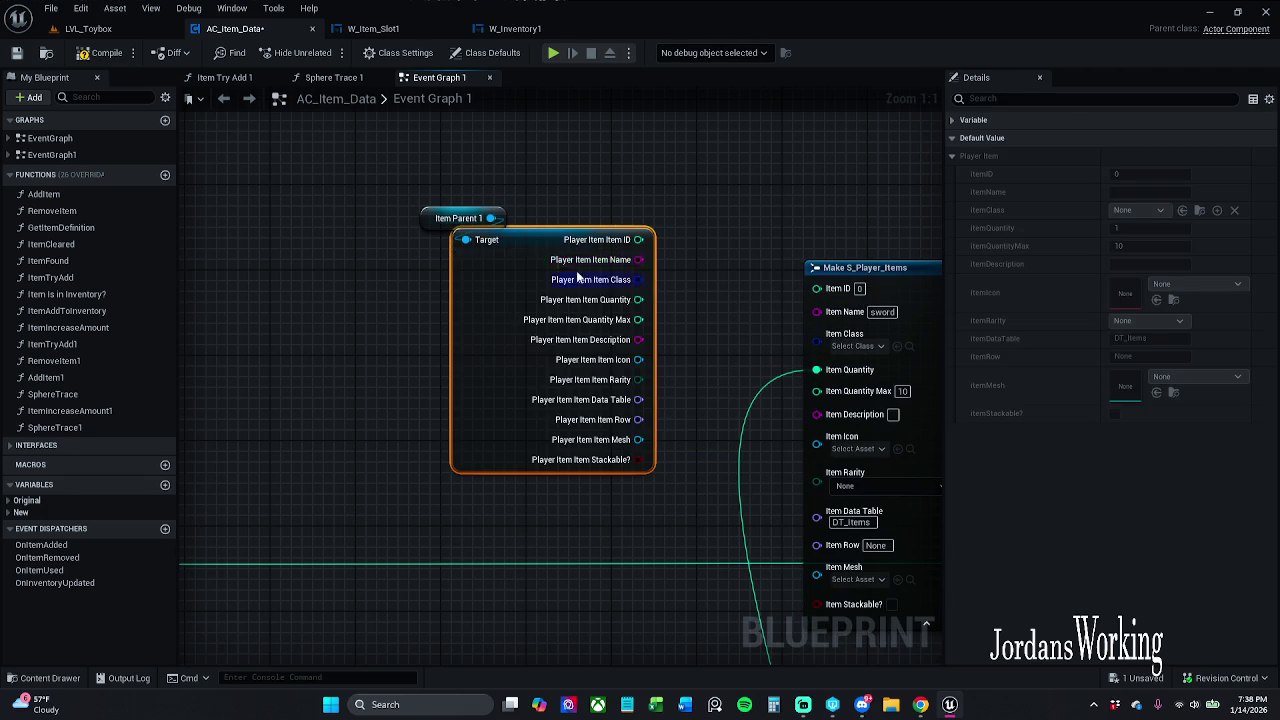
shift+click(458, 218)
mouse_move(500, 290)
mouse_down()
mouse_move(539, 290)
mouse_move(497, 310)
mouse_up()
click(680, 290)
Step: Wire Player Item ID and Mesh into Make S_Player_Items' Item ID and Item Mesh, then save
mouse_move(671, 270)
mouse_down()
mouse_move(500, 242)
mouse_move(648, 261)
mouse_move(471, 271)
mouse_move(467, 253)
mouse_move(656, 312)
mouse_move(648, 302)
mouse_move(643, 340)
mouse_move(466, 313)
mouse_move(657, 360)
mouse_move(486, 366)
mouse_move(467, 353)
mouse_move(602, 407)
mouse_move(645, 399)
mouse_move(471, 396)
mouse_move(718, 472)
mouse_move(630, 428)
mouse_move(467, 413)
mouse_up()
click(618, 458)
mouse_move(467, 433)
mouse_down()
mouse_move(680, 470)
mouse_move(465, 442)
mouse_move(467, 453)
mouse_up()
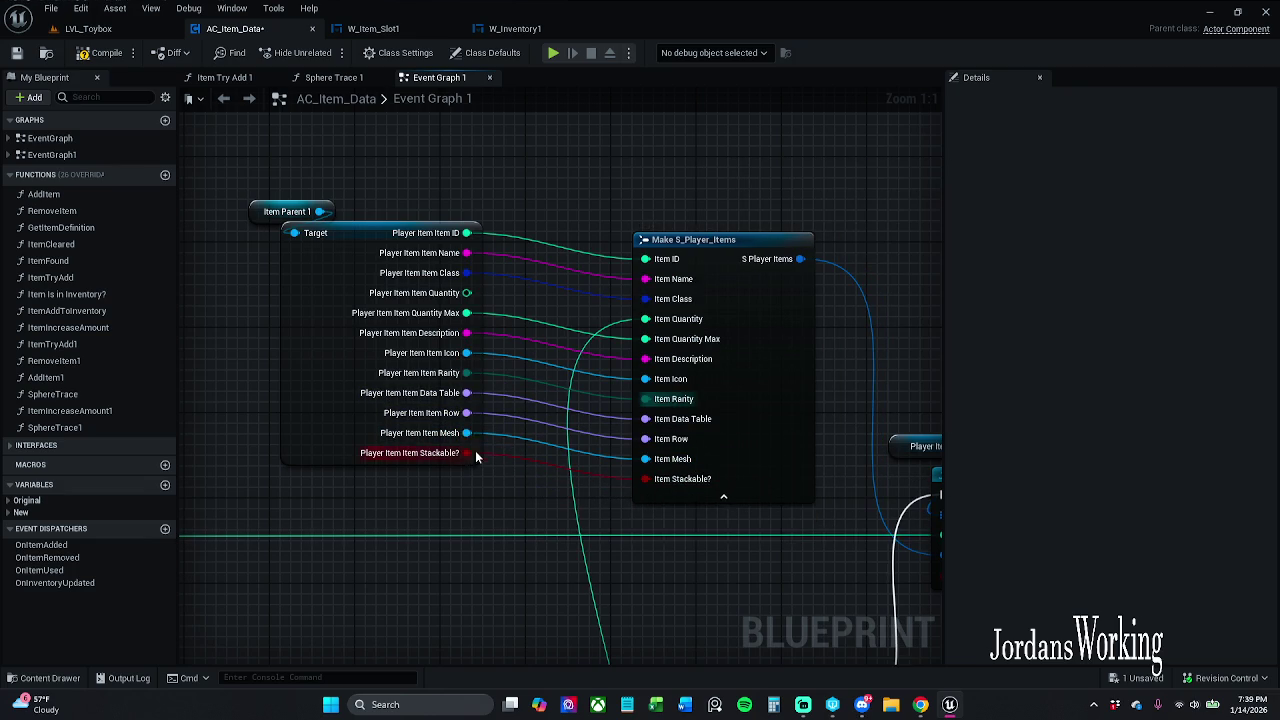
mouse_move(277, 200)
mouse_down()
mouse_move(345, 325)
mouse_move(430, 314)
mouse_up()
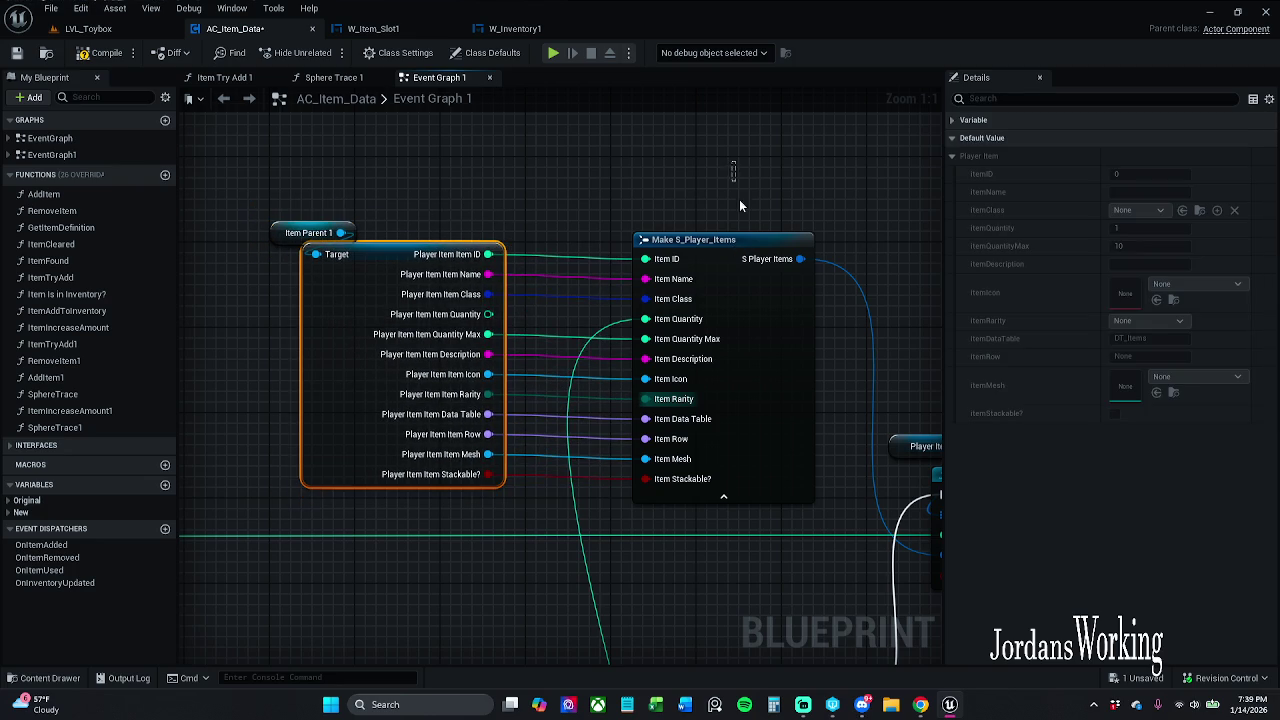
click(224, 97)
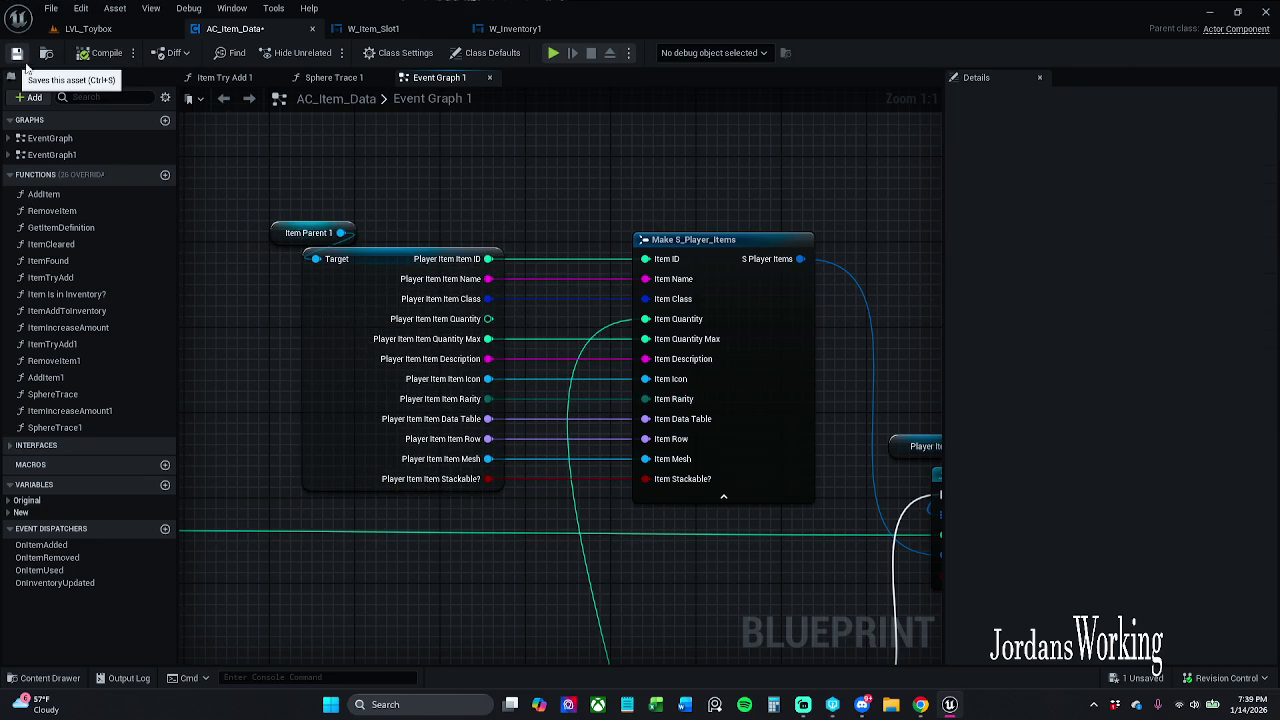
key(ctrl+s)
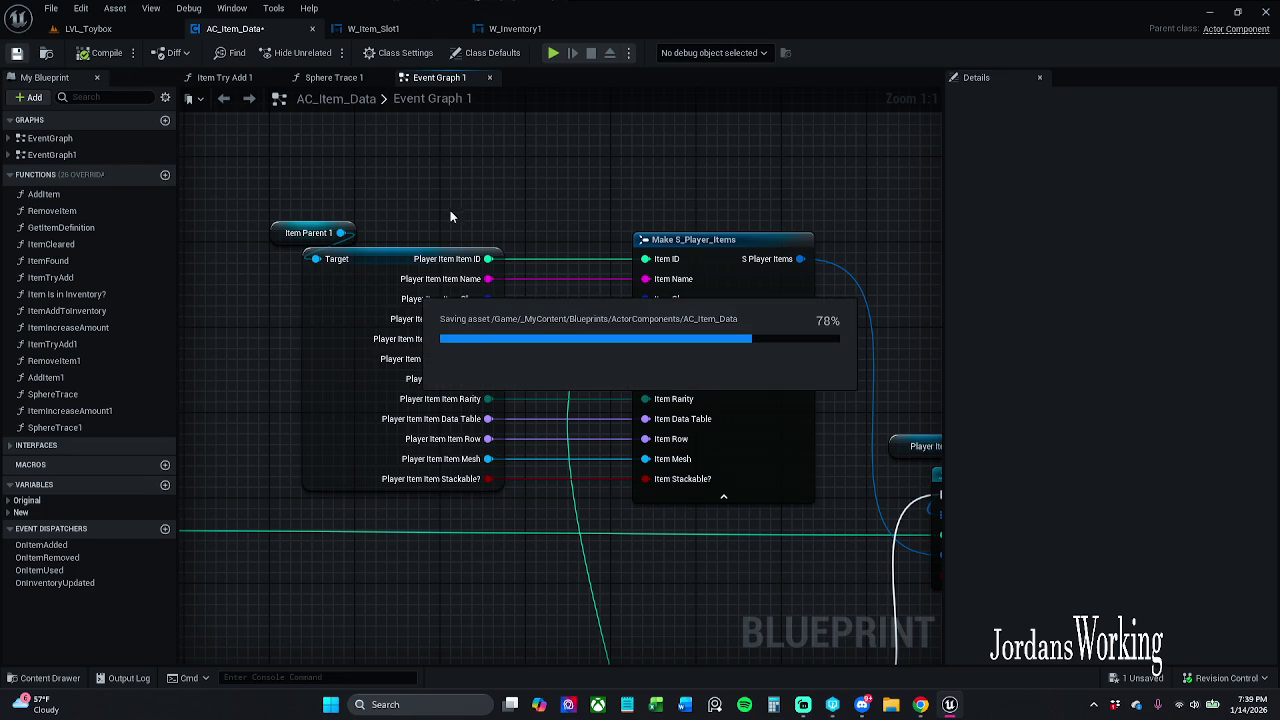
scroll(540, 180, down, 3)
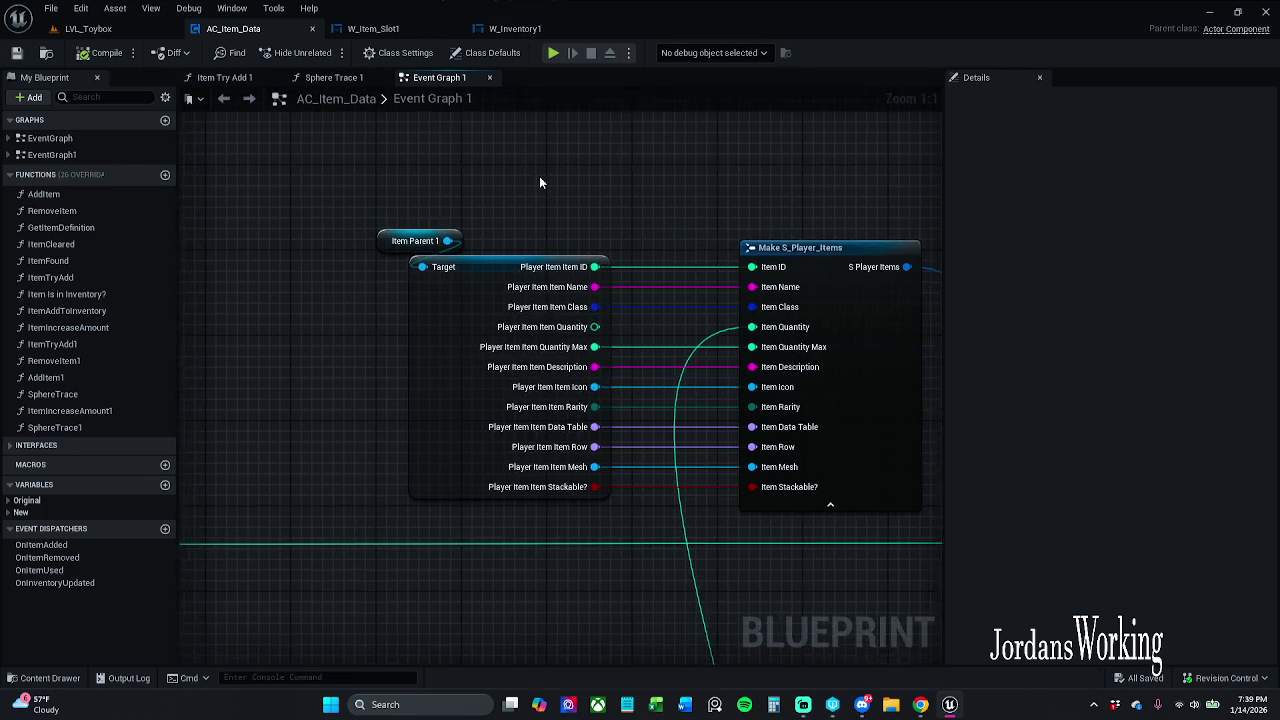
Step: Look over the AC_Item_Data graph and save the blueprint again
mouse_move(542, 178)
mouse_down()
mouse_move(707, 210)
mouse_move(400, 149)
mouse_move(459, 160)
mouse_move(340, 185)
mouse_move(212, 168)
mouse_up()
scroll(707, 210, down, 1)
scroll(400, 149, down, 1)
scroll(568, 238, up, 3)
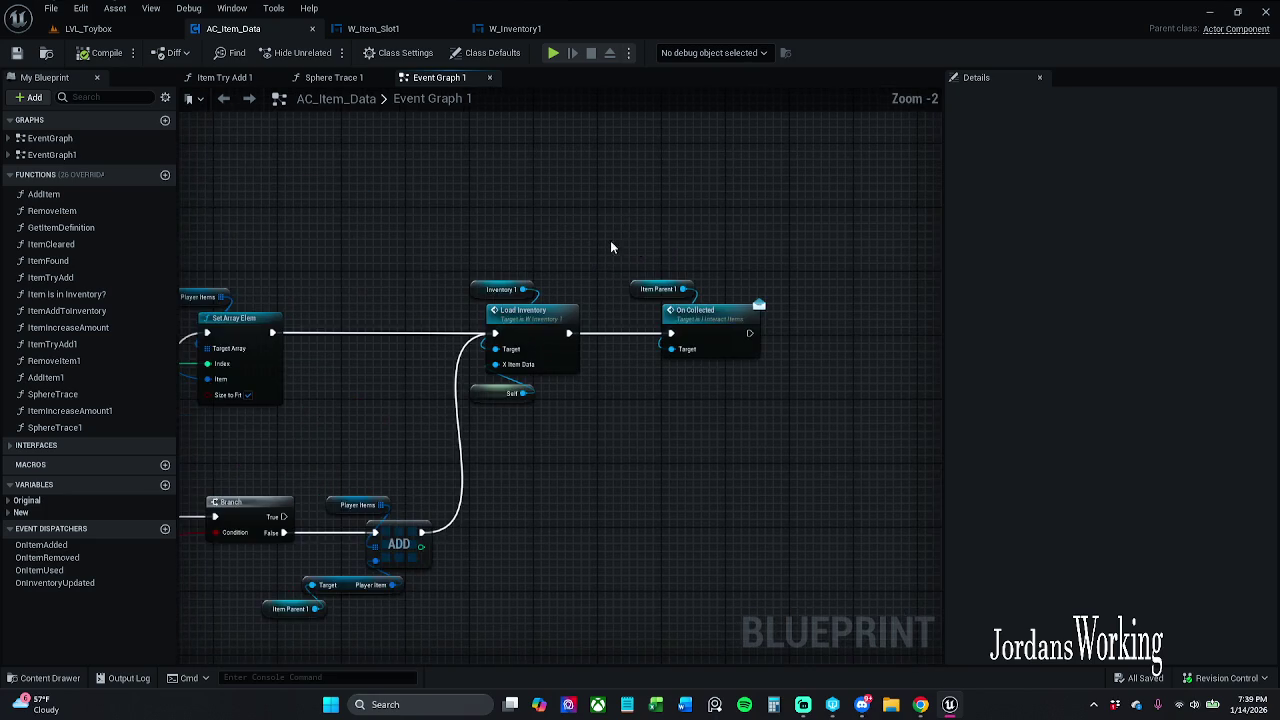
scroll(731, 220, down, 2)
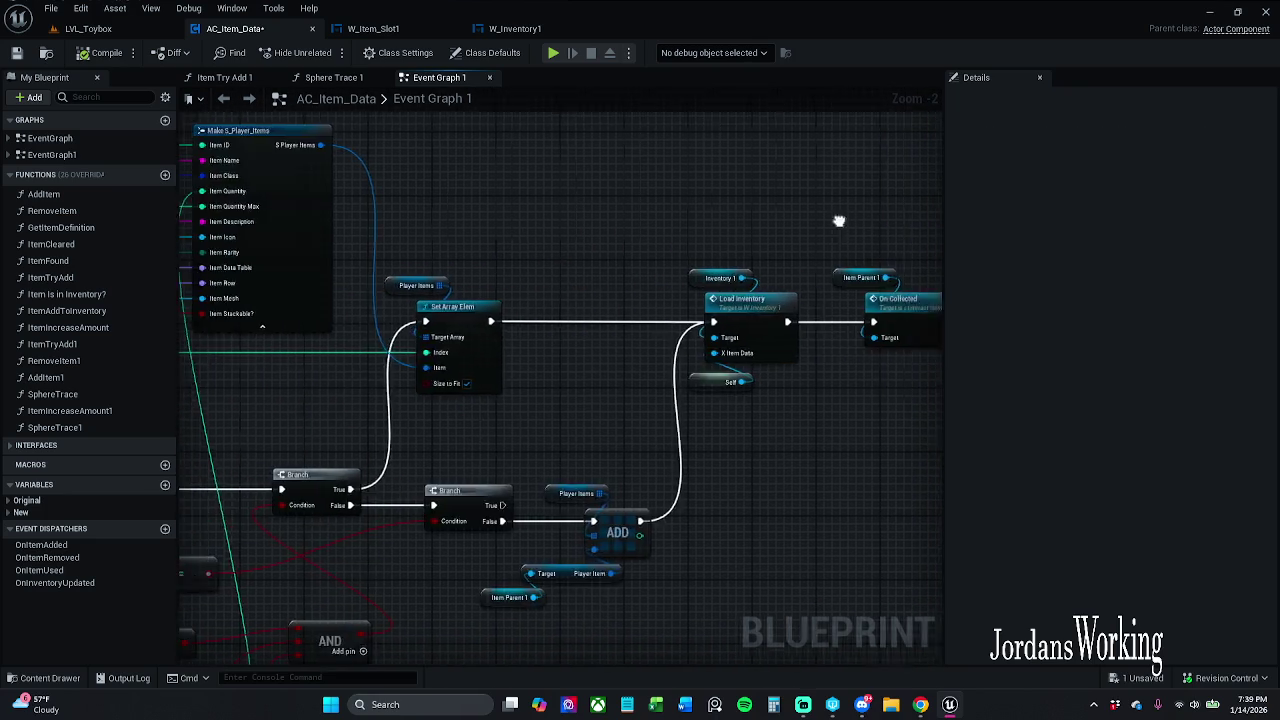
click(20, 53)
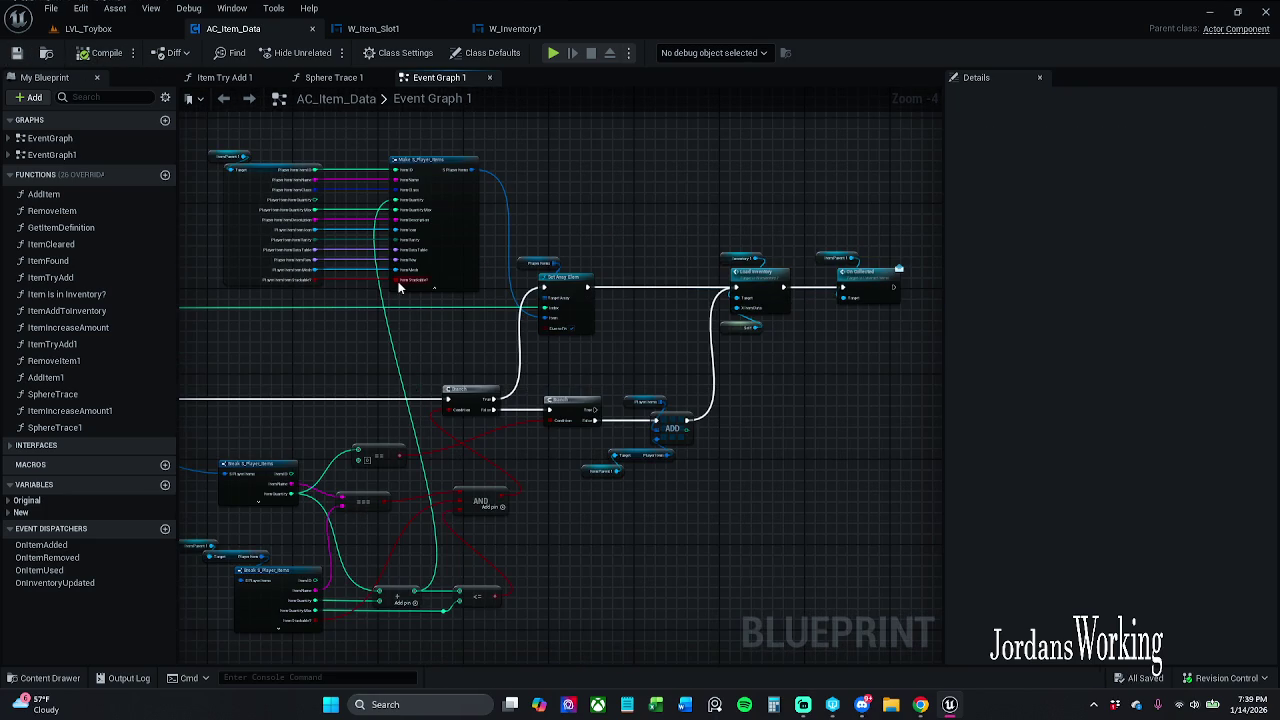
drag(570, 163, 652, 272)
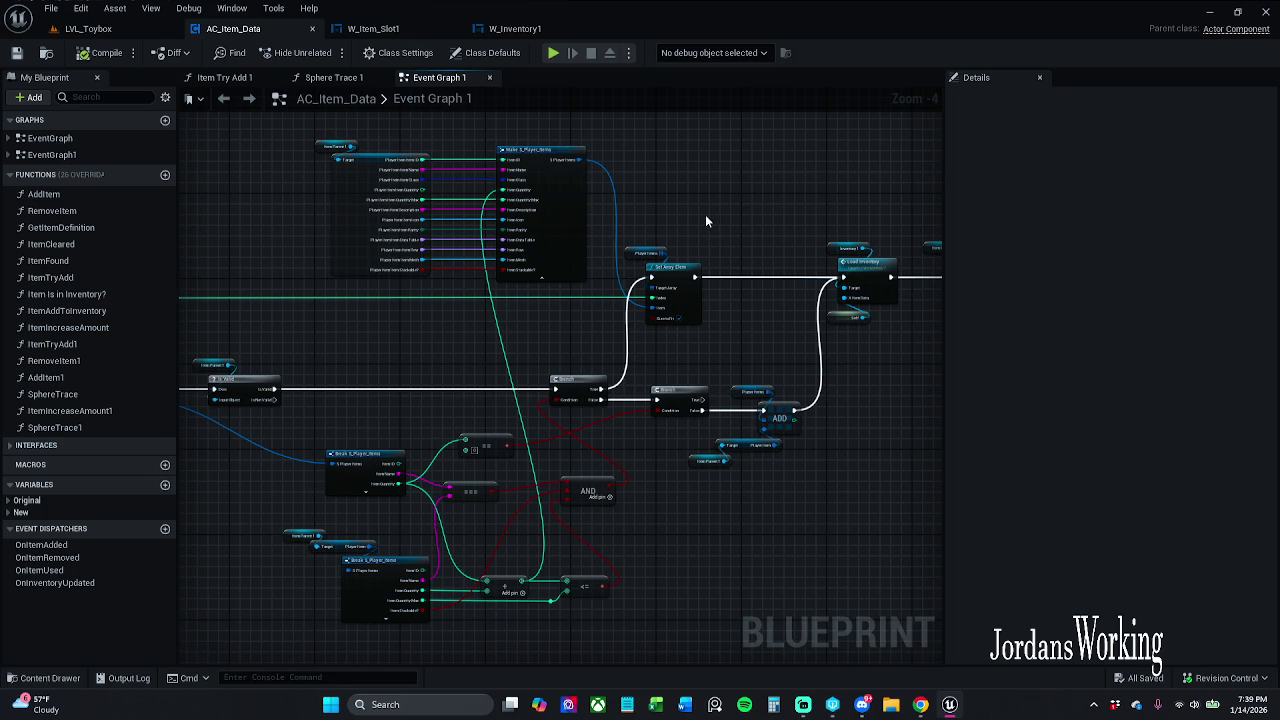
Step: Visit W_Item_Slot1, then bring up W_Inventory1's event graph
click(492, 24)
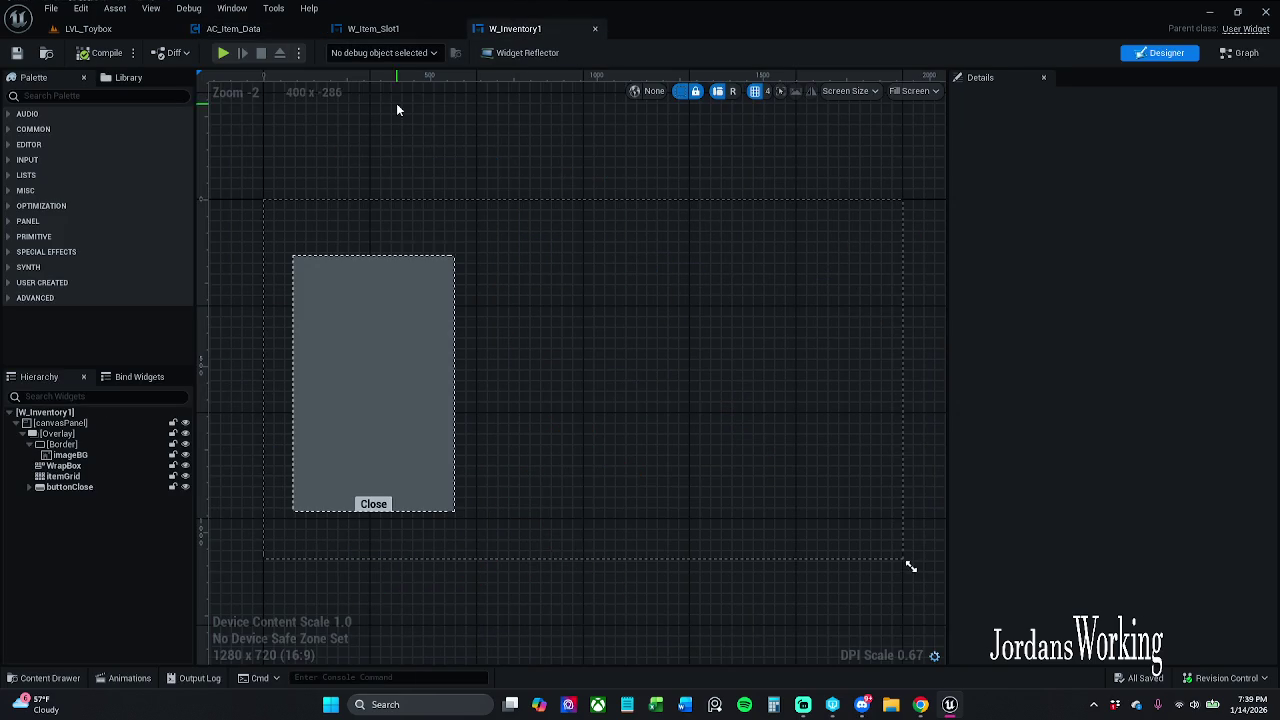
click(395, 30)
click(492, 33)
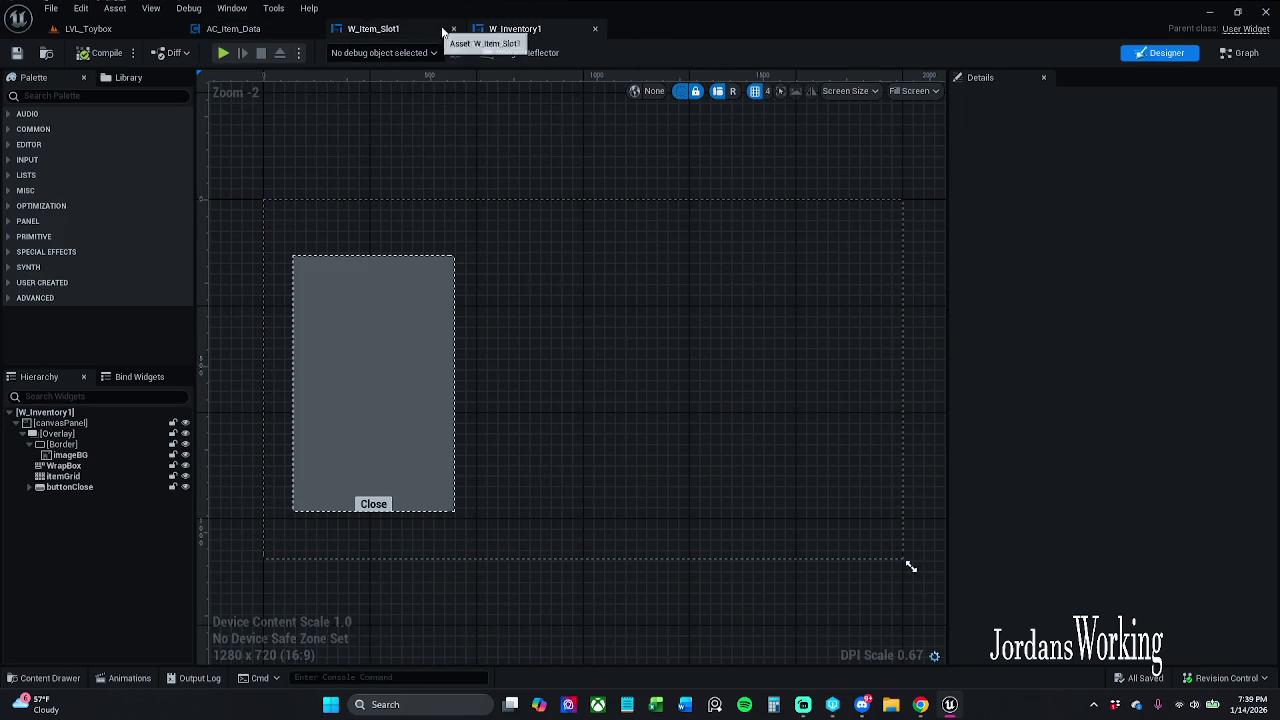
click(1242, 53)
Step: In the 'This maybe broken' comment, route Event Construct and Remove from Parent through Load Inventory into Clear Children
scroll(757, 320, down, 4)
scroll(610, 278, up, 5)
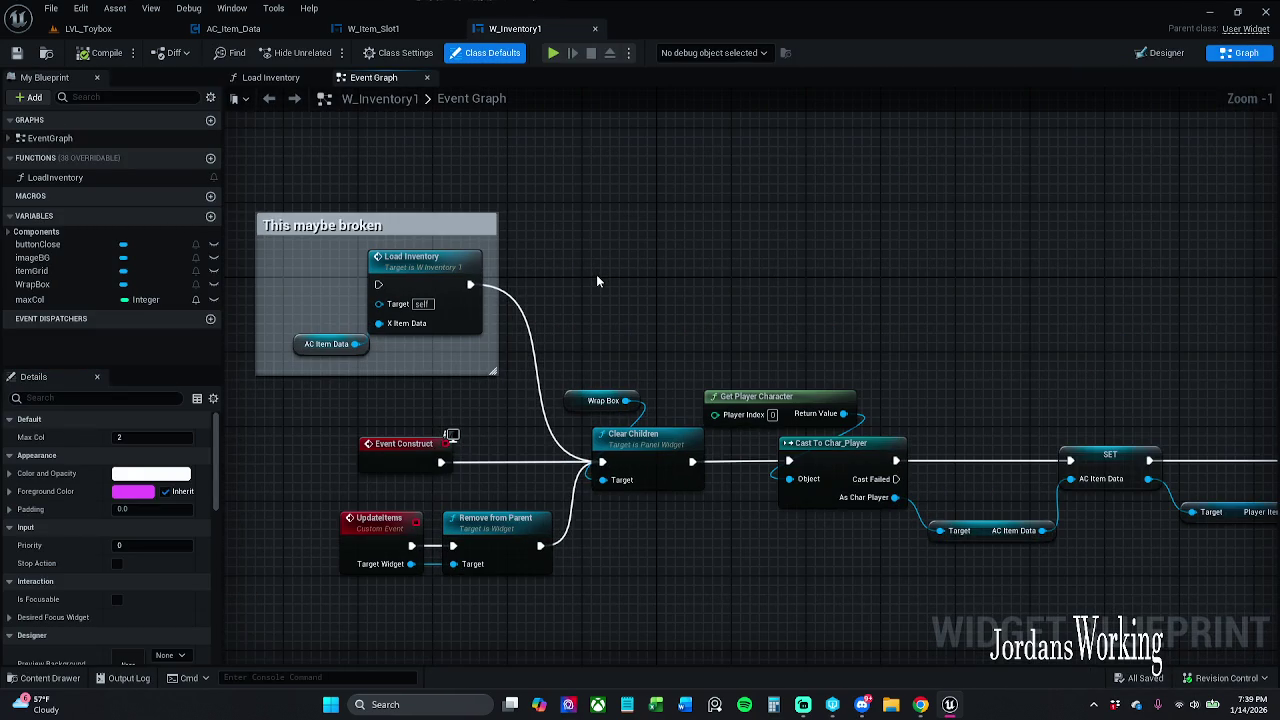
scroll(597, 282, down, 4)
mouse_move(597, 282)
mouse_down()
mouse_move(666, 206)
mouse_move(368, 455)
mouse_move(271, 494)
mouse_up()
scroll(720, 334, up, 5)
mouse_move(834, 384)
mouse_down()
mouse_move(823, 366)
mouse_move(755, 367)
mouse_move(736, 237)
mouse_up()
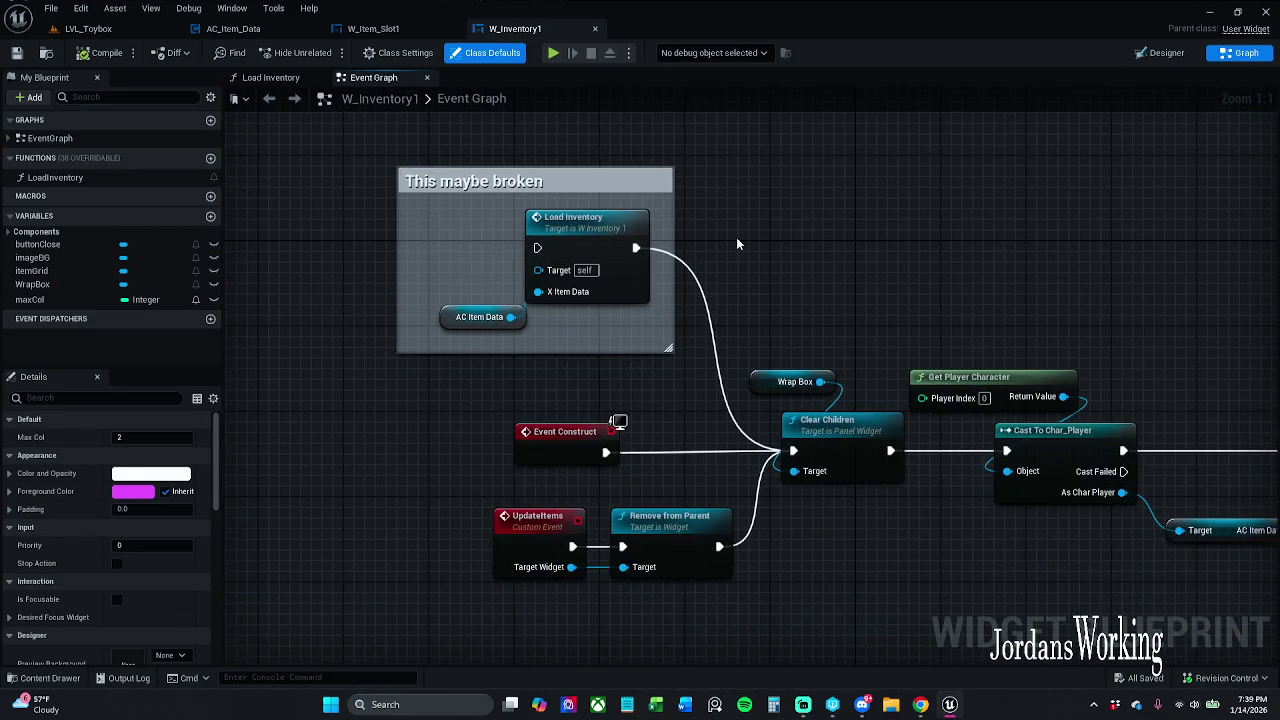
scroll(736, 237, down, 1)
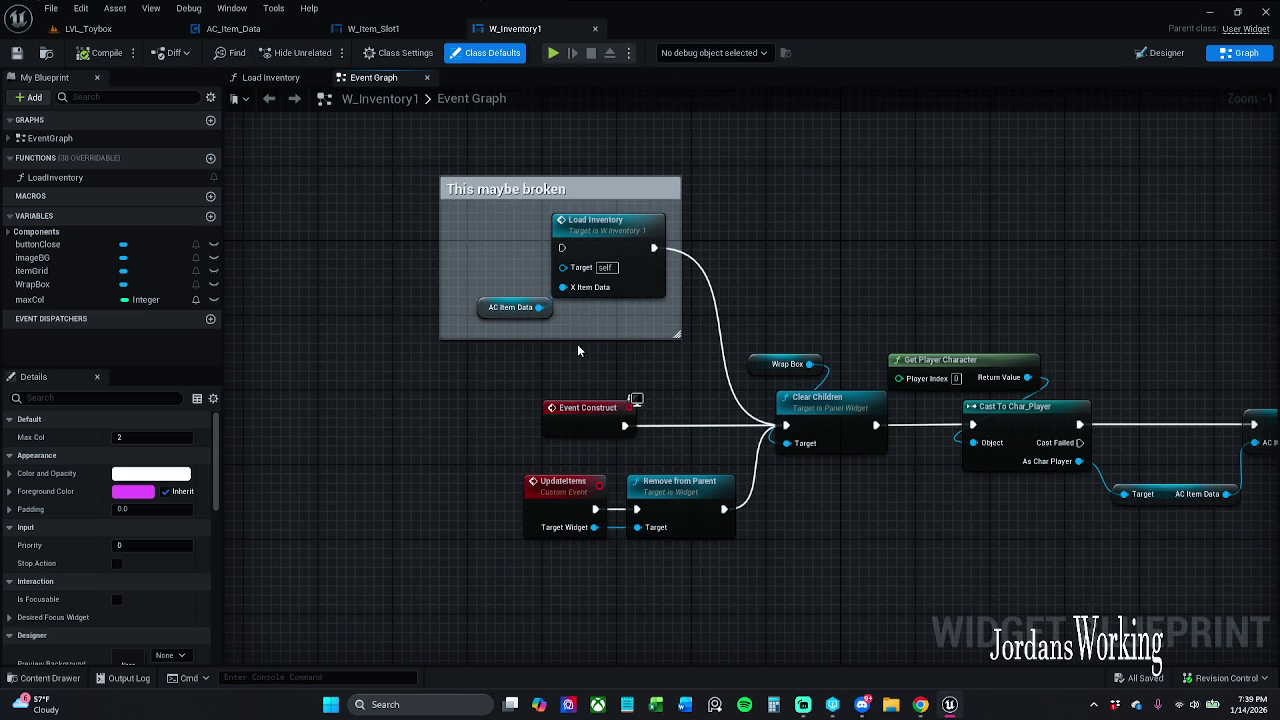
mouse_move(561, 247)
mouse_down()
mouse_move(540, 308)
mouse_move(665, 420)
mouse_up()
mouse_move(786, 425)
mouse_down()
mouse_move(608, 326)
mouse_move(562, 248)
mouse_up()
drag(654, 248, 786, 425)
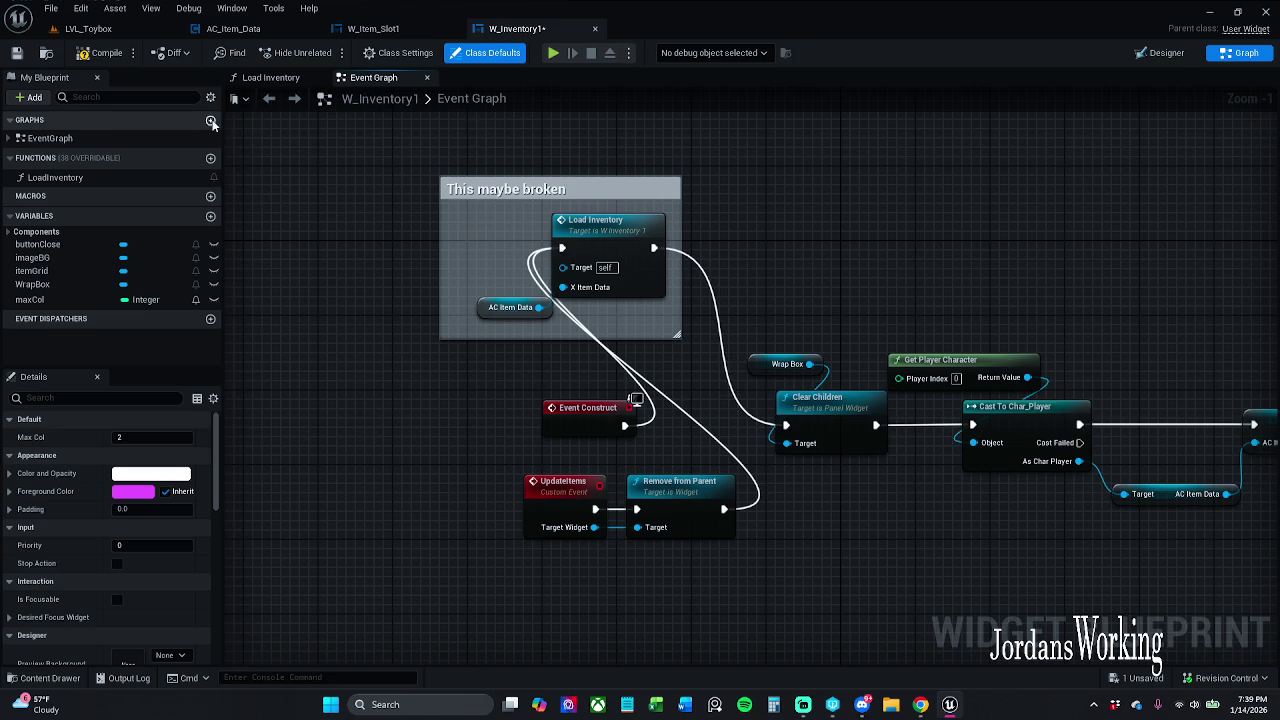
click(100, 28)
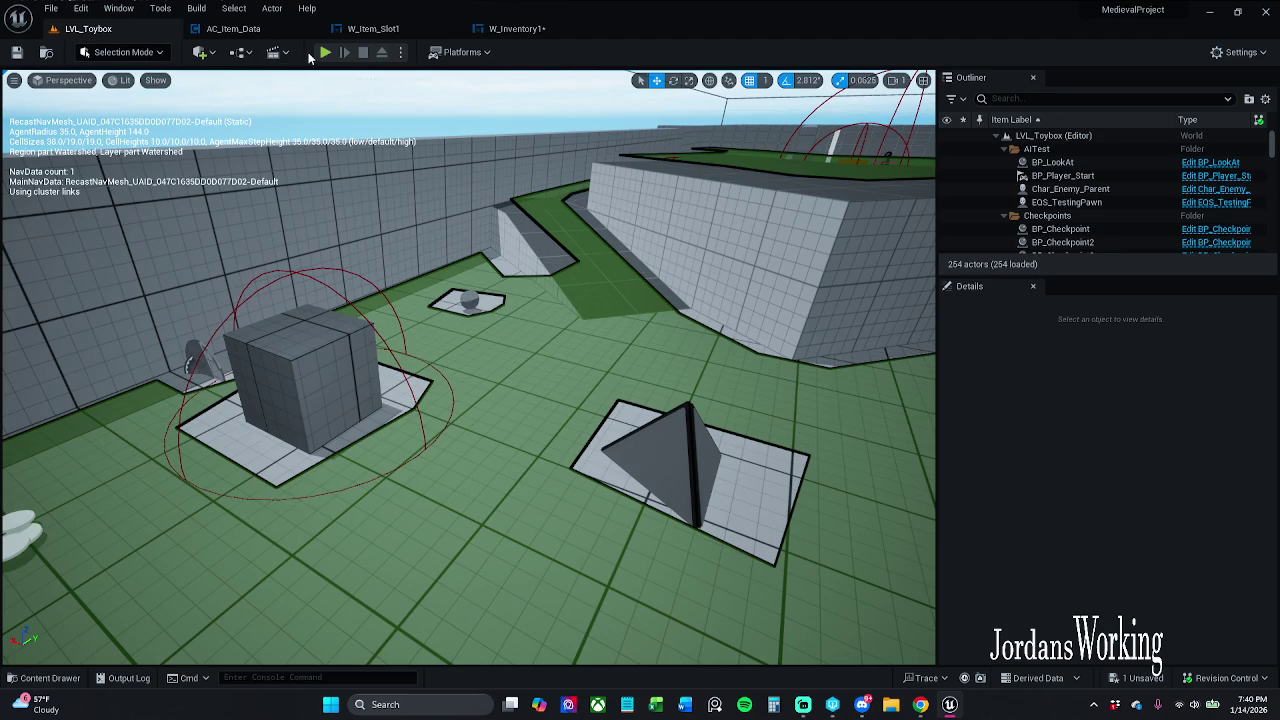
Step: Play-test the level: collect AOE potions, use an inventory slot item, reopen the inventory, then stop
click(325, 52)
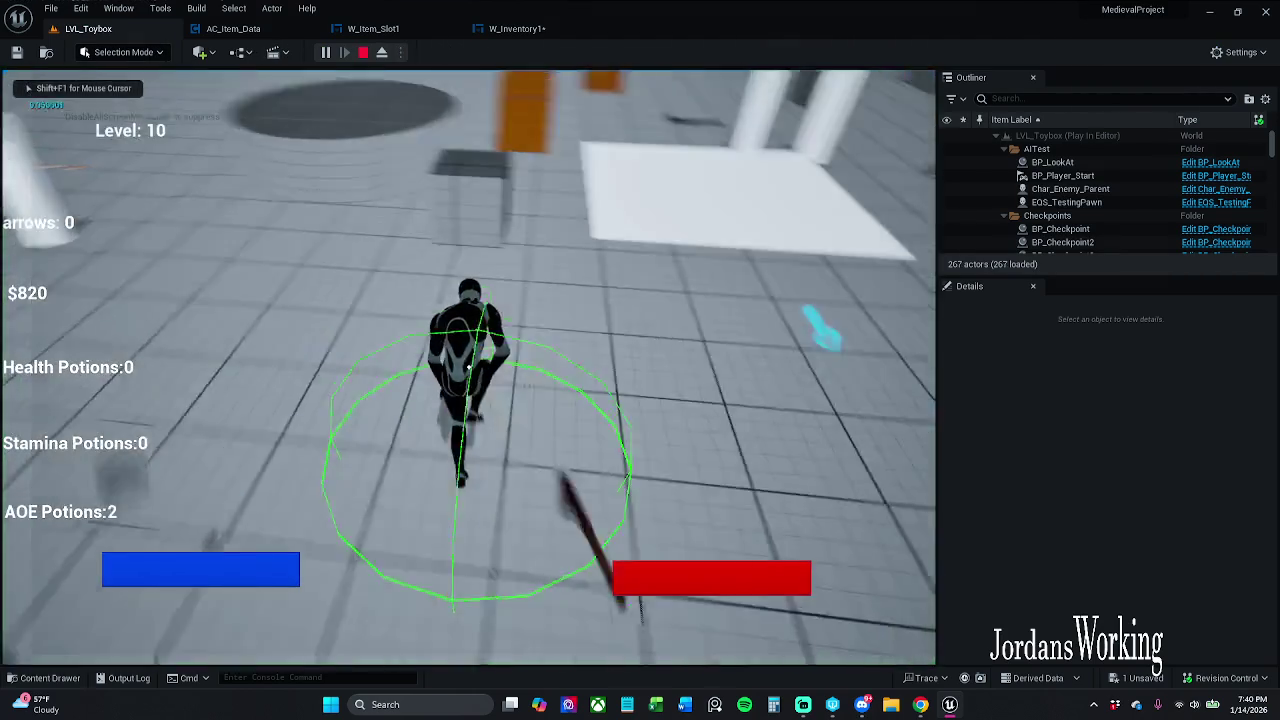
key(w)
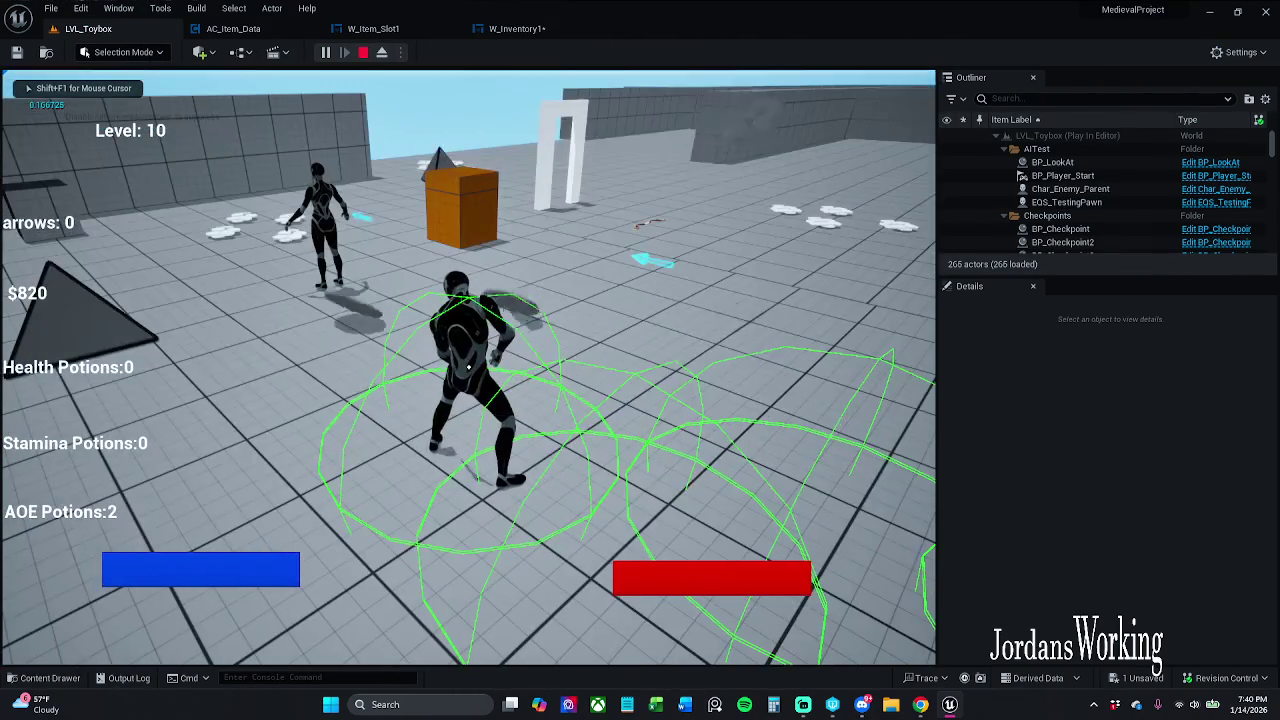
key(i)
click(78, 310)
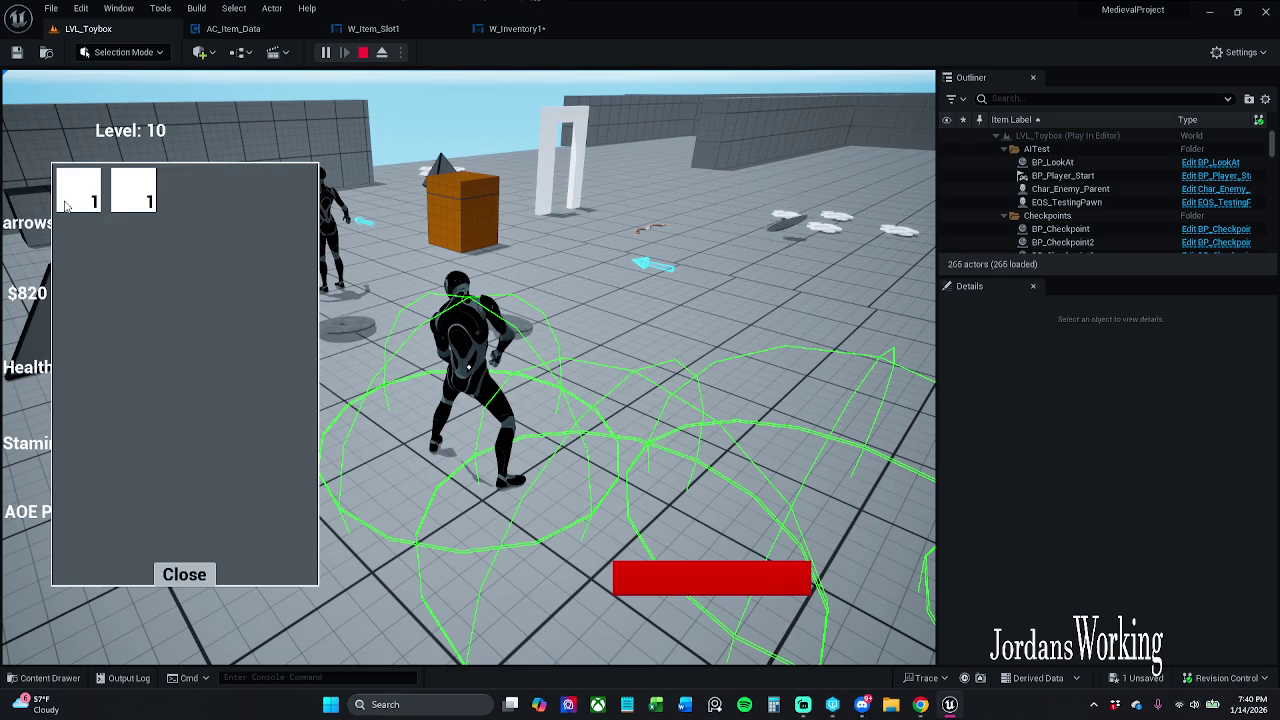
click(184, 574)
key(w)
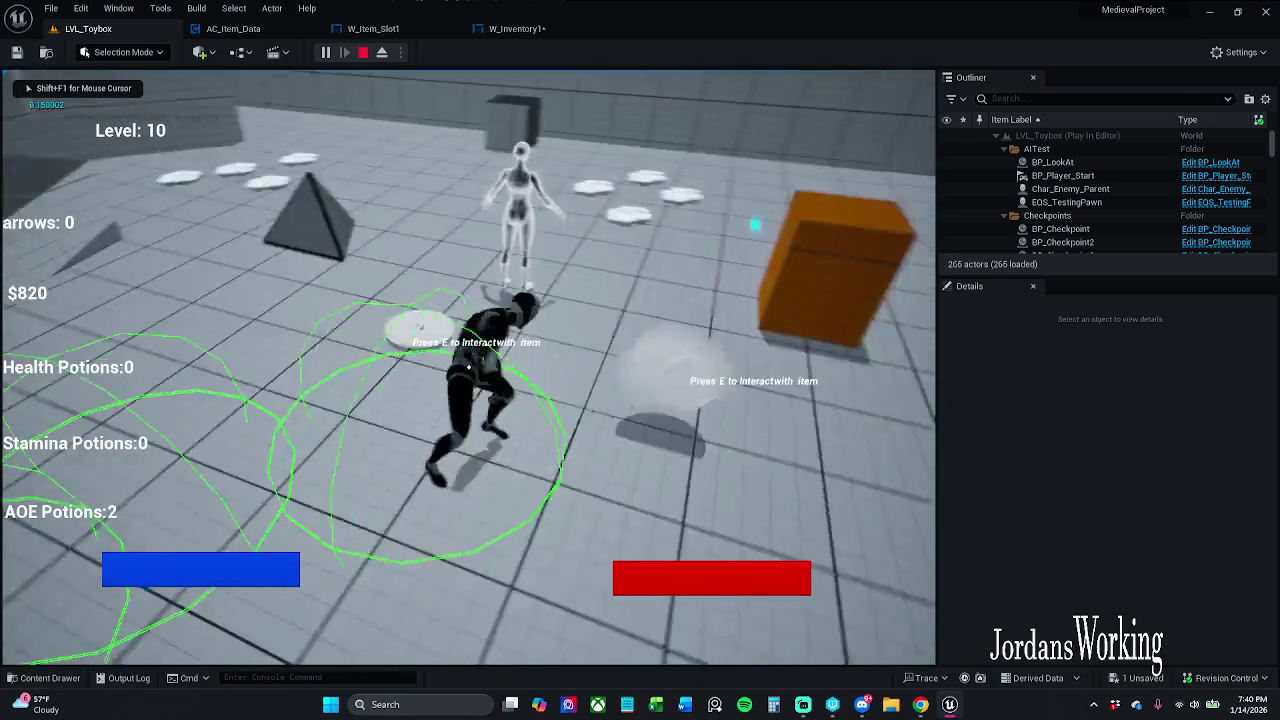
key(w)
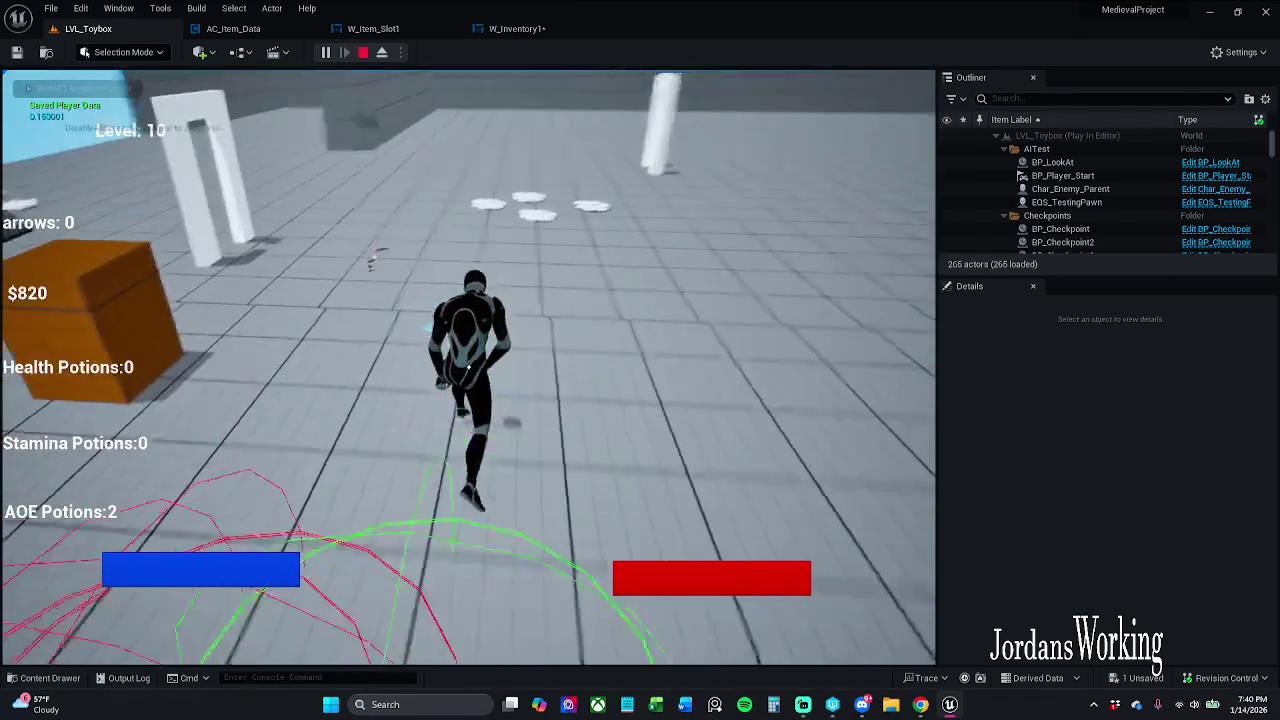
key(i)
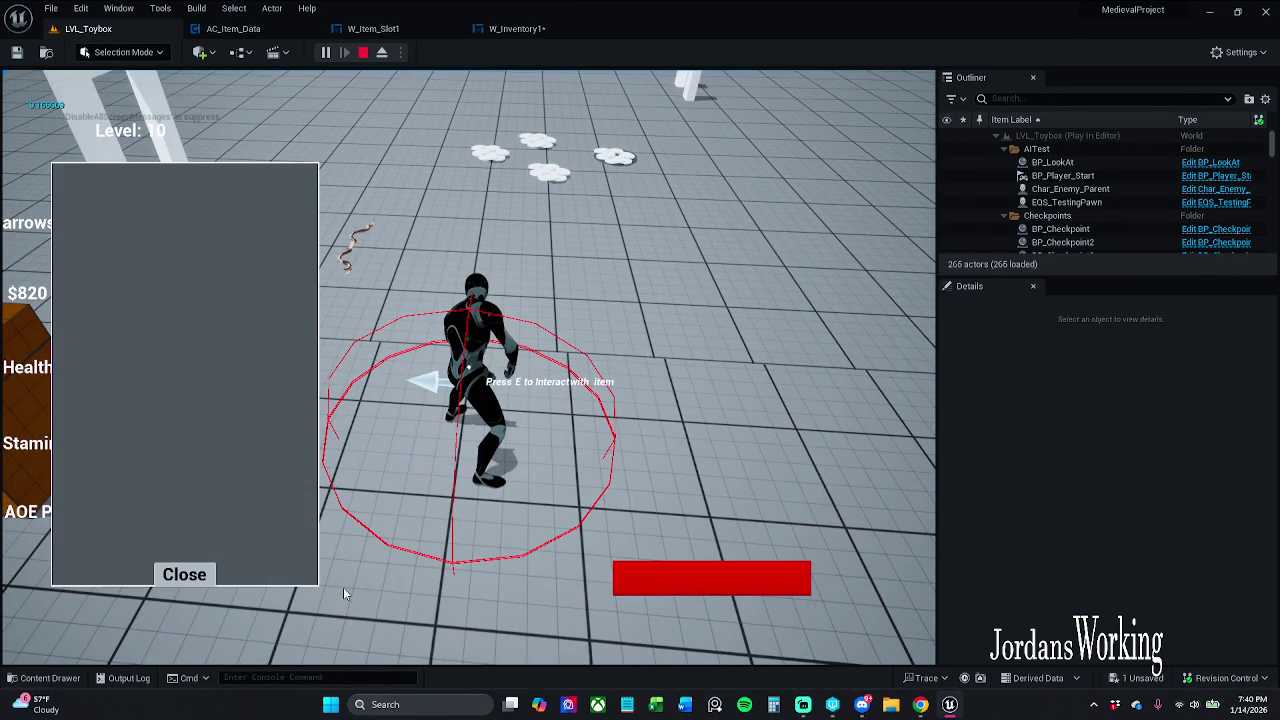
key(Escape)
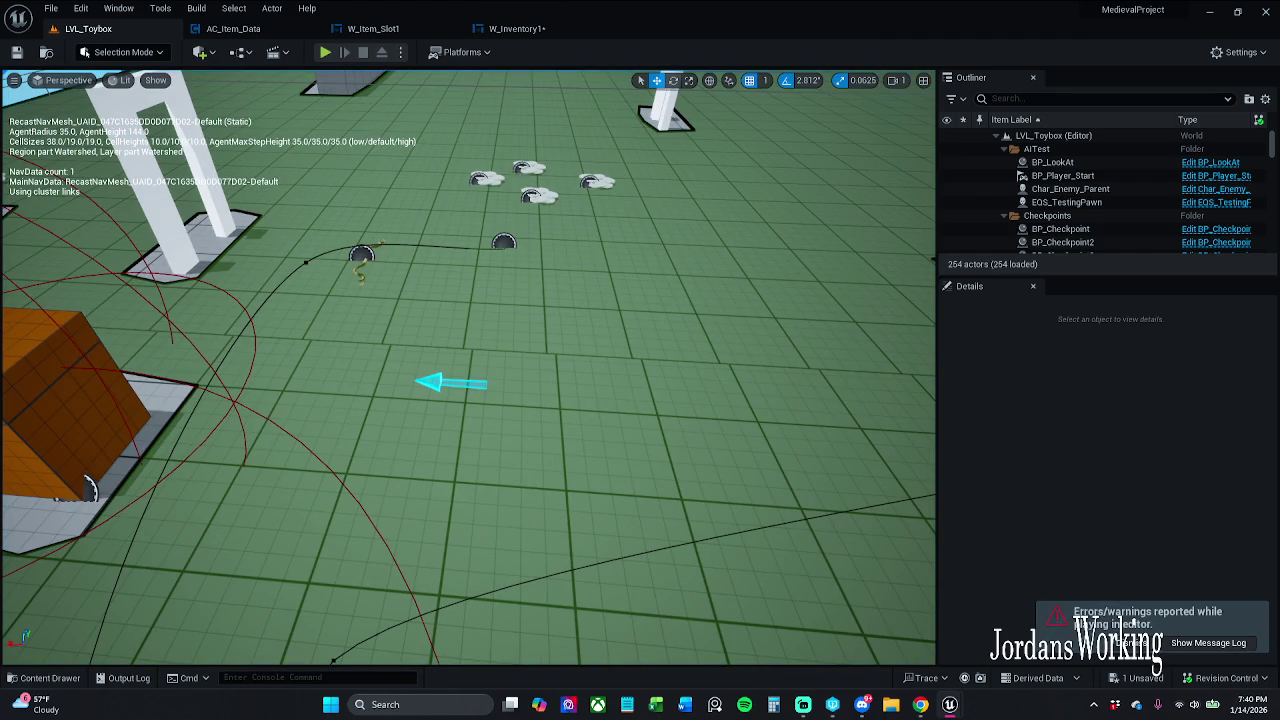
Step: Wire Event Construct and Remove from Parent straight to Clear Children, unhooking Load Inventory's output
click(560, 29)
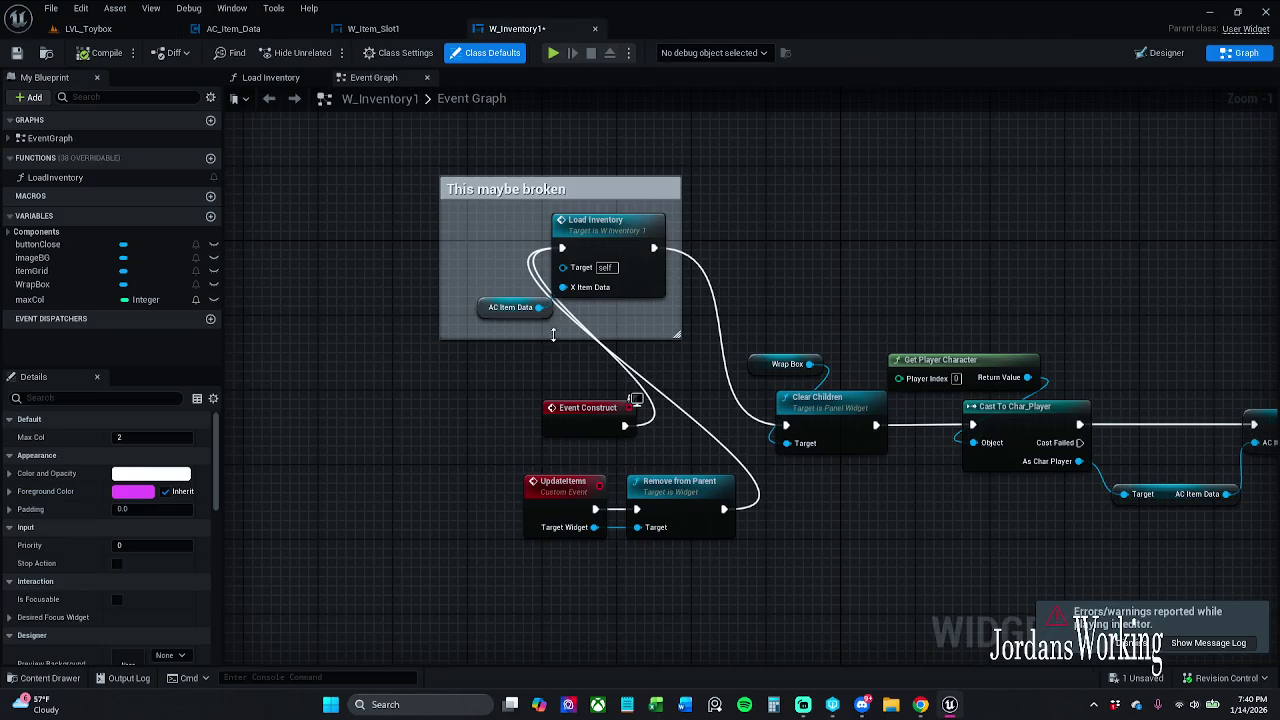
drag(450, 397, 646, 257)
click(735, 218)
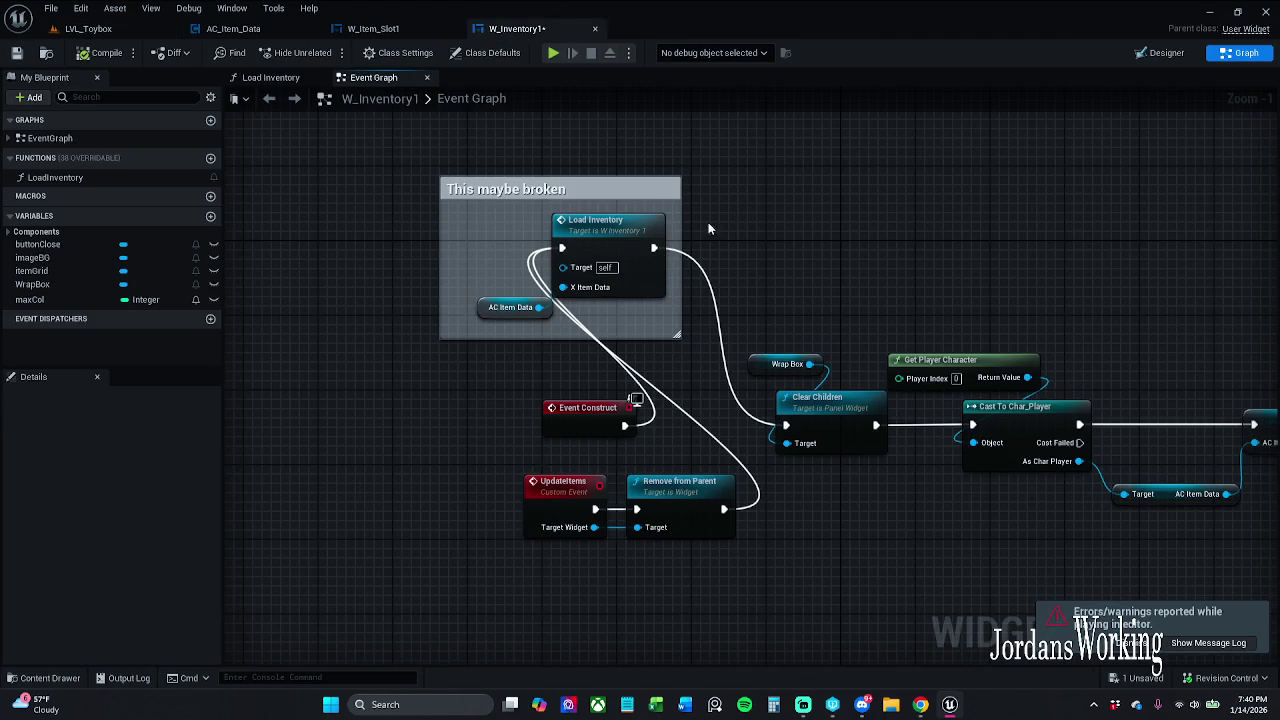
drag(562, 248, 785, 432)
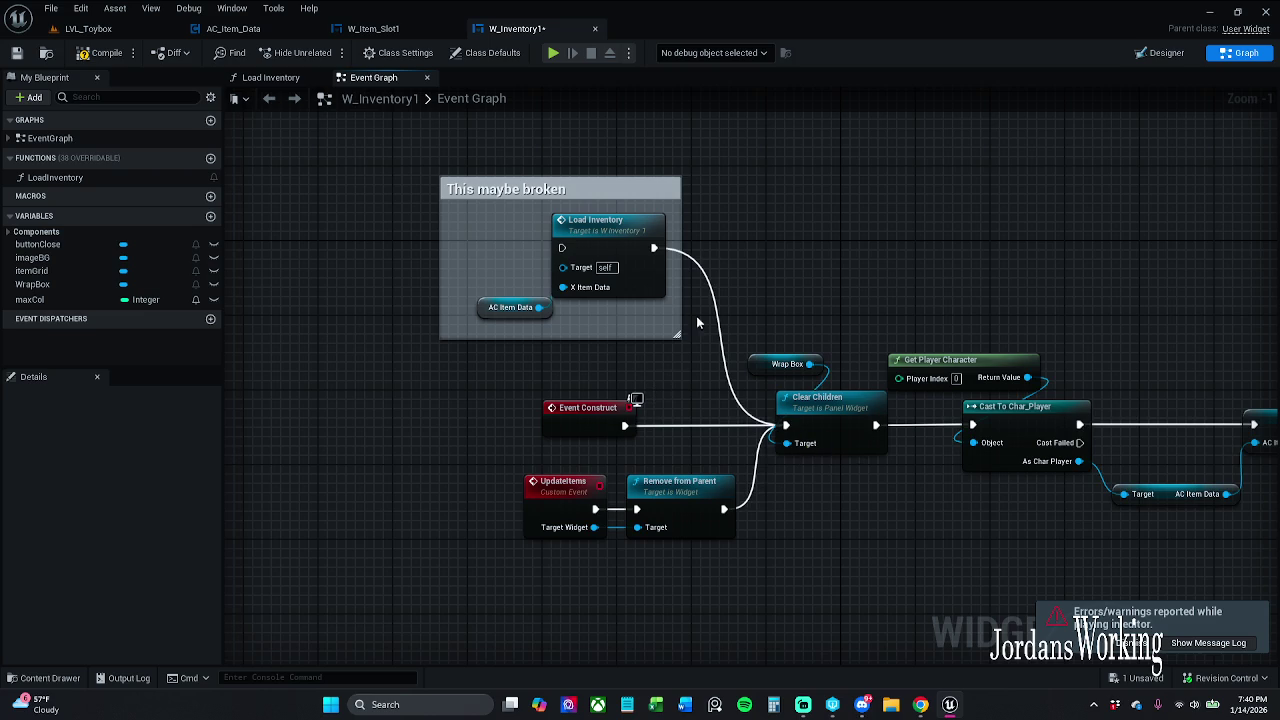
alt+click(654, 248)
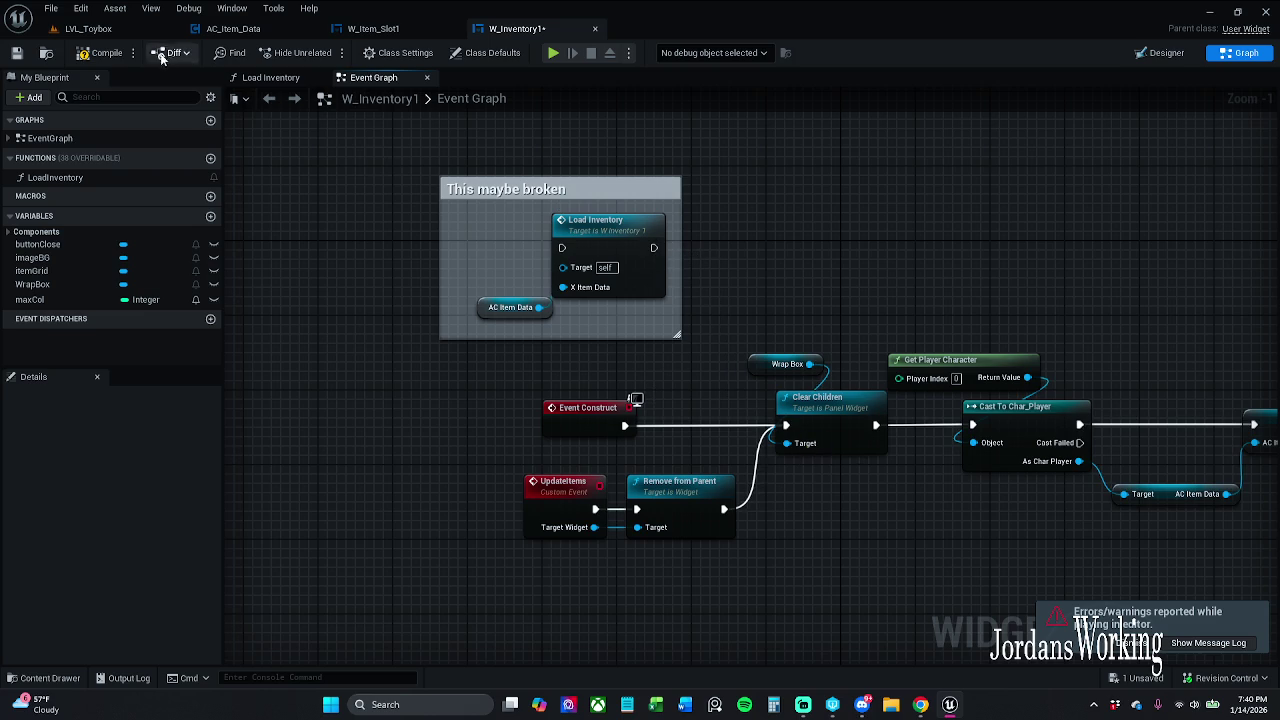
Step: Attempt a save, dismiss the check-out prompt, and reposition the 'This maybe broken' comment
click(17, 55)
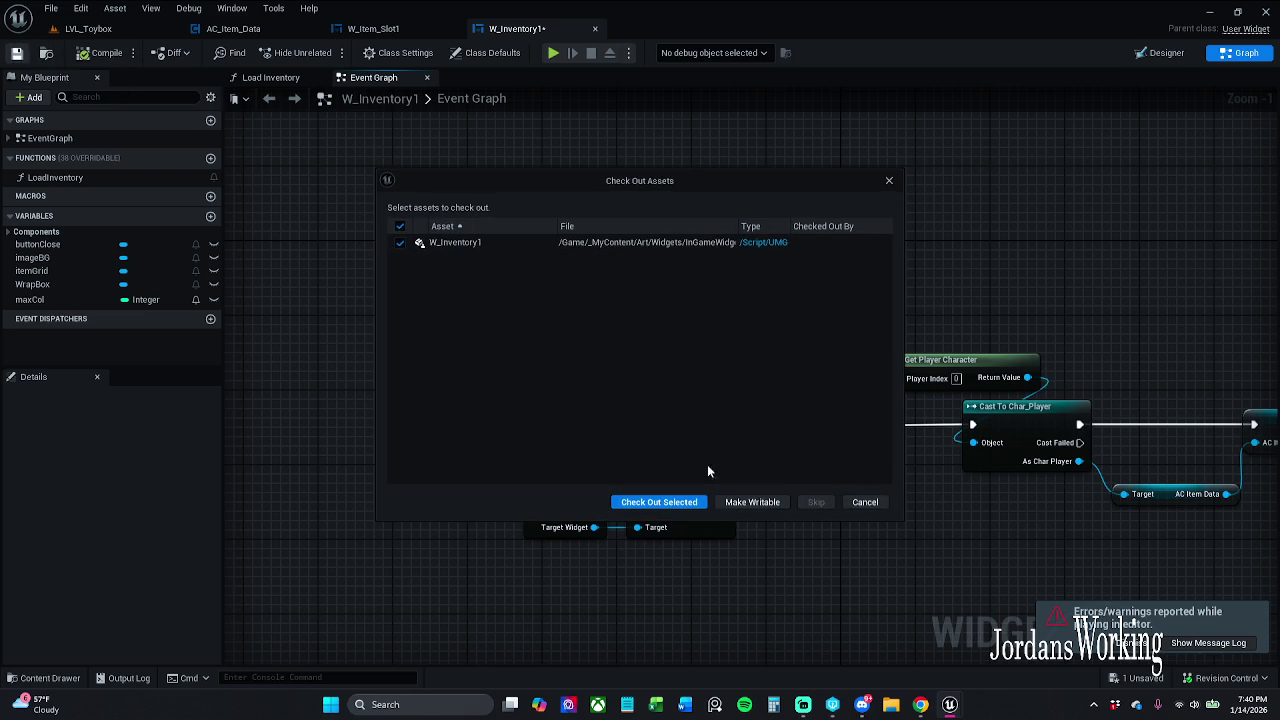
click(630, 500)
drag(565, 201, 517, 189)
click(606, 163)
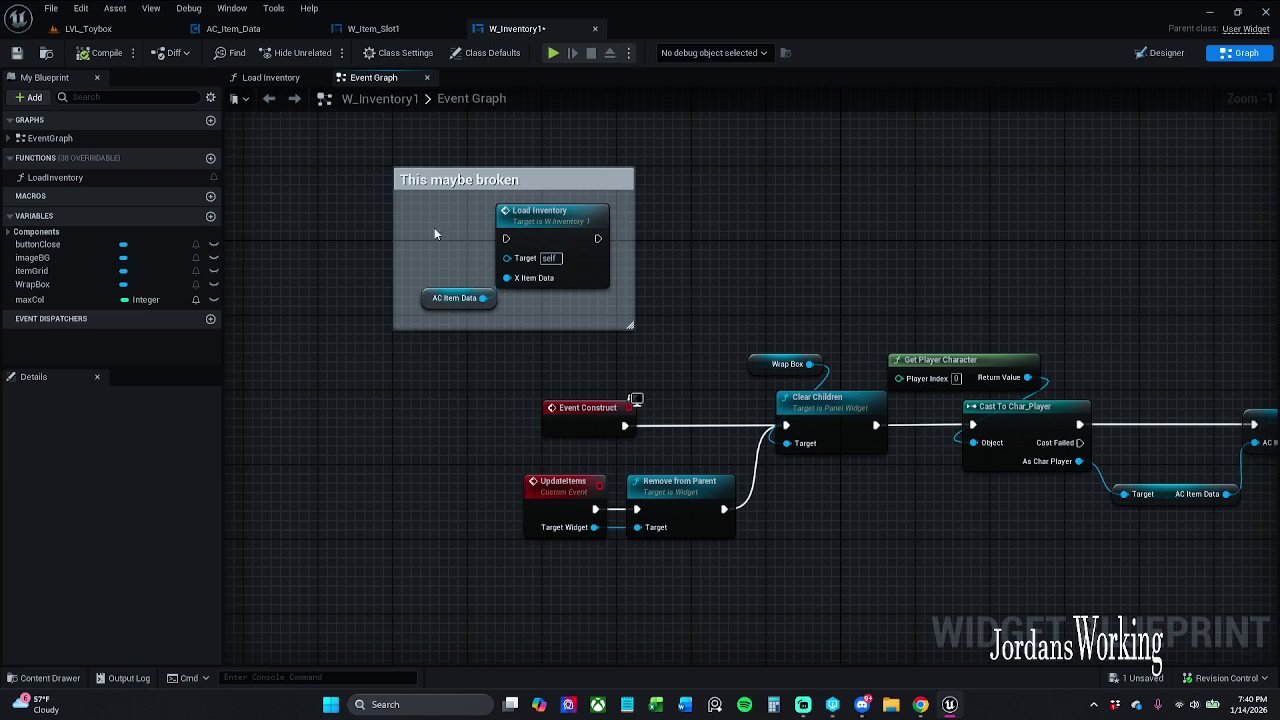
Step: Save W_Inventory1, inspect the Event Graph at different zooms, select Load Inventory, and save again
click(20, 55)
scroll(840, 240, down, 2)
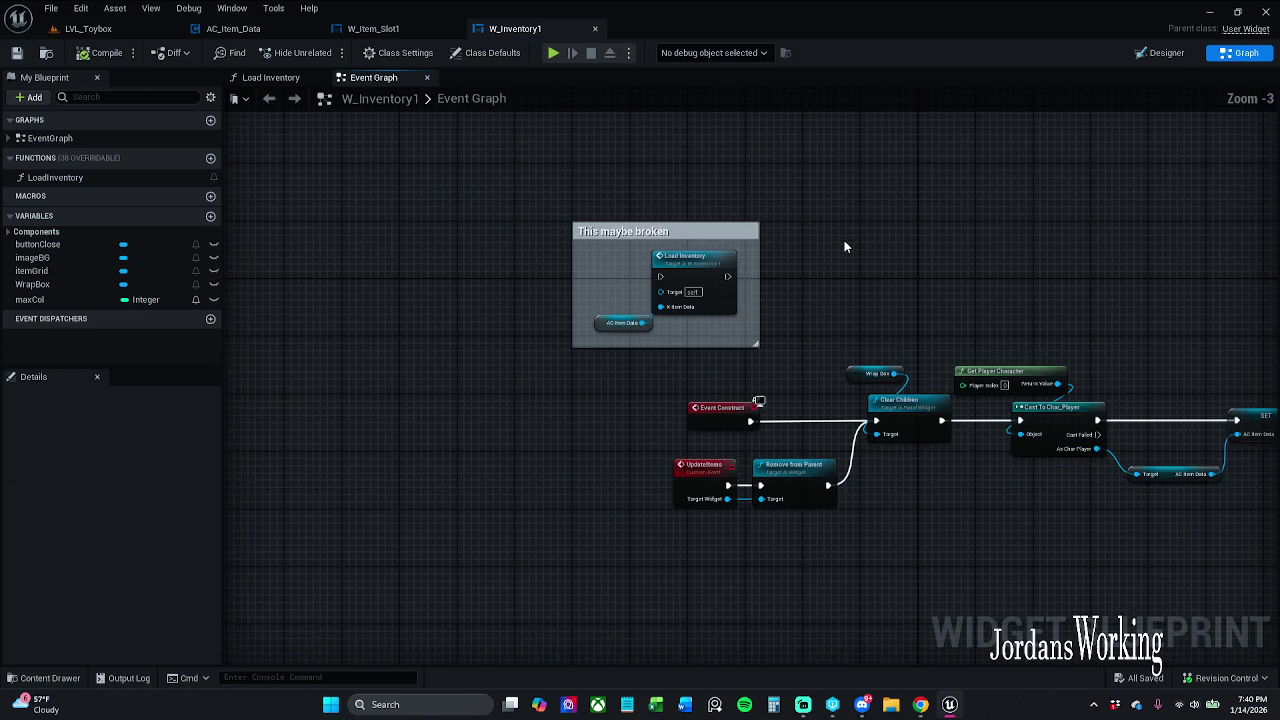
scroll(767, 244, down, 5)
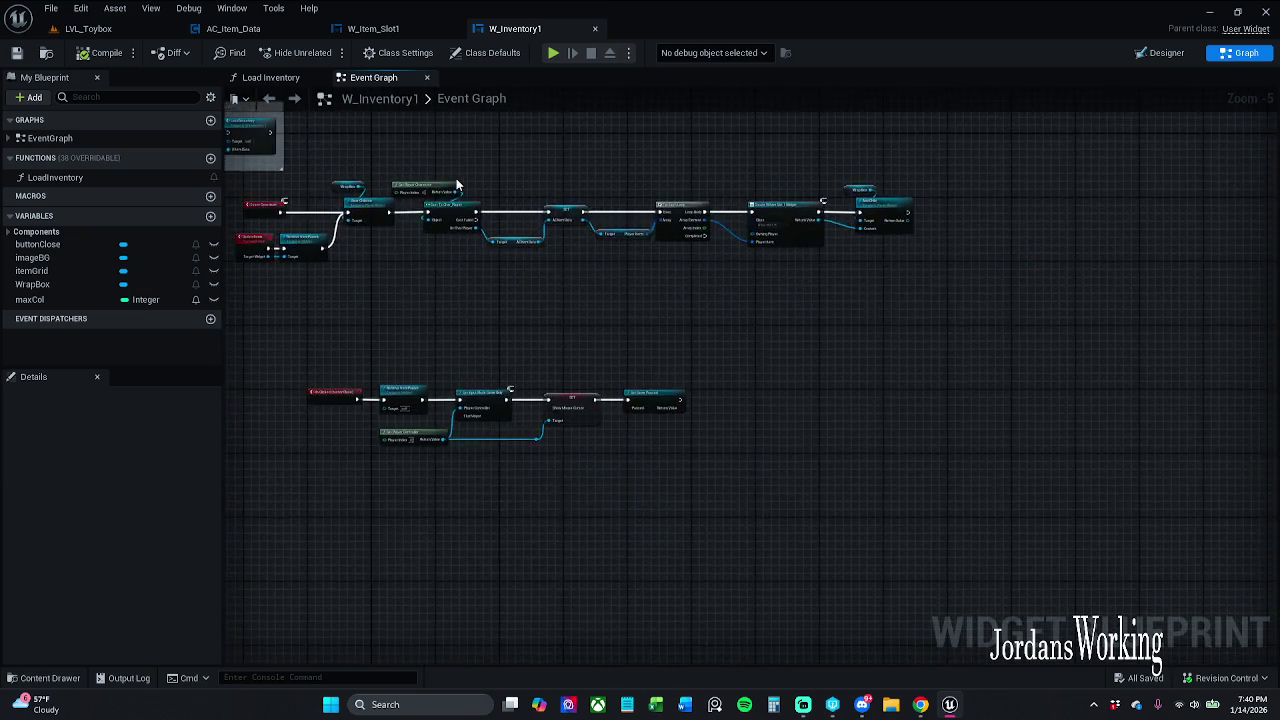
scroll(637, 334, up, 6)
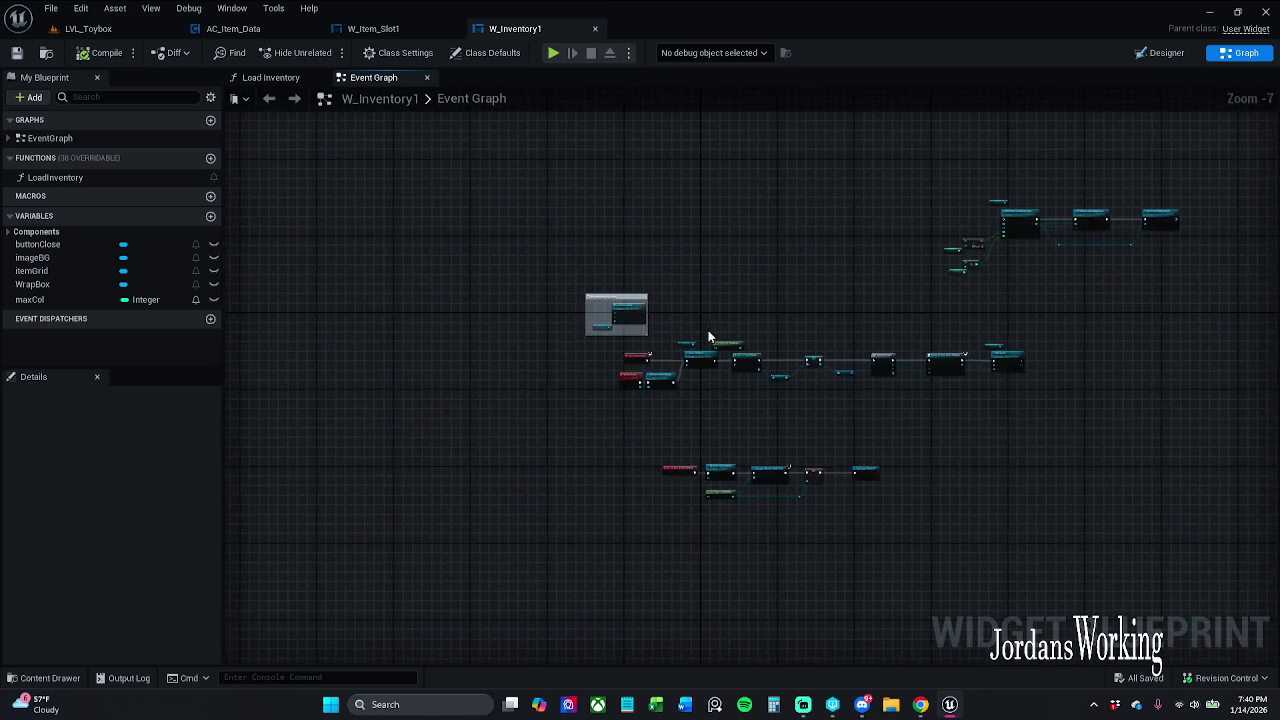
scroll(617, 312, down, 4)
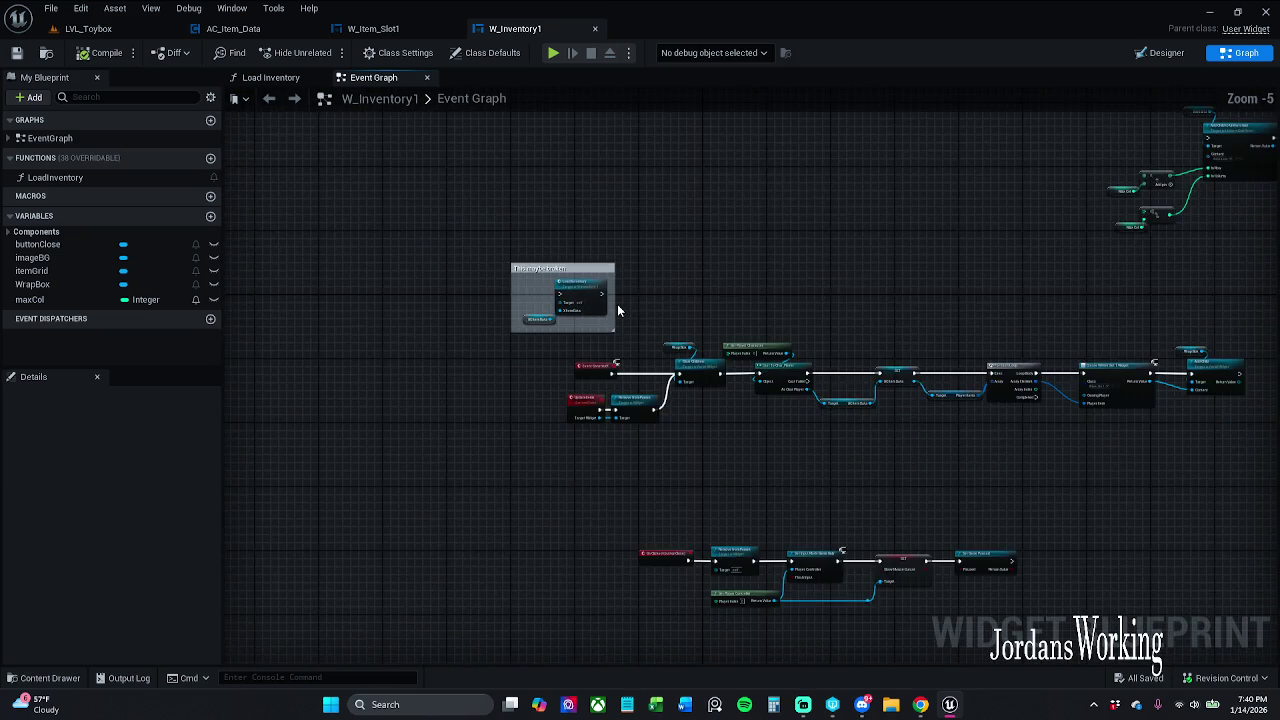
scroll(617, 312, up, 2)
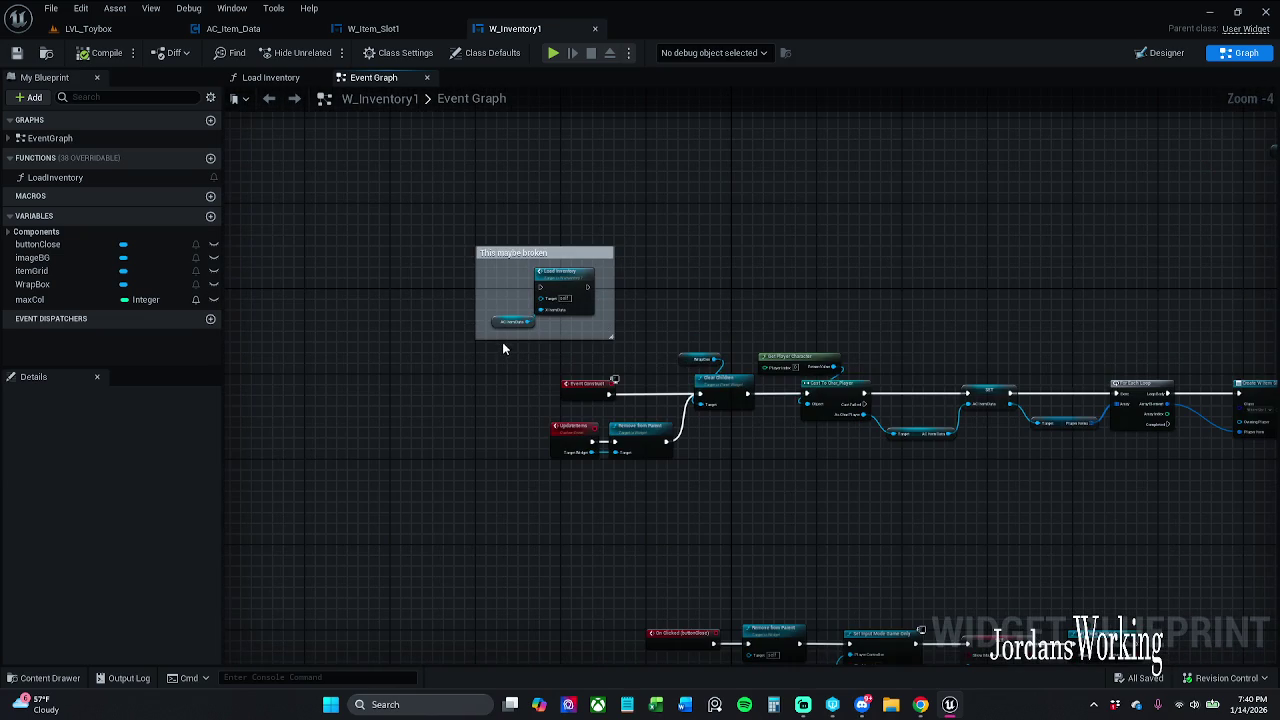
click(565, 310)
scroll(565, 310, up, 2)
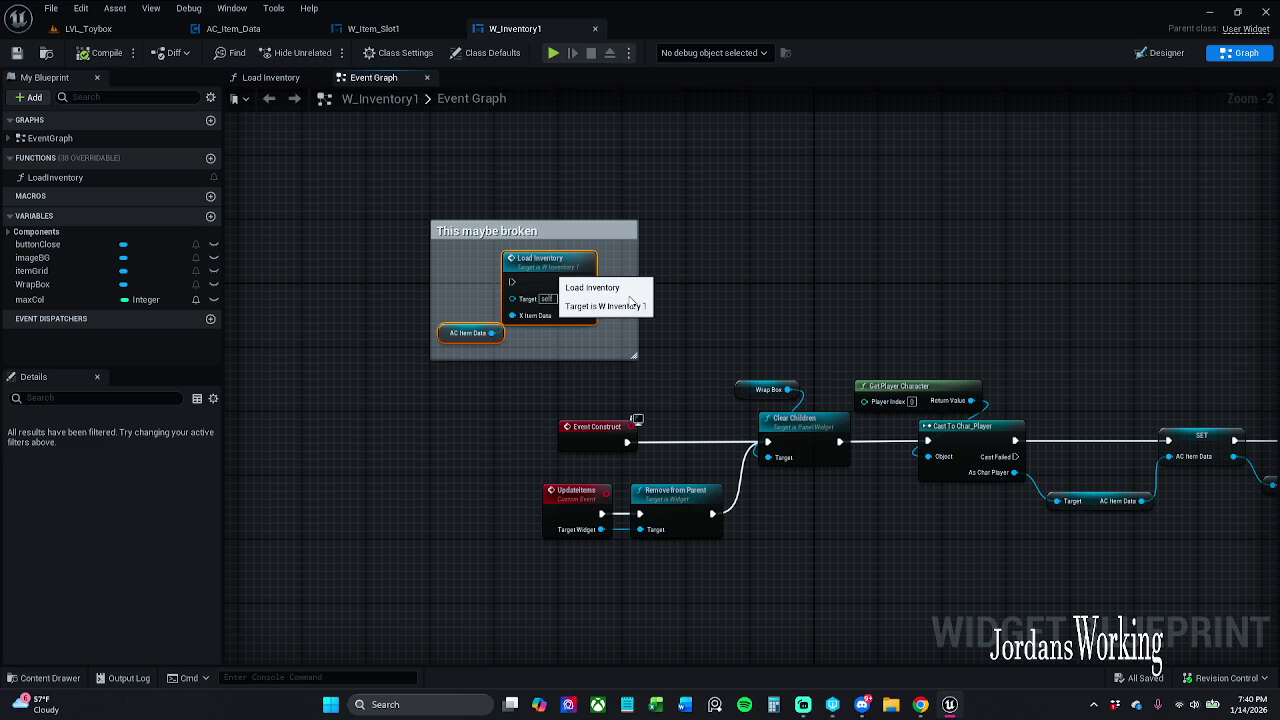
click(16, 52)
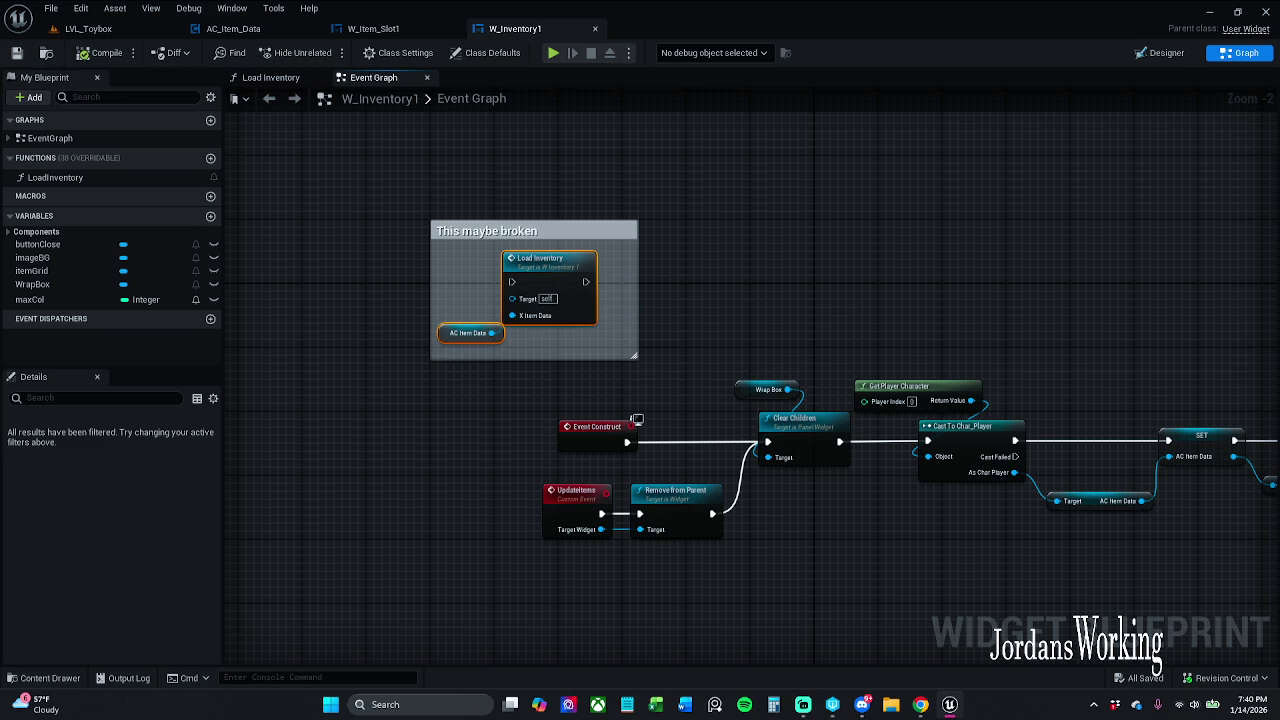
Step: Expand W_Inventory1's Components variables in My Blueprint to check the AC Item Data entry
click(803, 706)
click(12, 234)
click(9, 232)
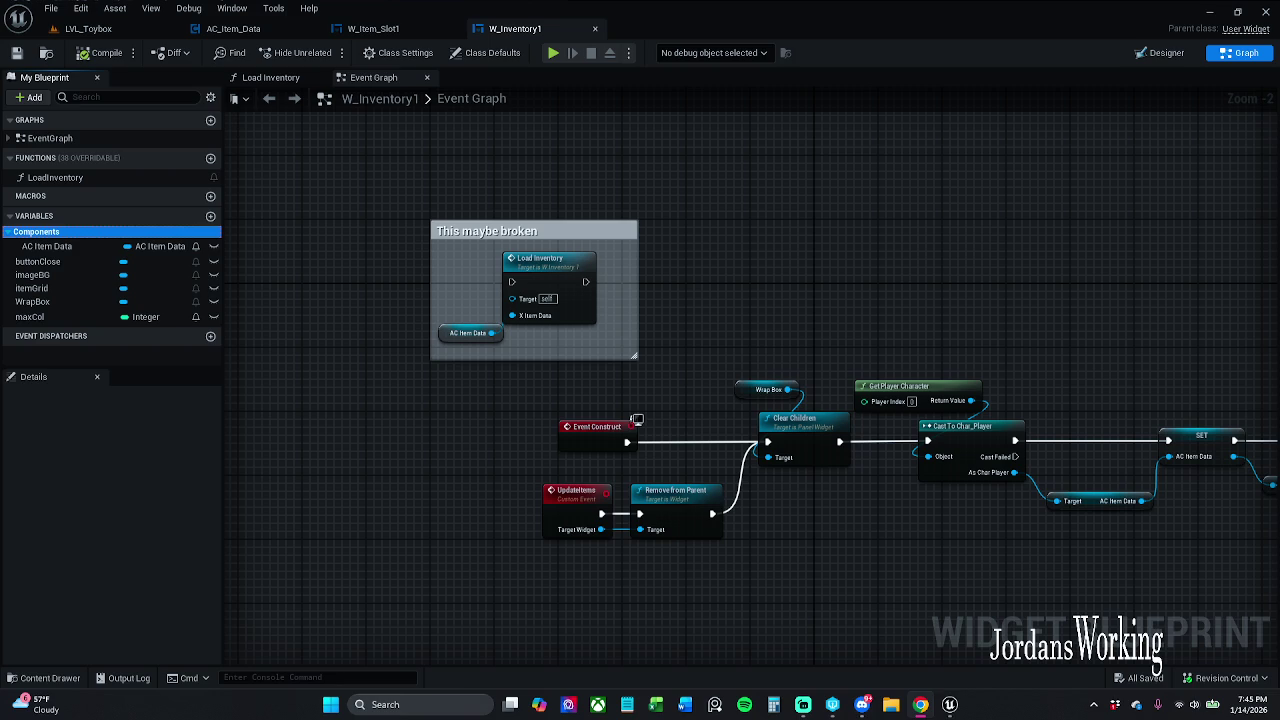
drag(706, 260, 665, 241)
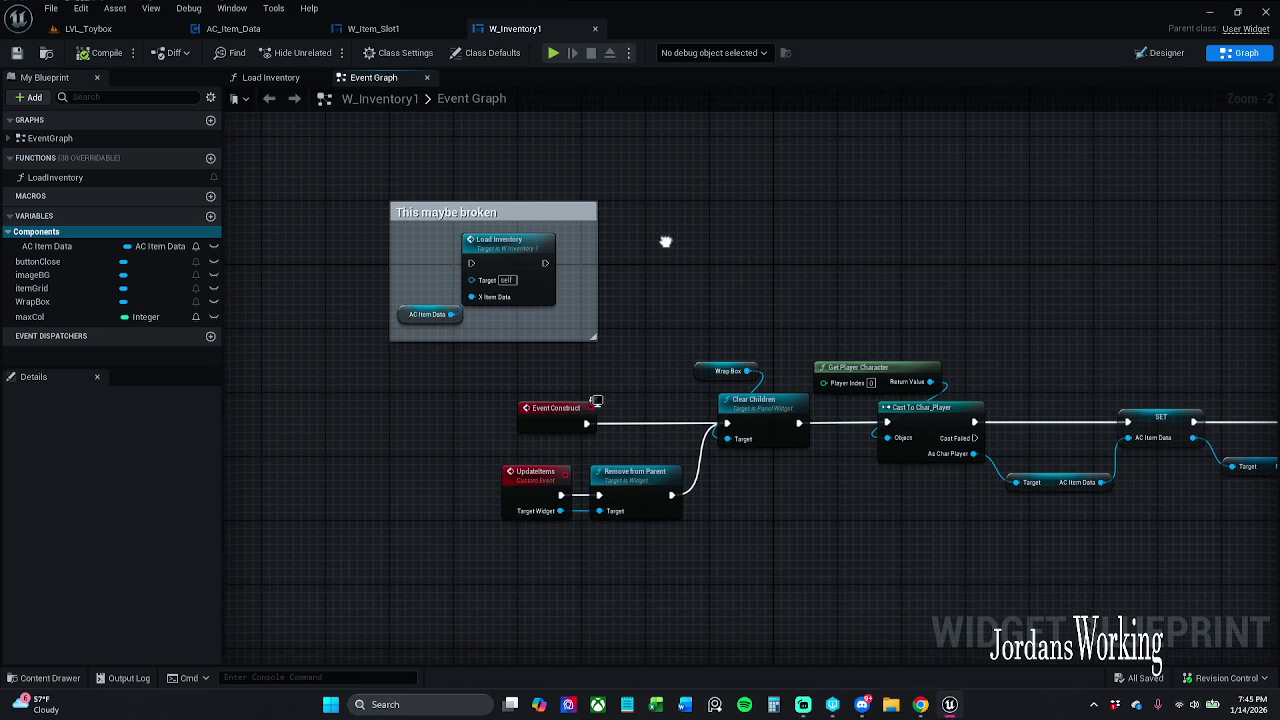
Step: Play-test LVL_Toybox, picking up potions and checking stacked items in the inventory, then bring up Chrome
click(88, 28)
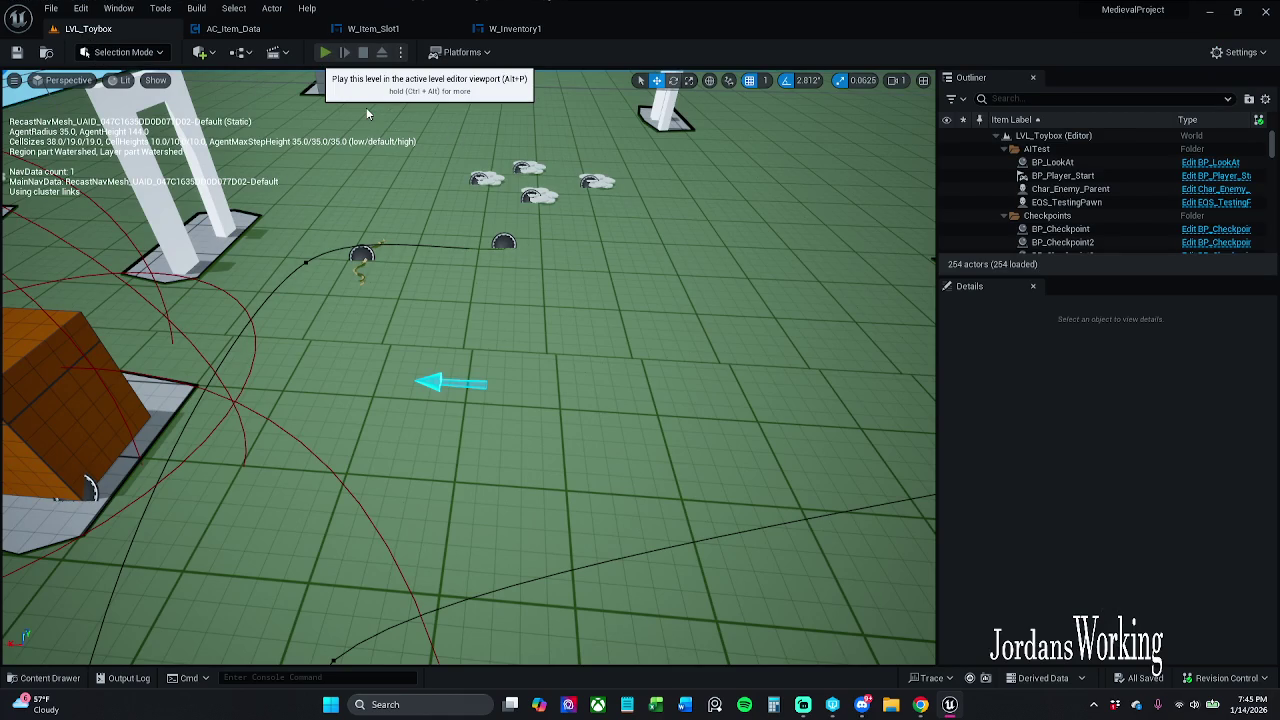
key(alt+p)
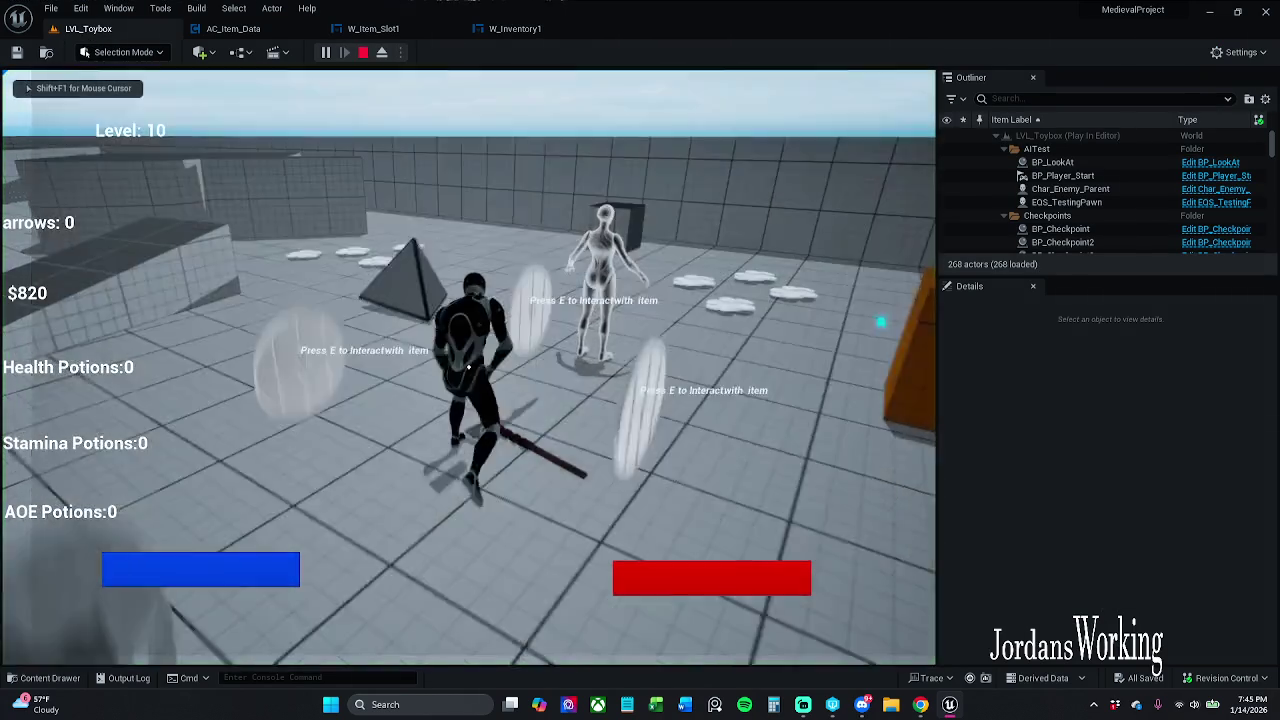
key(e)
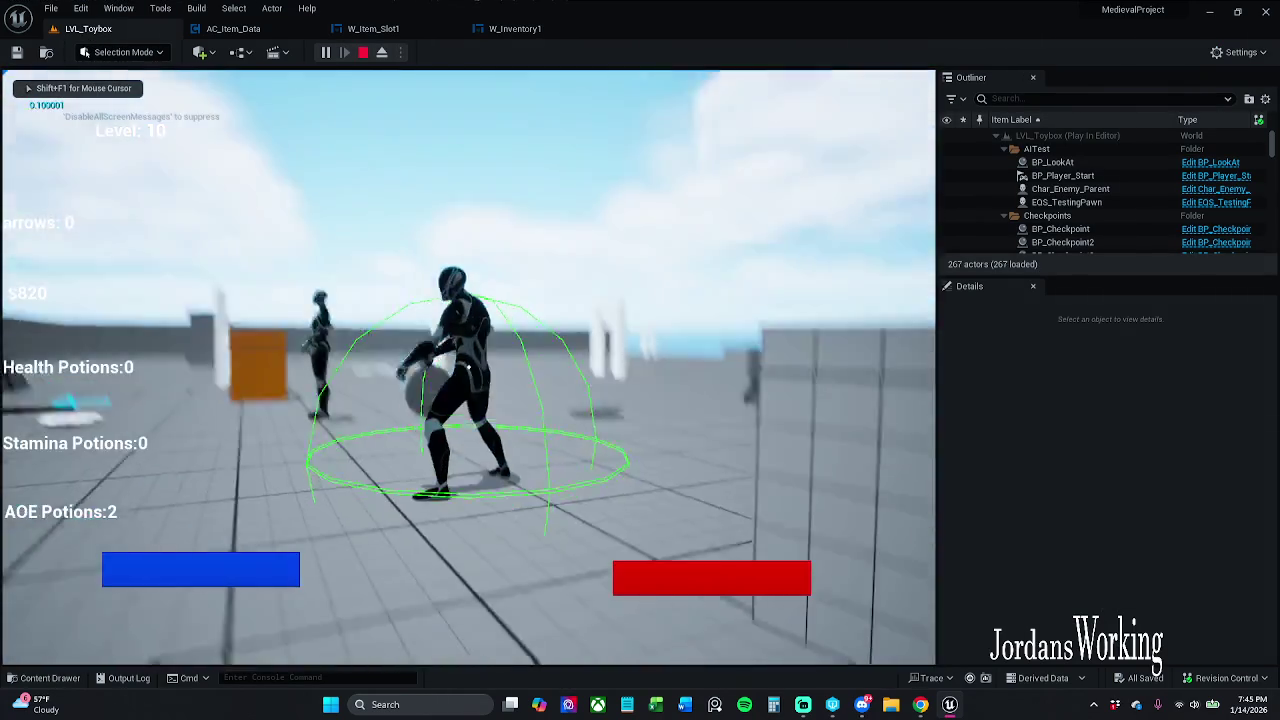
key(w)
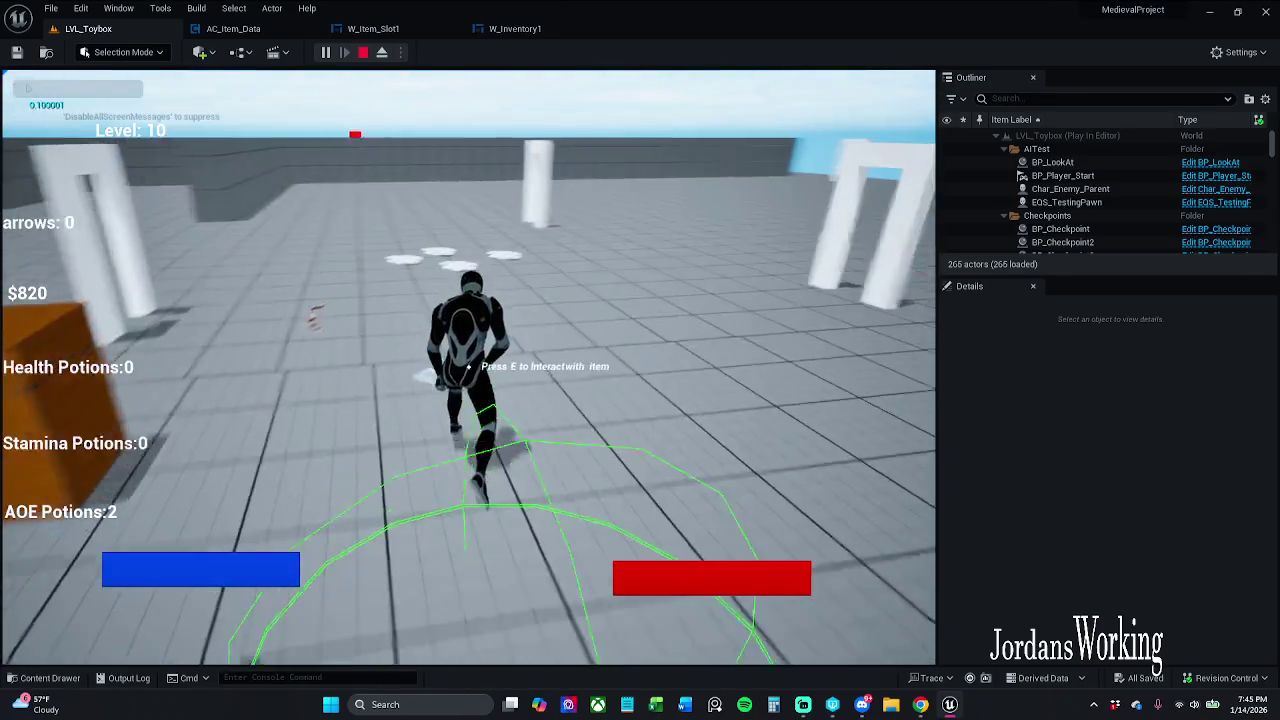
key(e)
key(i)
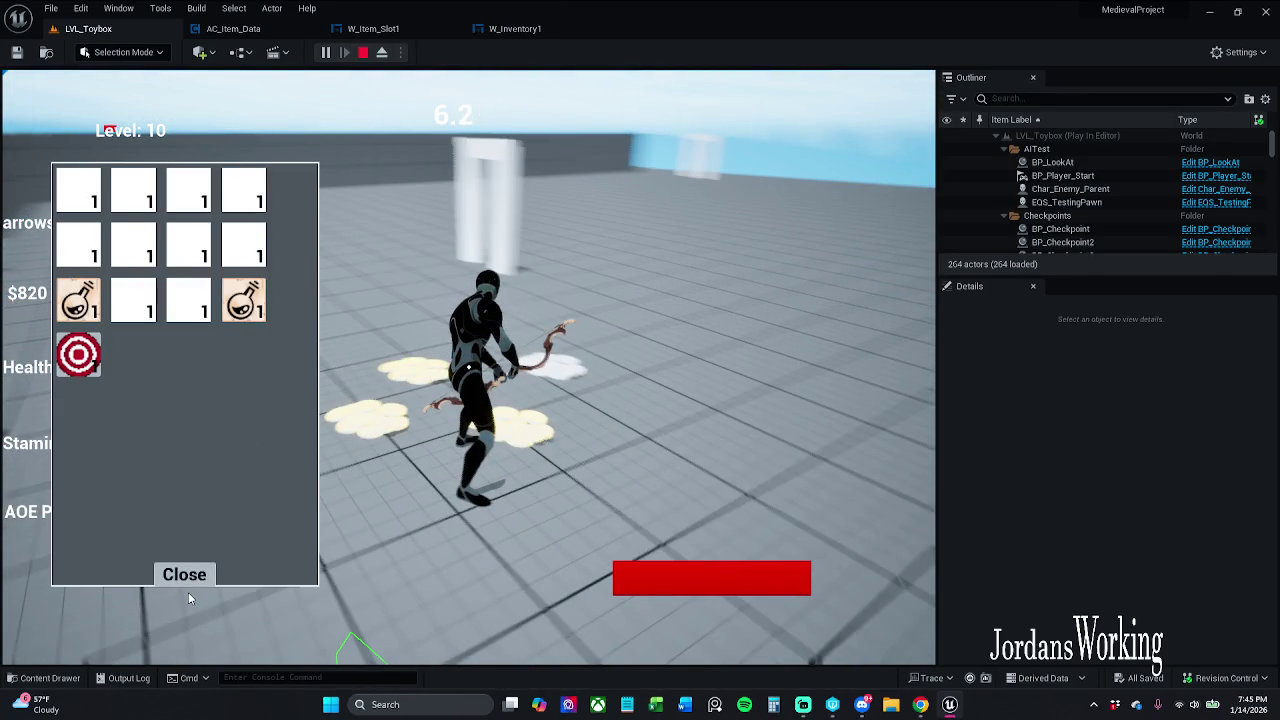
key(Escape)
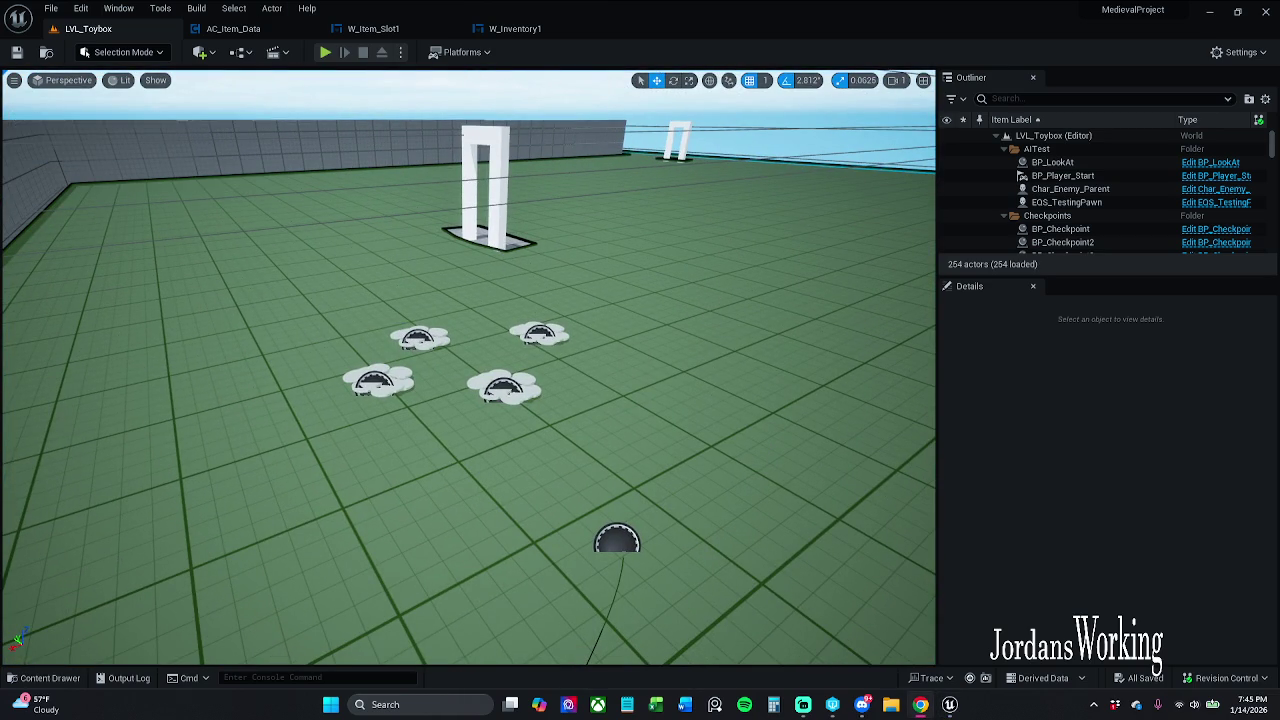
click(920, 704)
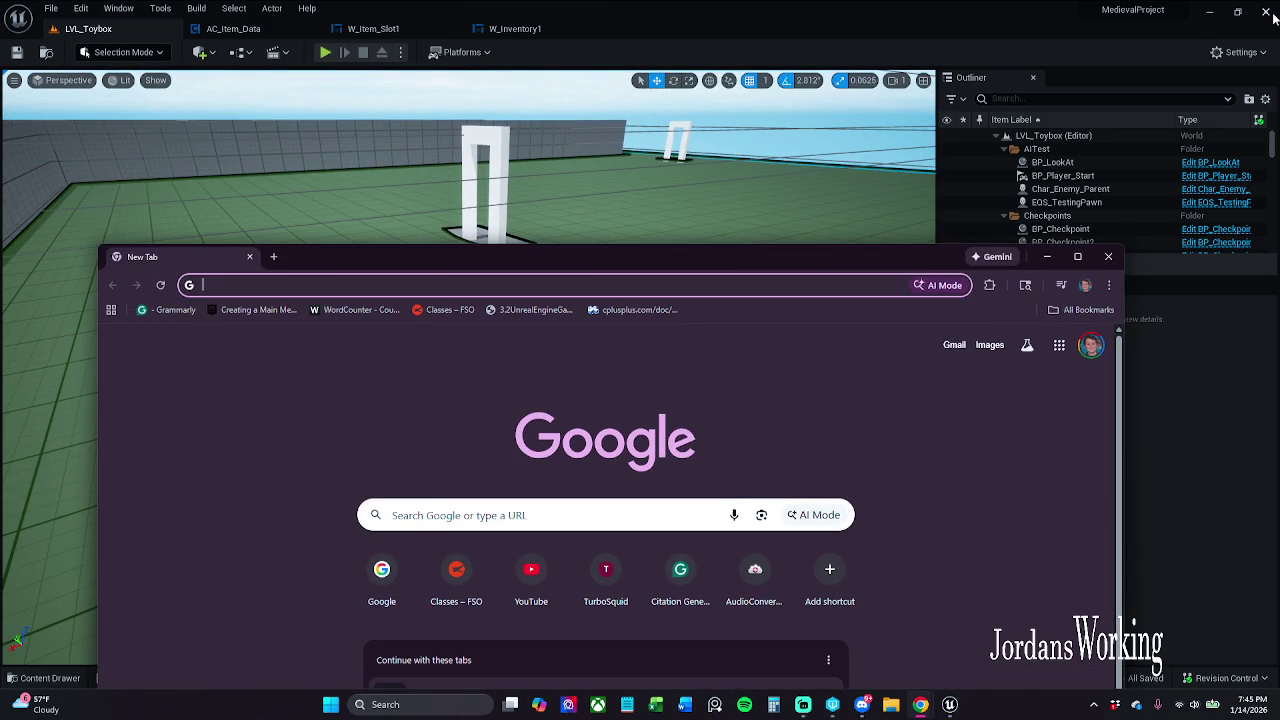
Step: Search Google for 'game icons .net' in Chrome and open the Game-icons.net site
click(1122, 118)
click(950, 704)
mouse_move(900, 254)
mouse_down()
mouse_move(980, 72)
mouse_move(640, 8)
mouse_up()
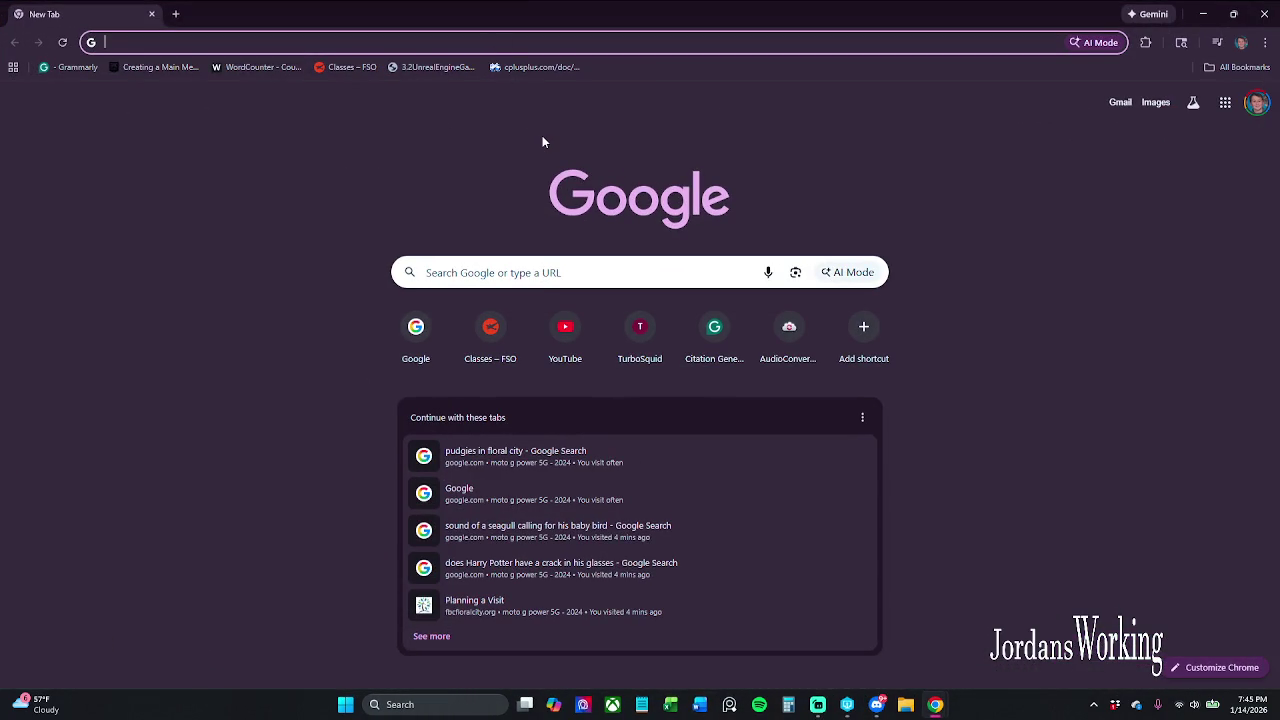
text(game icons .net)
key(Return)
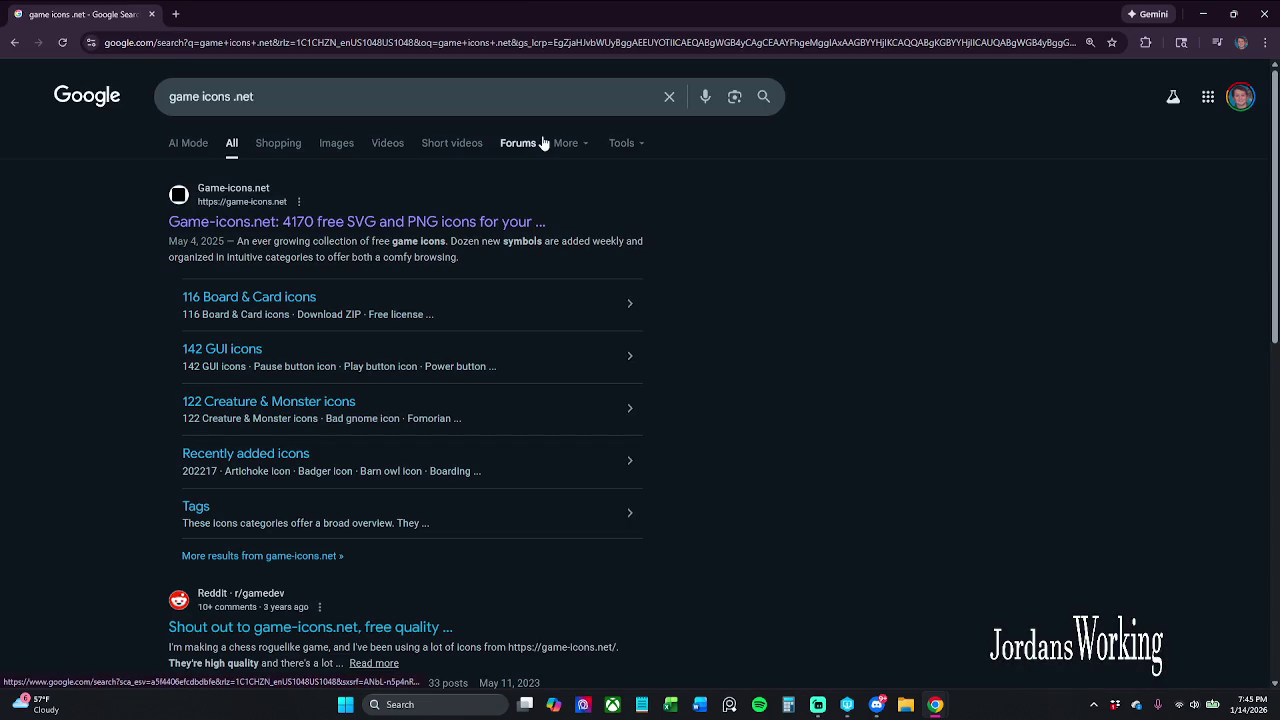
click(307, 220)
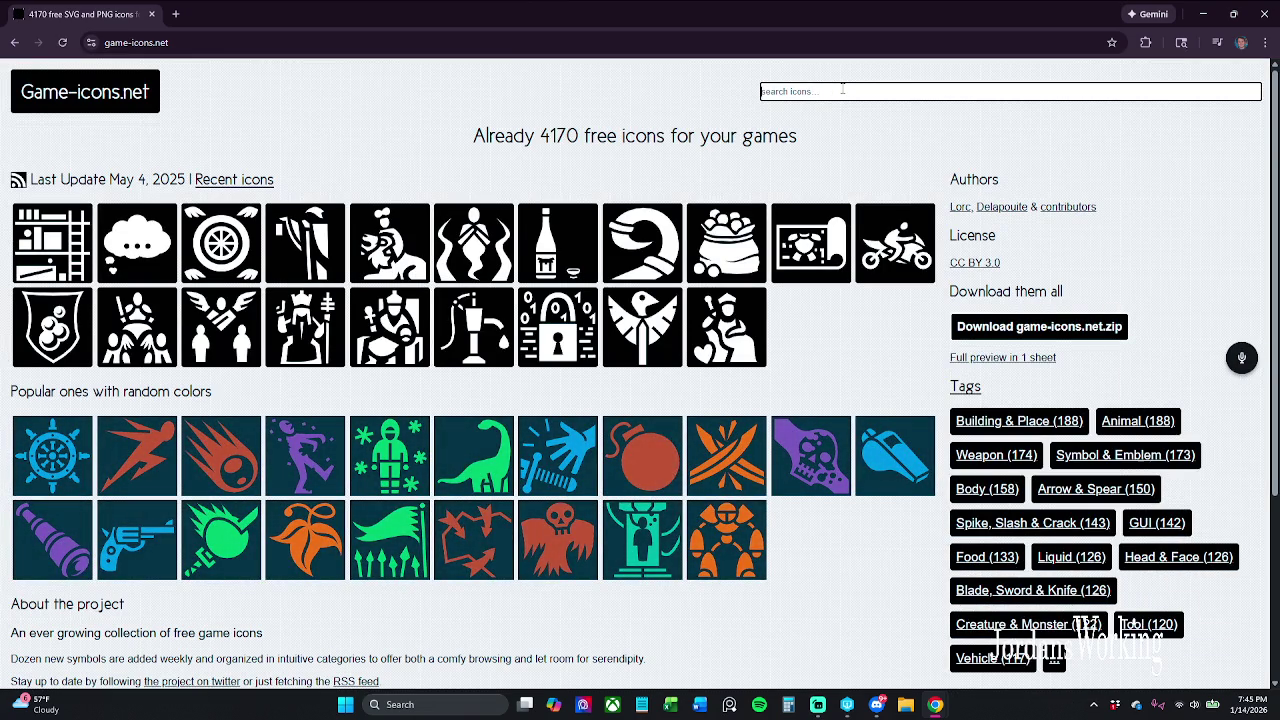
Step: Find the Shield icon via a 'shield' search, keep background fill none, and download it as PNG
text(shield)
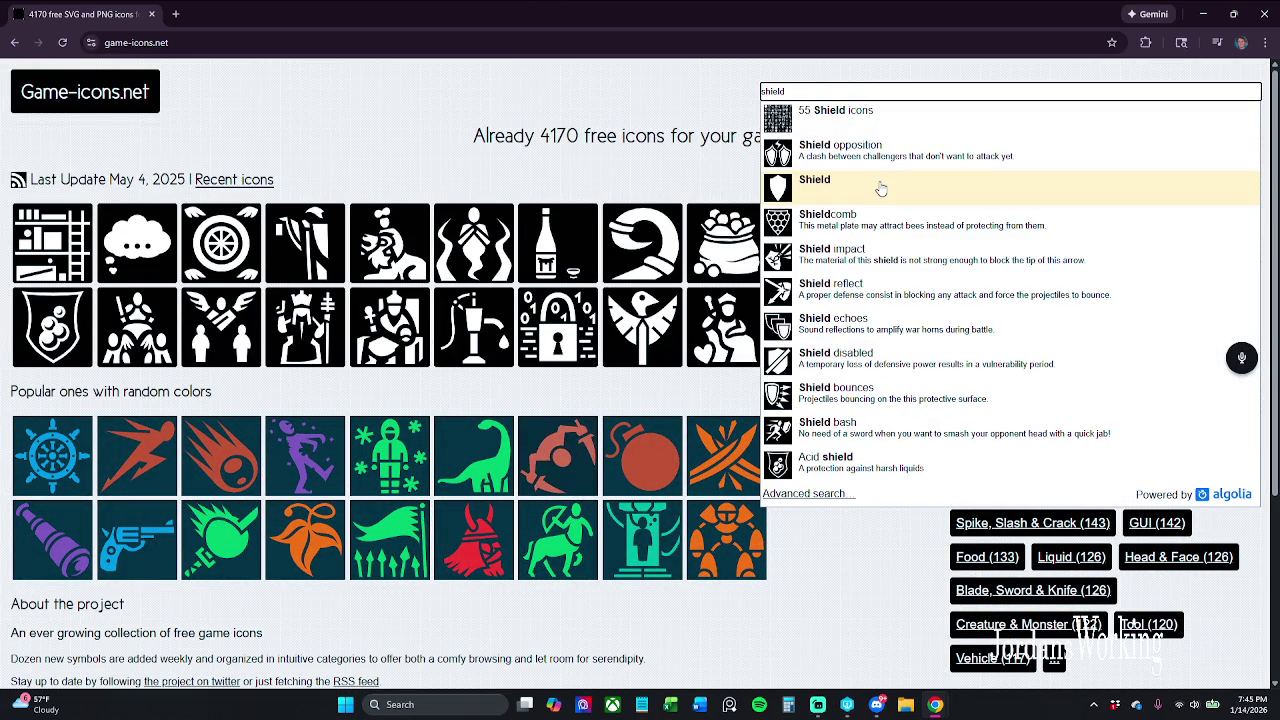
click(881, 189)
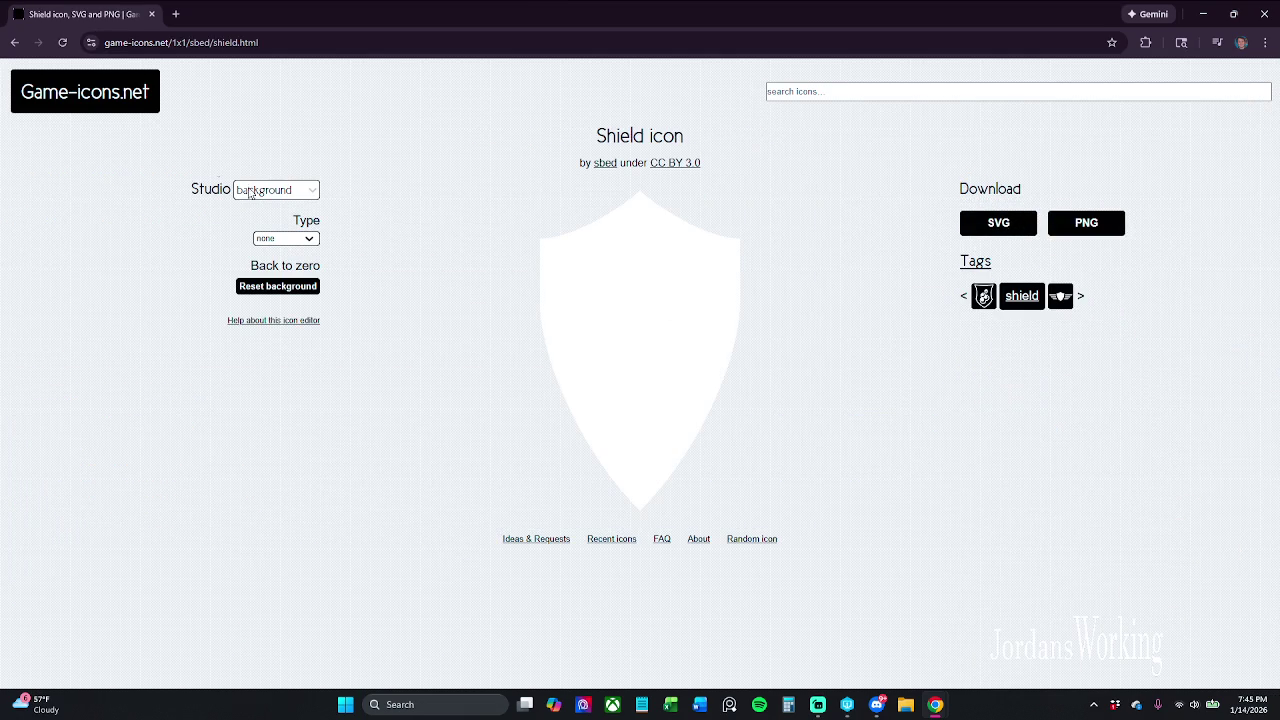
click(306, 190)
click(370, 140)
click(309, 239)
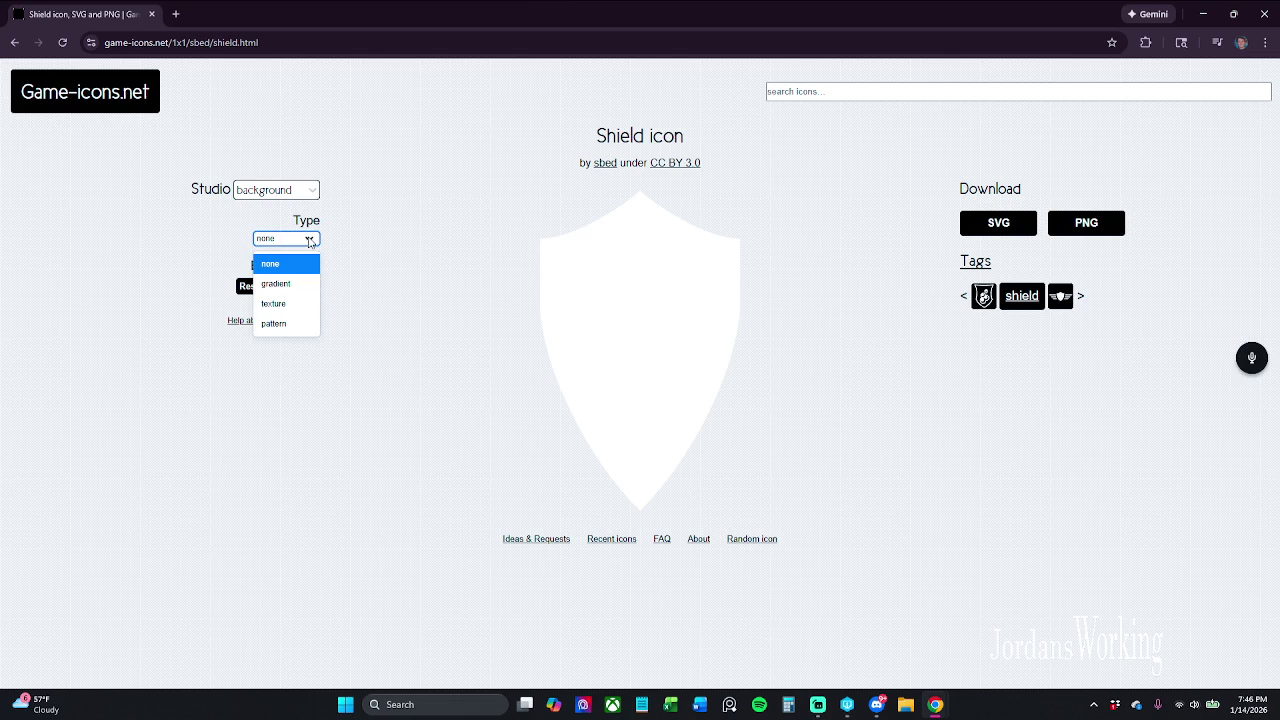
click(309, 239)
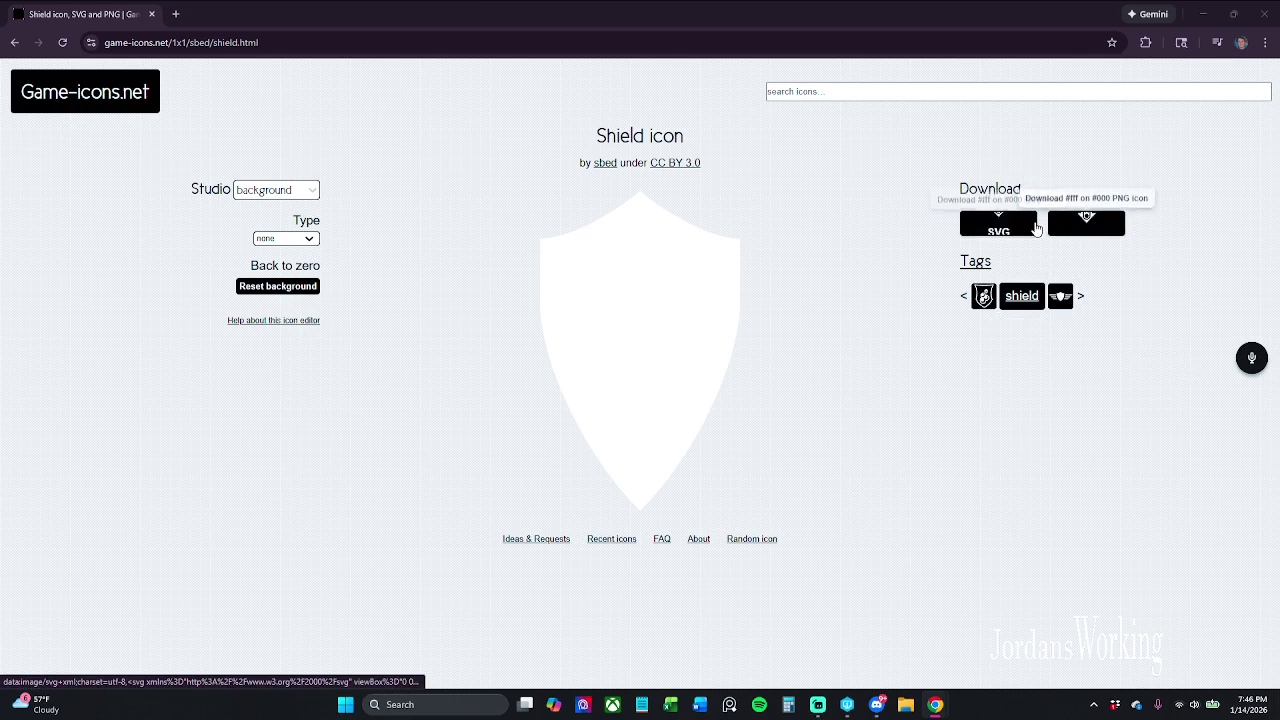
click(1085, 224)
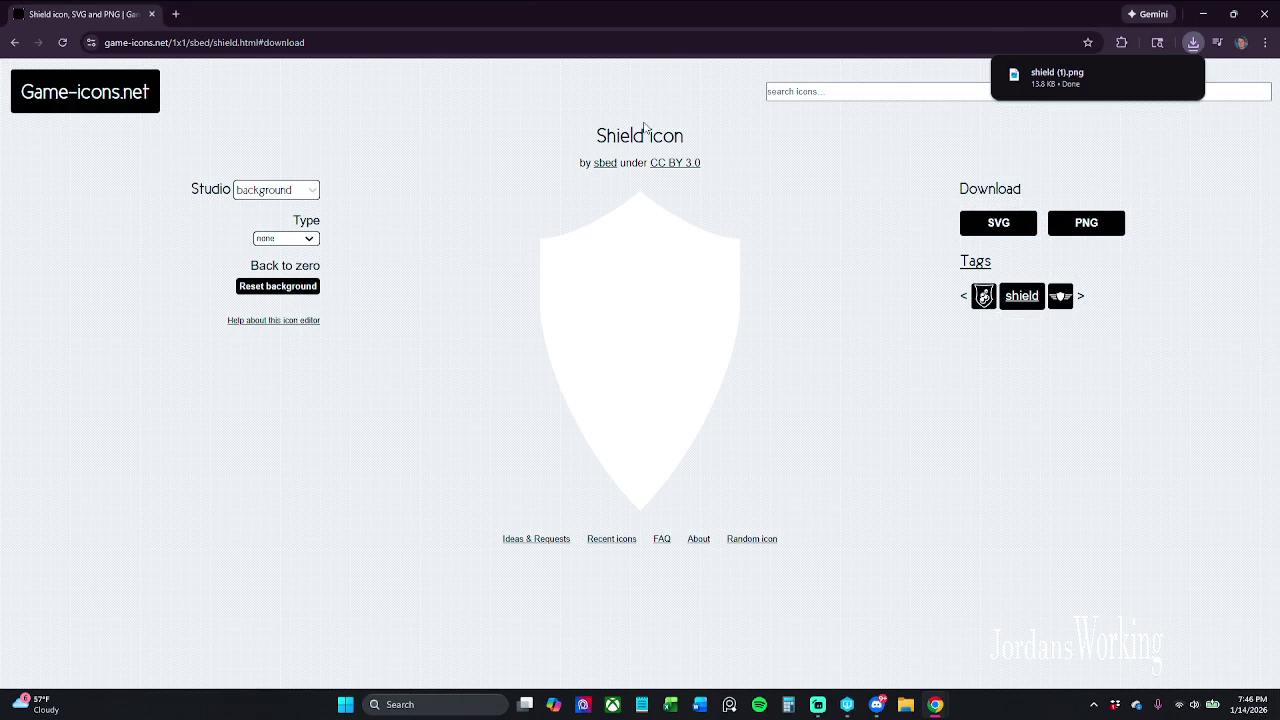
mouse_move(1181, 79)
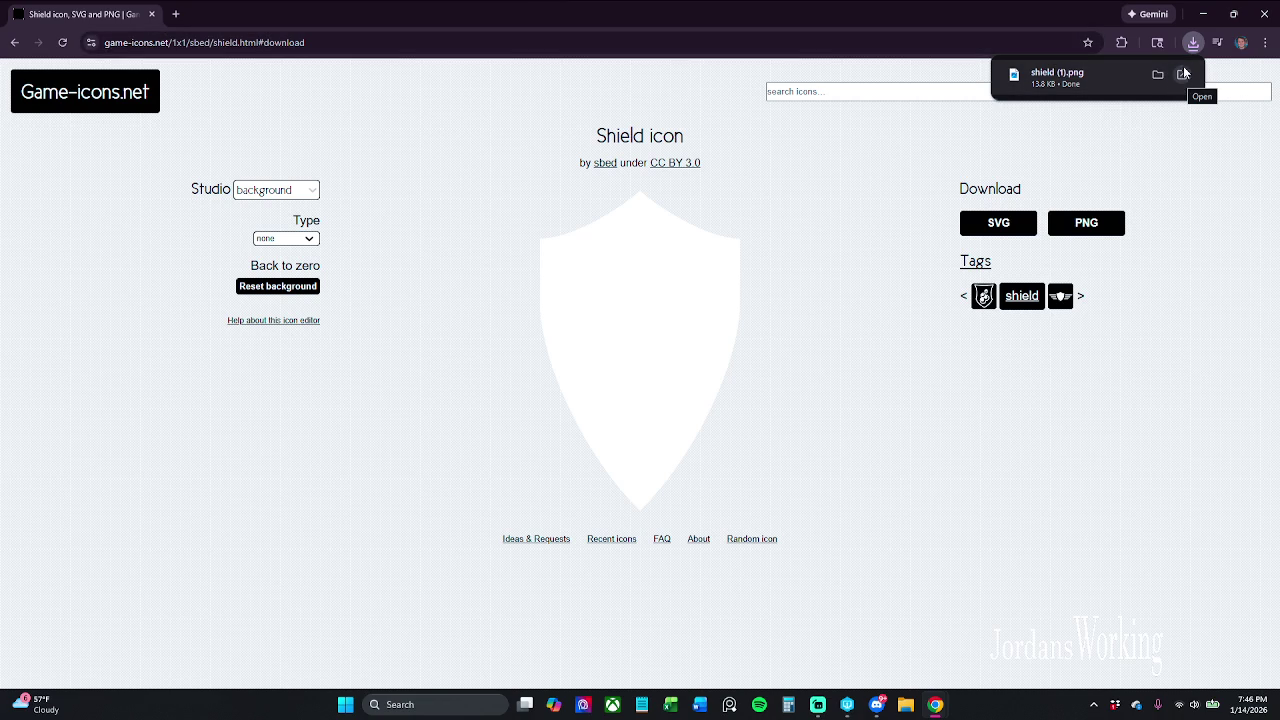
click(833, 89)
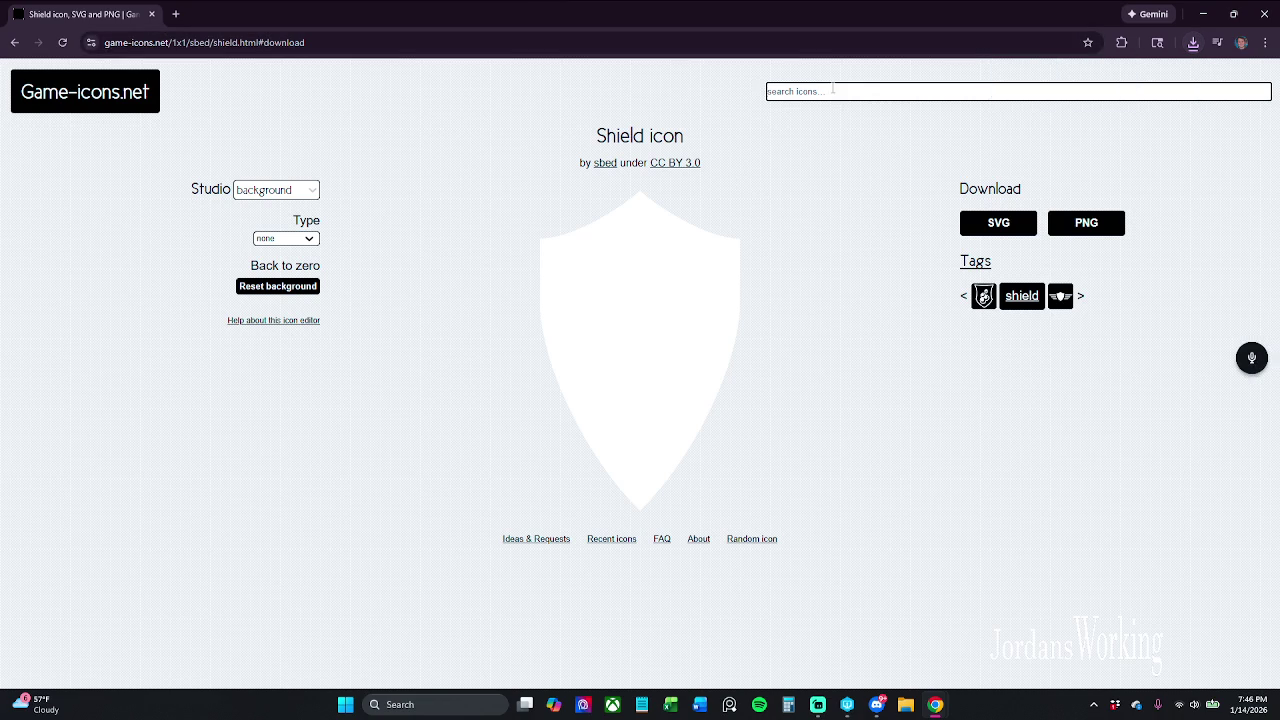
Step: Search Game-icons.net for 'potions' and open the Magic potion icon page
text(potions)
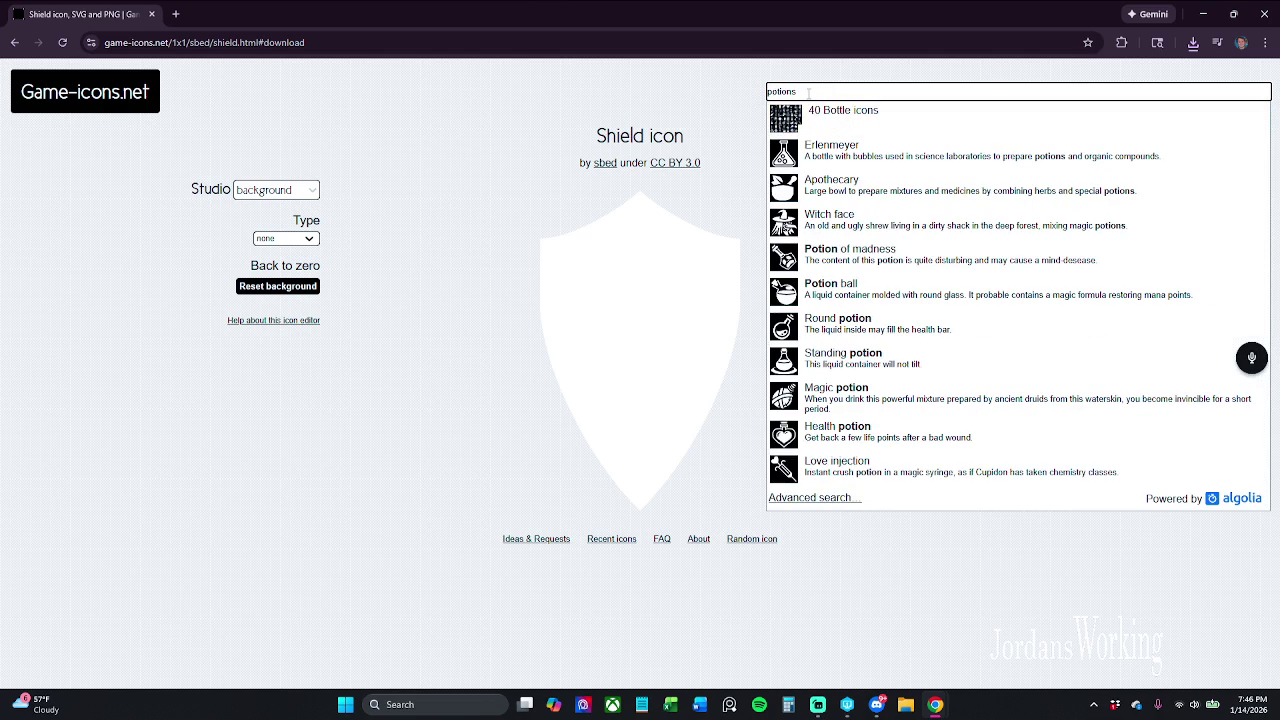
drag(808, 92, 601, 94)
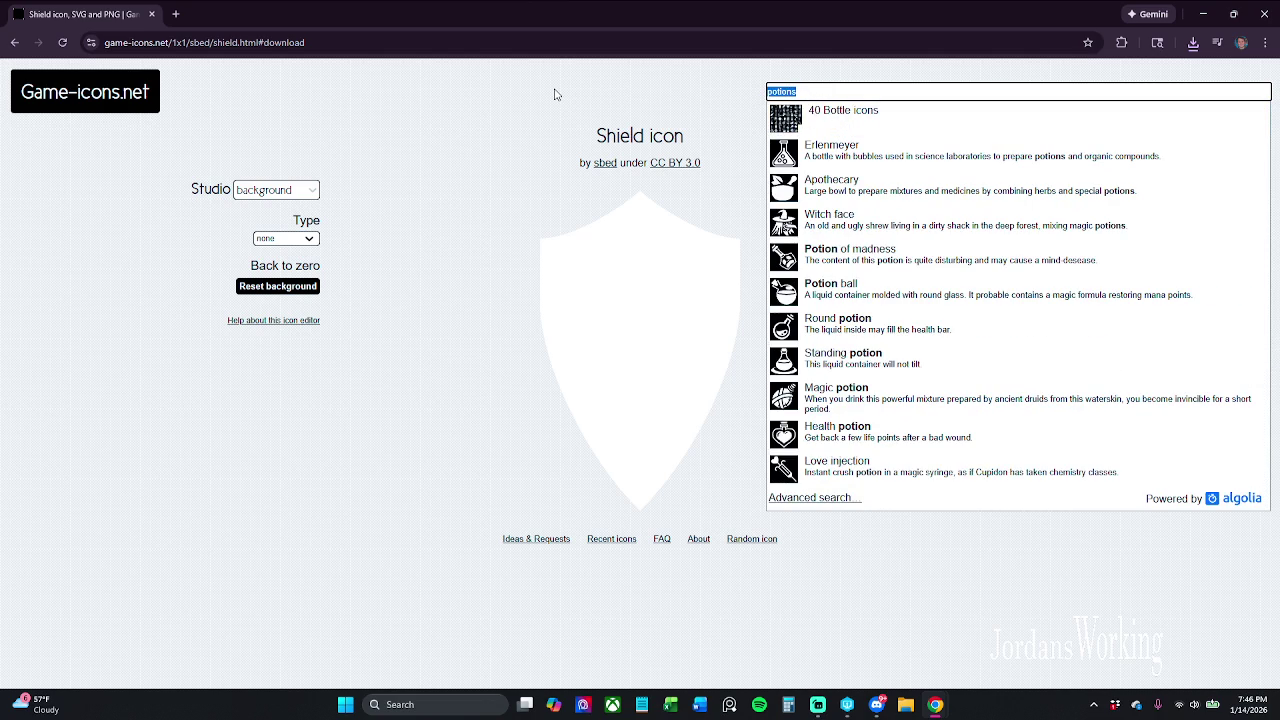
click(868, 395)
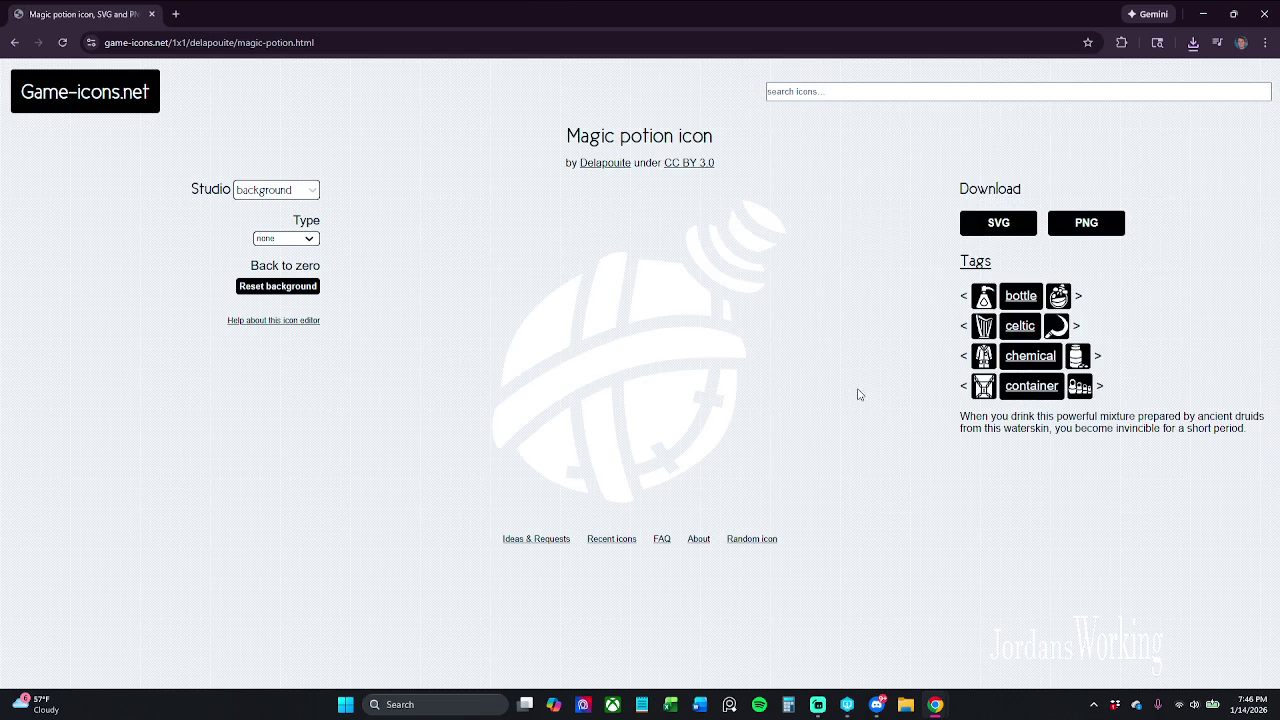
Step: Try a 'stamina potion' search, clear it, and download the Magic potion icon as PNG
click(820, 96)
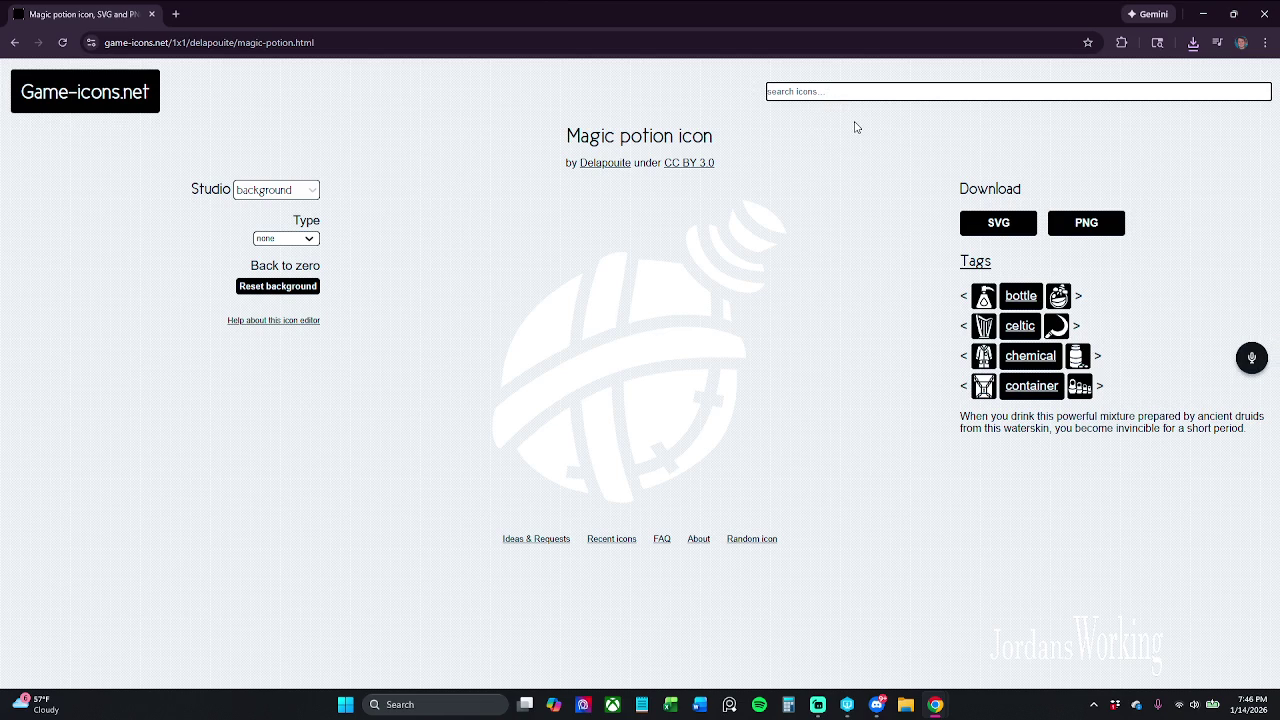
text(stamina st)
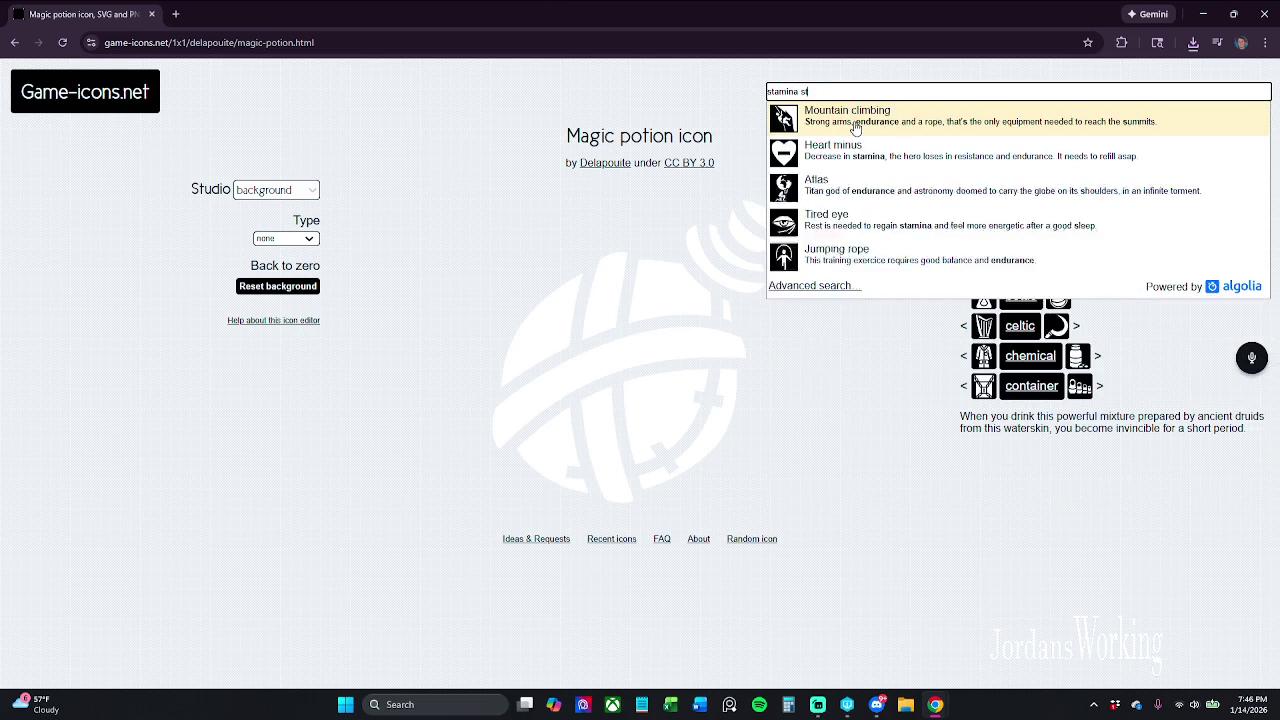
key(BackSpace)
key(BackSpace)
text(potion)
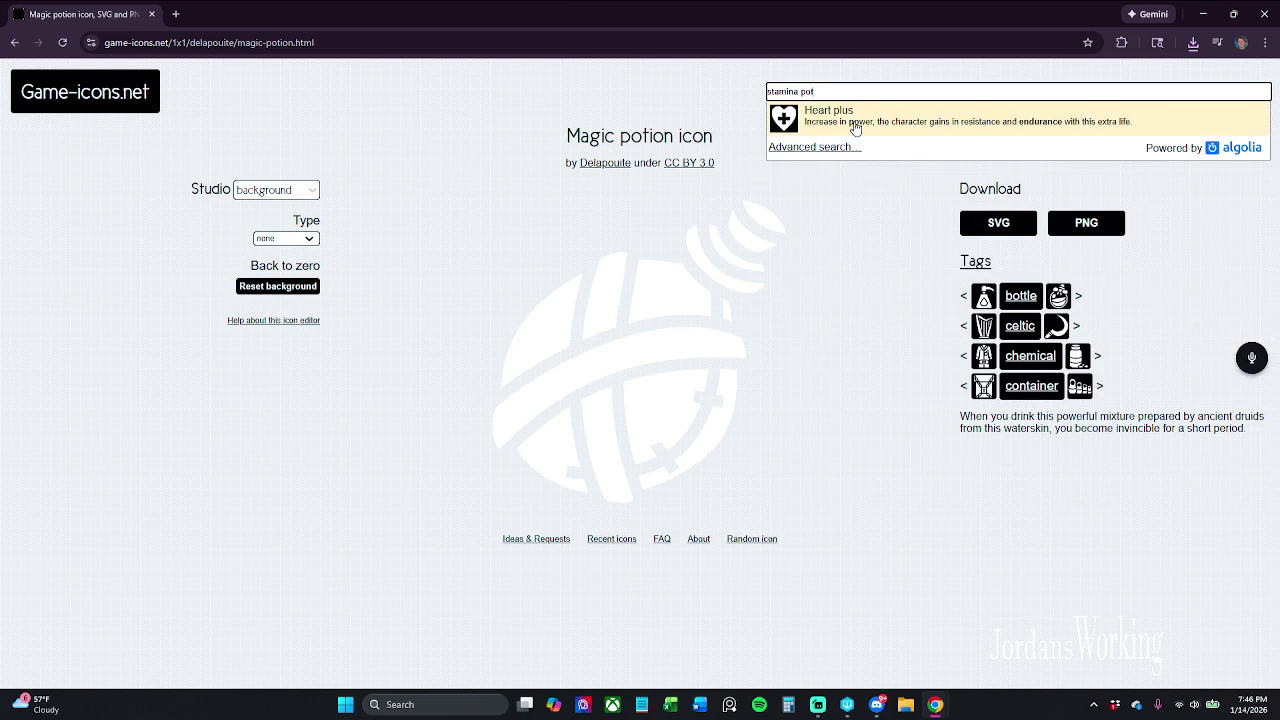
double_click(848, 92)
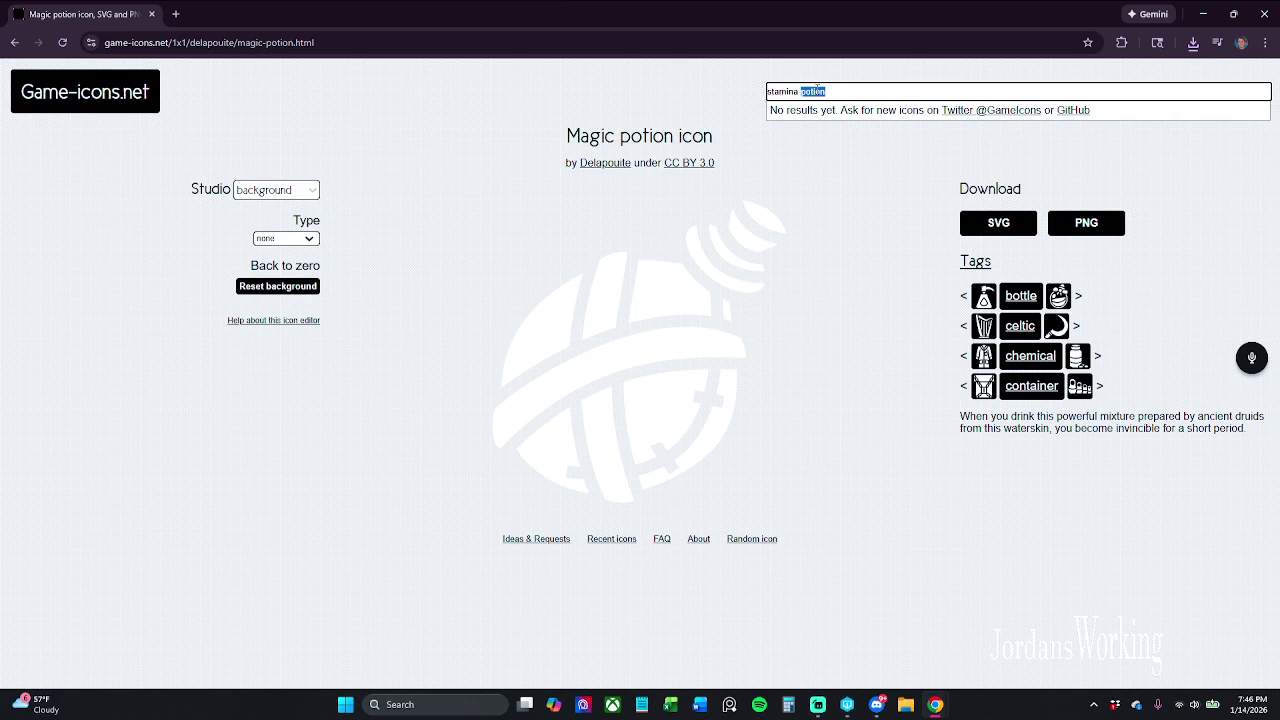
key(BackSpace)
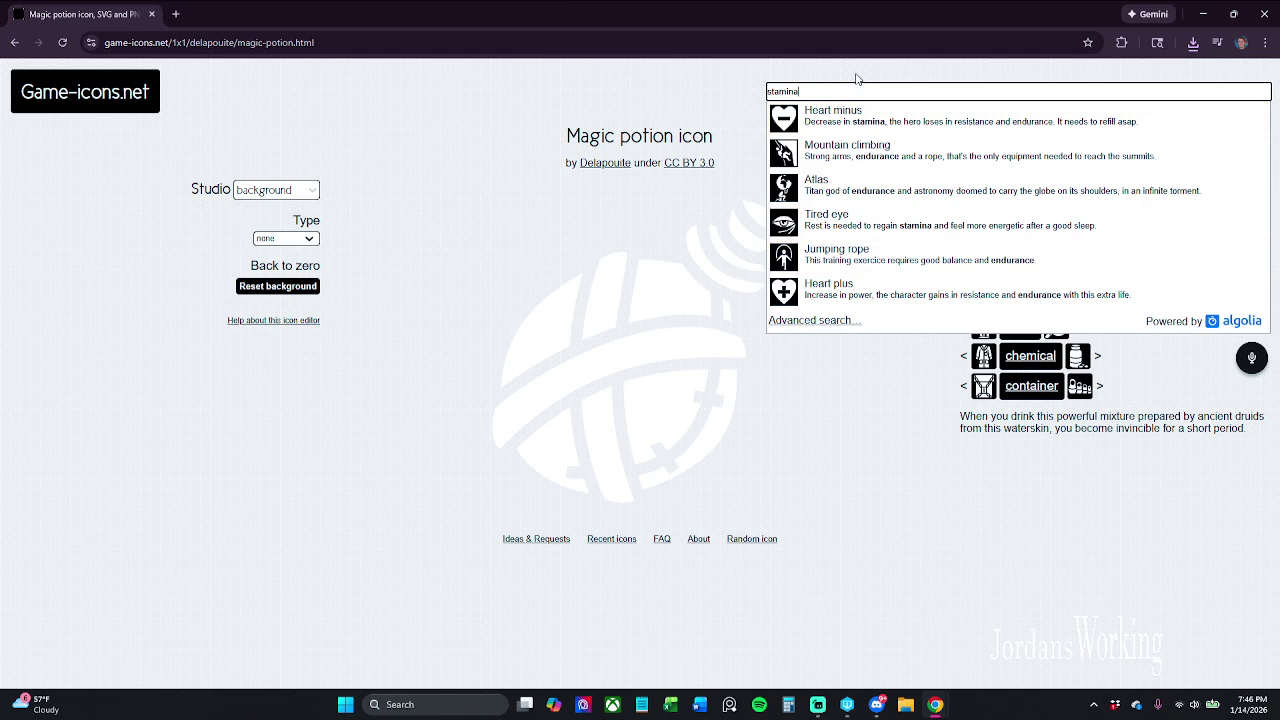
double_click(808, 91)
key(BackSpace)
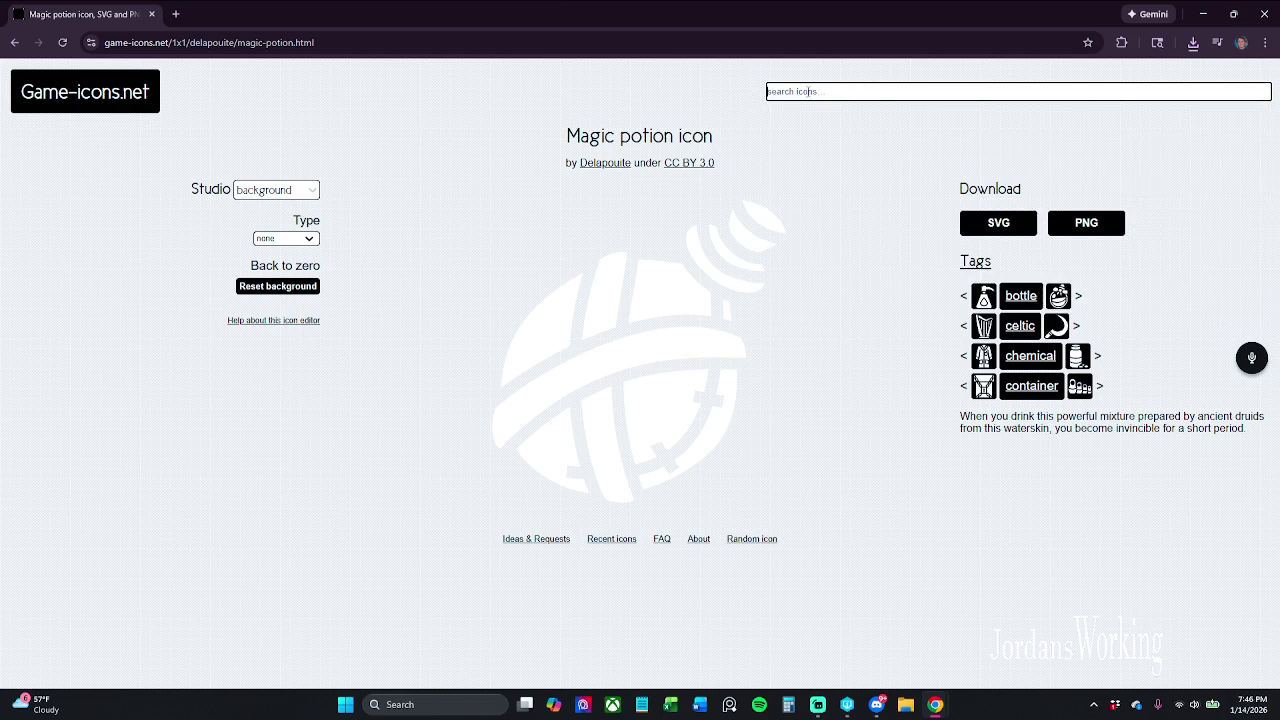
click(940, 127)
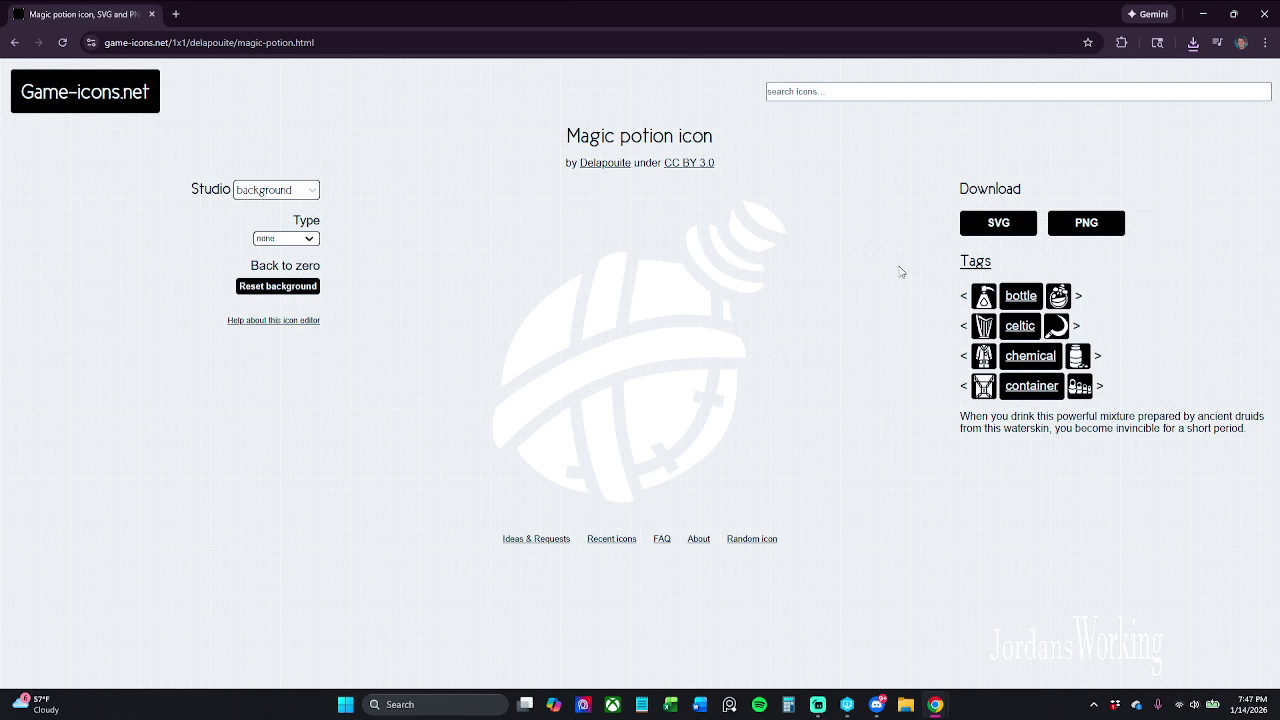
click(1085, 224)
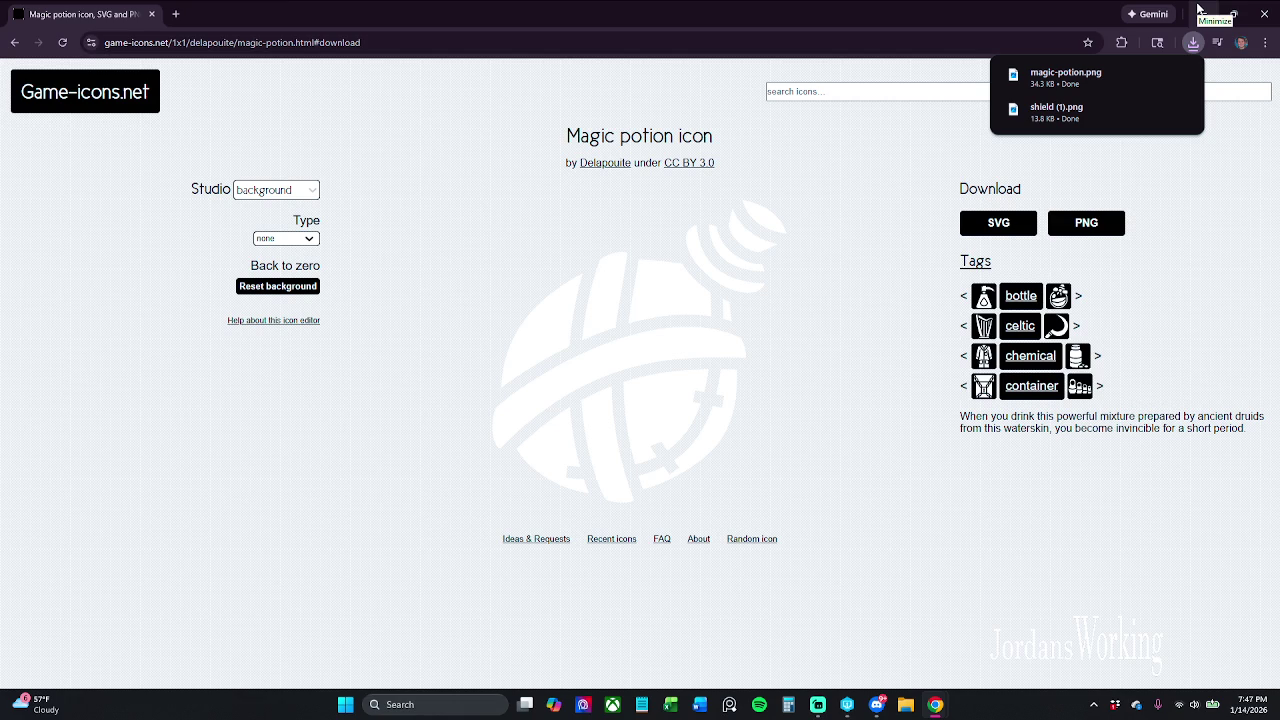
click(390, 42)
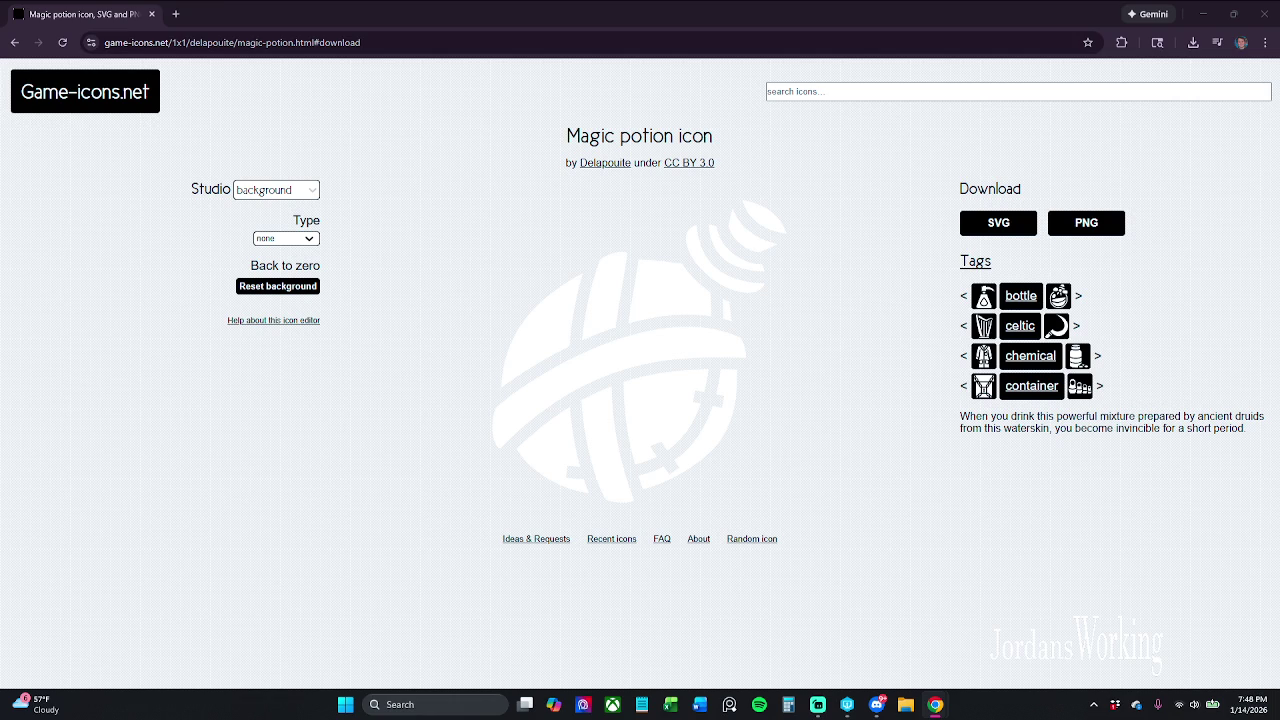
click(14, 44)
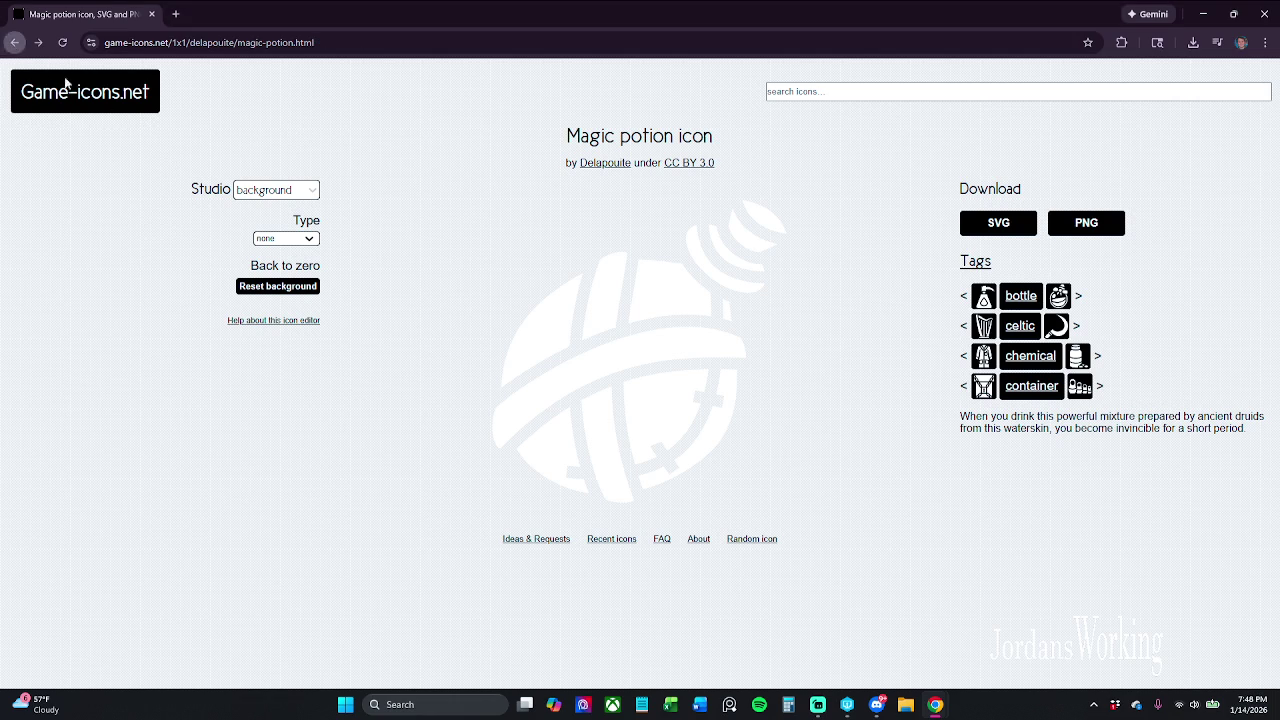
Step: Go back to the Shield icon page, then close Chrome to return to Unreal Engine
click(14, 43)
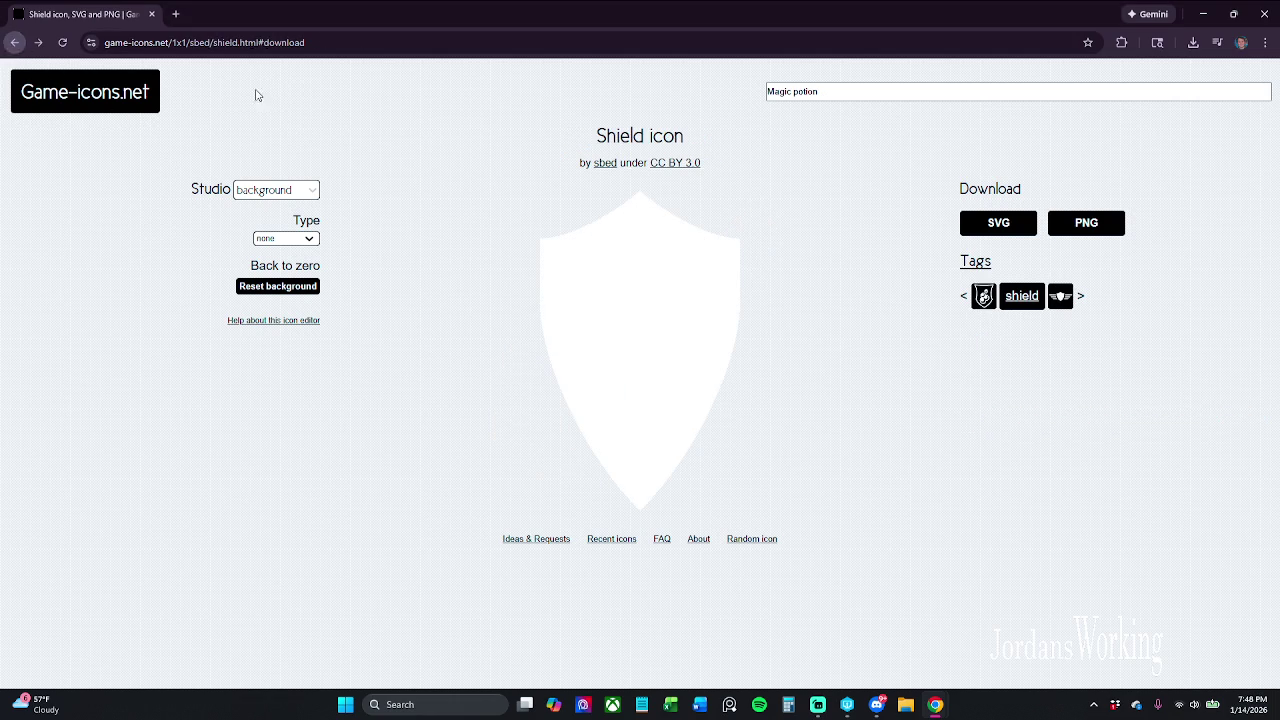
click(340, 44)
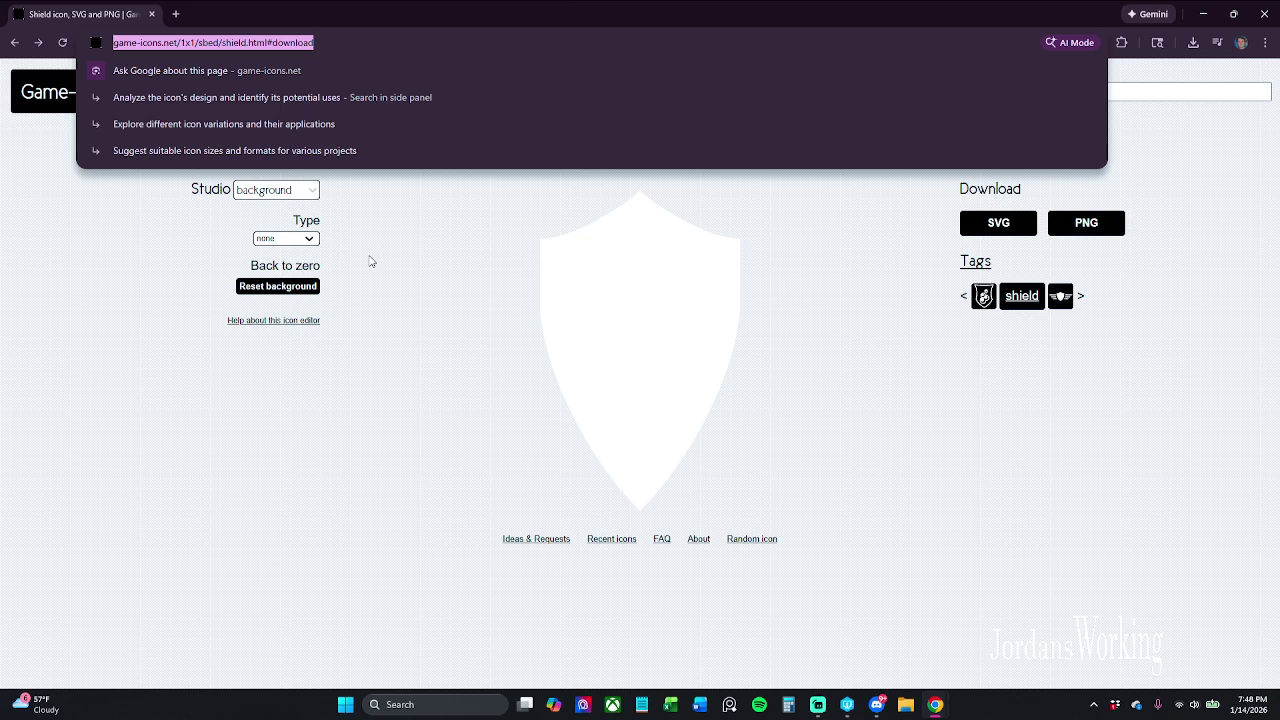
click(155, 205)
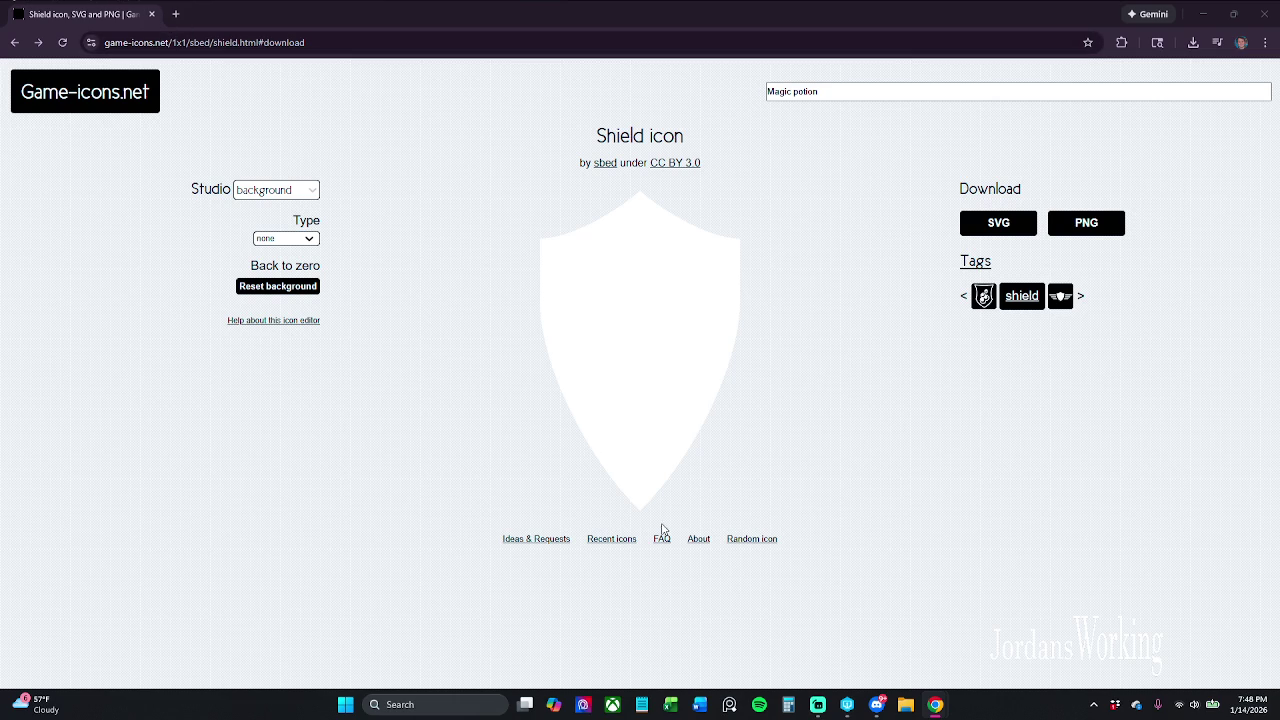
mouse_move(847, 712)
click(1250, 14)
click(1203, 14)
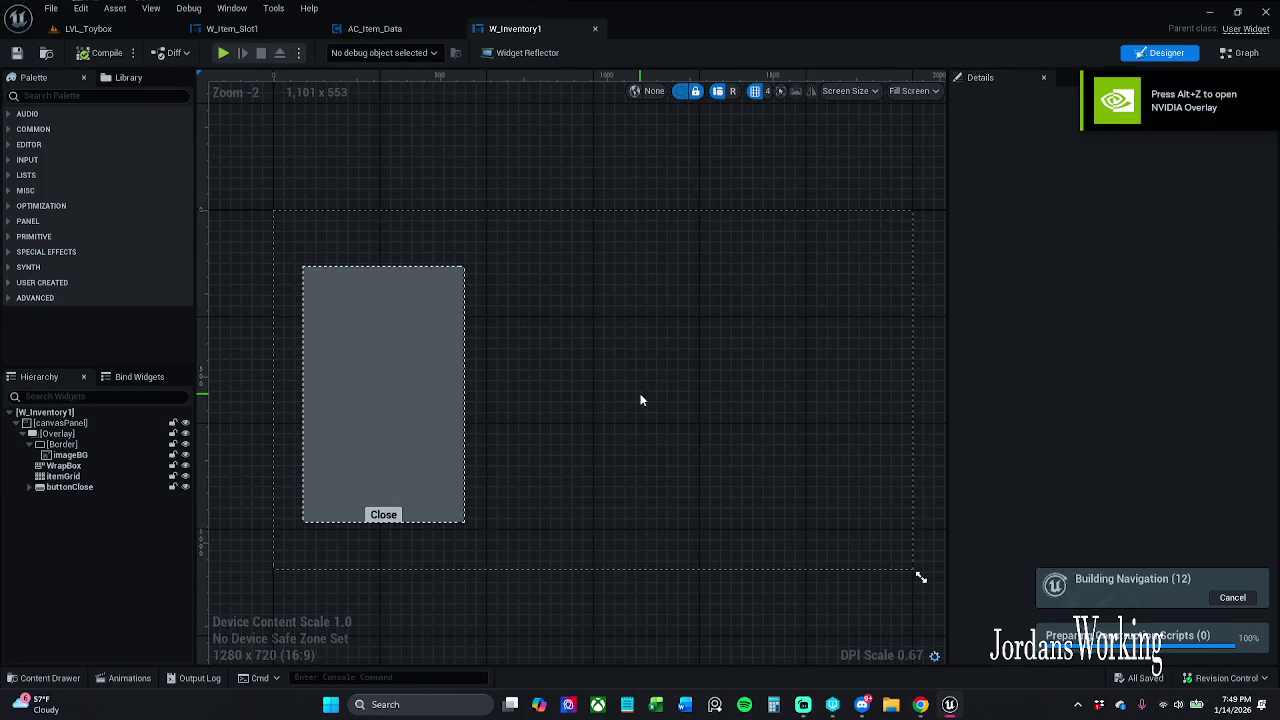
Step: Switch to LVL_Toybox and run a quick inventory play test, then stop it
click(105, 28)
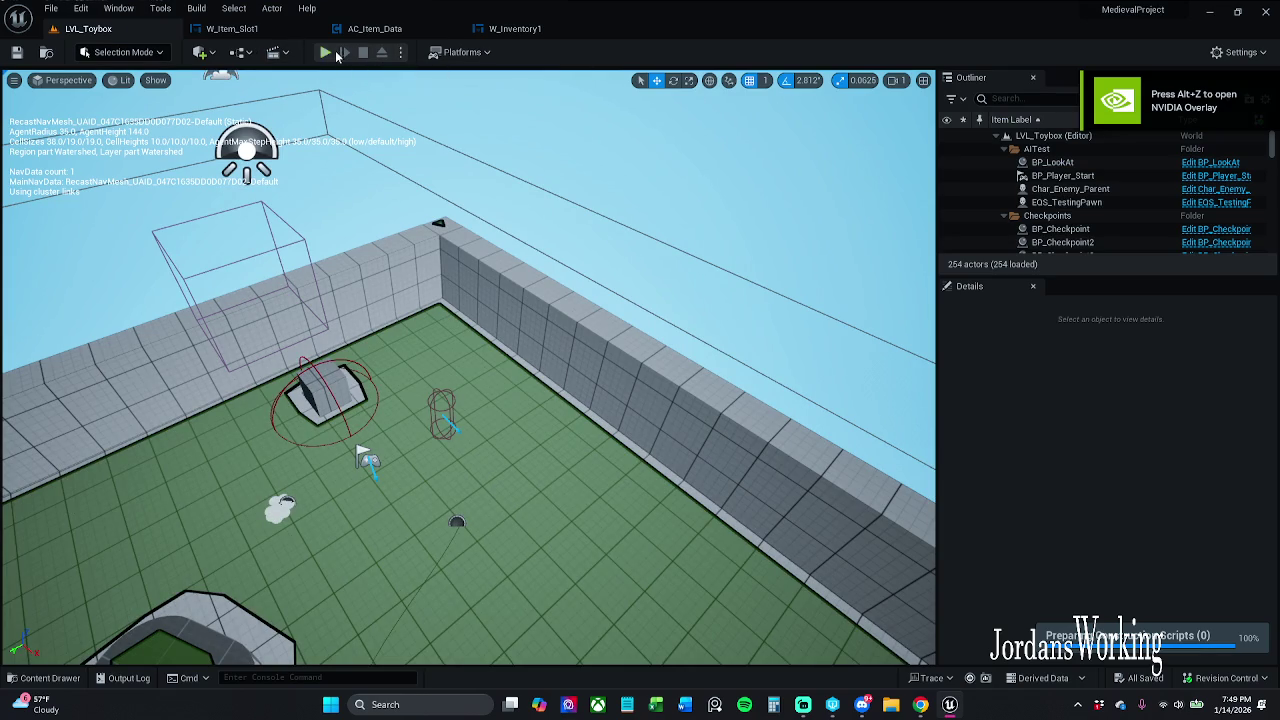
click(326, 52)
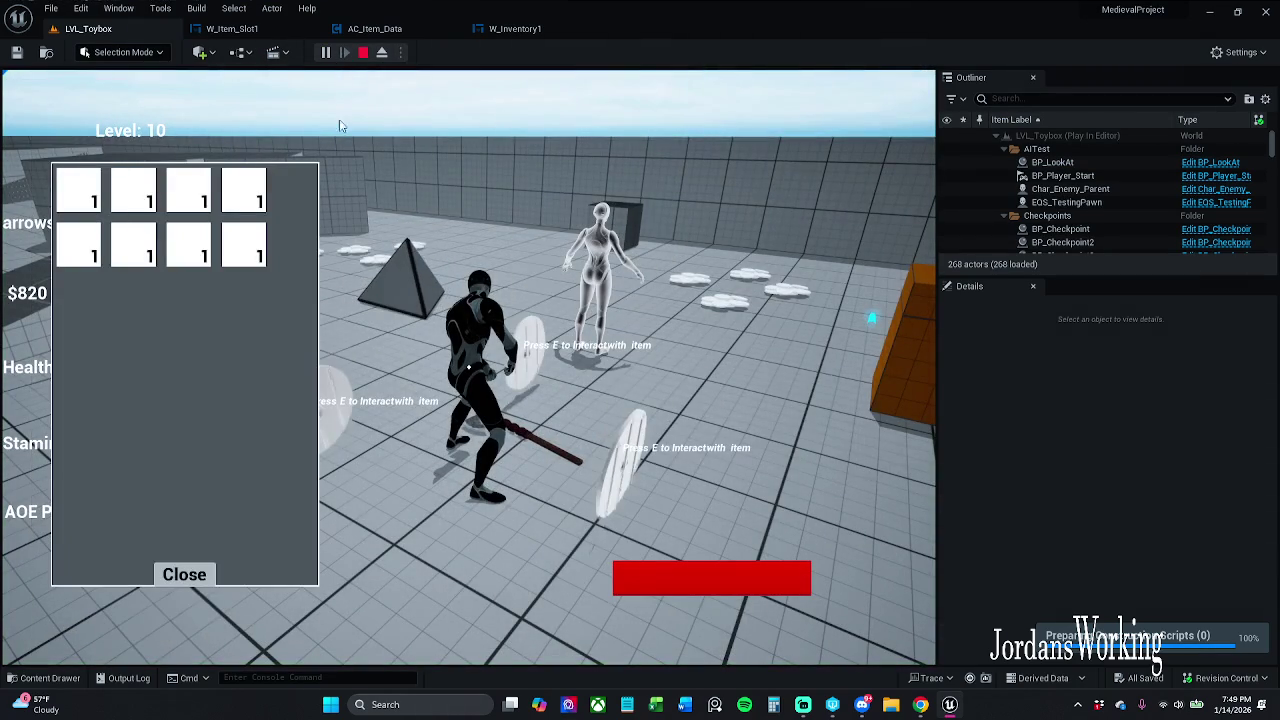
click(199, 573)
key(Escape)
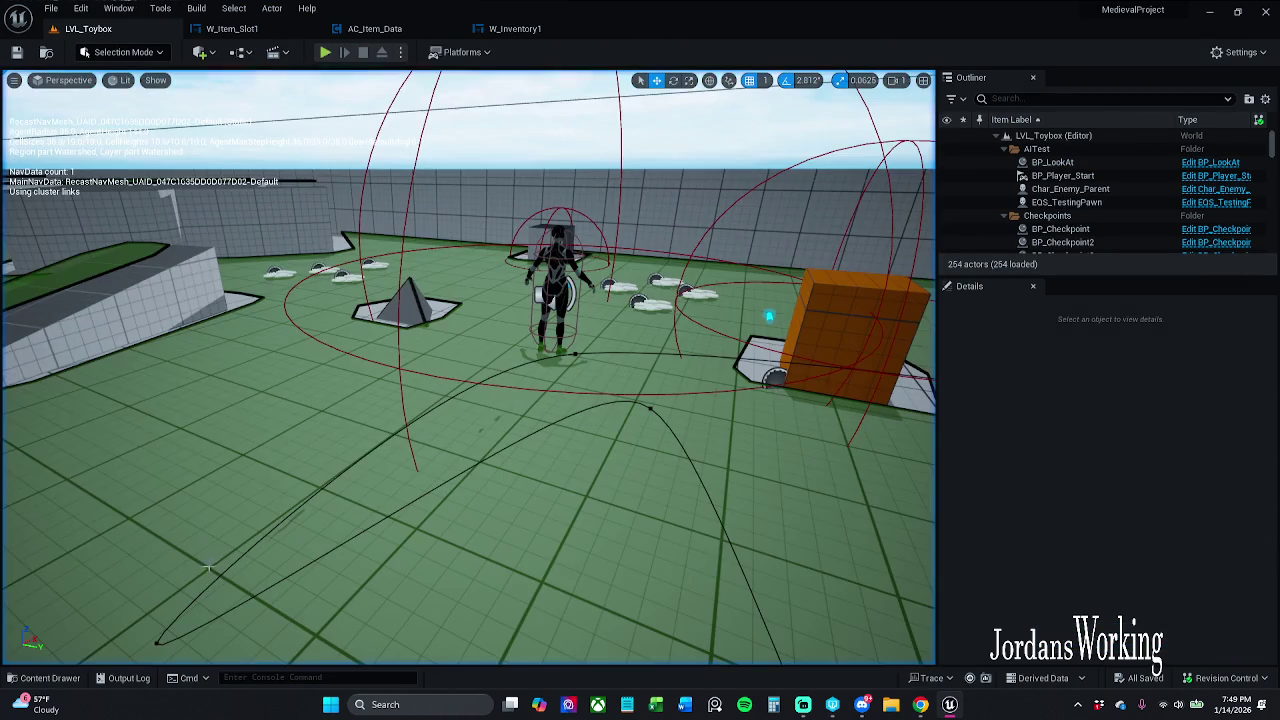
Step: Submit AC_Item_Data and W_Inventory1, describing that the inventory's add node isn't updating existing items
click(1253, 681)
click(1208, 614)
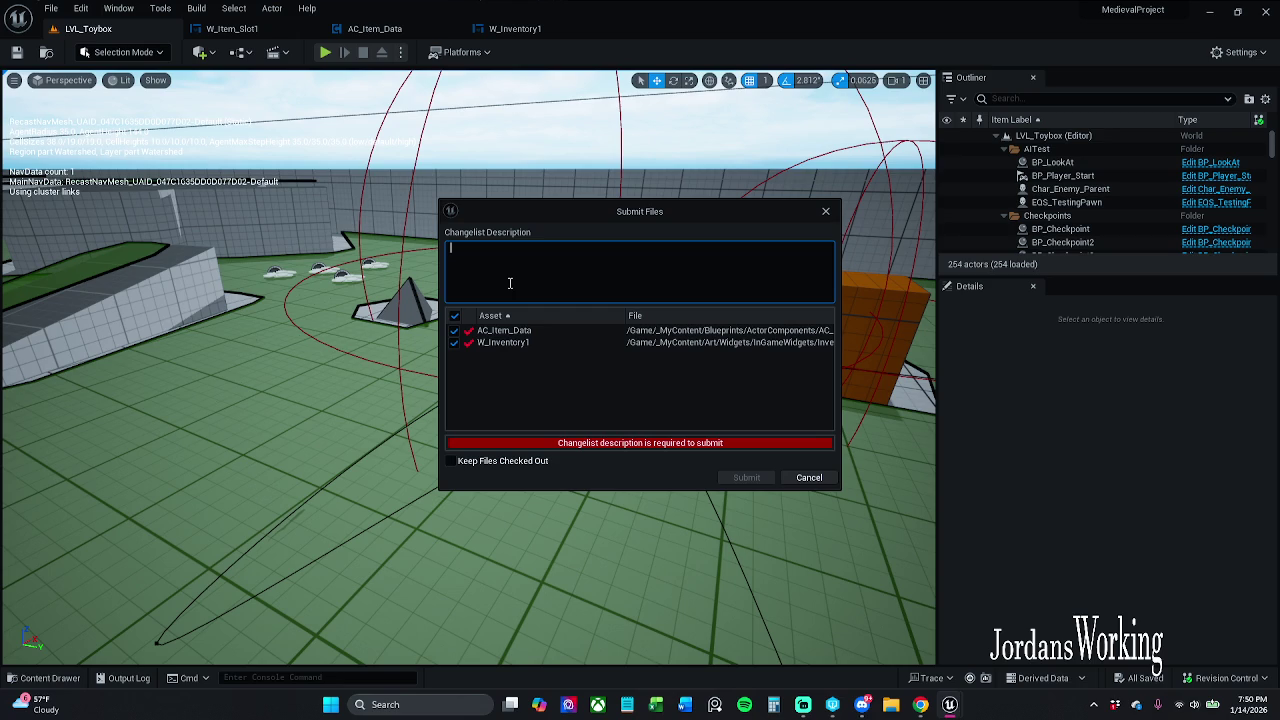
text(Inventory is )
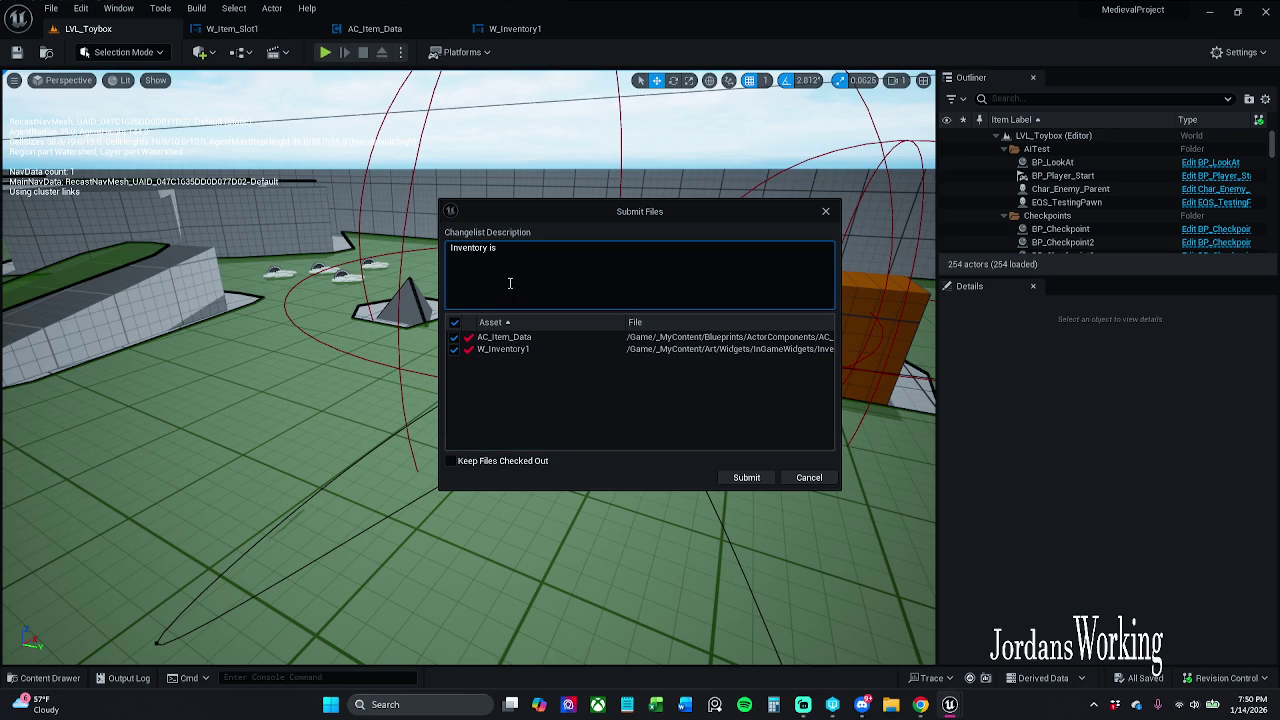
text(usi)
text(ng an add )
text(node )
text(for items.)
text( It is )
text(not updat)
text(ing)
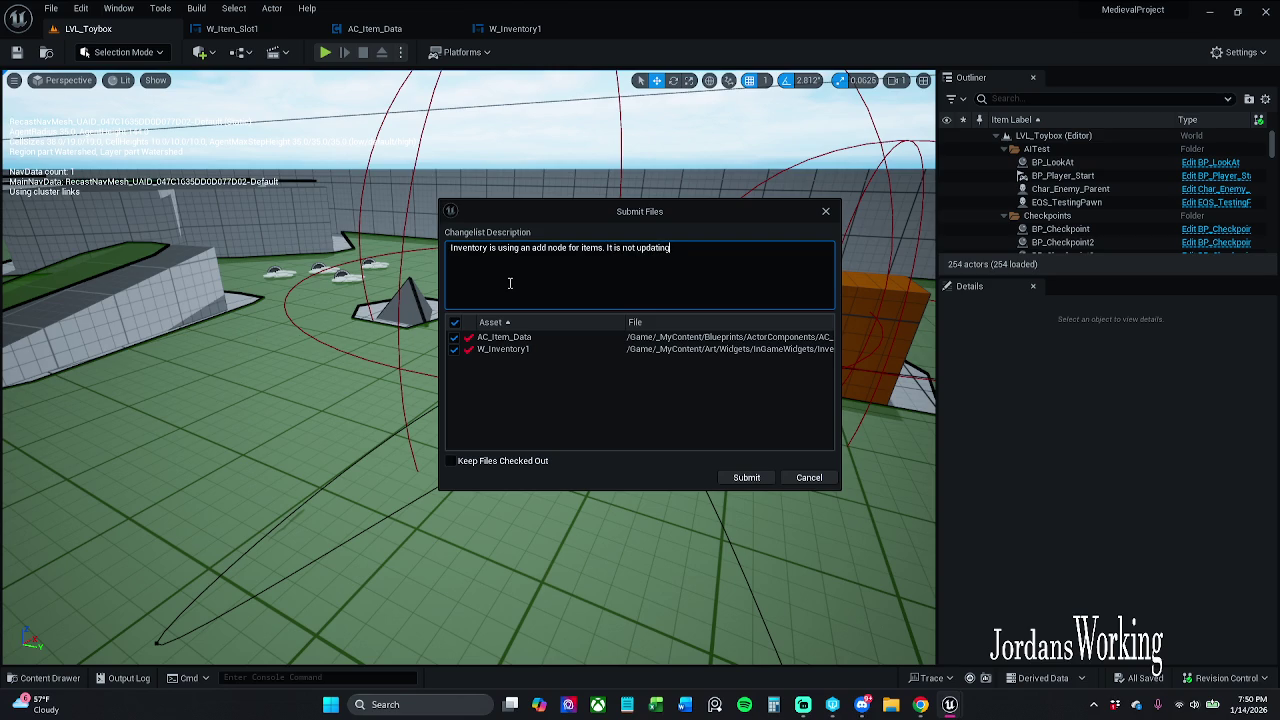
text( the current existing item. And I am about to set every)
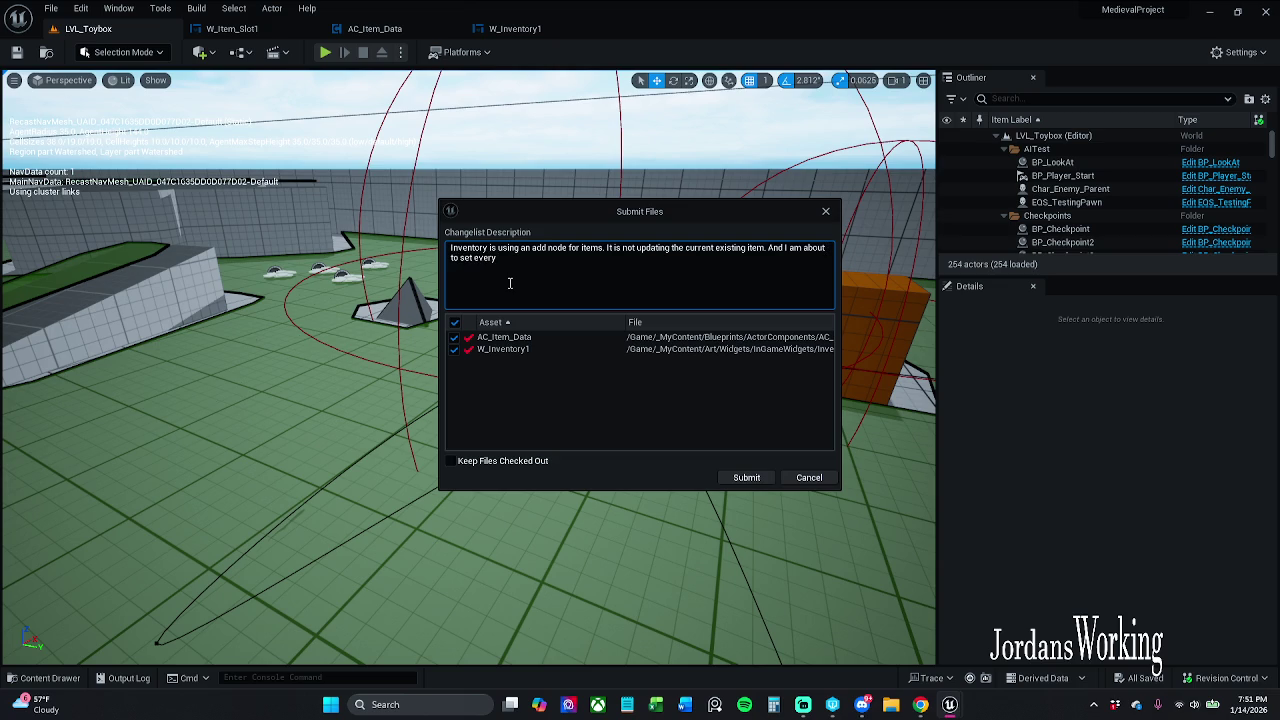
text( items ix)
click(746, 477)
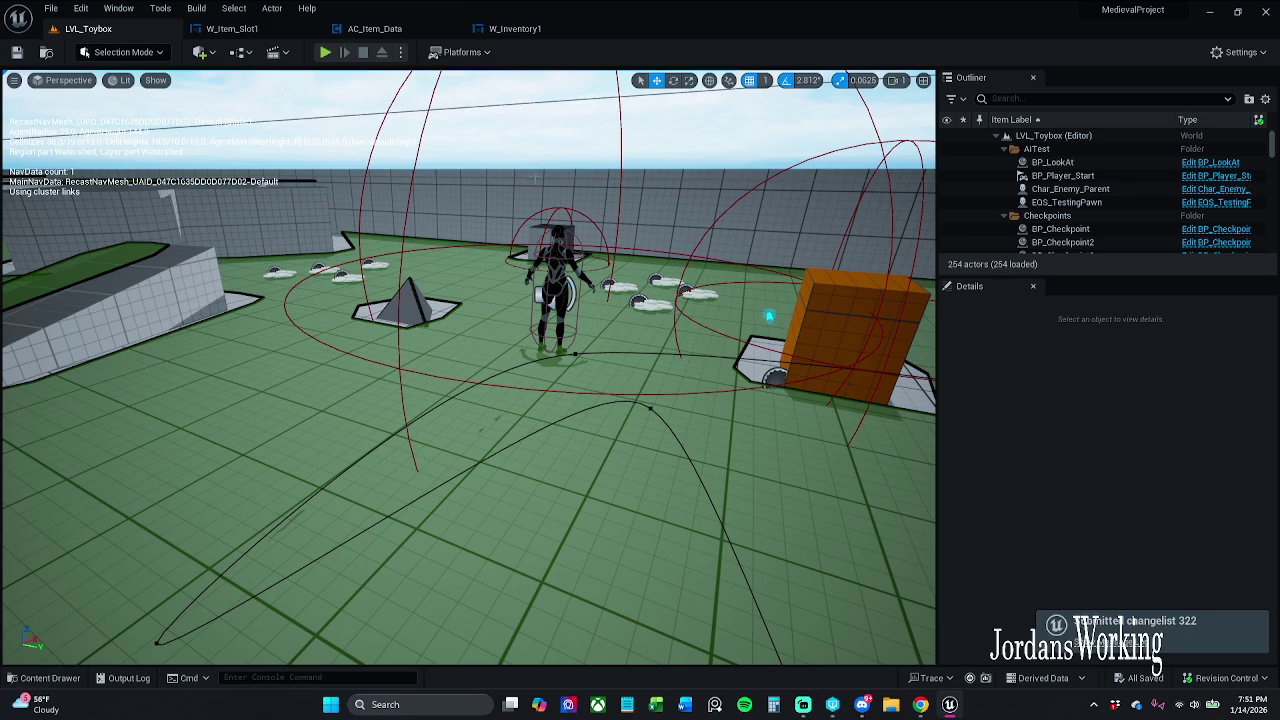
Step: Browse the content drawer to _MyContent > Art > PNGS > Icons
mouse_move(534, 175)
mouse_down()
mouse_move(545, 130)
mouse_move(550, 170)
mouse_move(530, 178)
mouse_move(545, 178)
mouse_up()
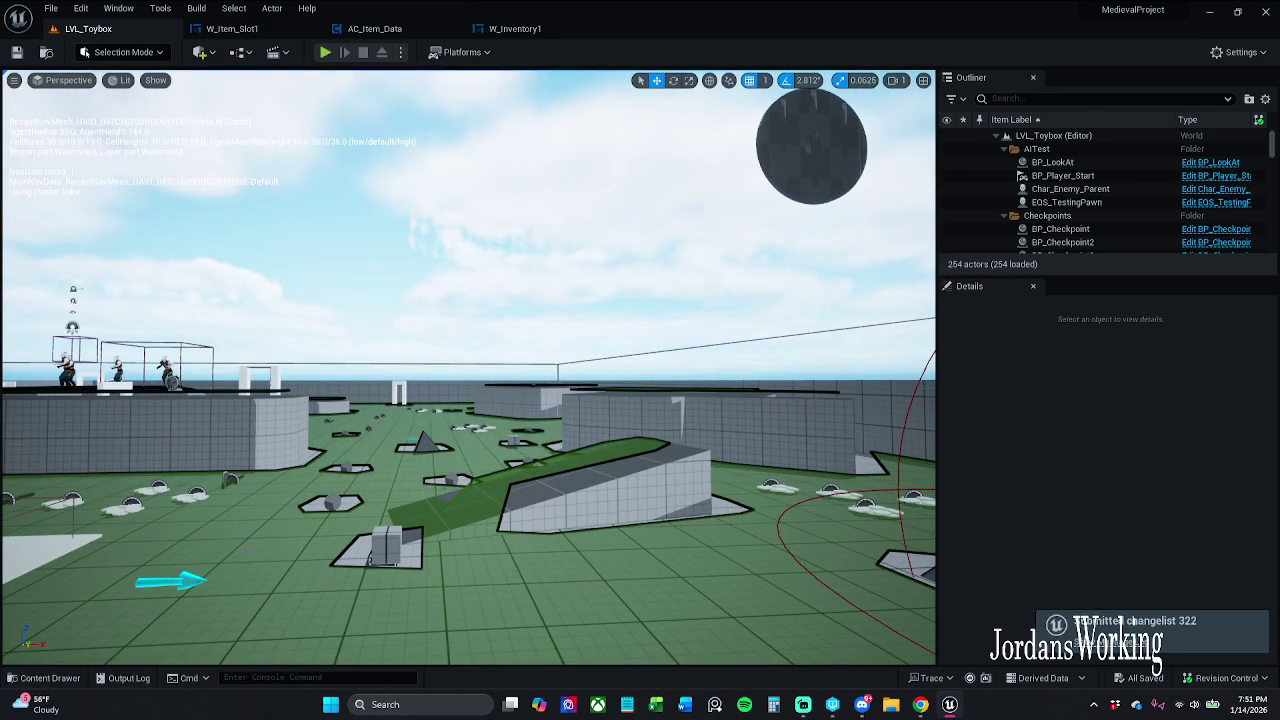
click(44, 678)
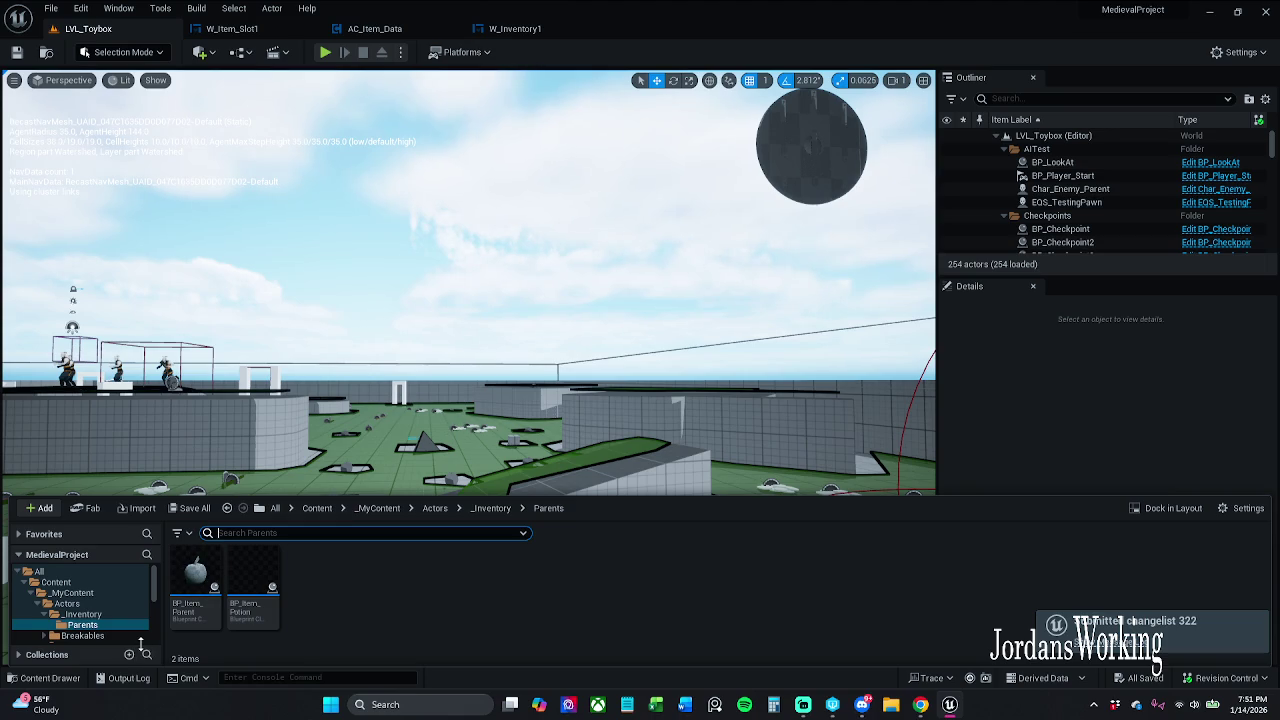
click(435, 508)
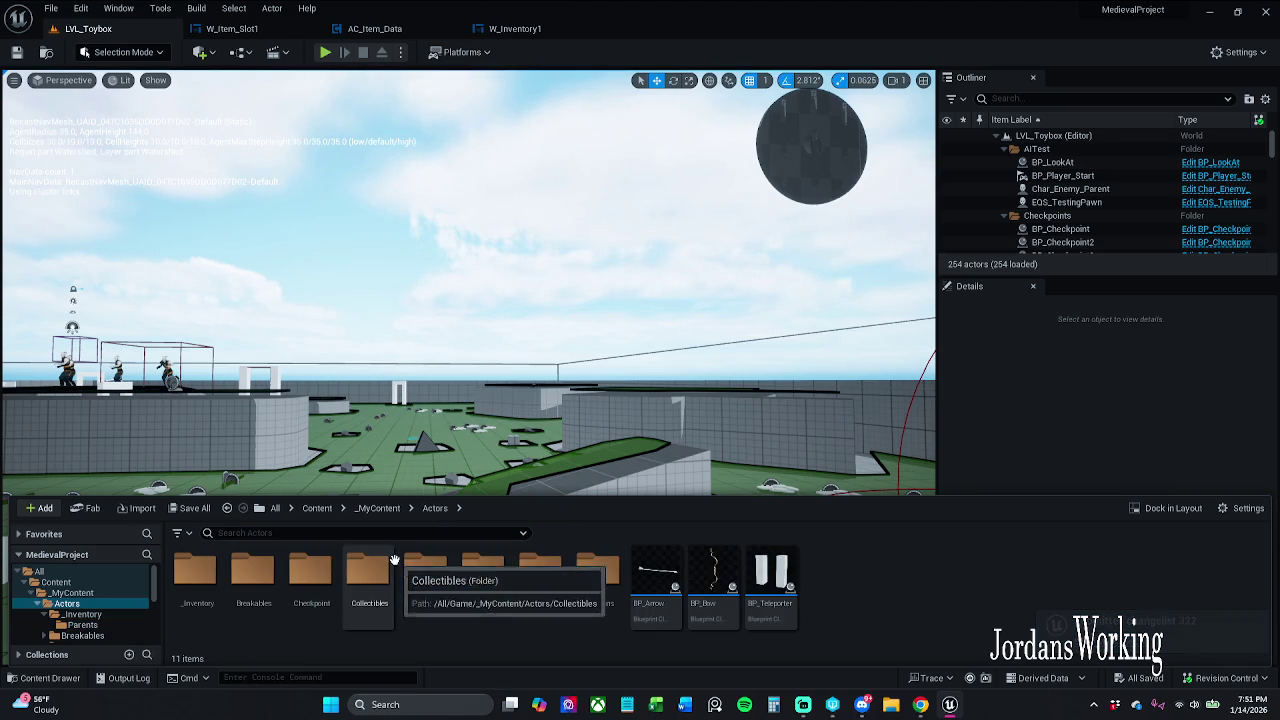
click(390, 508)
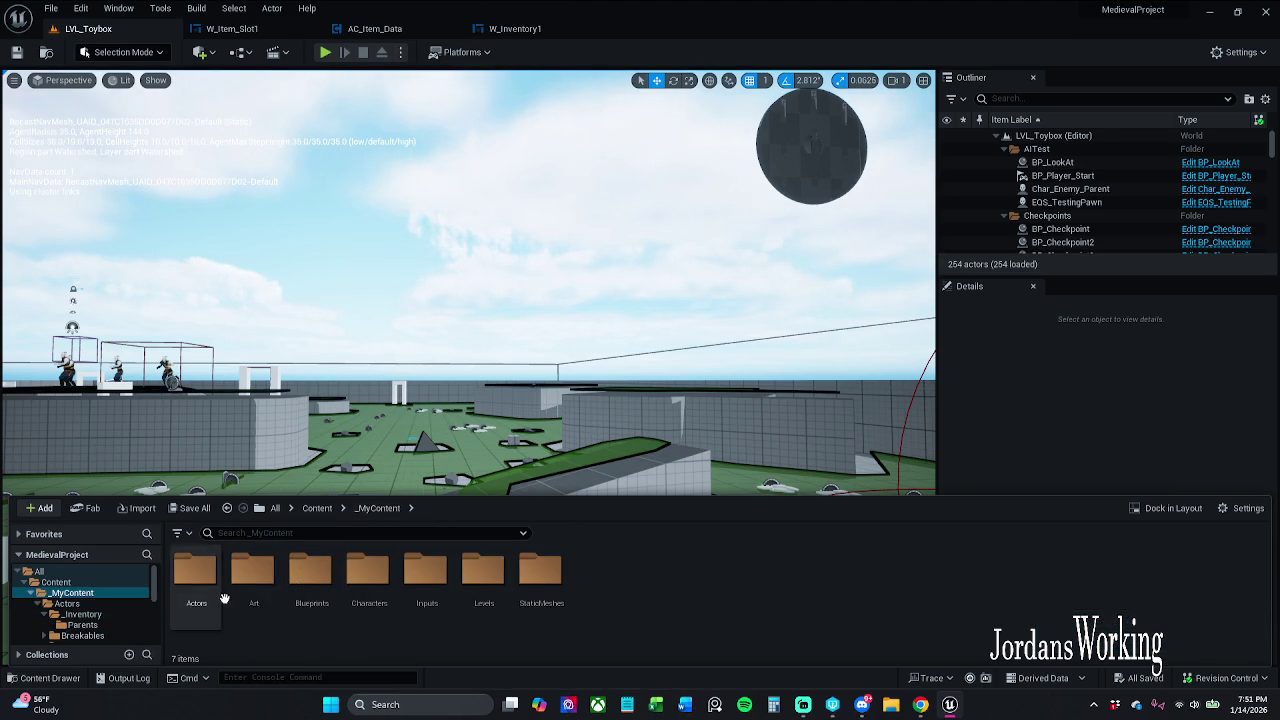
double_click(254, 580)
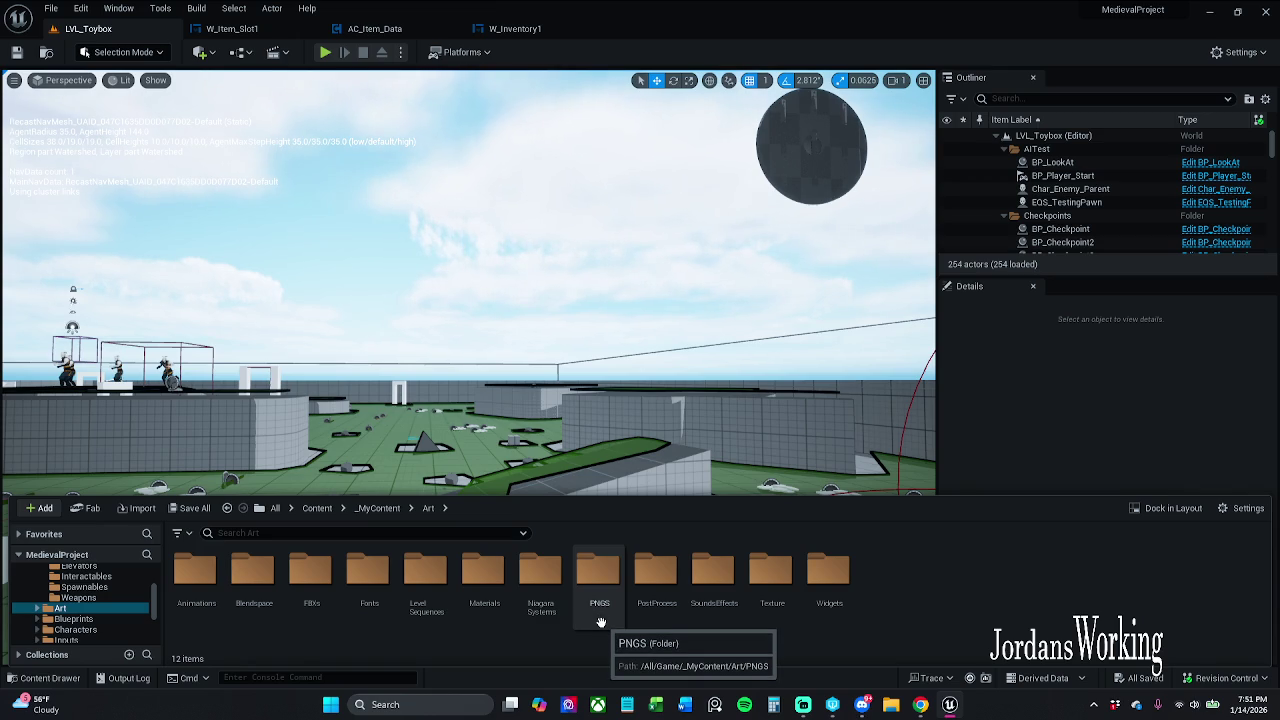
double_click(600, 575)
double_click(254, 575)
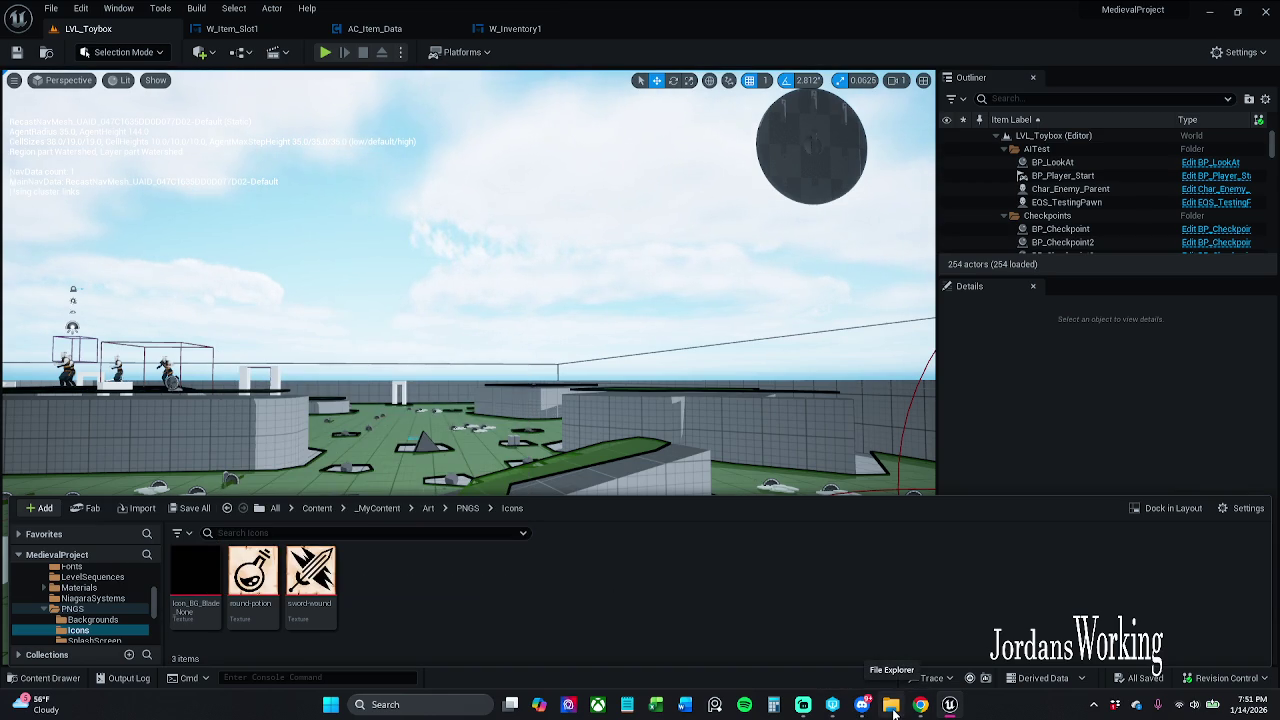
Step: Preview the Icon_BG_Blade_None texture, then come back to the Icons folder
click(207, 587)
double_click(207, 587)
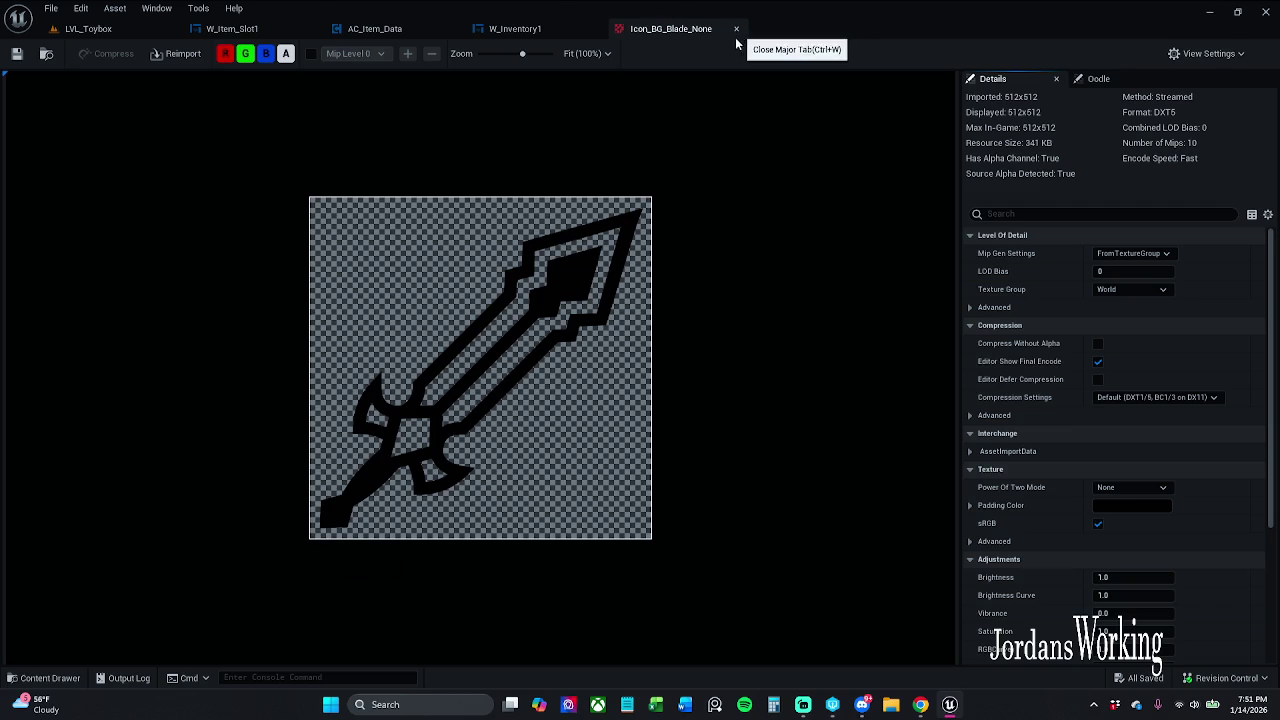
click(737, 28)
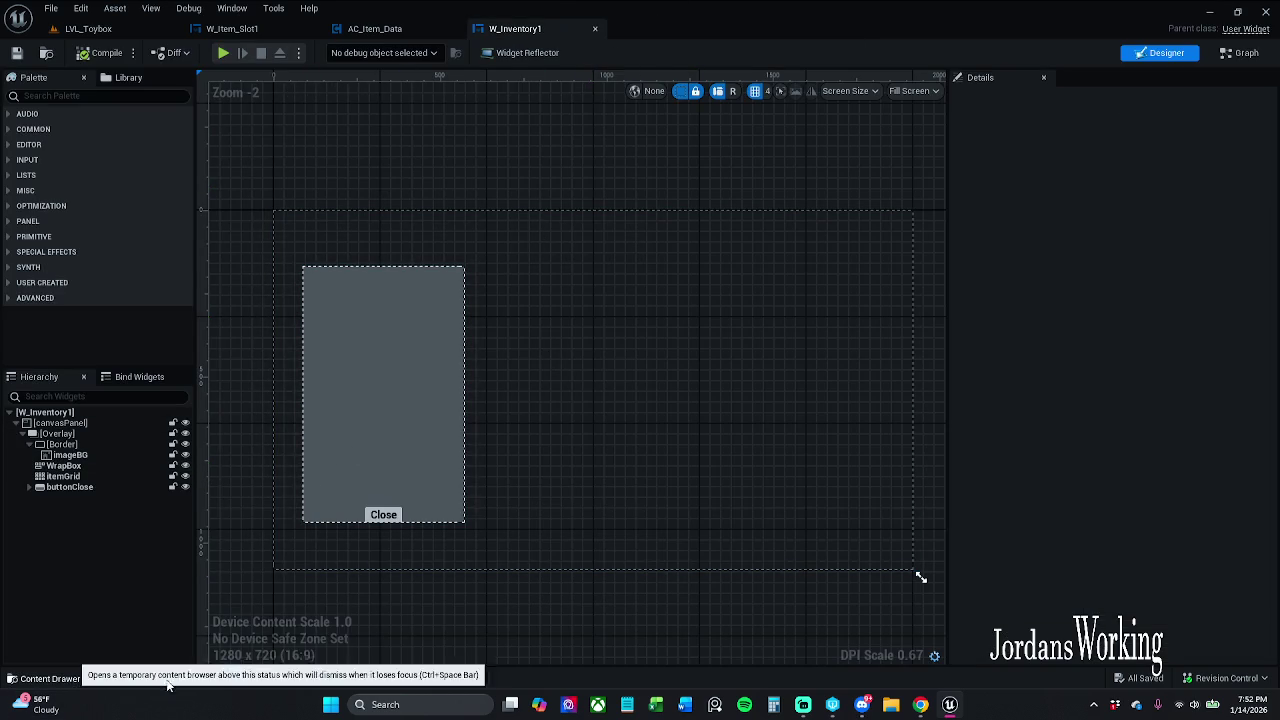
click(44, 678)
click(373, 563)
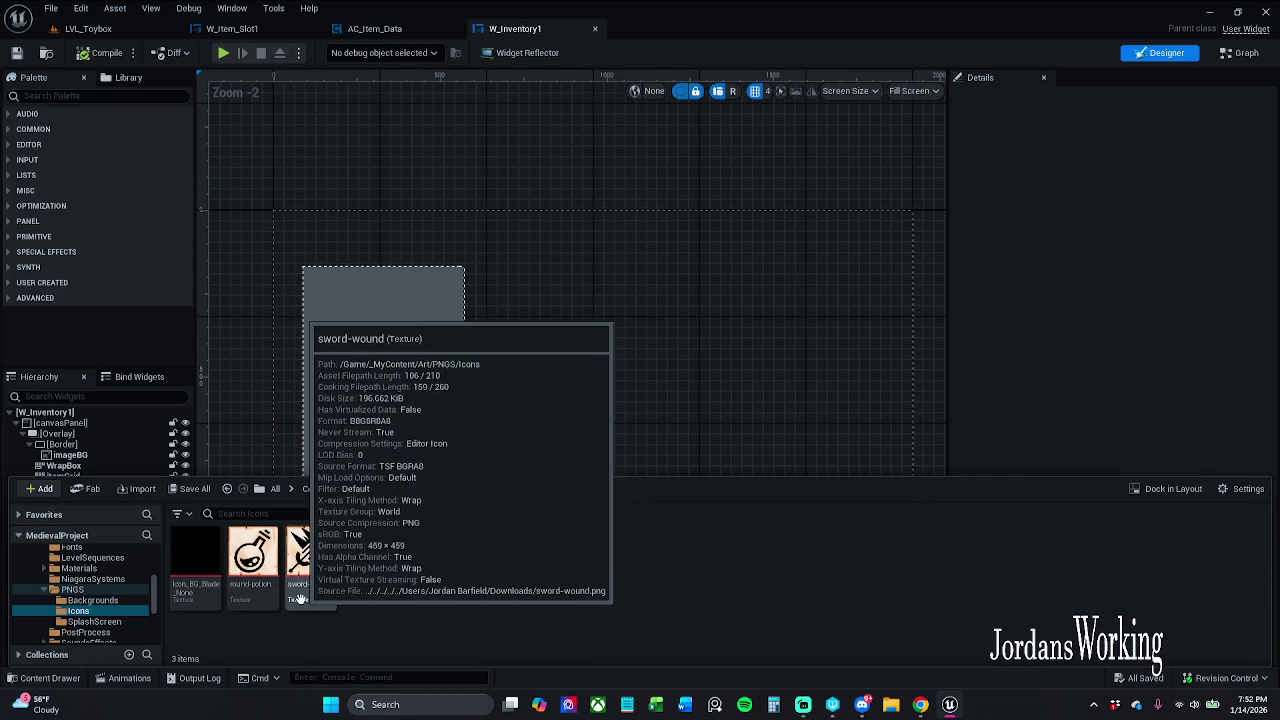
click(208, 597)
double_click(208, 597)
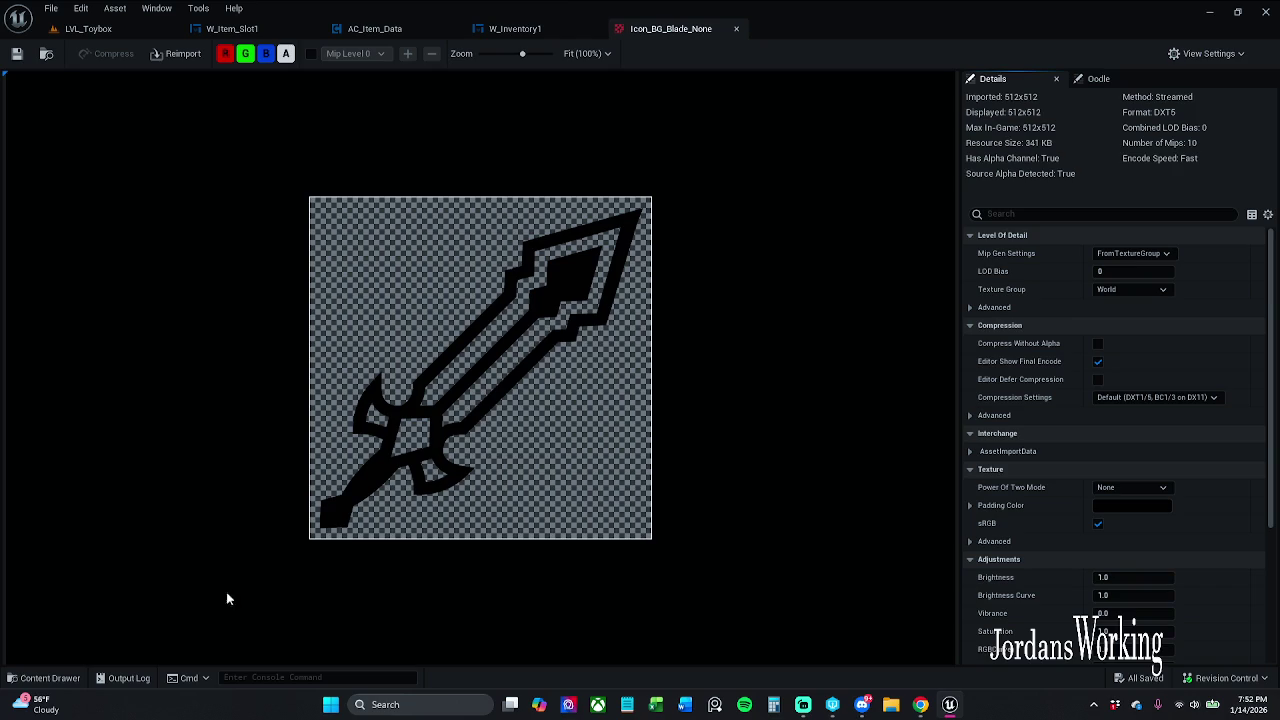
click(736, 28)
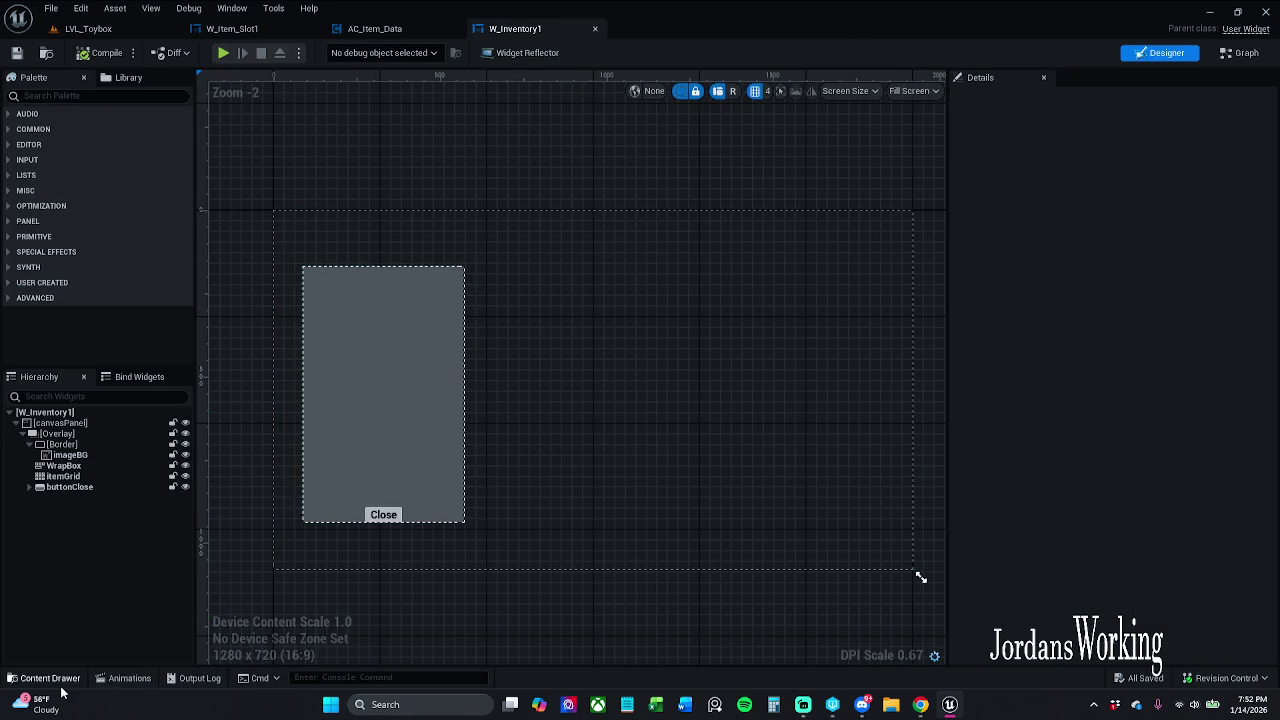
click(45, 678)
mouse_move(310, 572)
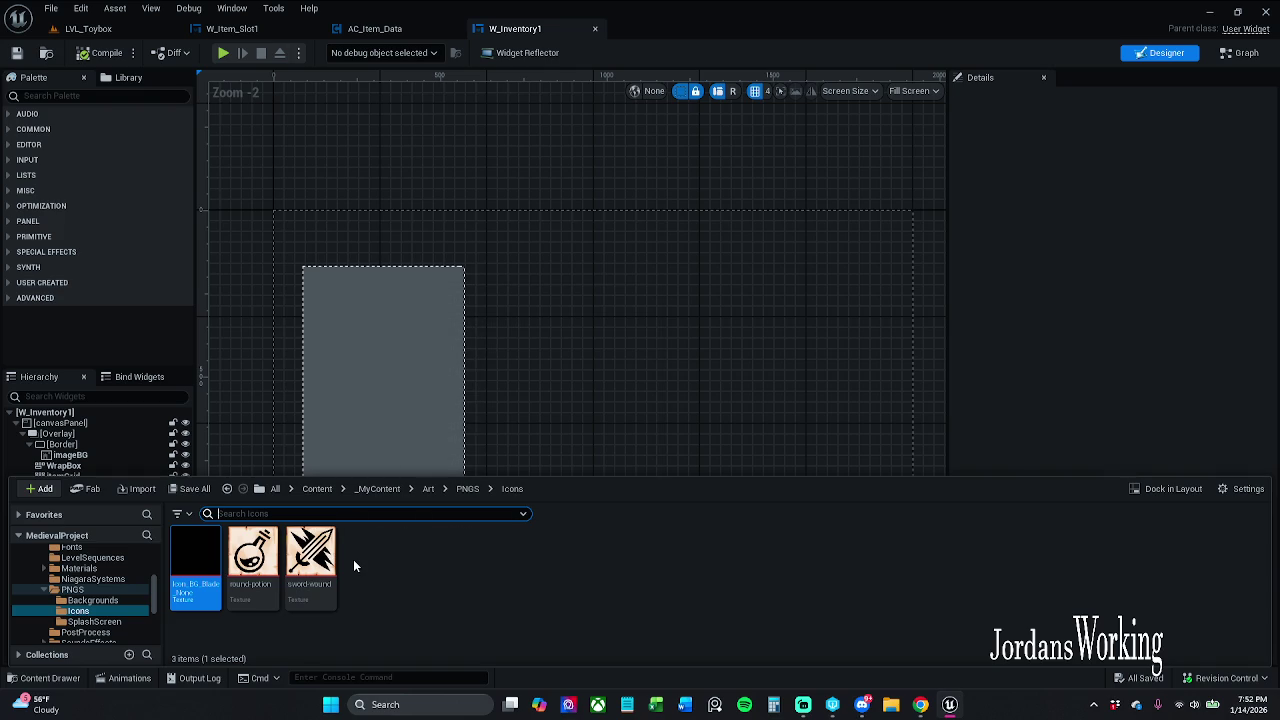
Step: Import the magic-potion and shield_1_ PNGs into Icons and save all
click(354, 561)
right_click(354, 566)
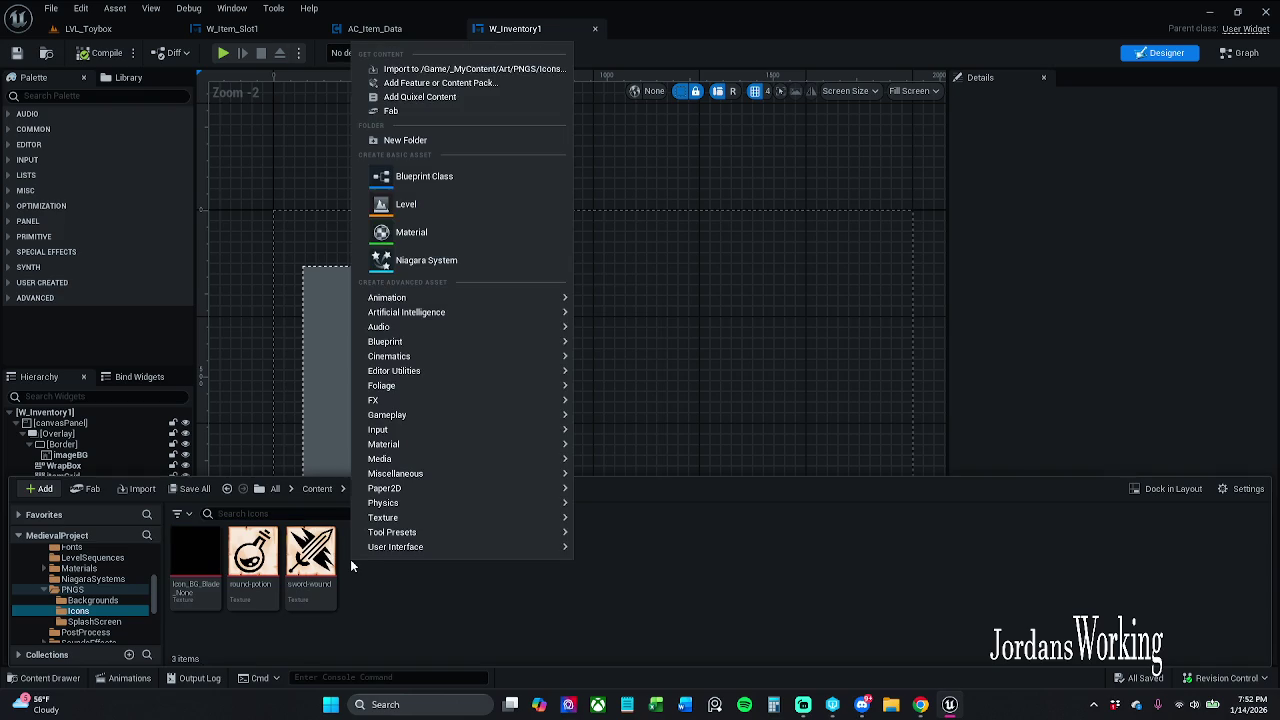
click(471, 70)
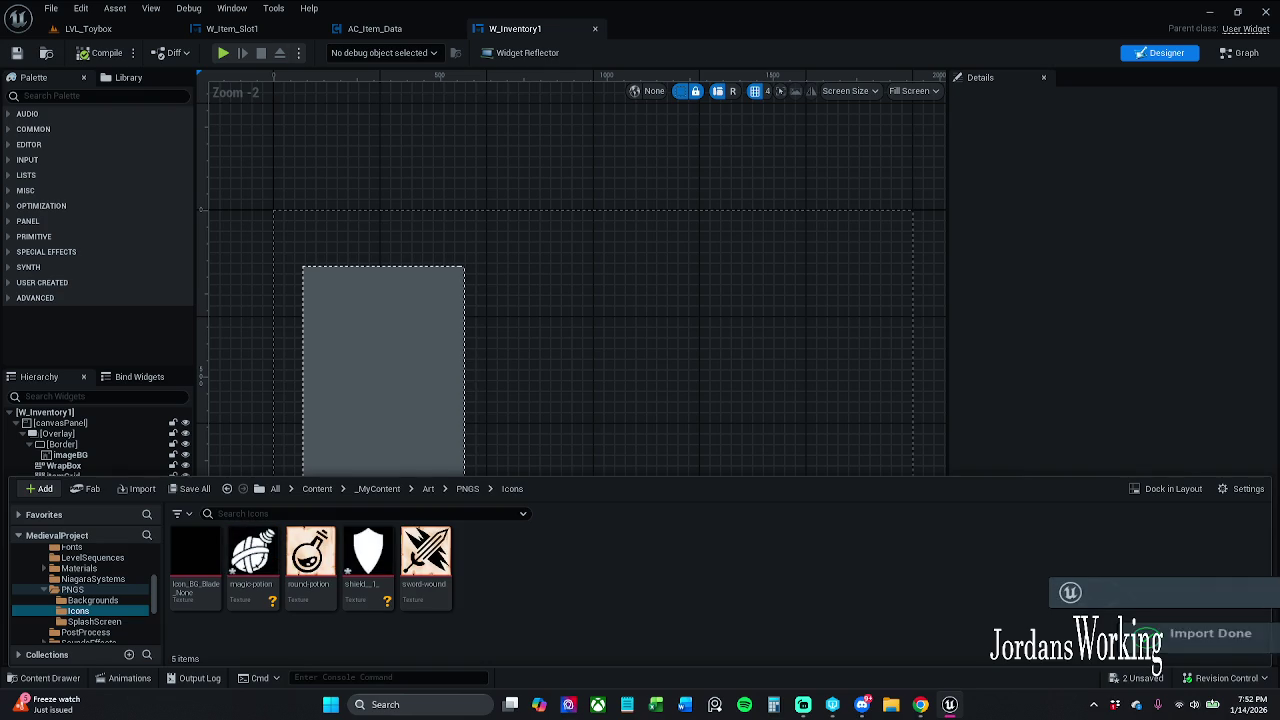
click(190, 488)
click(745, 501)
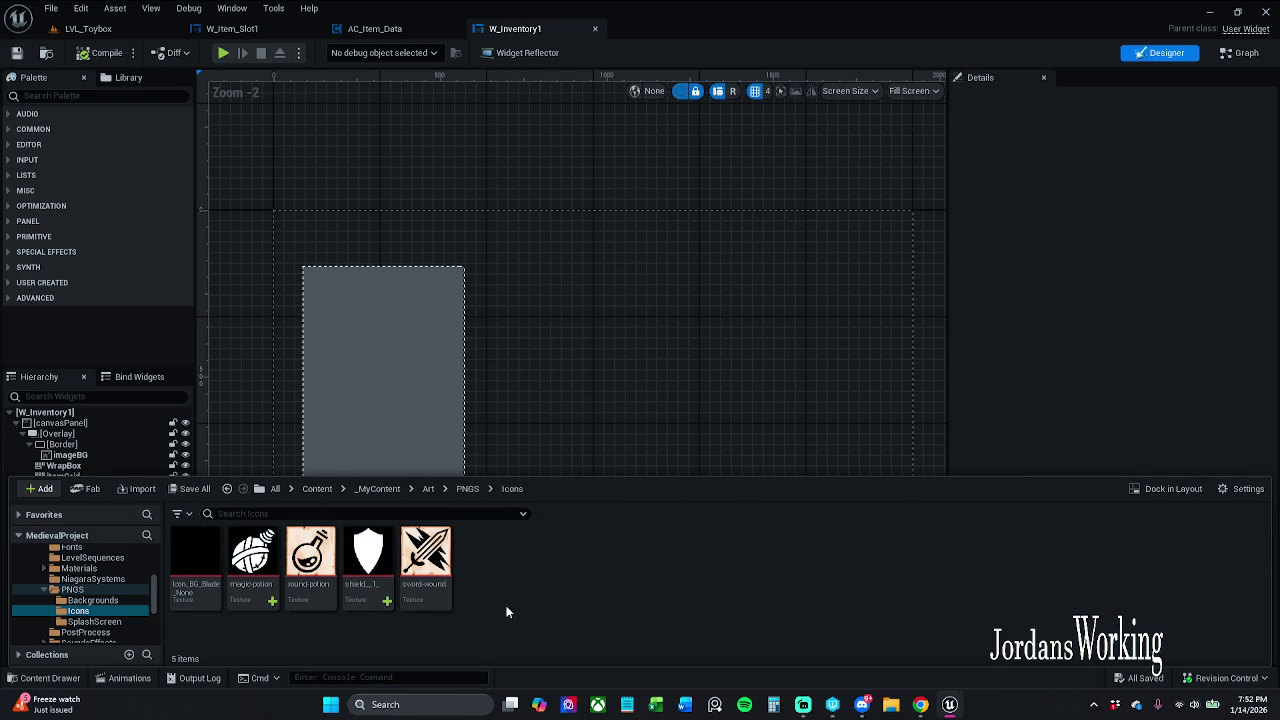
Step: Inspect the shield_1_ texture, then select the BP_Item_Shield7 actor in LVL_Toybox
right_click(489, 558)
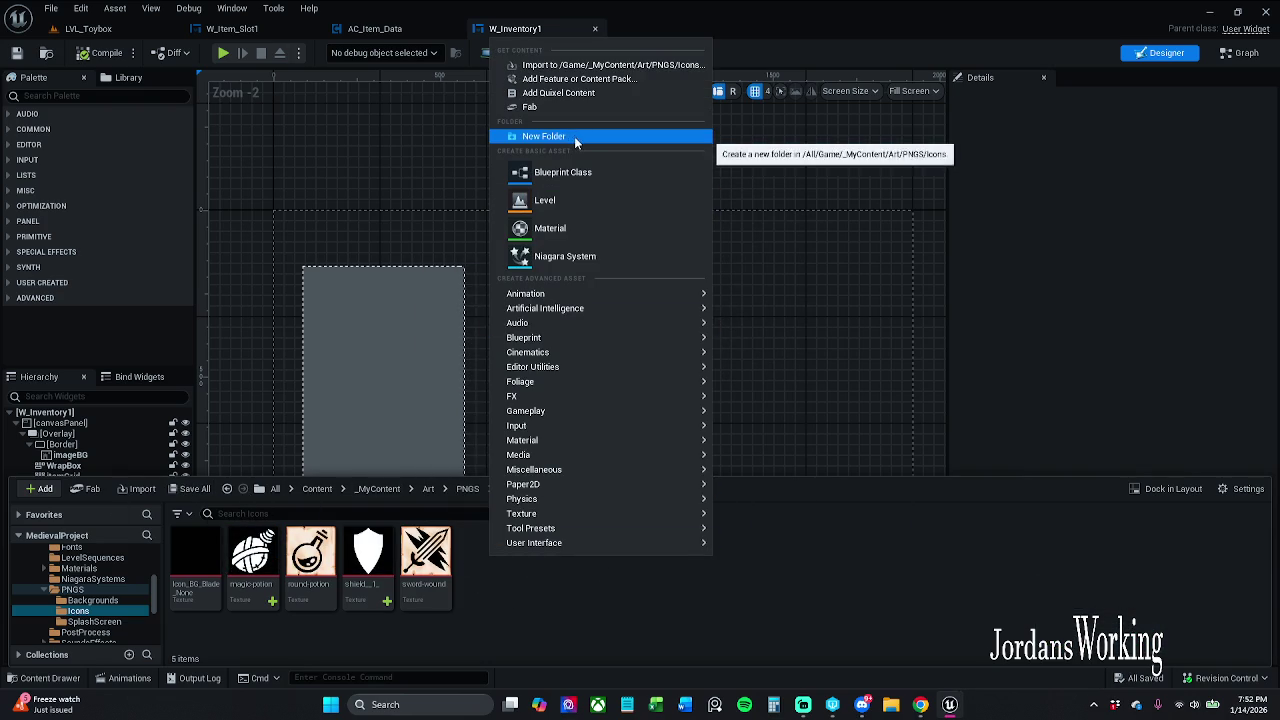
click(575, 65)
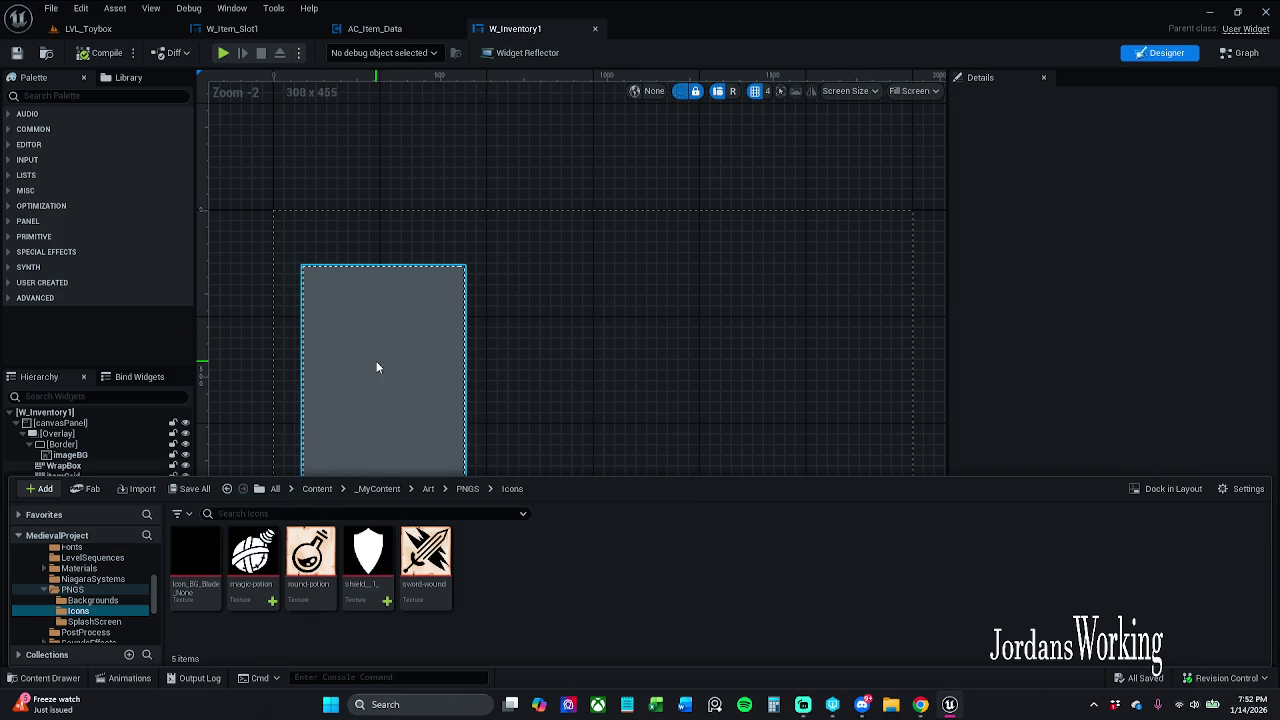
double_click(355, 578)
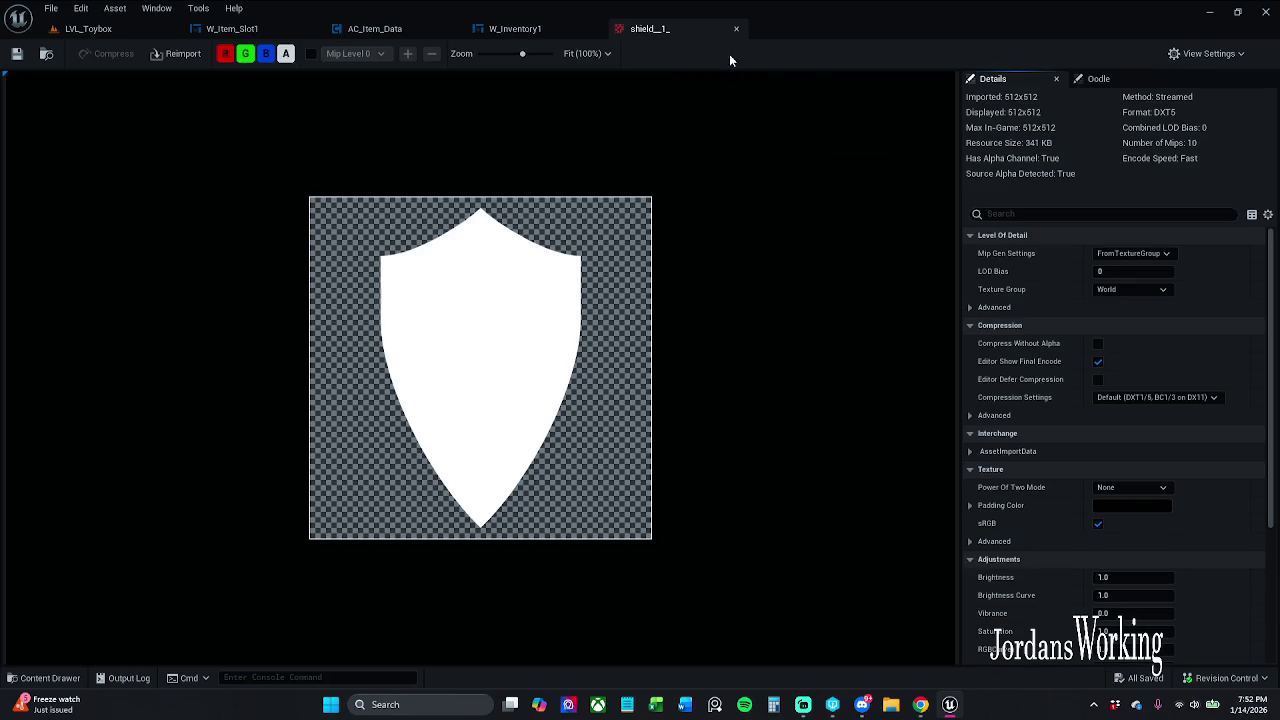
click(736, 28)
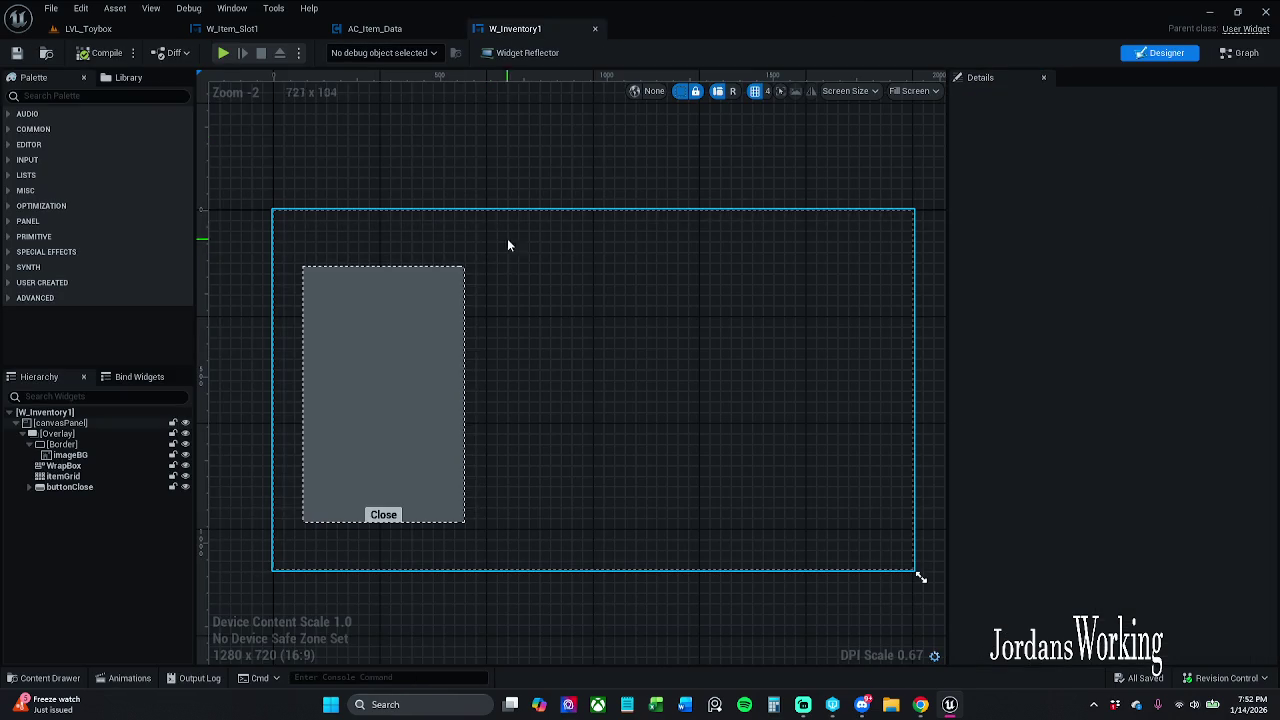
click(88, 28)
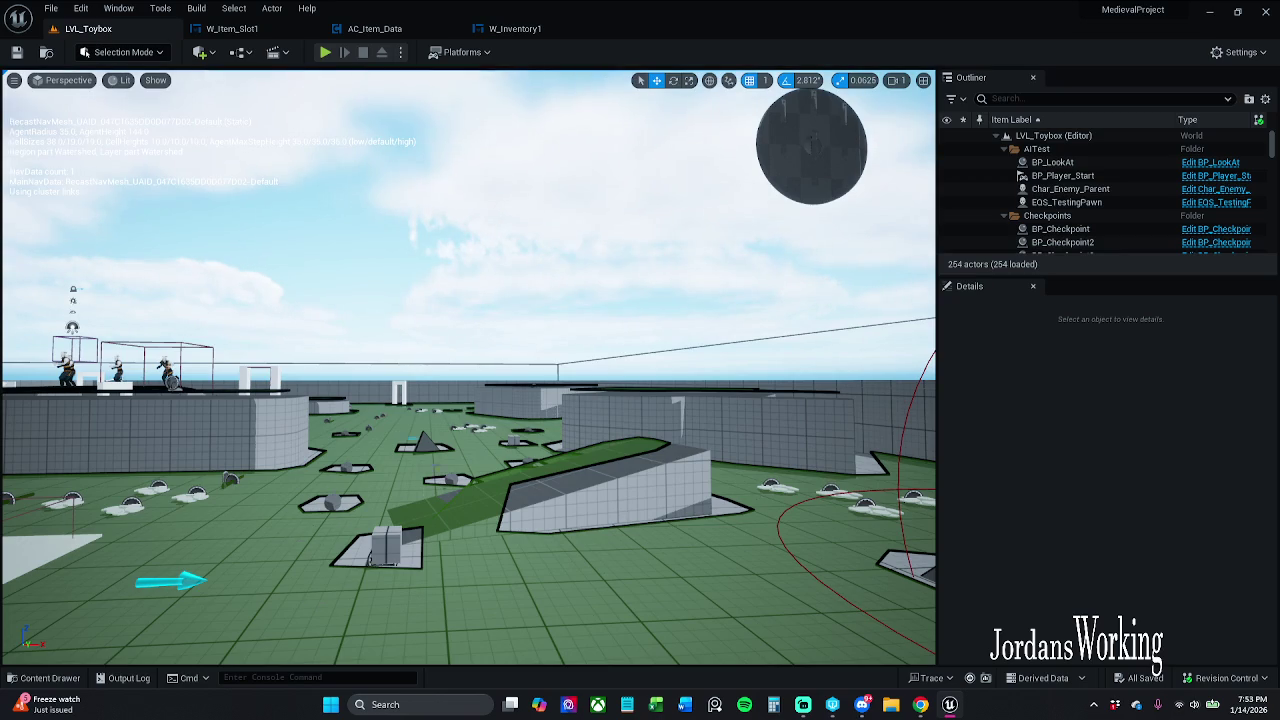
click(837, 161)
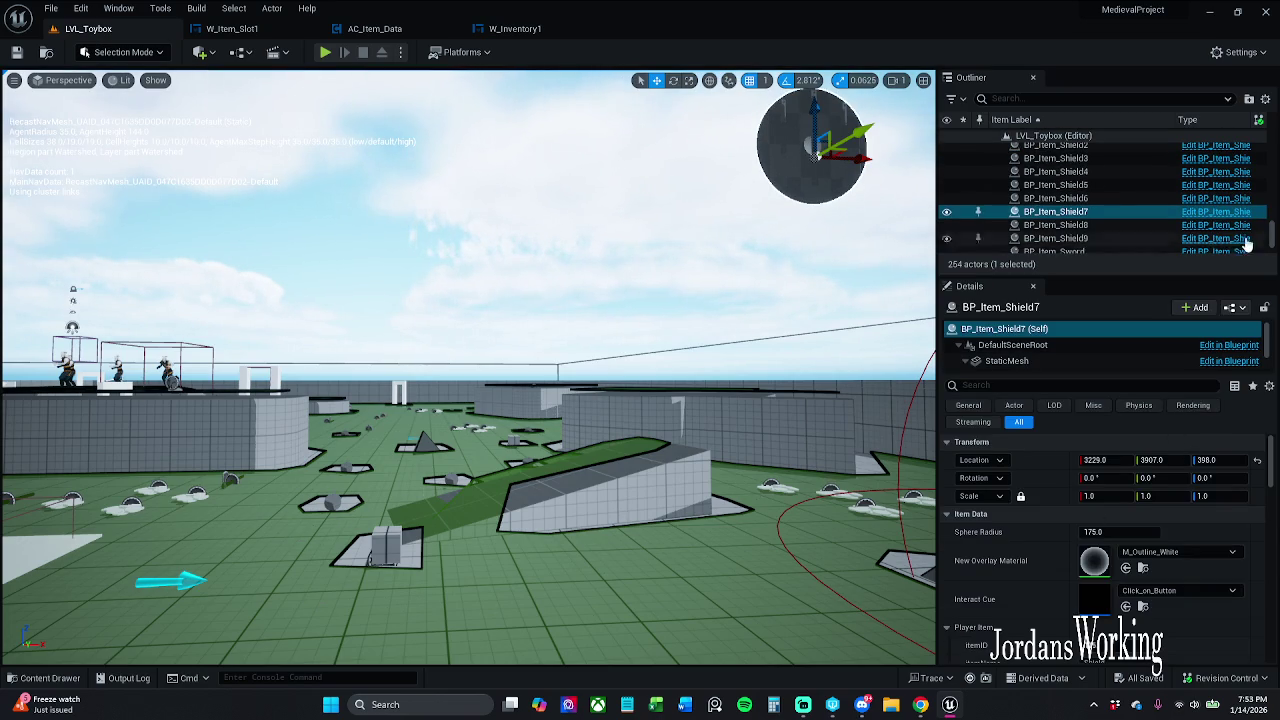
Step: Give BP_Item_Shield the shield_1_ icon and itemQuantityMax 1, then compile and save it
click(1228, 212)
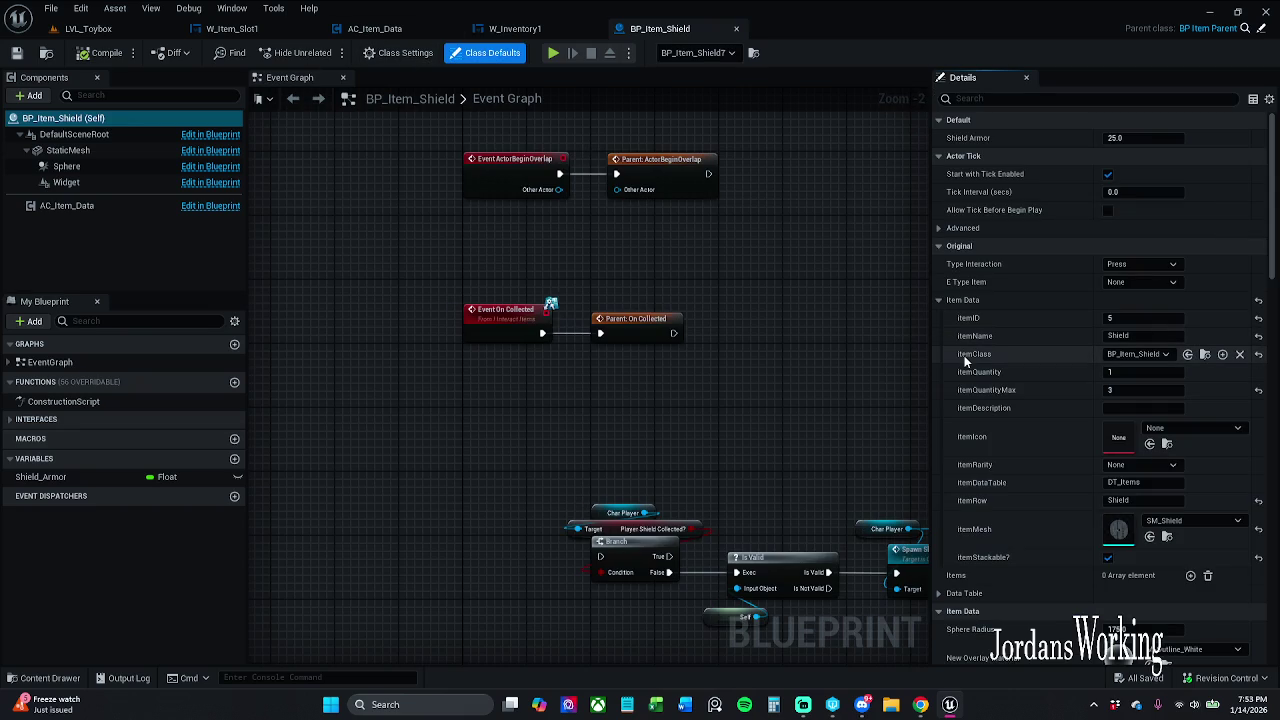
click(962, 300)
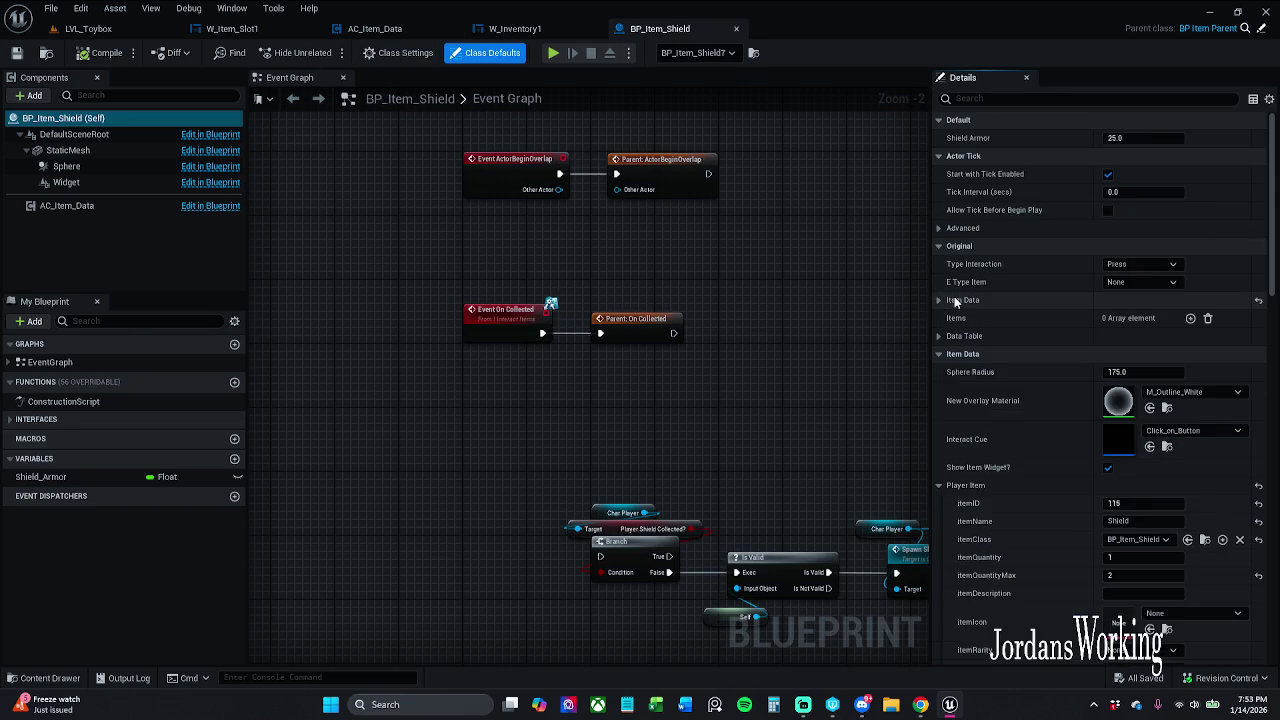
scroll(966, 314, down, 3)
scroll(980, 330, down, 2)
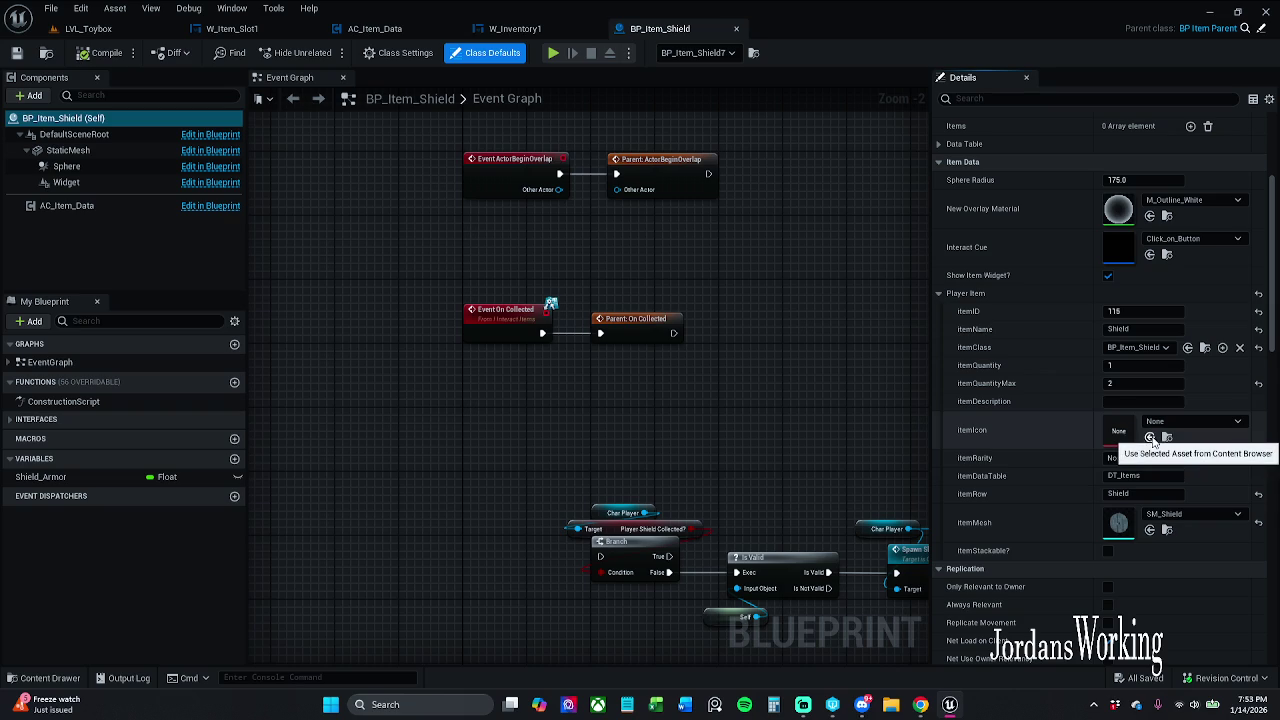
click(1149, 437)
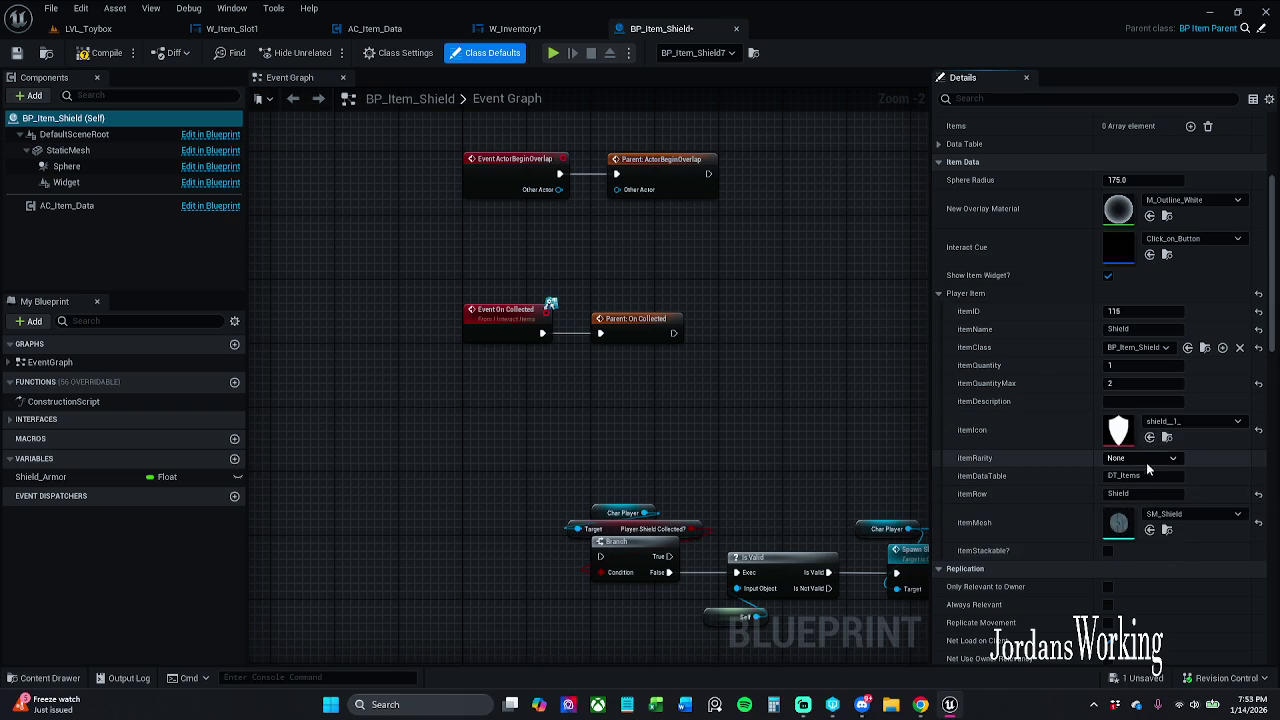
click(1143, 385)
text(1)
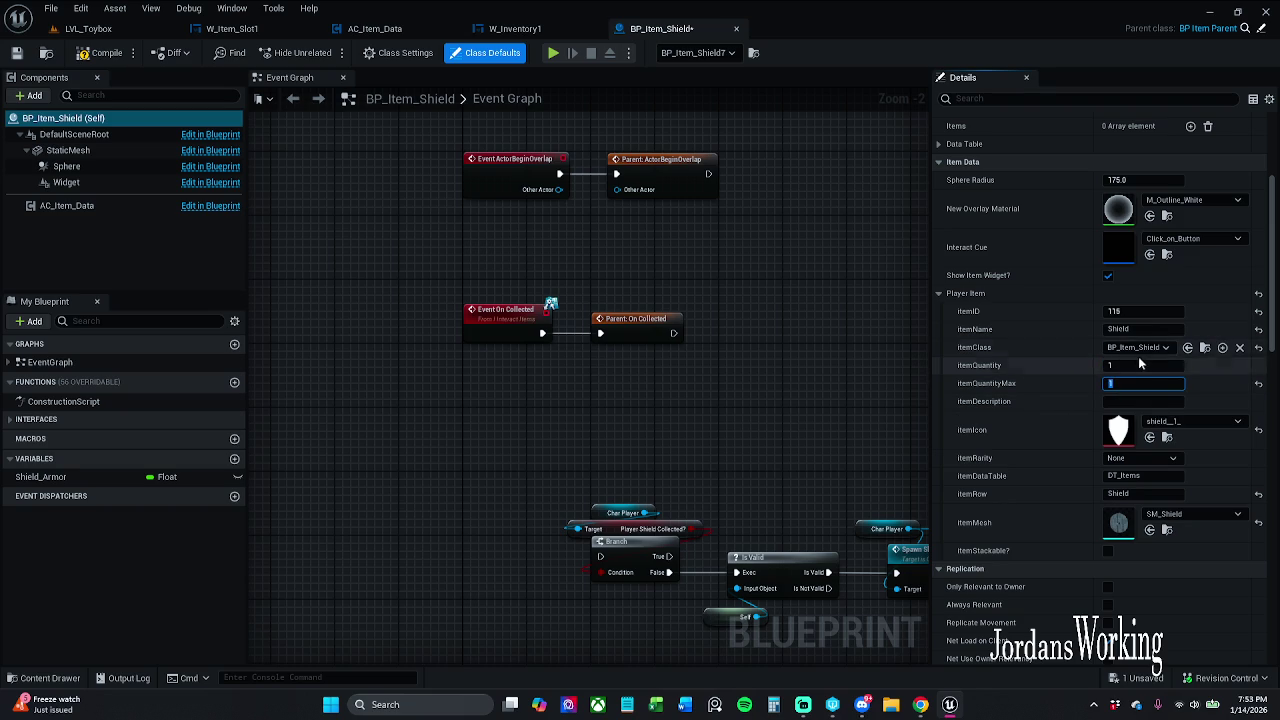
click(100, 52)
click(16, 52)
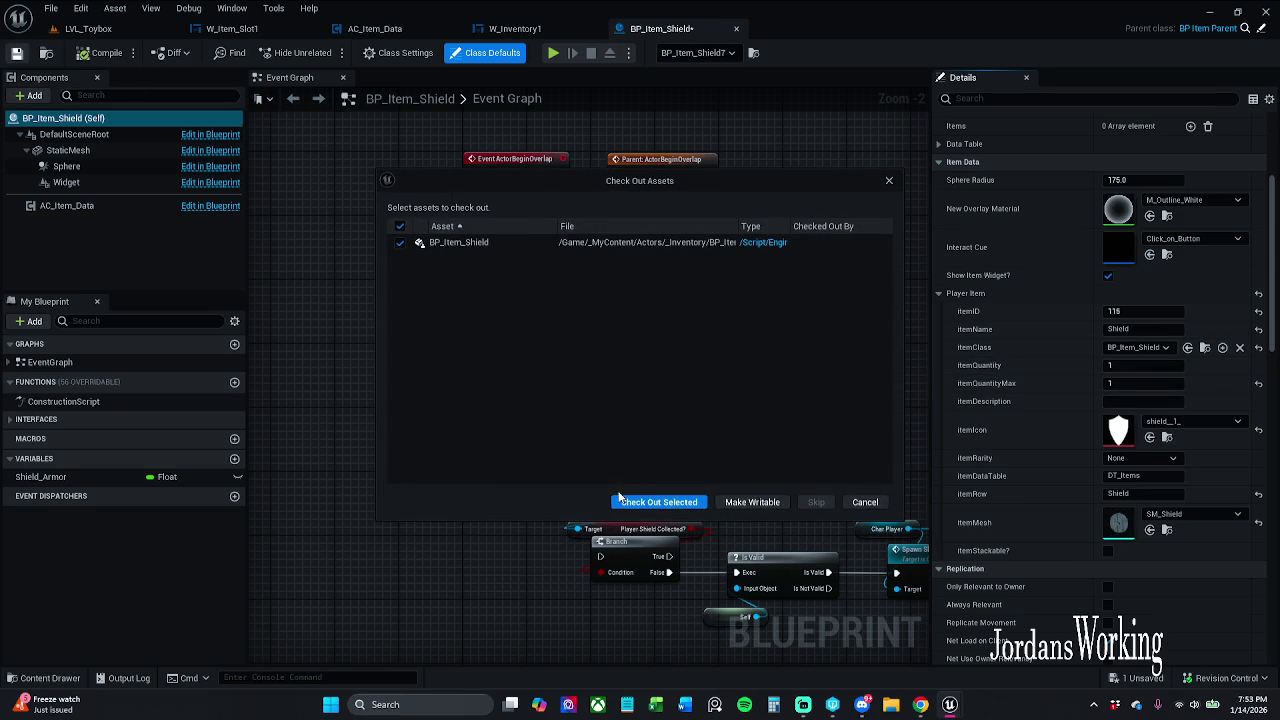
click(659, 503)
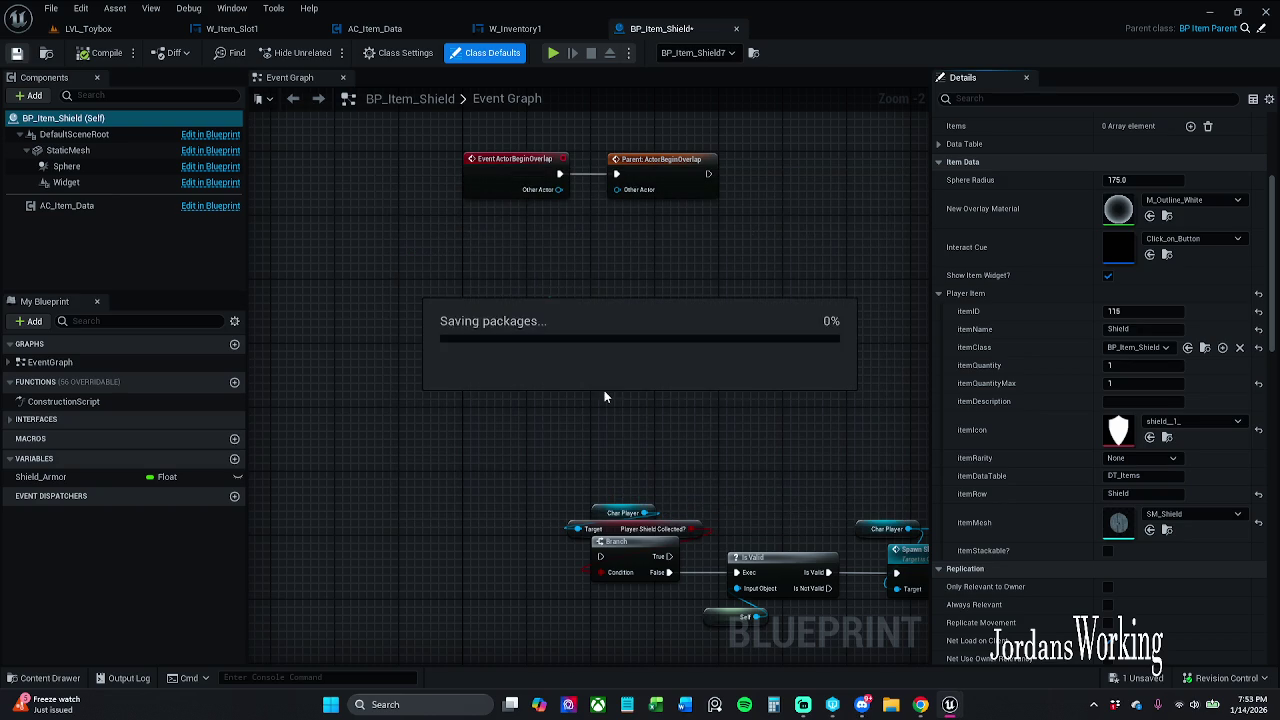
click(88, 28)
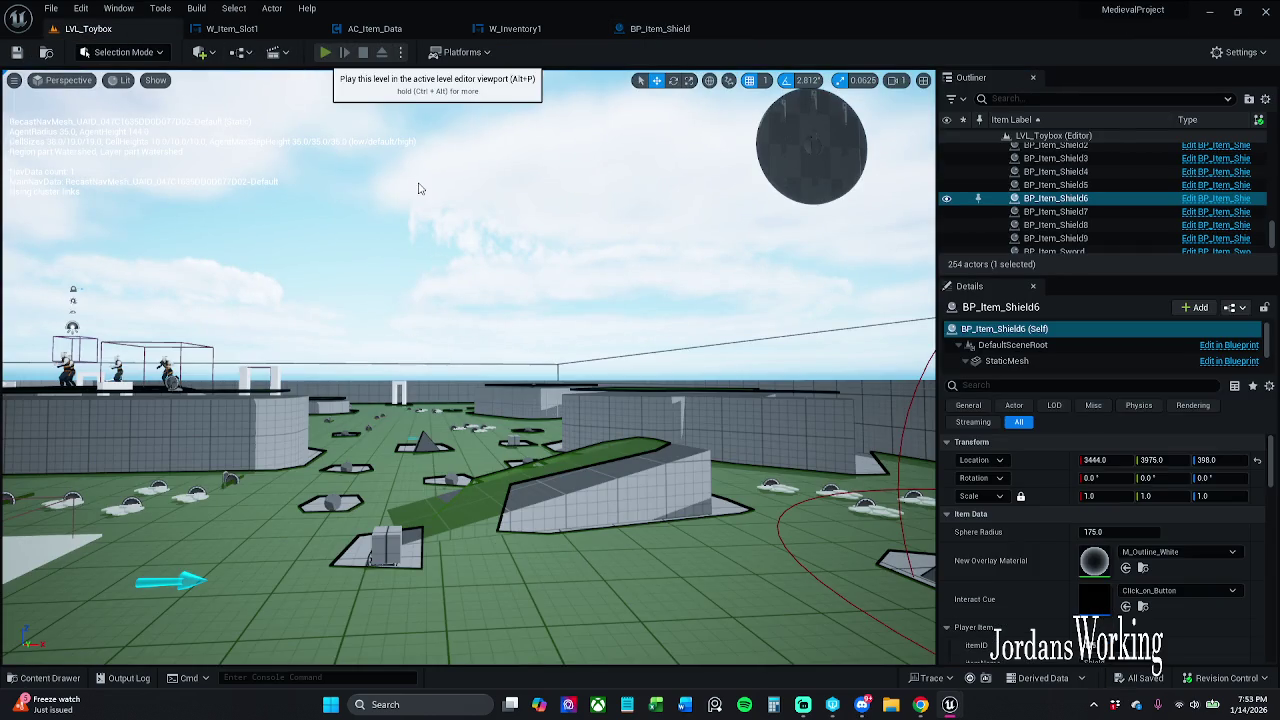
Step: Play-test the level, opening the inventory to use the shield item, then stop
click(327, 52)
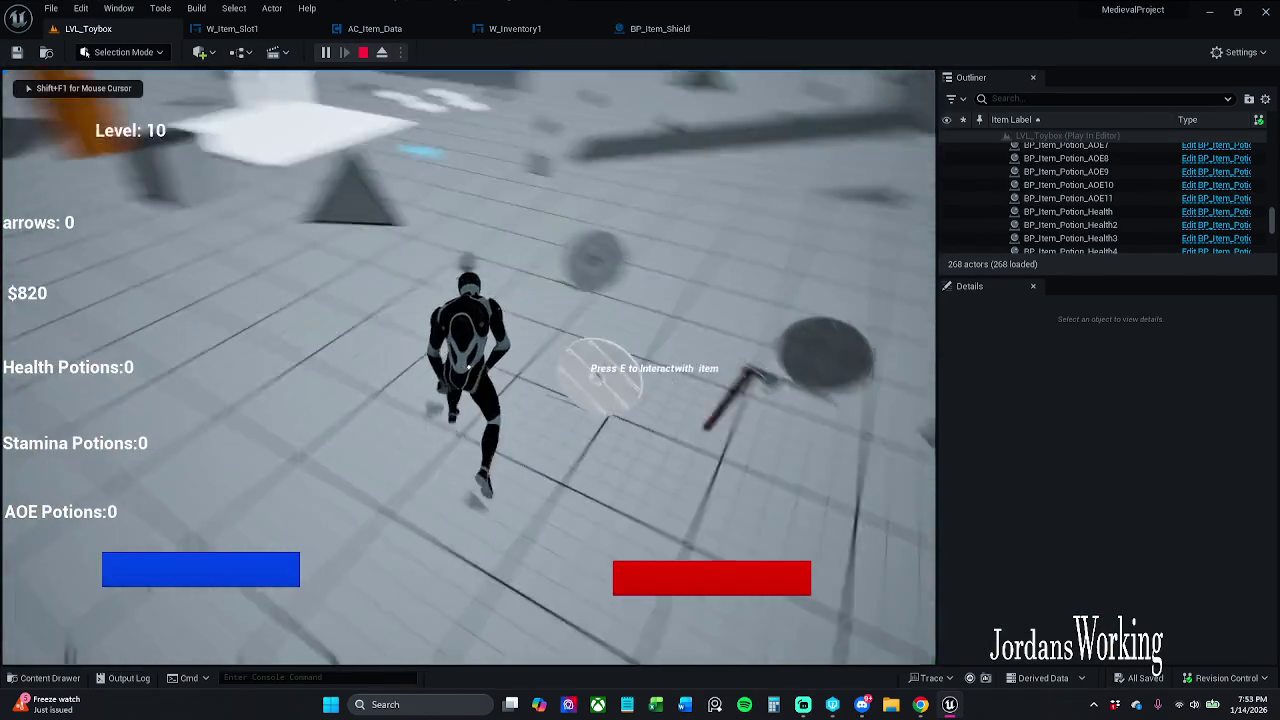
key(i)
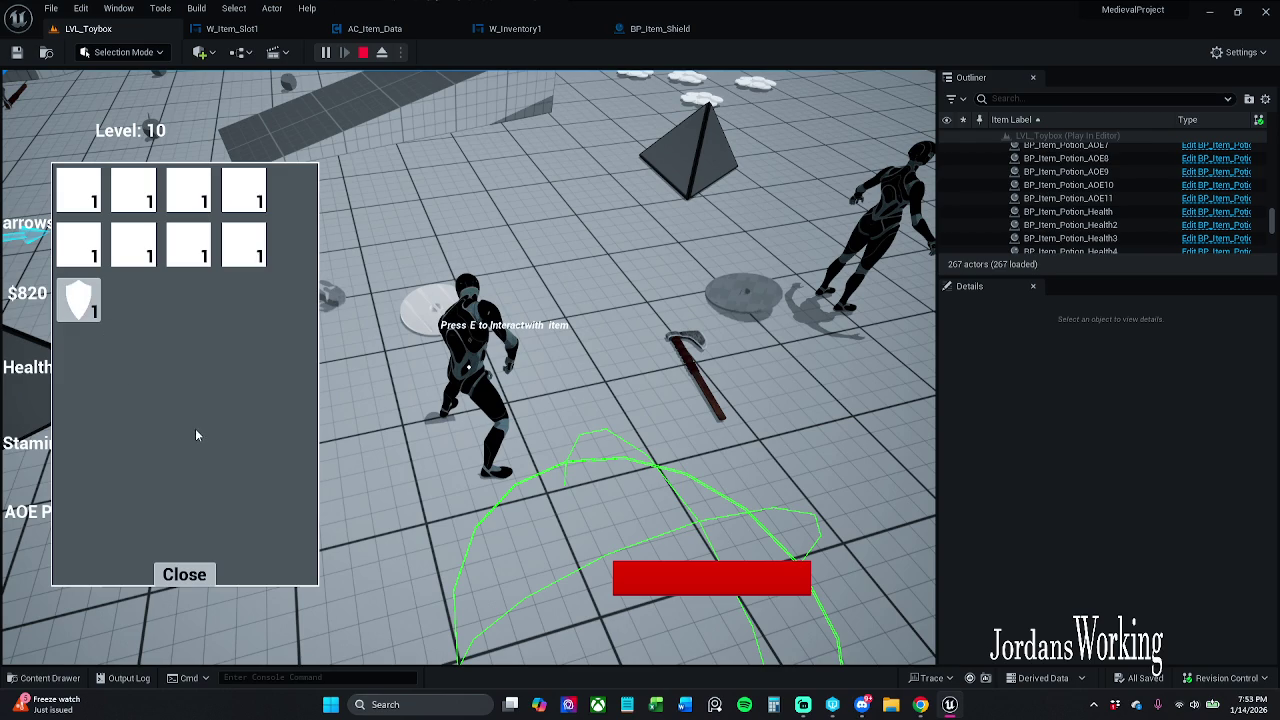
click(78, 300)
click(184, 575)
key(Escape)
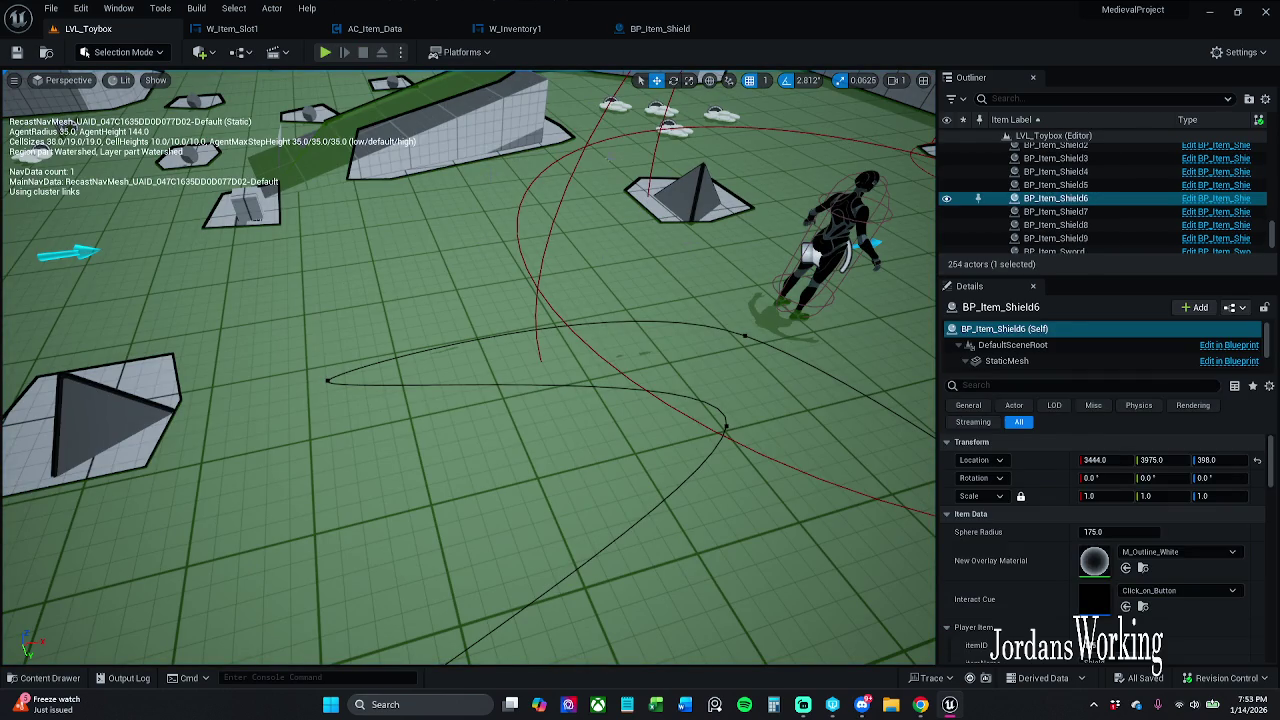
Step: Show the _MyContent folder in the content drawer
scroll(468, 368, down, 10)
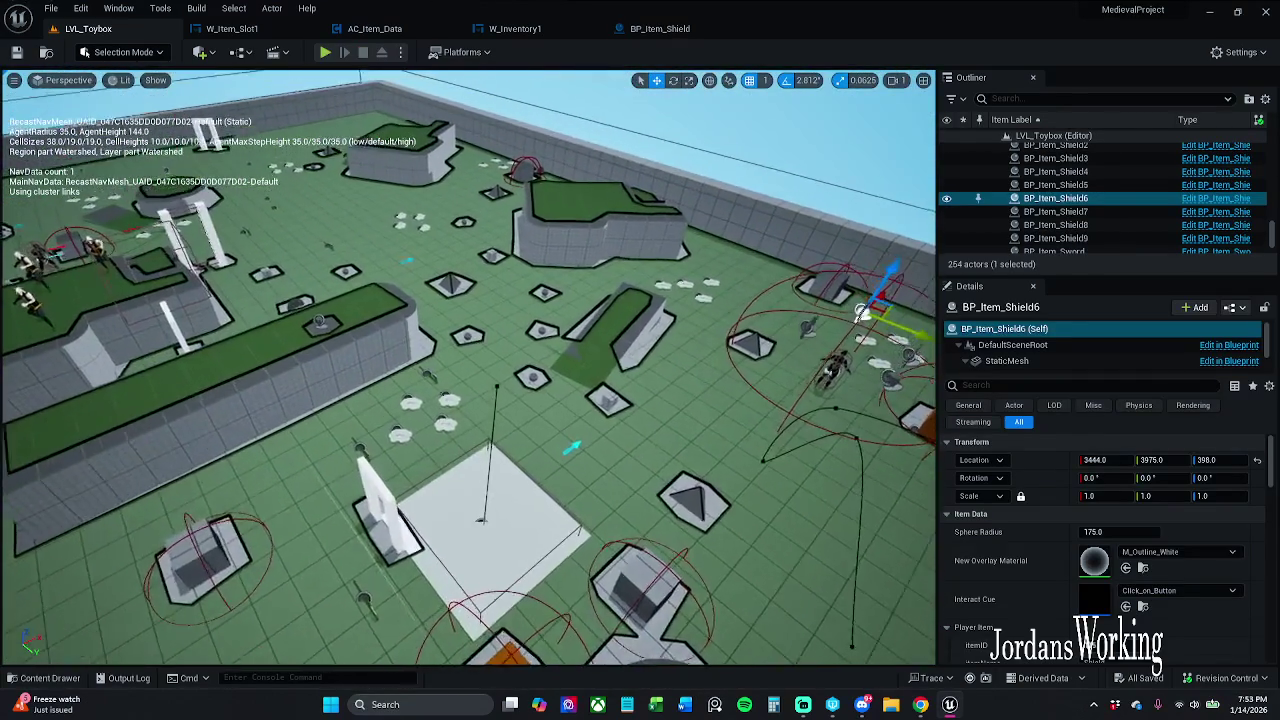
scroll(468, 368, up, 3)
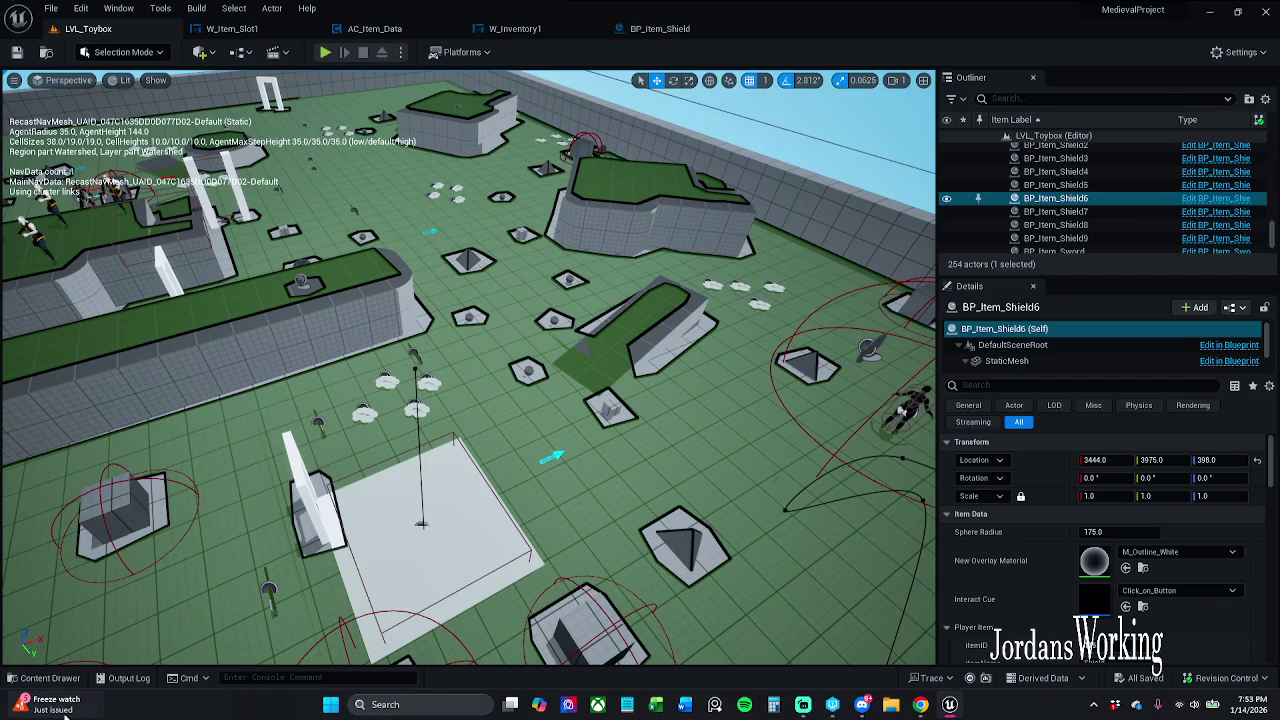
click(52, 678)
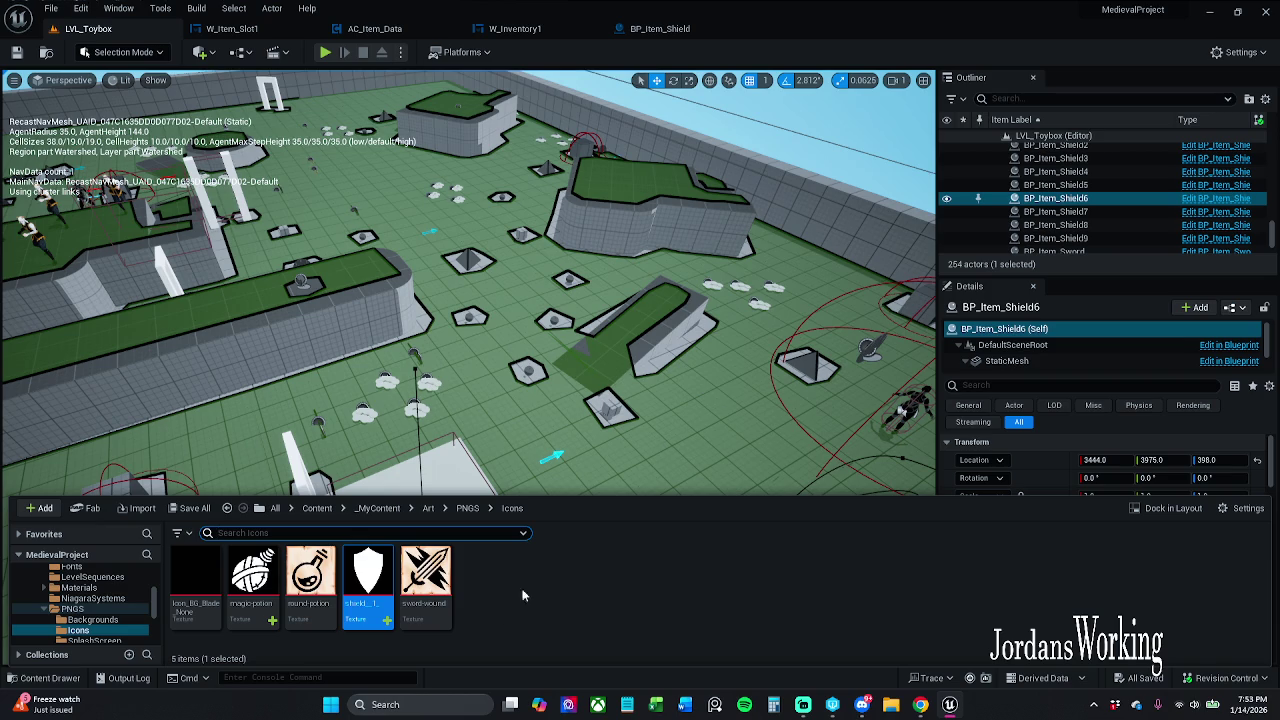
click(378, 508)
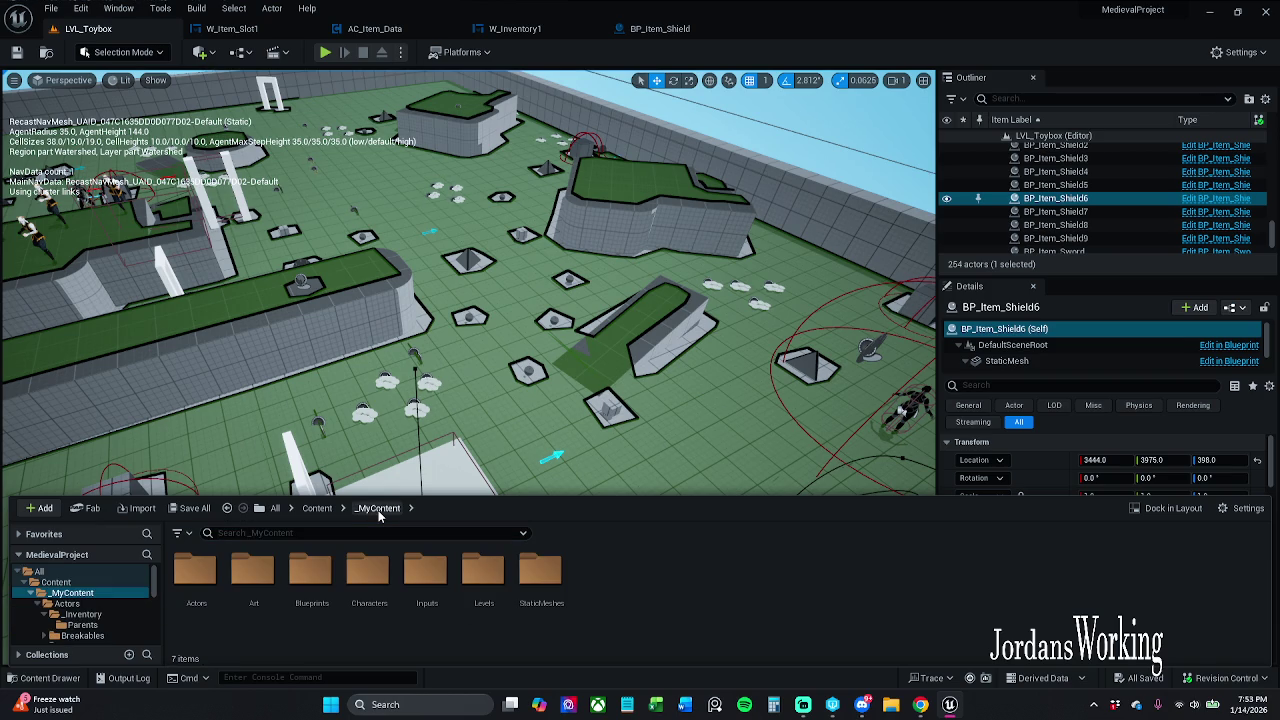
Step: Open BP_Item_Potion from Actors > _Inventory > Parents
double_click(205, 588)
double_click(255, 585)
click(195, 585)
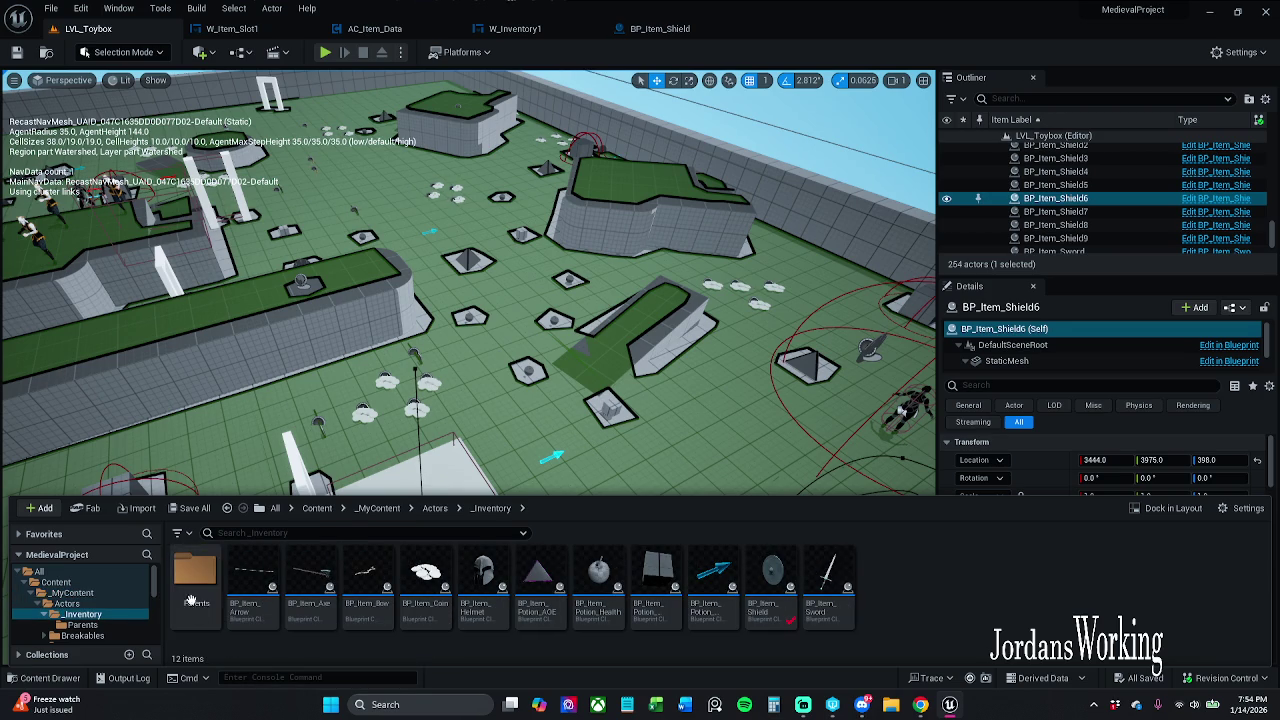
double_click(195, 585)
double_click(251, 588)
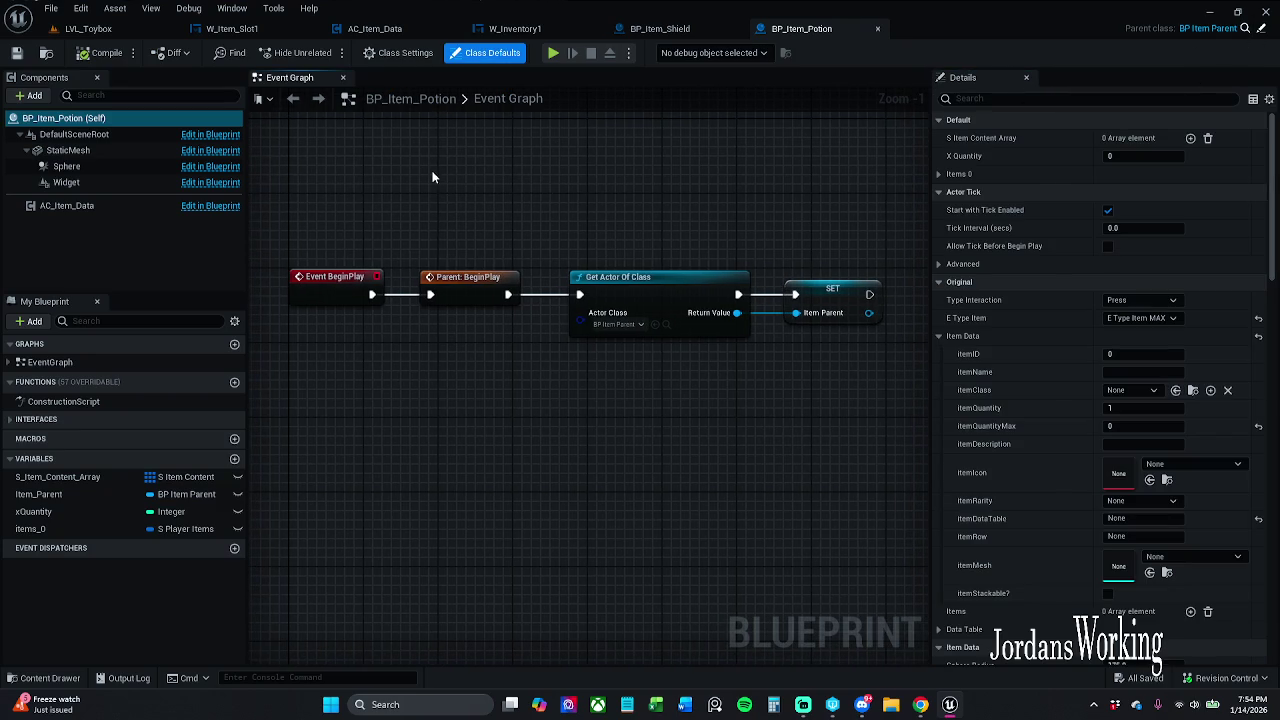
scroll(431, 176, down, 5)
scroll(431, 181, up, 6)
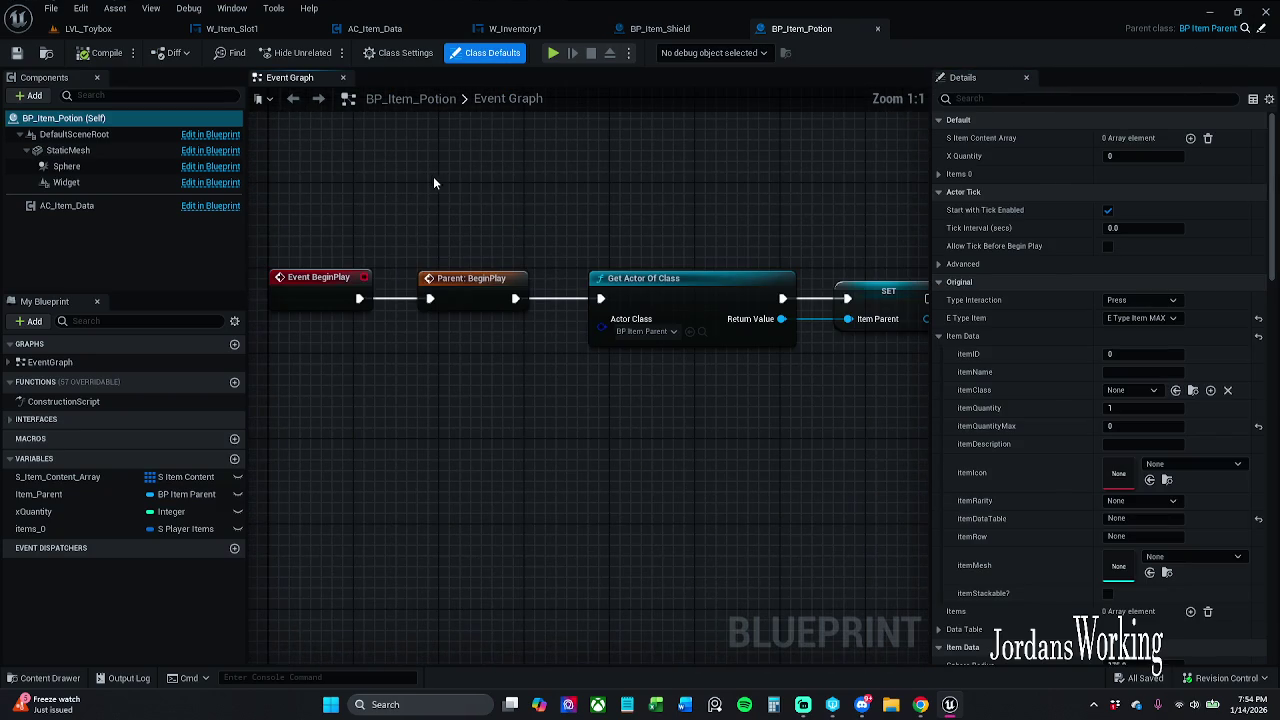
scroll(502, 194, down, 1)
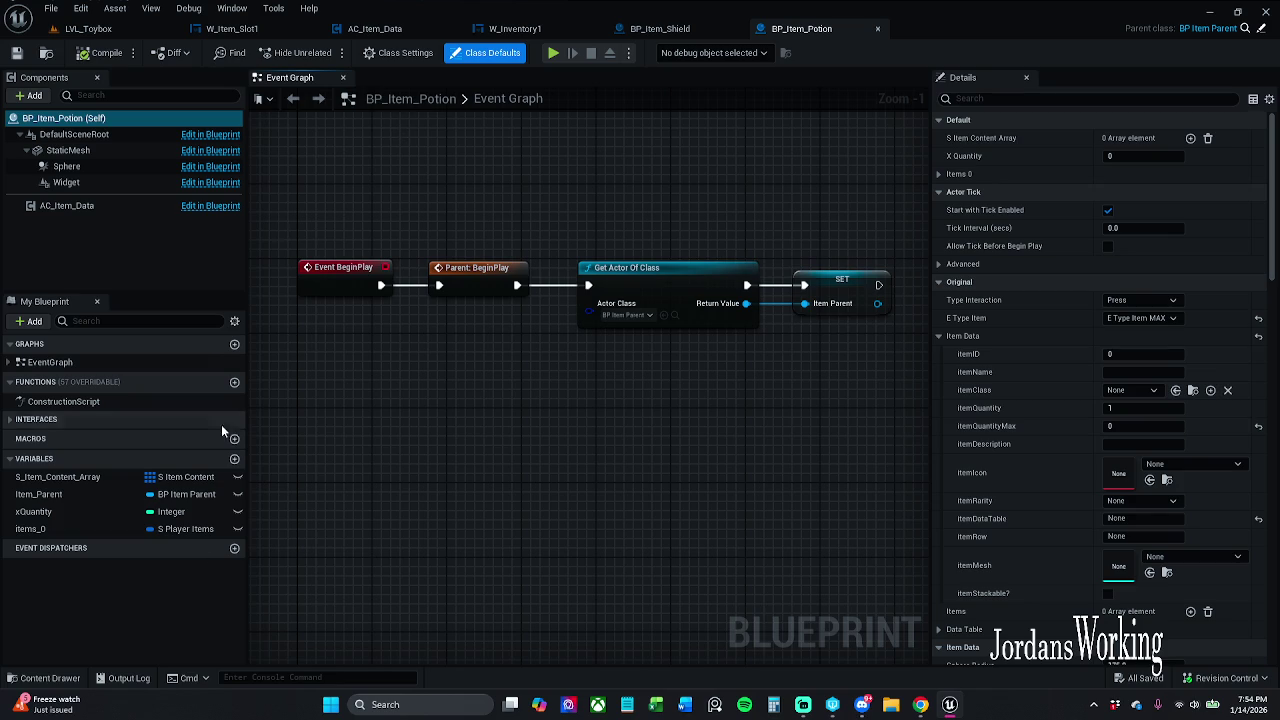
Step: Check references to the items_0 variable and delete it
click(85, 528)
right_click(88, 525)
key(Escape)
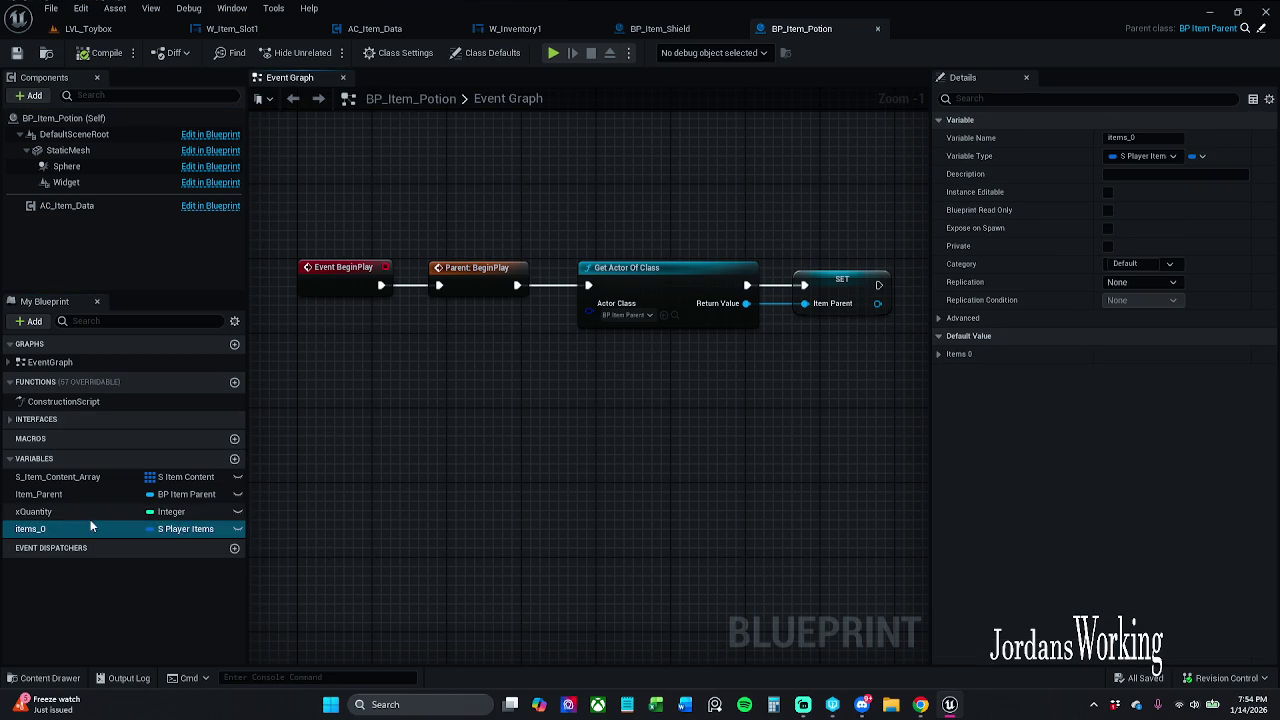
right_click(79, 530)
click(130, 560)
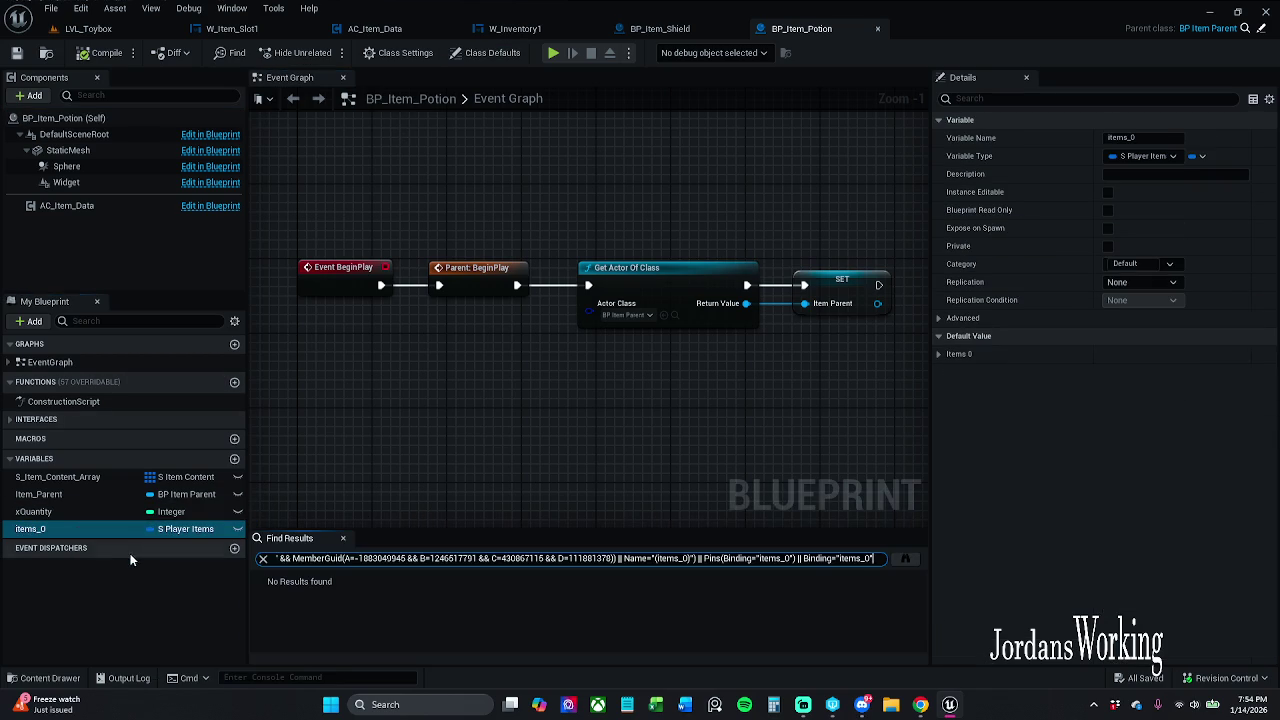
click(343, 540)
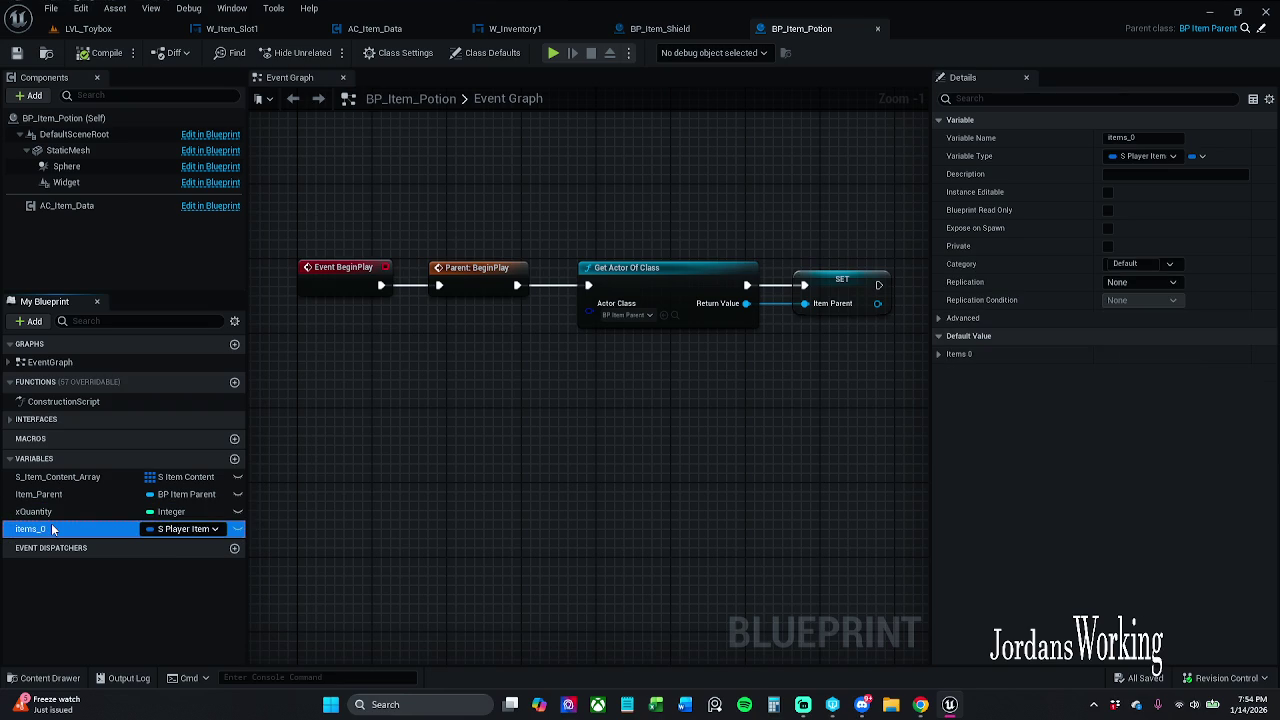
key(Delete)
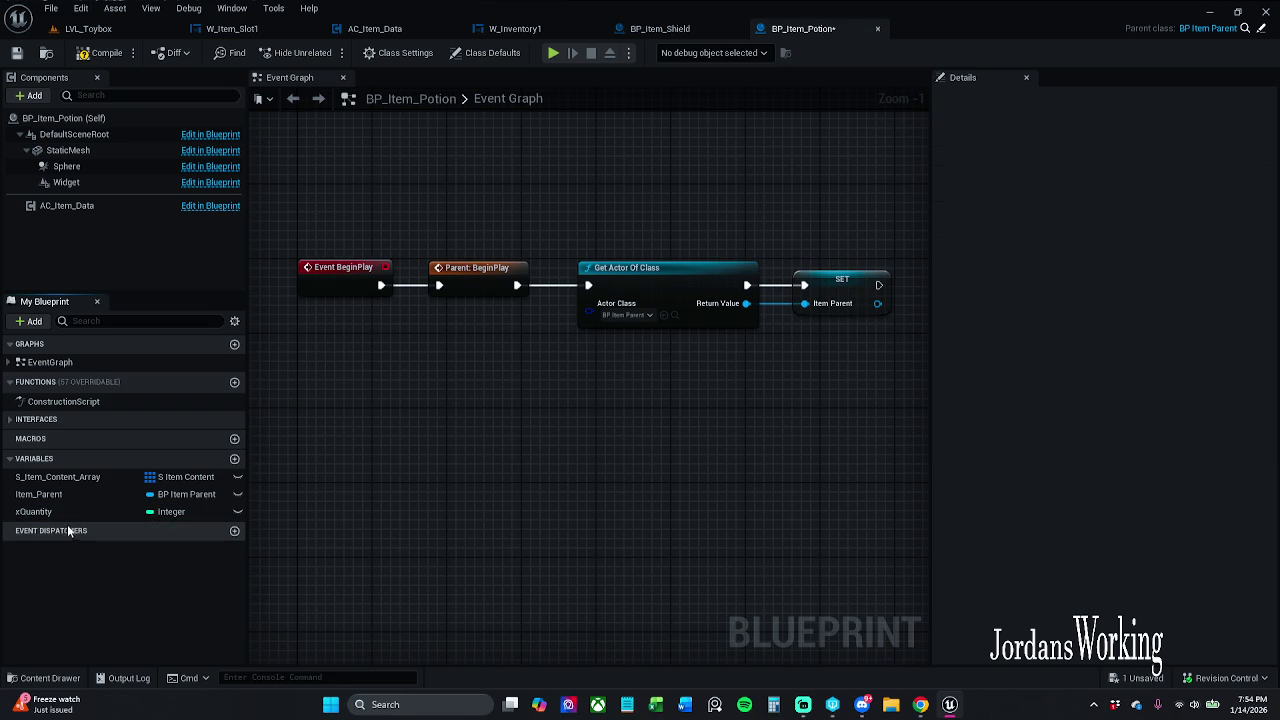
Step: Delete the xQuantity and S_Item_Content_Array variables and save BP_Item_Potion
click(70, 511)
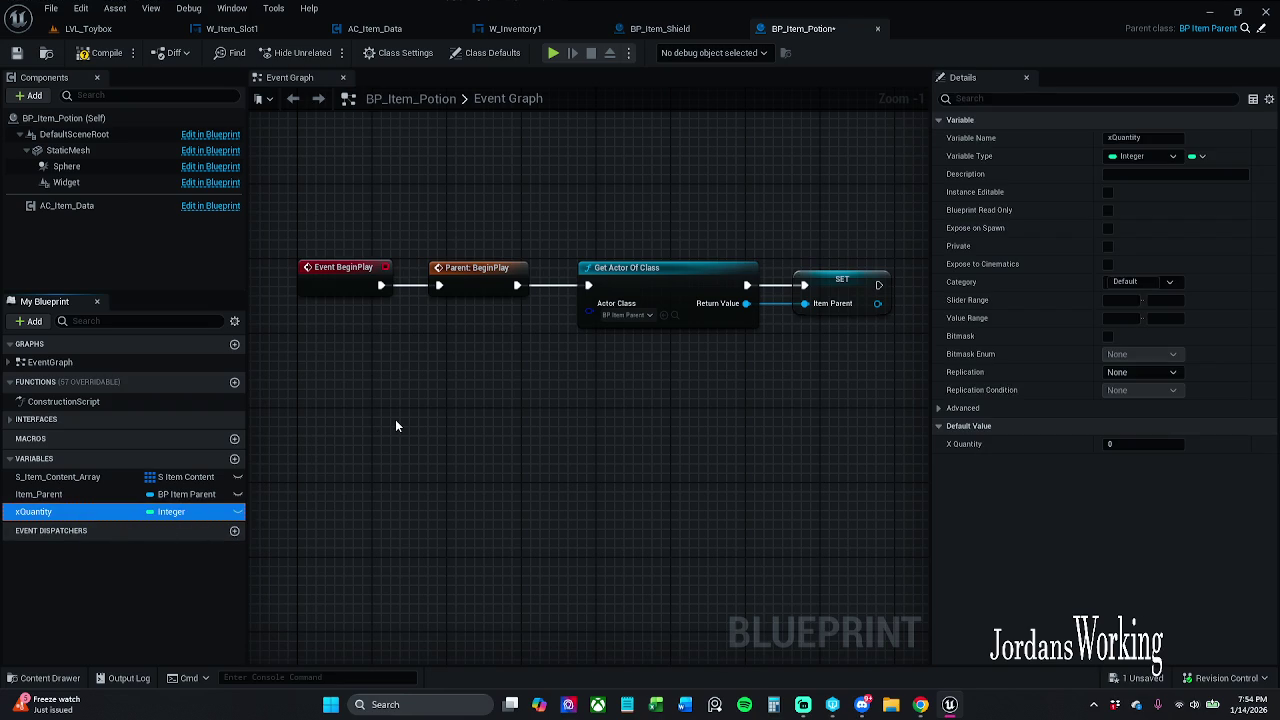
key(Delete)
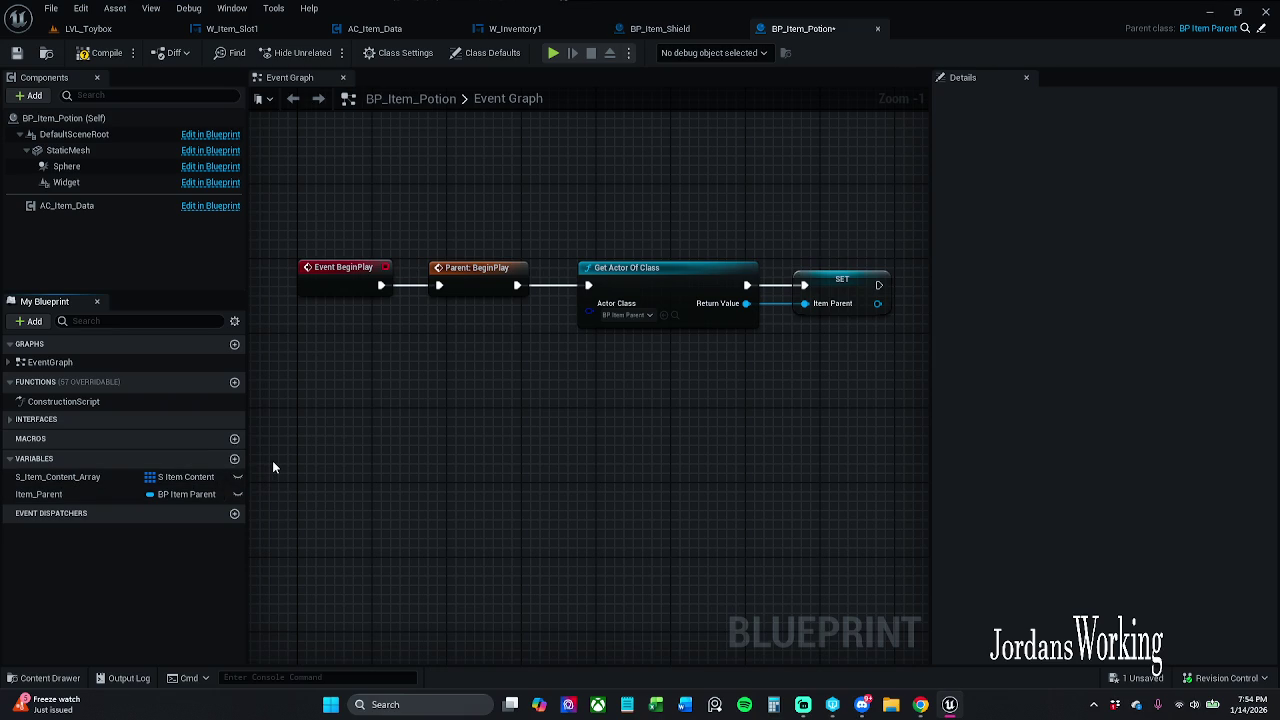
click(115, 478)
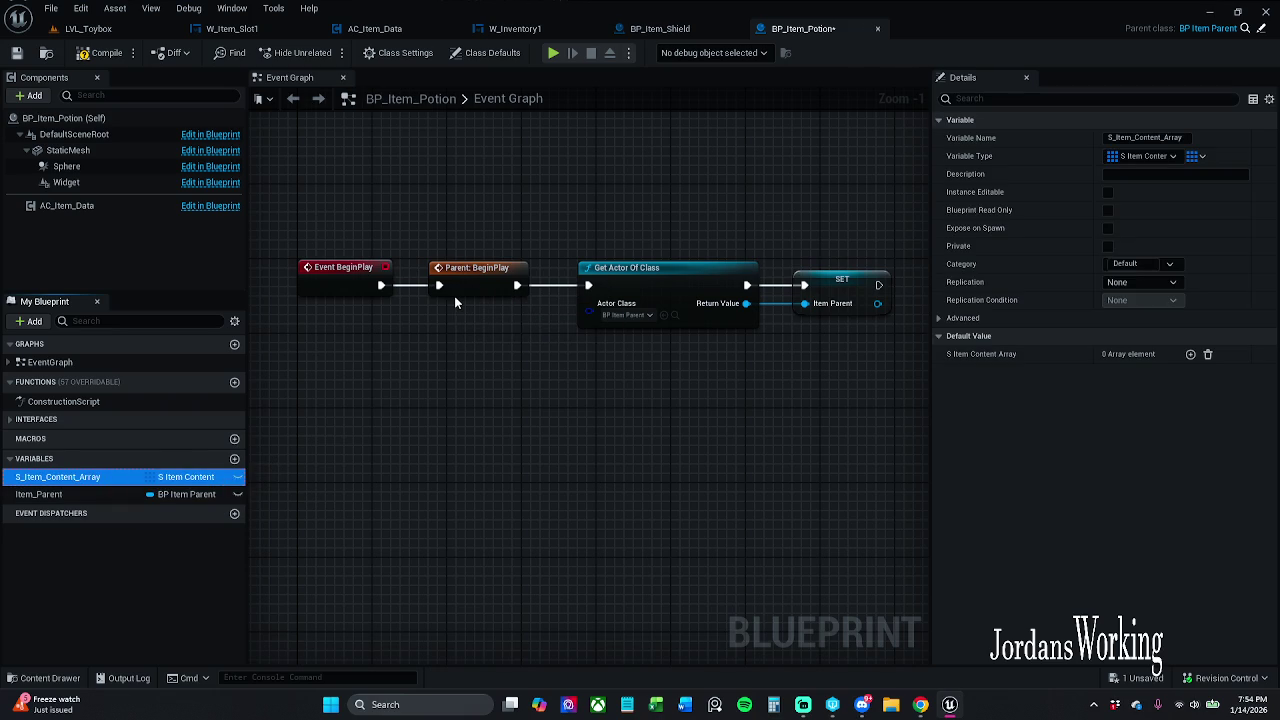
key(Delete)
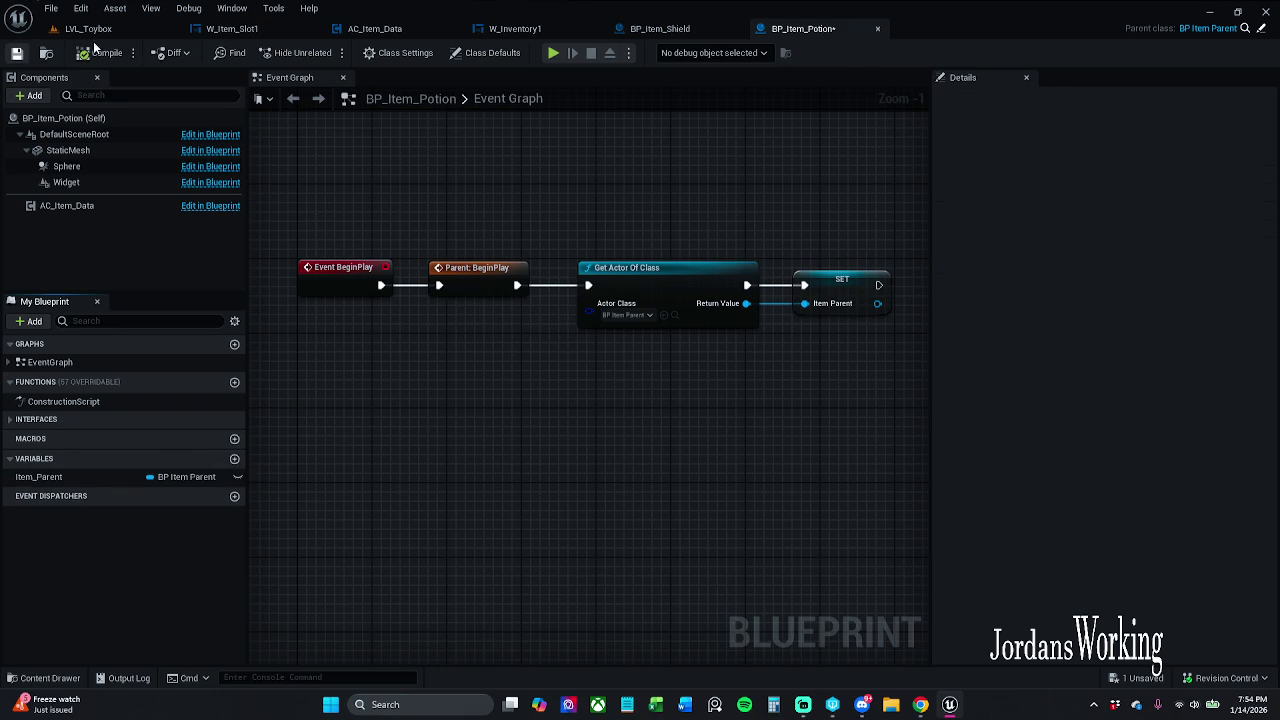
key(ctrl+s)
click(655, 502)
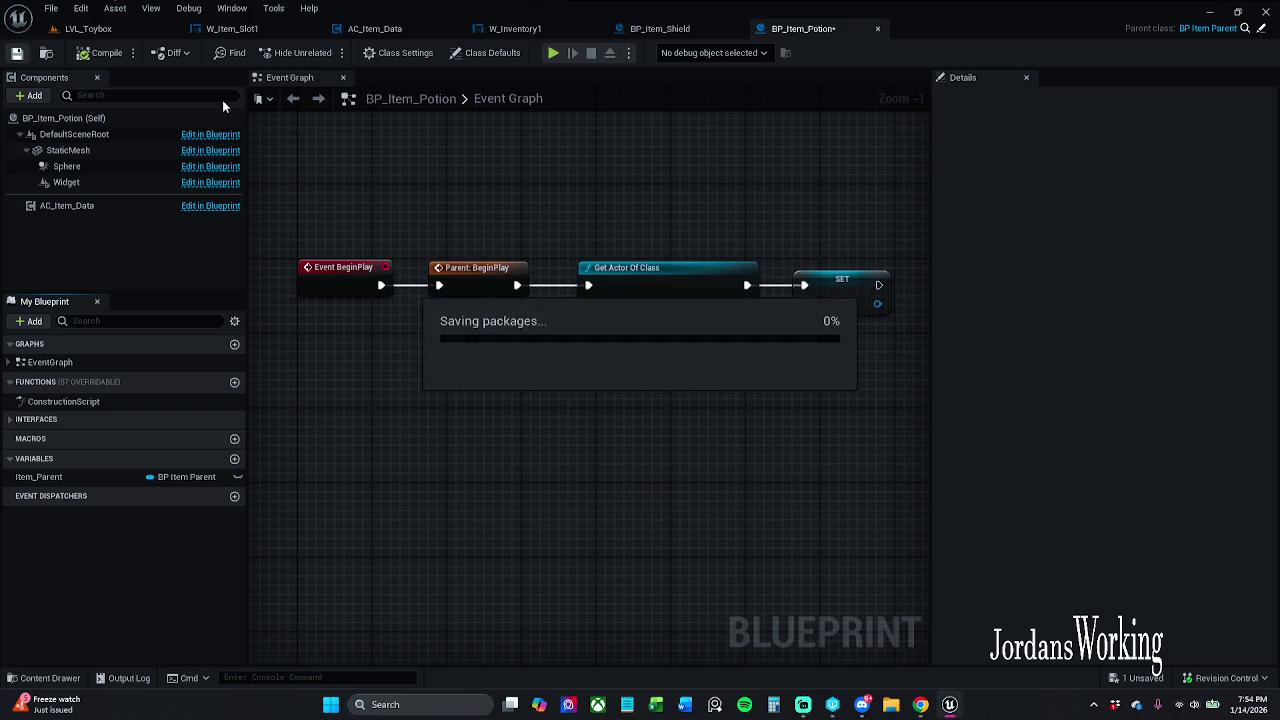
click(88, 28)
click(326, 54)
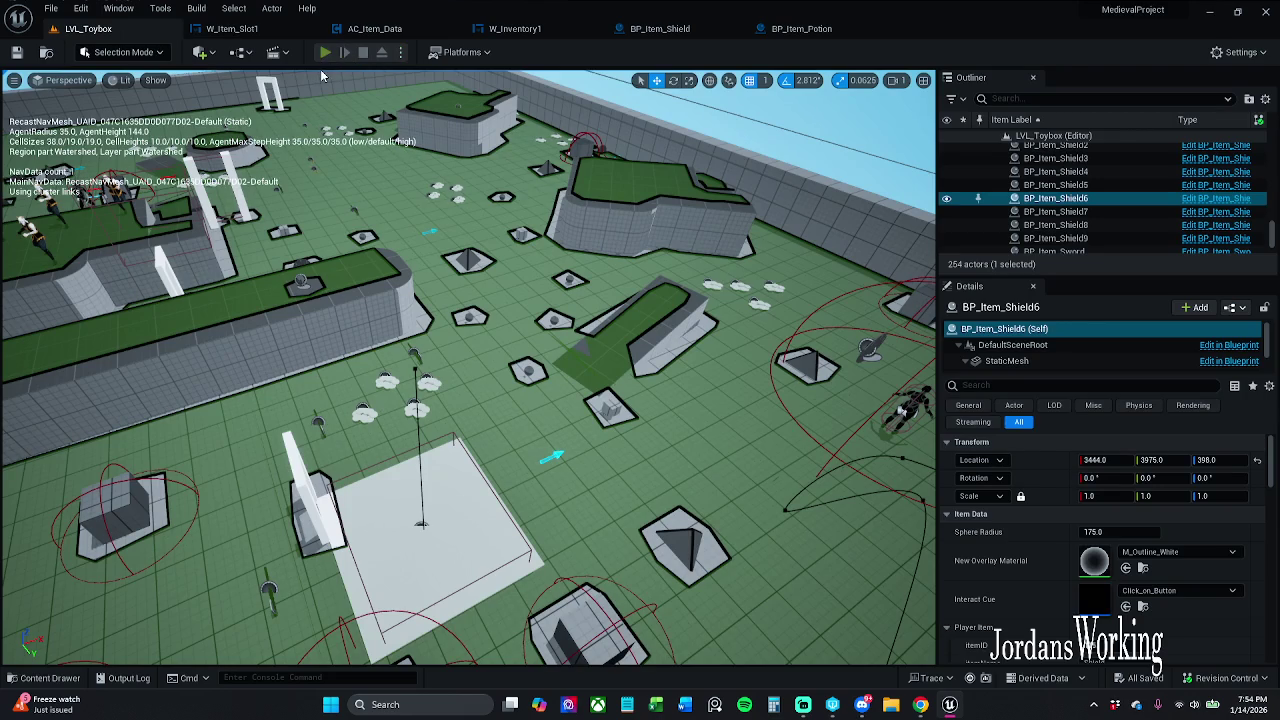
Step: Run the character over stamina potions, raising the count from 1 to 4, then stop
key(w)
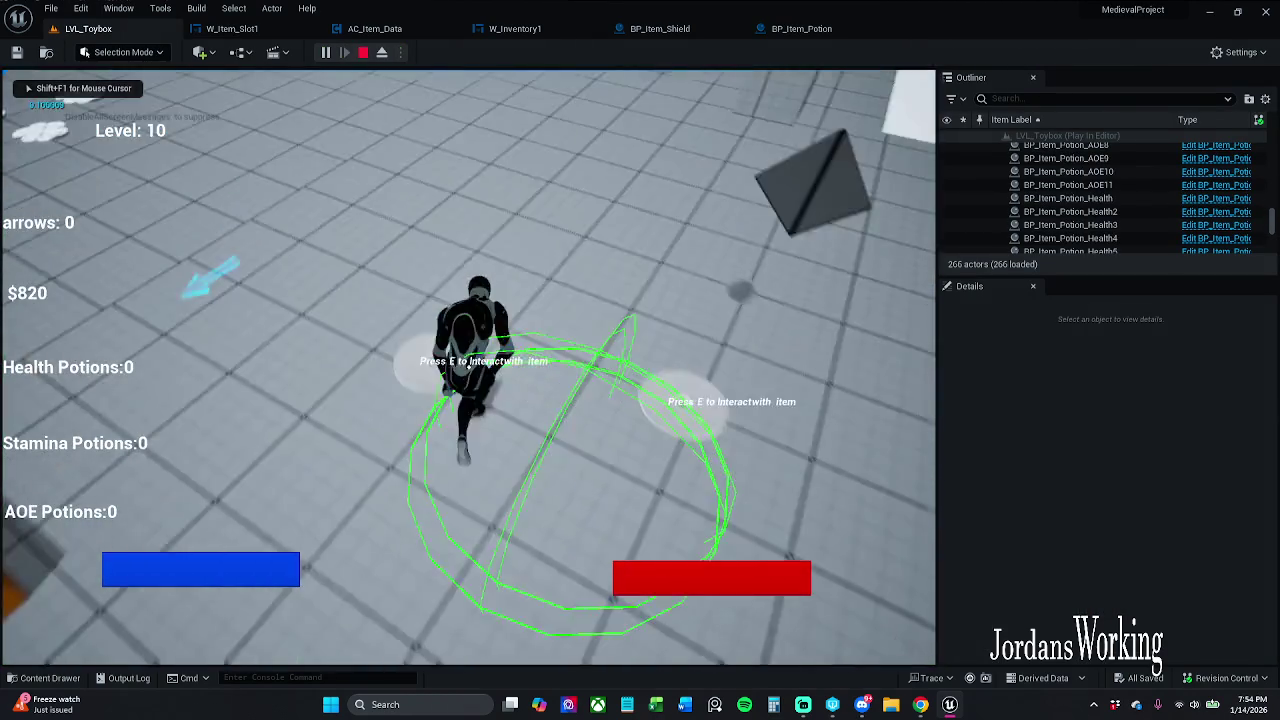
key(w)
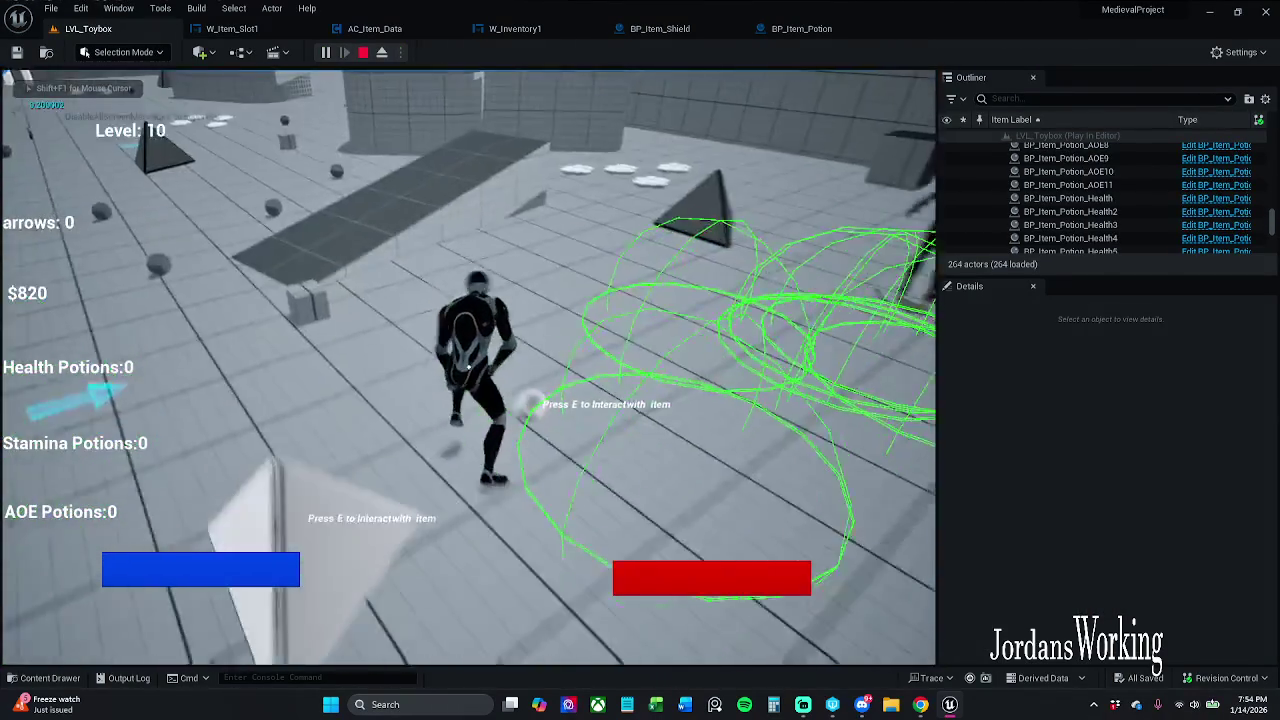
key(e)
key(w)
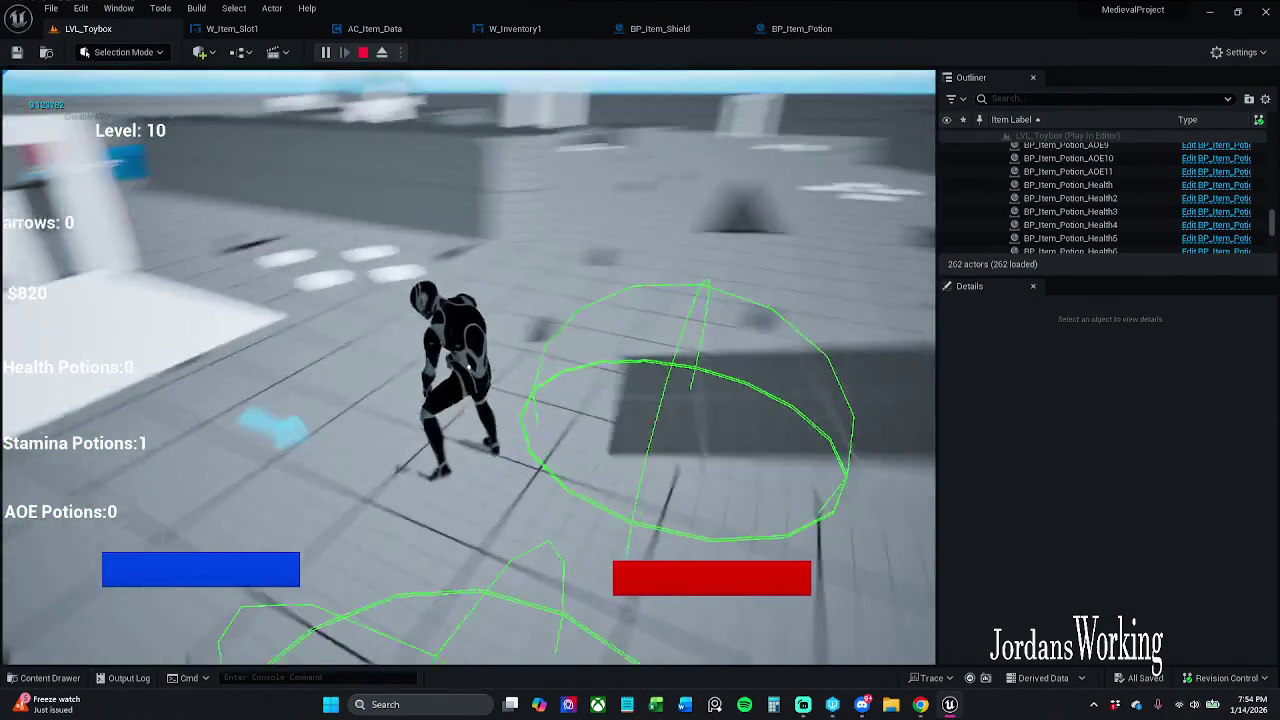
key(w)
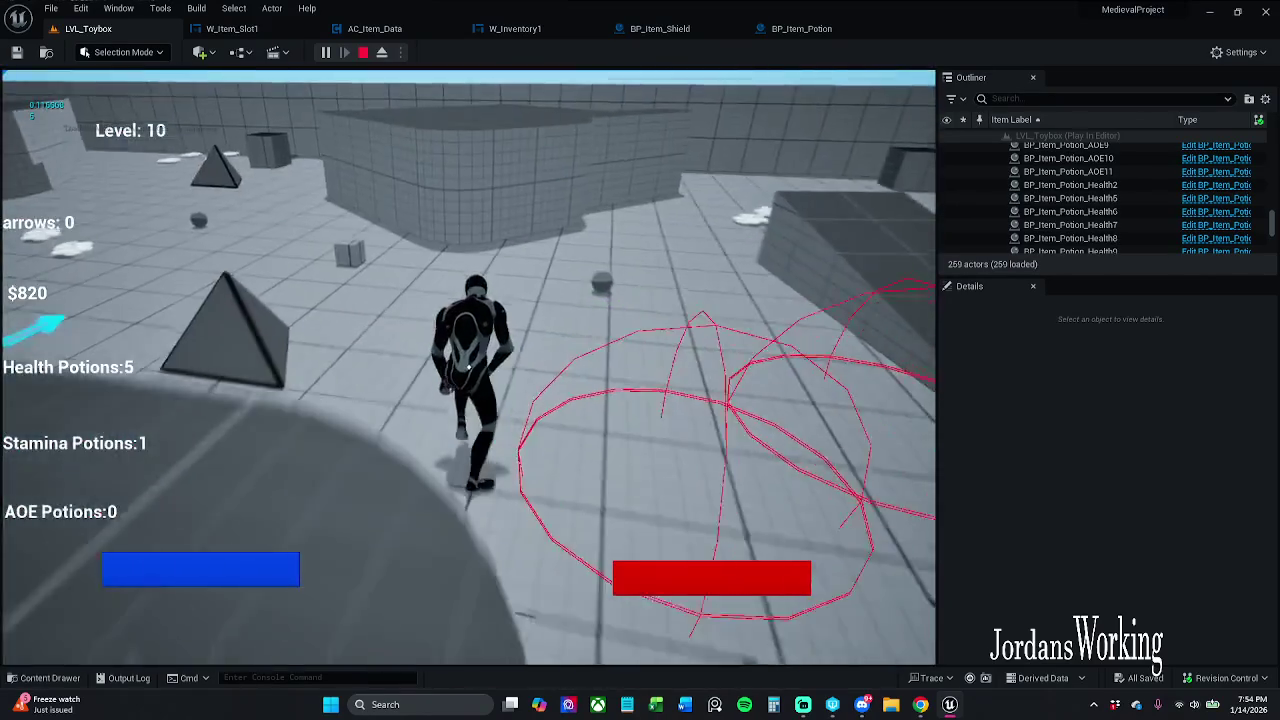
key(e)
key(w)
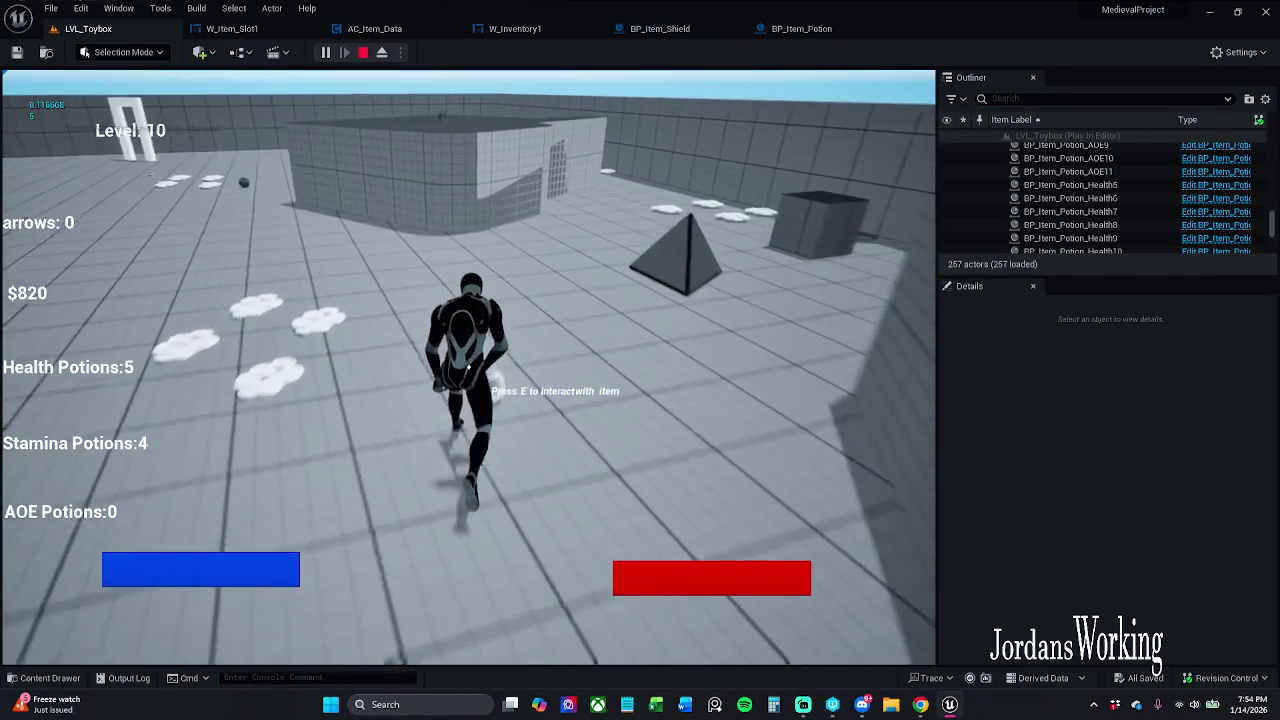
key(Escape)
click(760, 30)
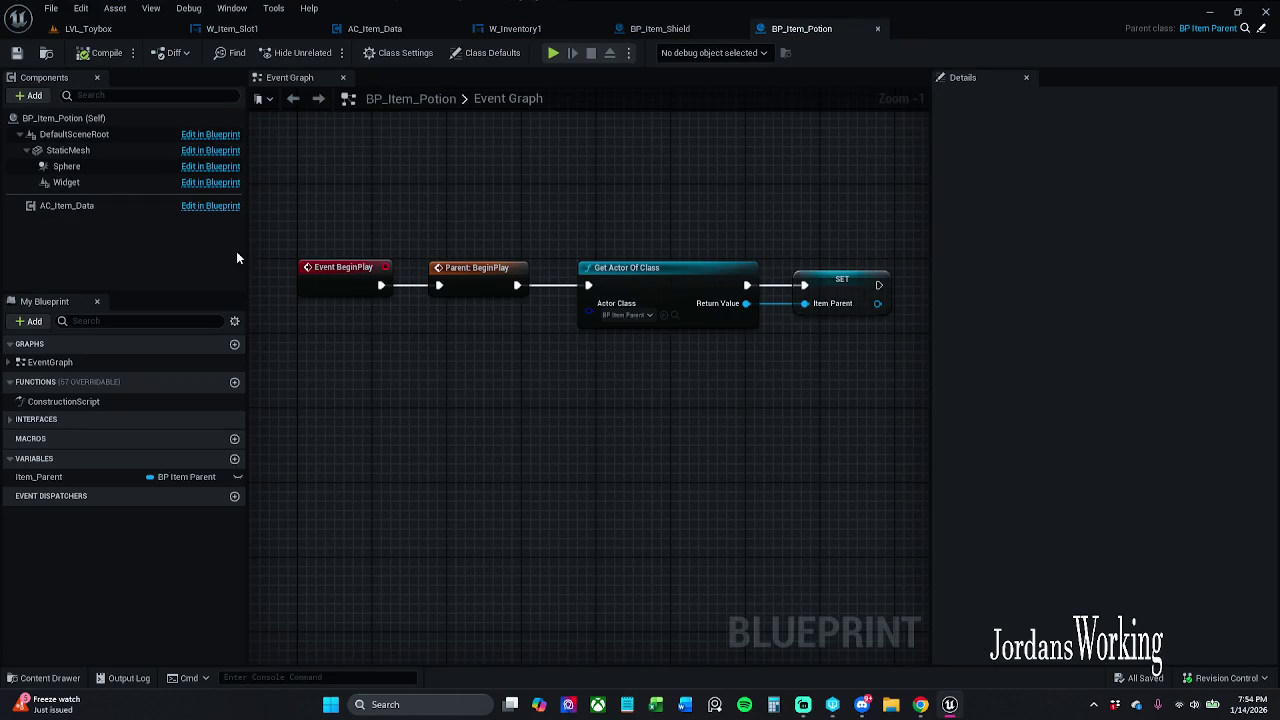
Step: Set BP_Item_Potion's itemIcon to magic-potion, tick itemStackable?, then save and close it
click(490, 53)
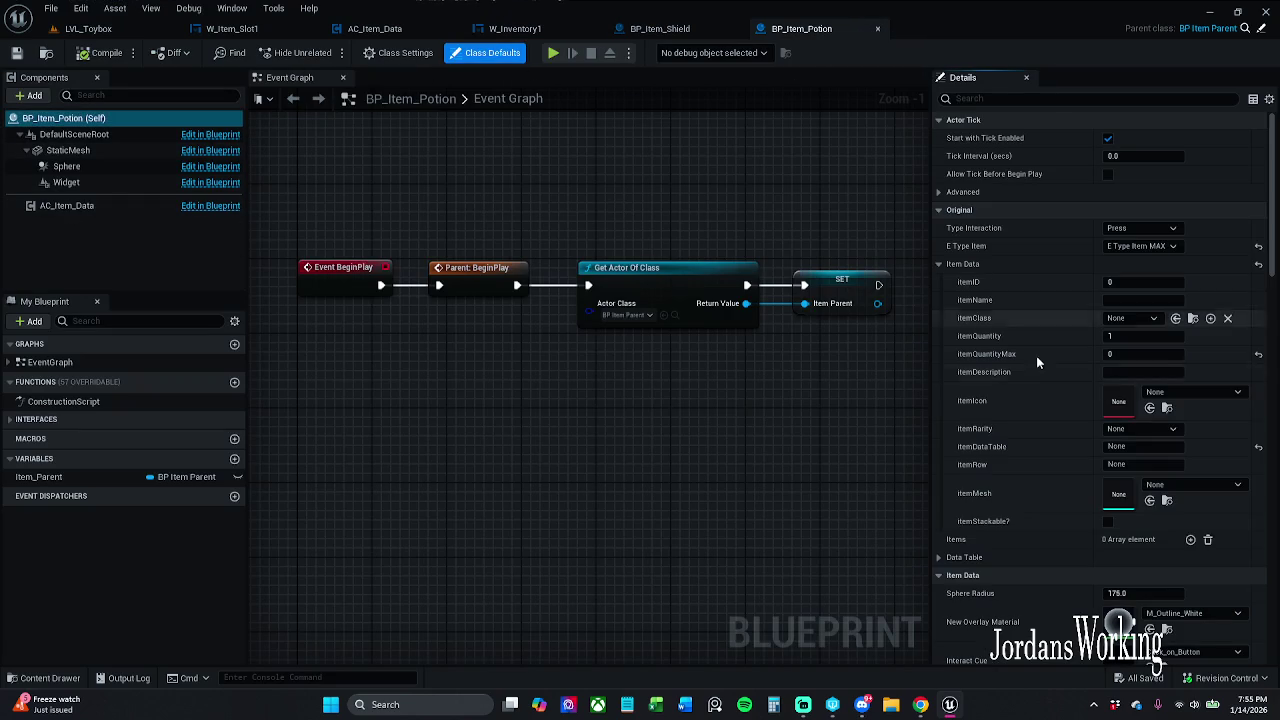
click(939, 265)
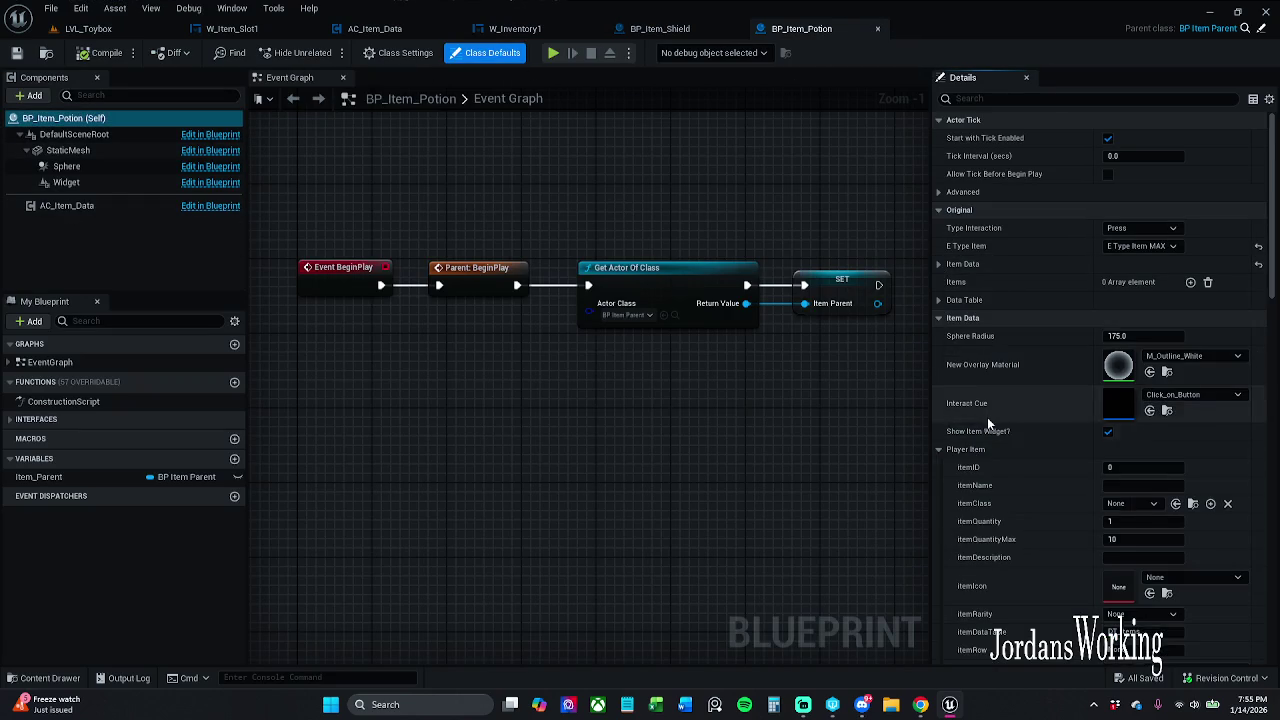
scroll(985, 423, down, 2)
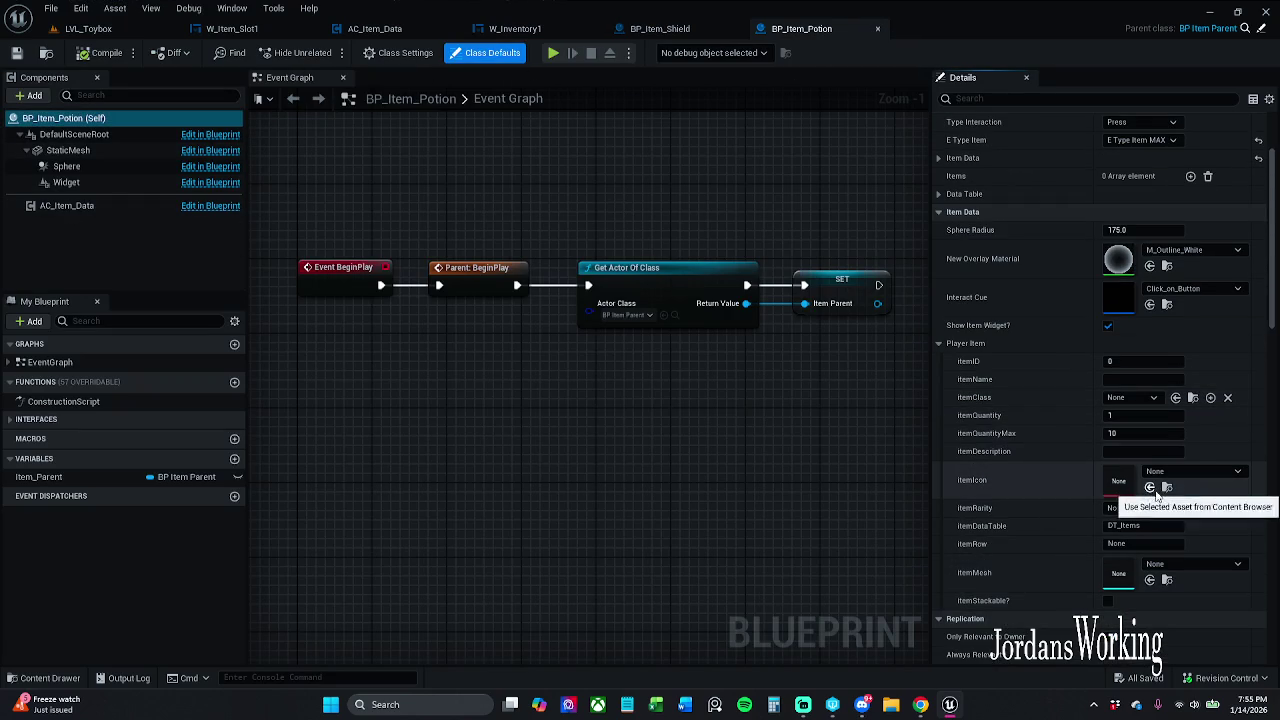
click(1210, 473)
text(magic)
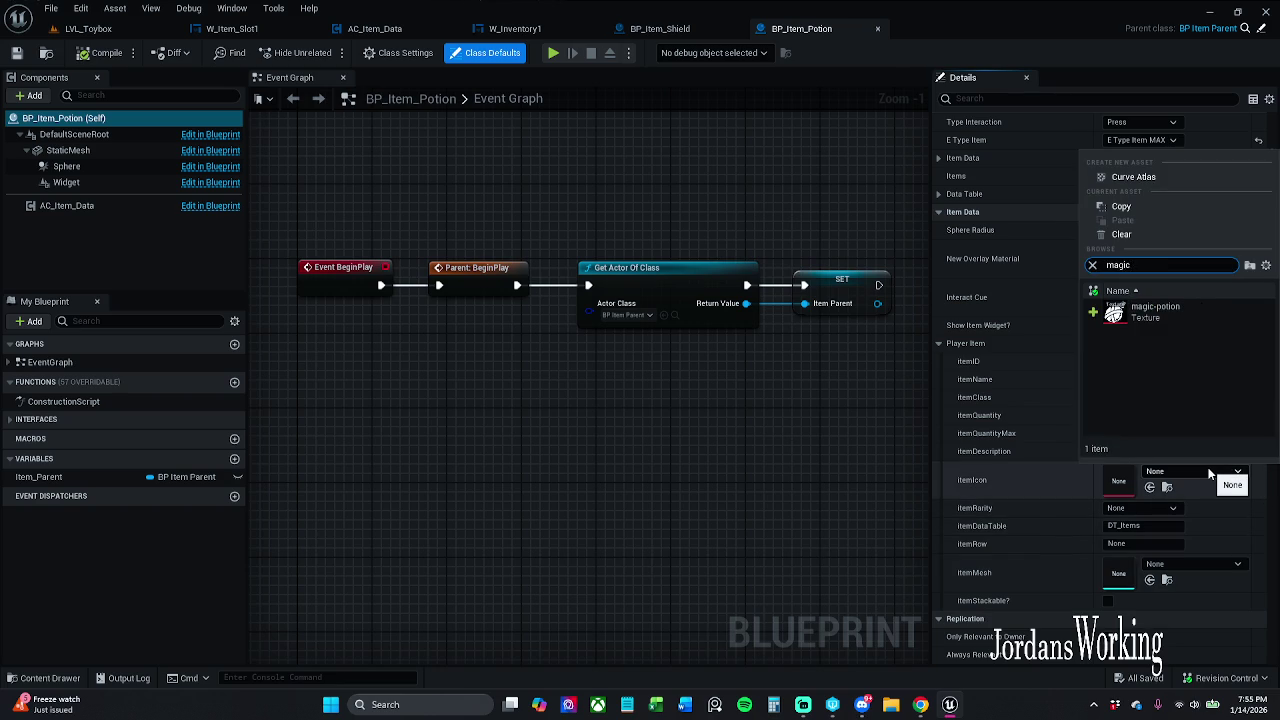
click(1155, 311)
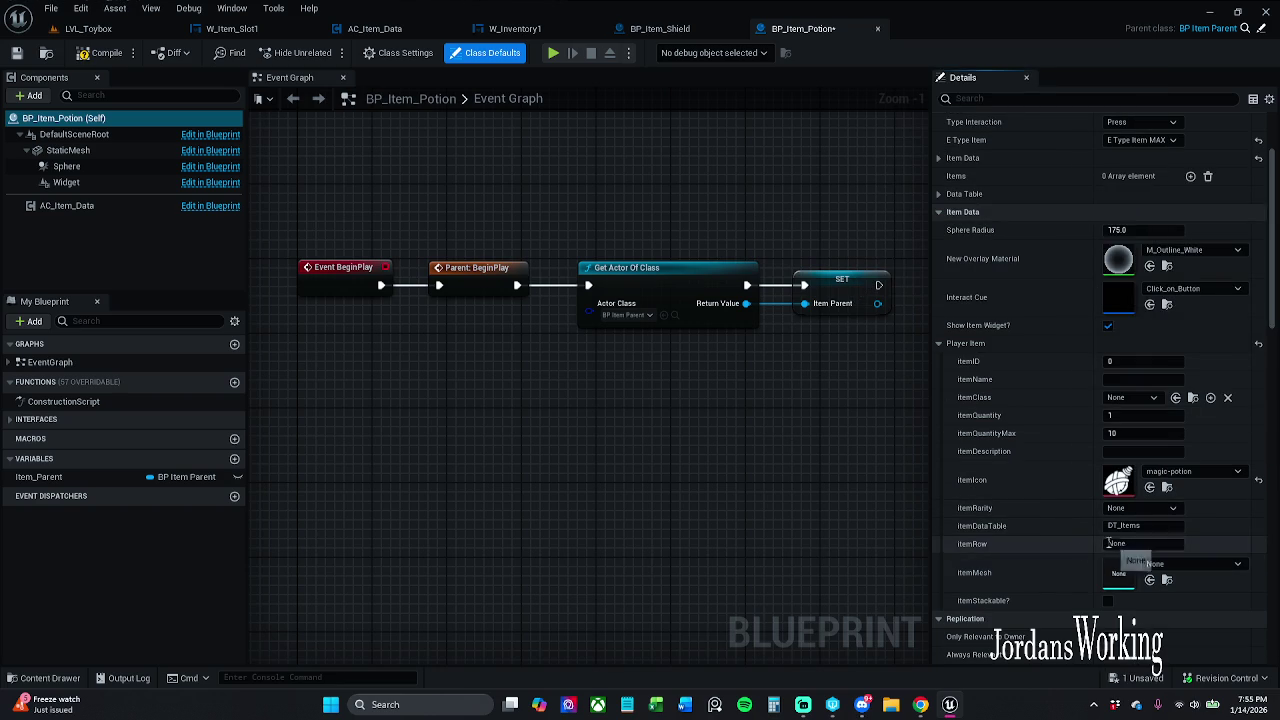
click(1108, 601)
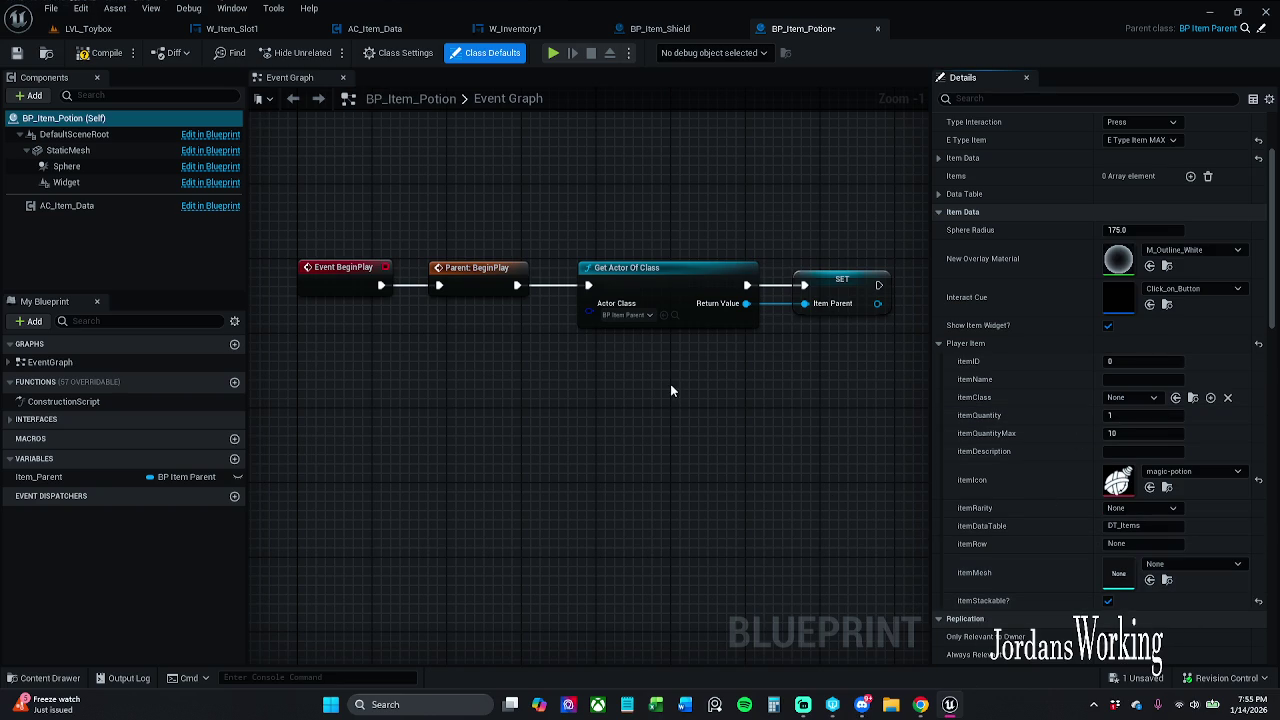
click(16, 52)
click(881, 29)
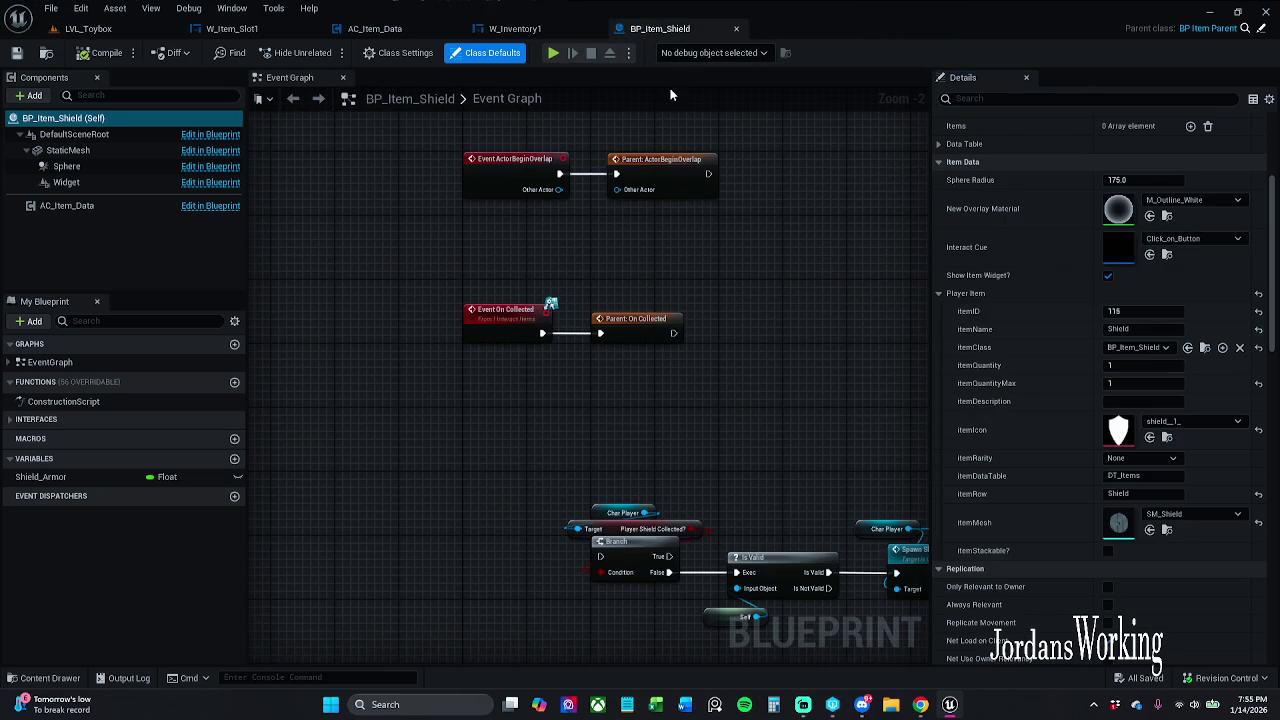
Step: Close the shield editor and open BP_Item_Potion_Health from the _Inventory folder
click(736, 28)
key(ctrl+space)
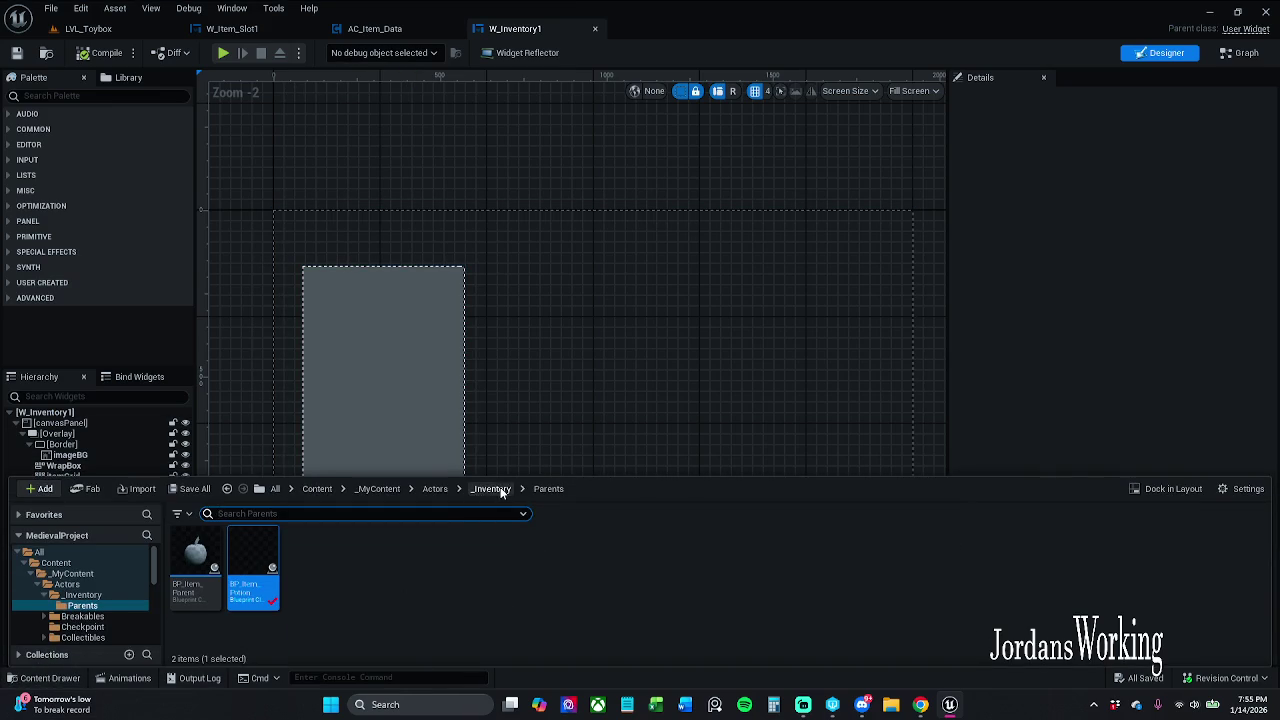
click(500, 489)
click(601, 570)
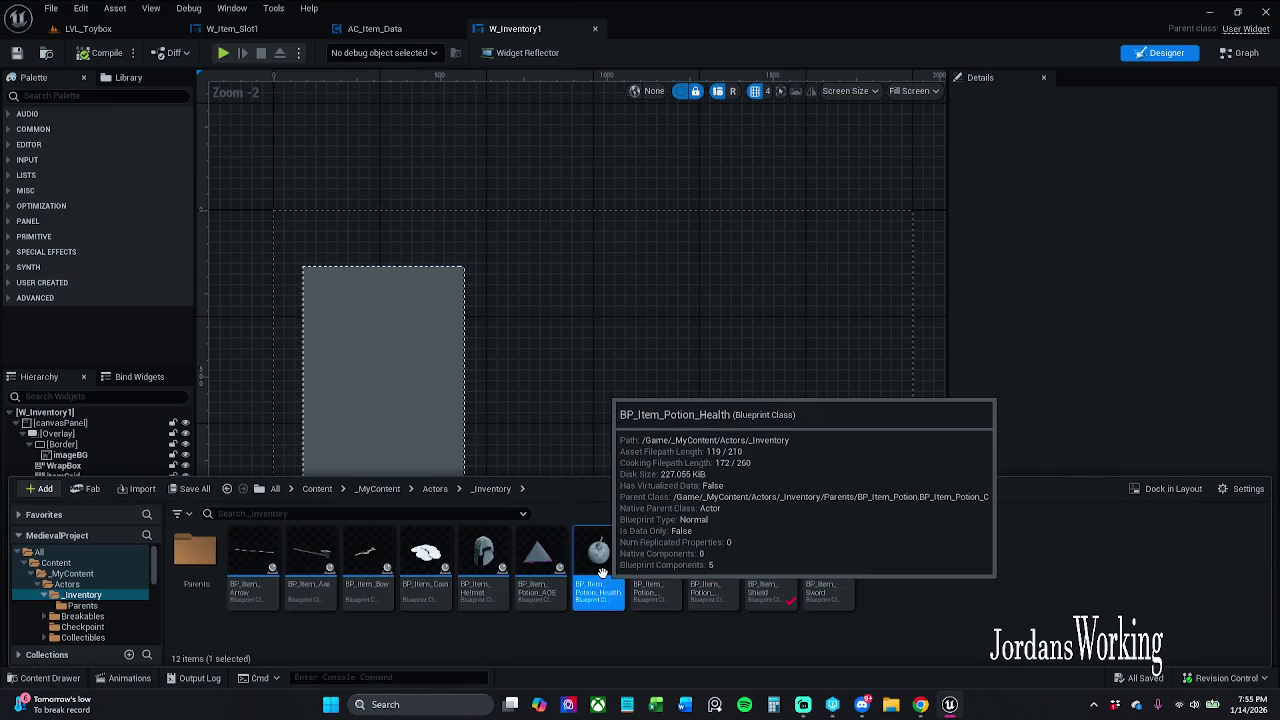
double_click(594, 569)
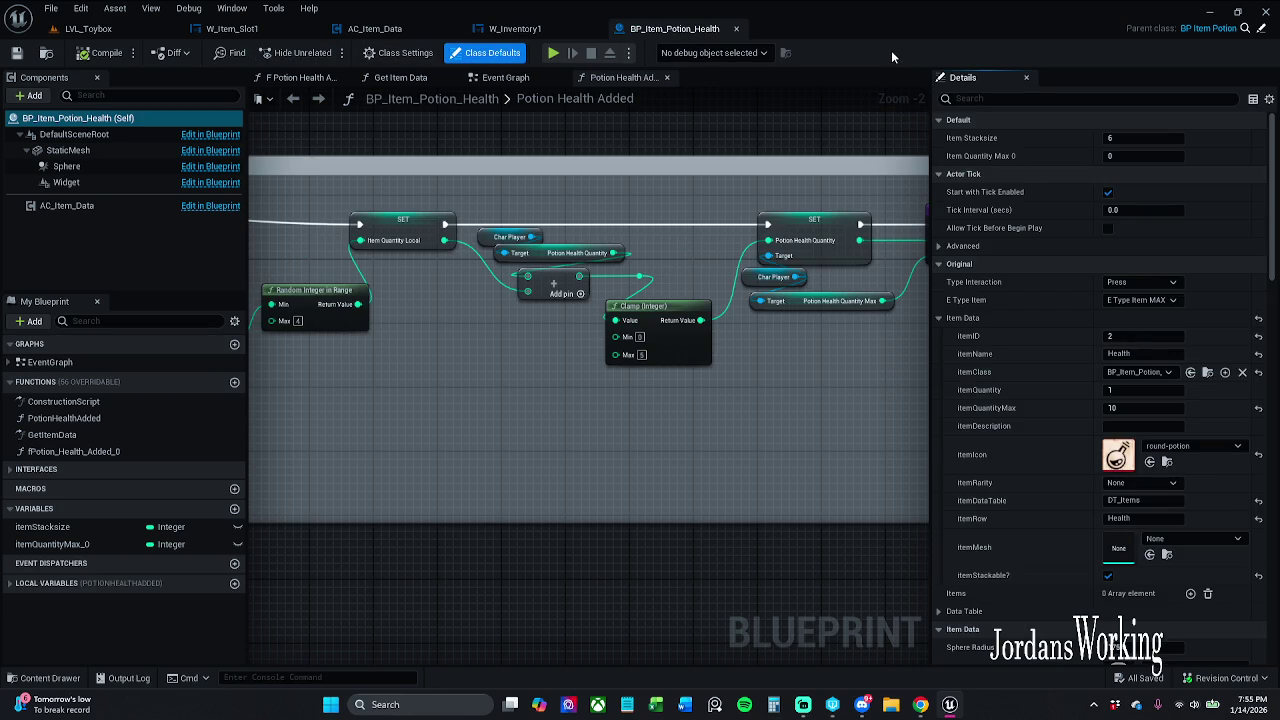
Step: Replace the health potion's round-potion icon with magic-potion, then check out and save
click(985, 99)
text(play)
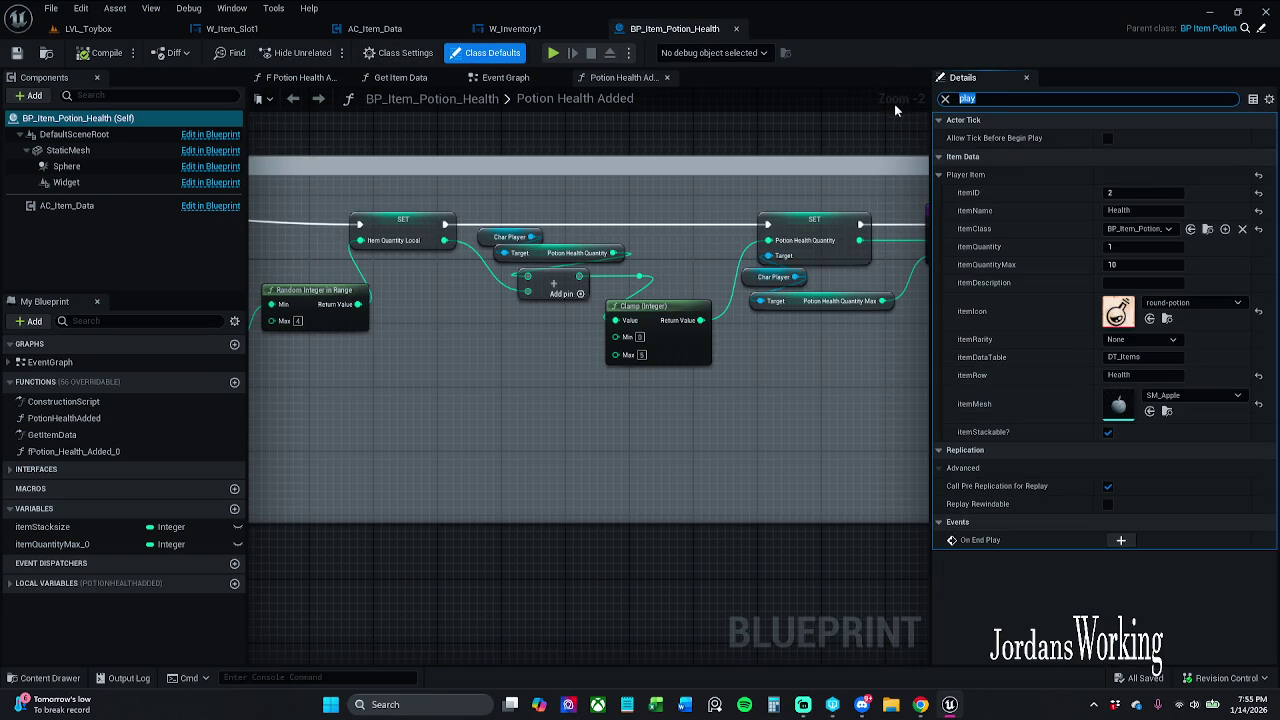
click(1132, 605)
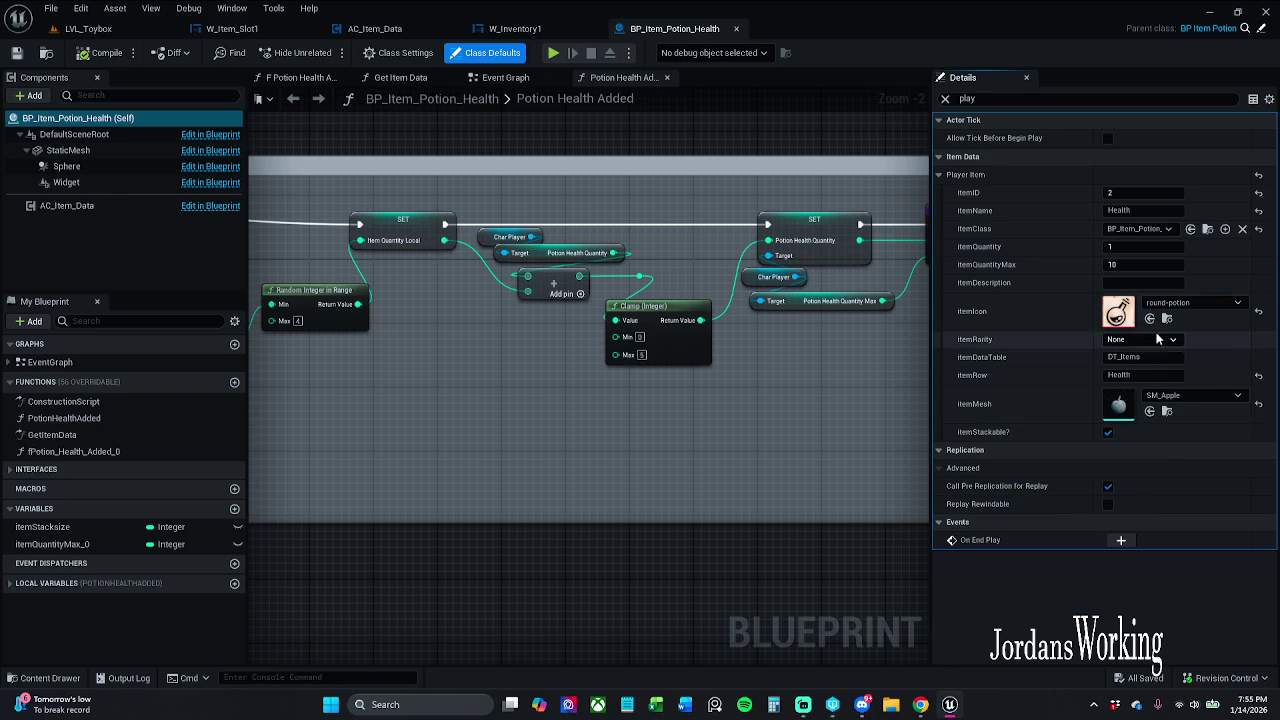
click(1180, 302)
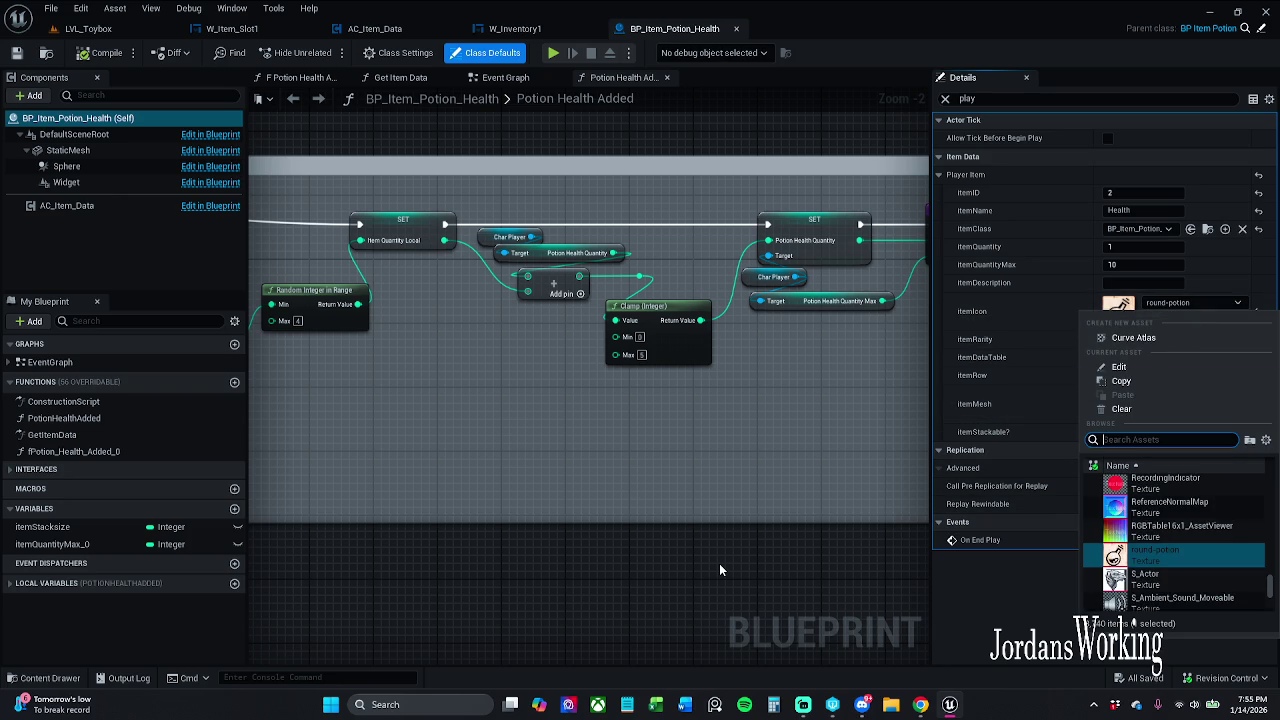
text(magic)
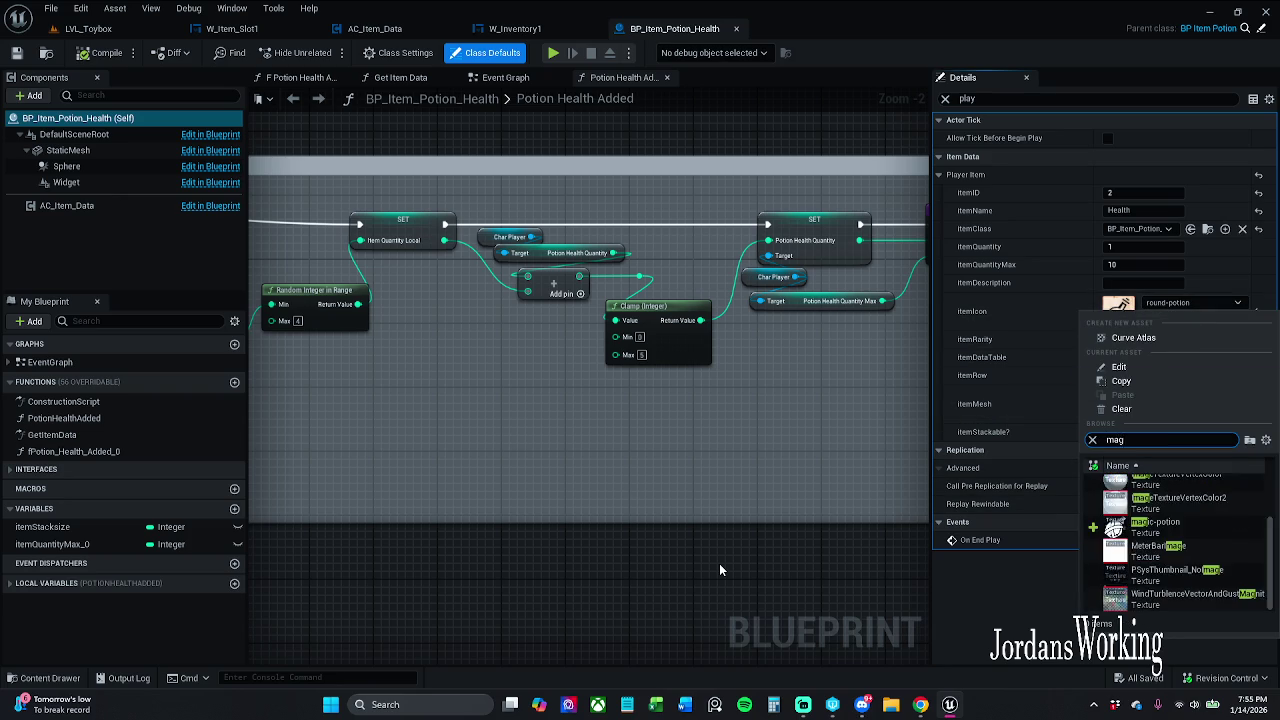
click(1155, 485)
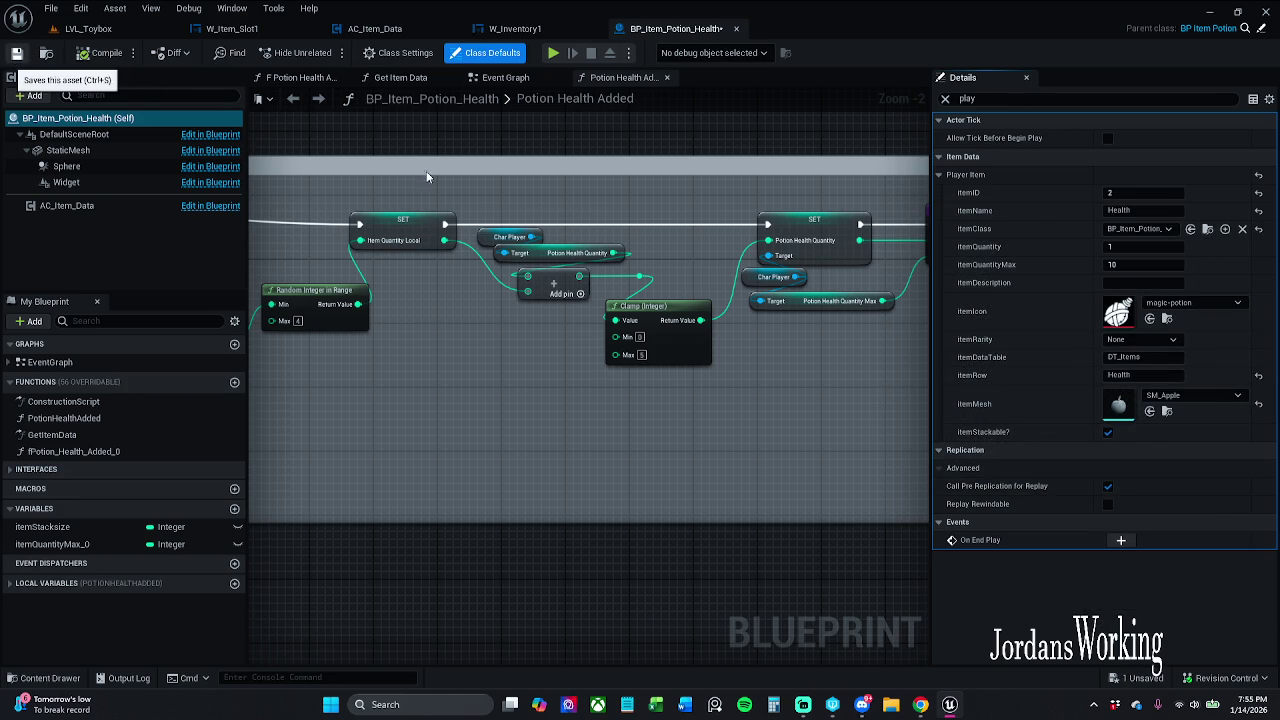
key(ctrl+s)
click(682, 501)
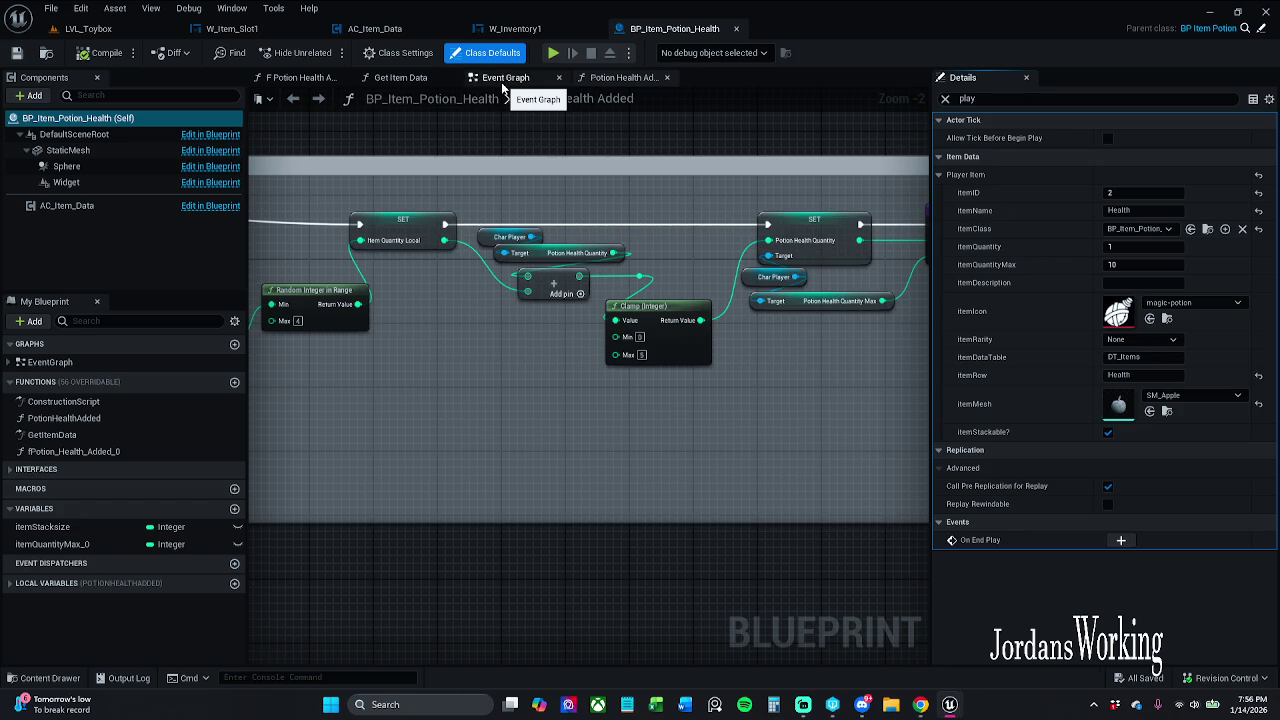
Step: Review the Event Graph and Potion Health Added graph, then close the health potion editor
click(501, 82)
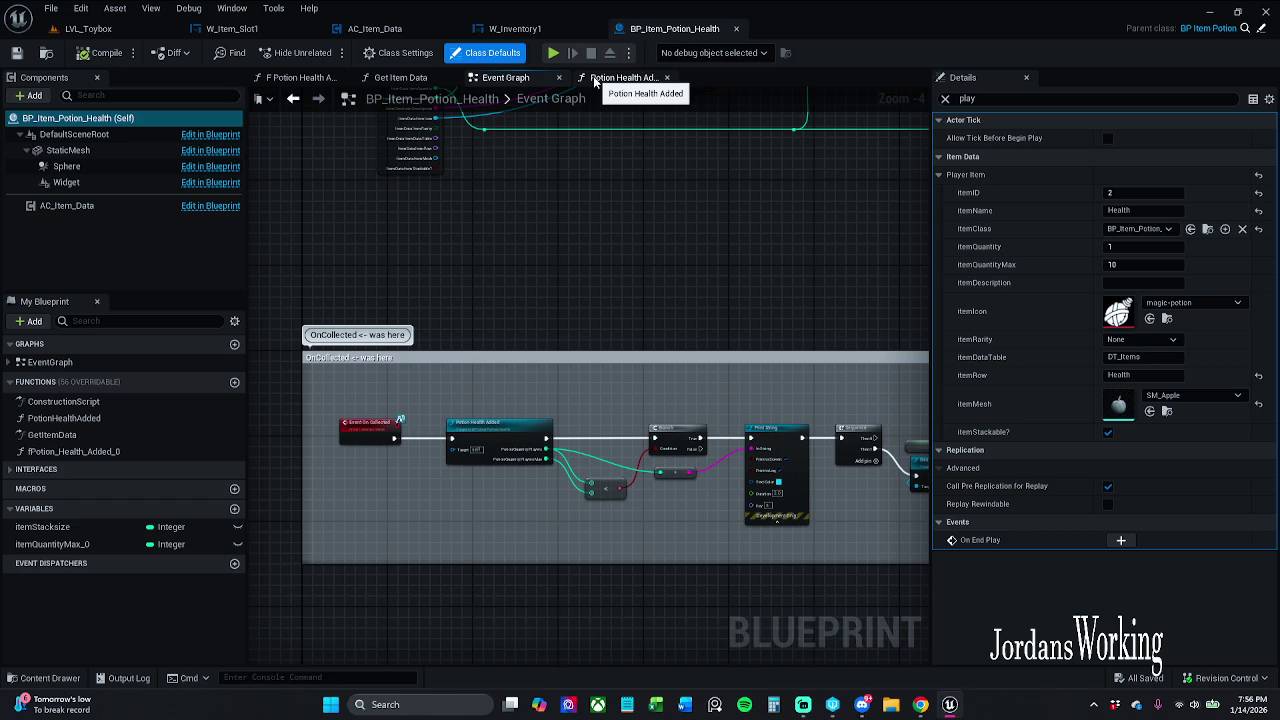
click(600, 78)
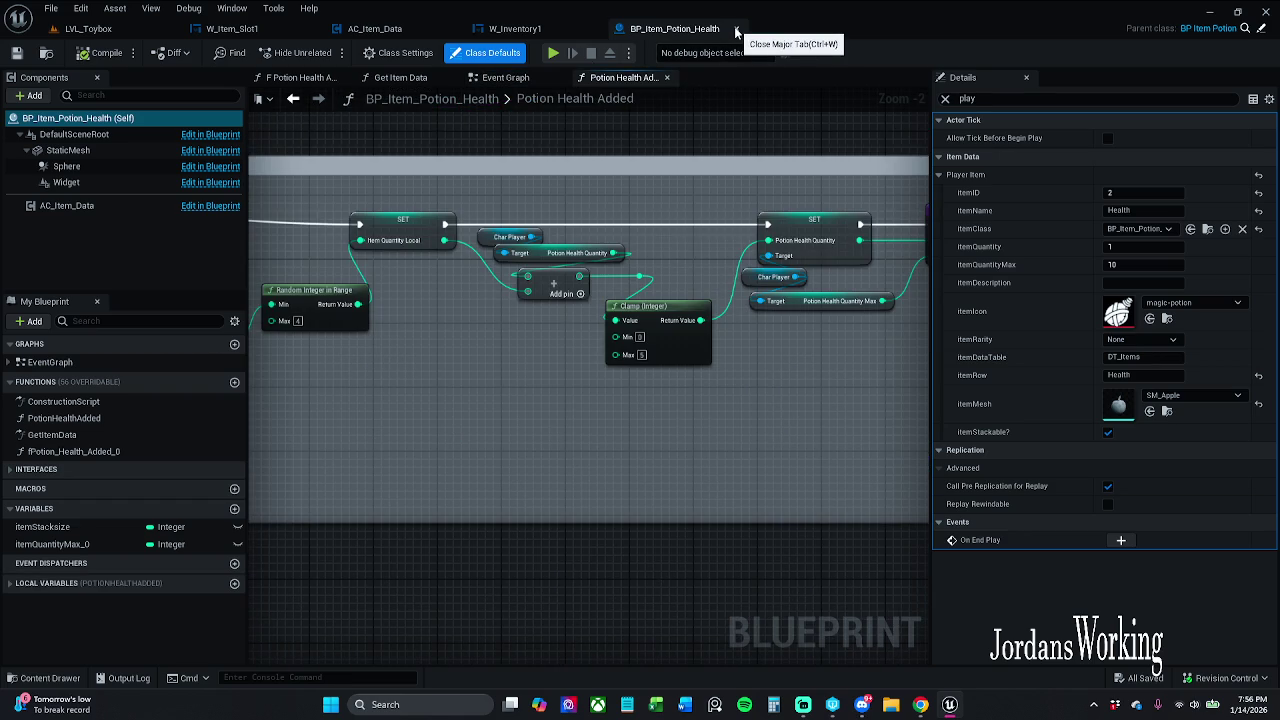
click(736, 32)
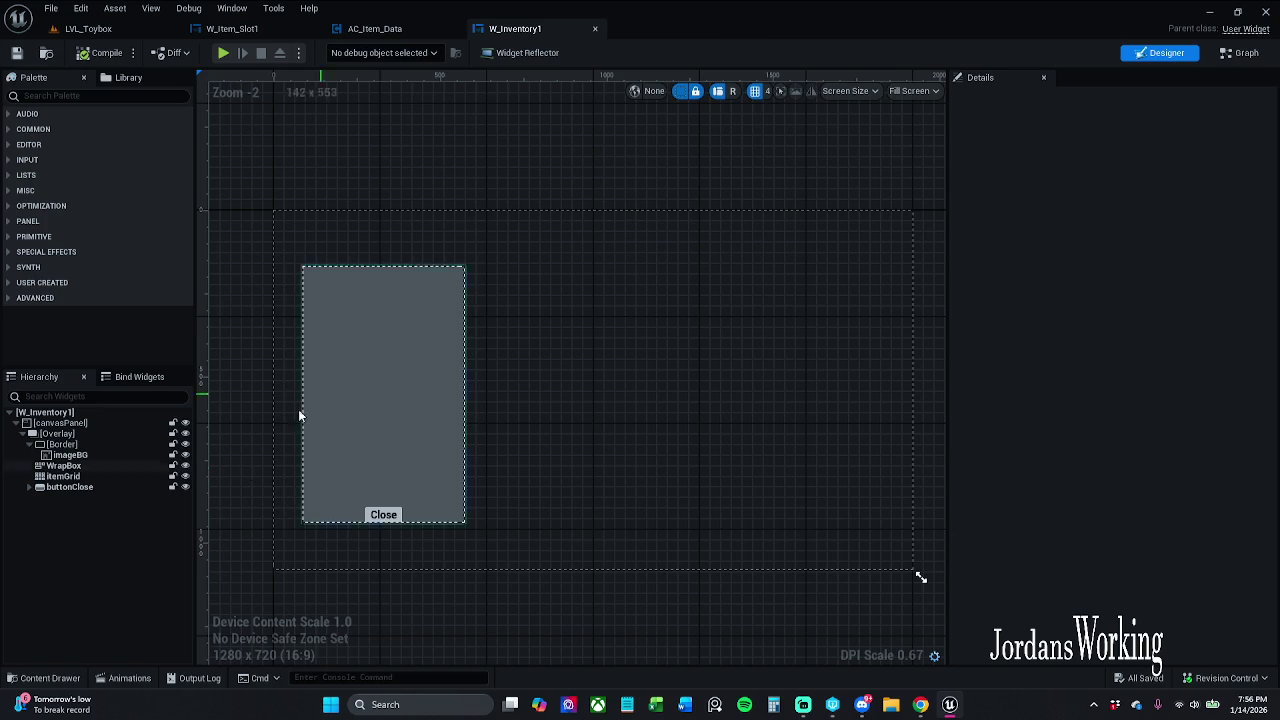
mouse_move(48, 700)
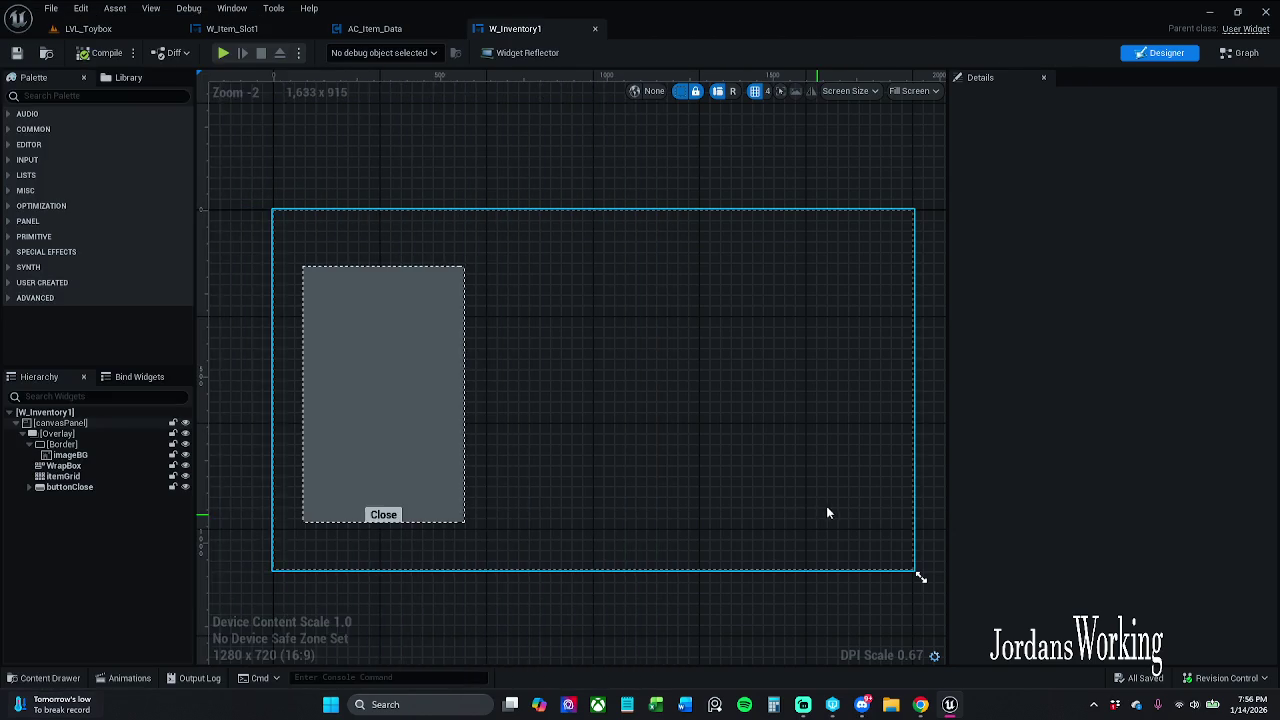
click(43, 678)
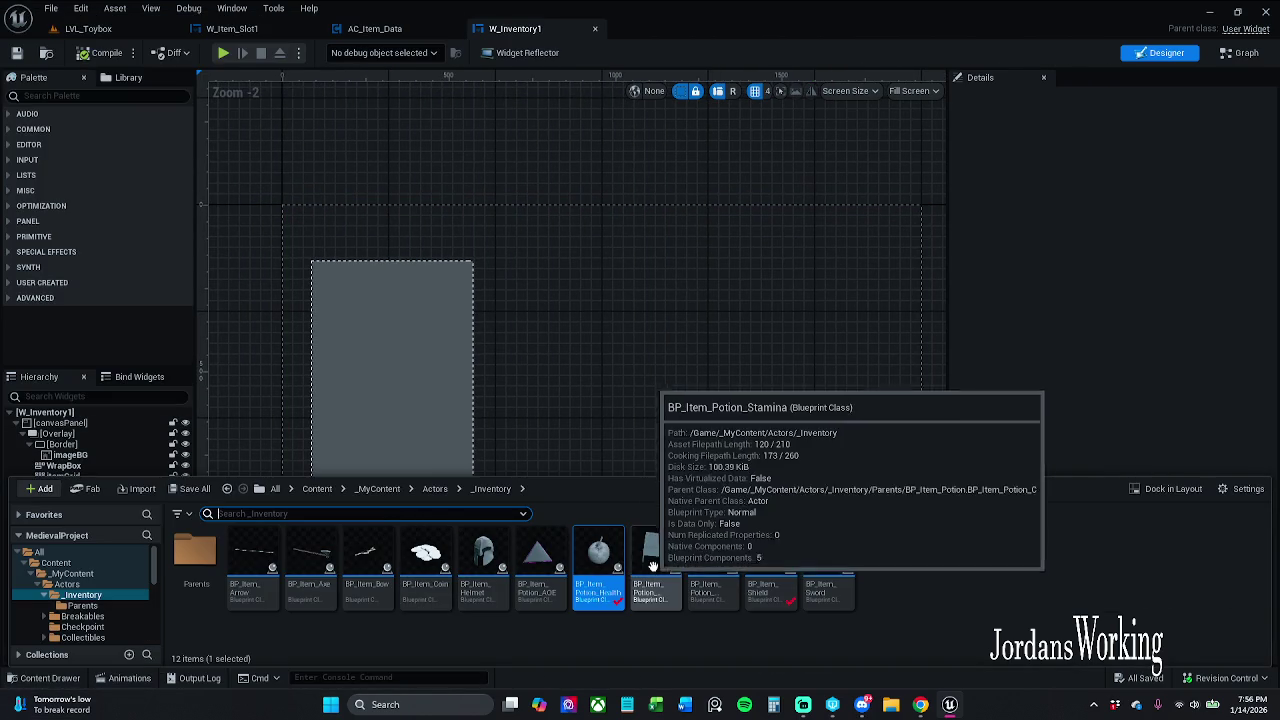
Step: Set BP_Item_Potion_Stamina's itemIcon to magic-potion, then check out, save and close it
double_click(657, 556)
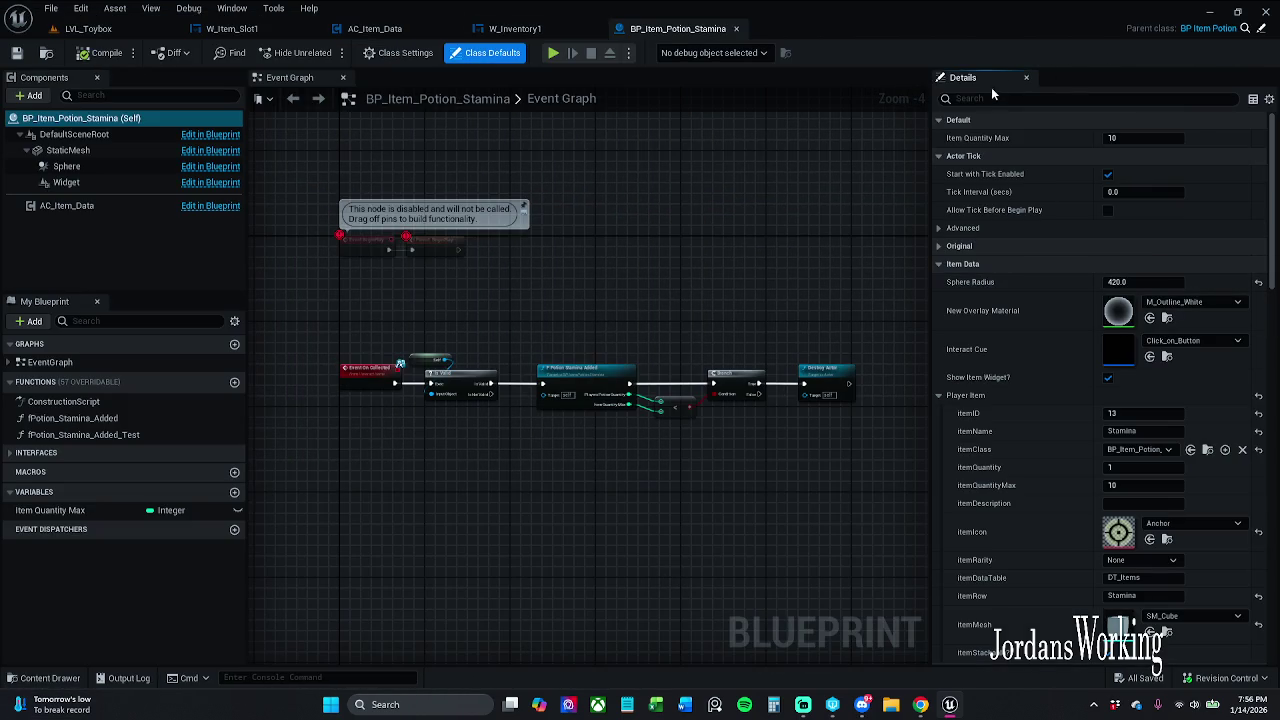
click(1090, 98)
text(play)
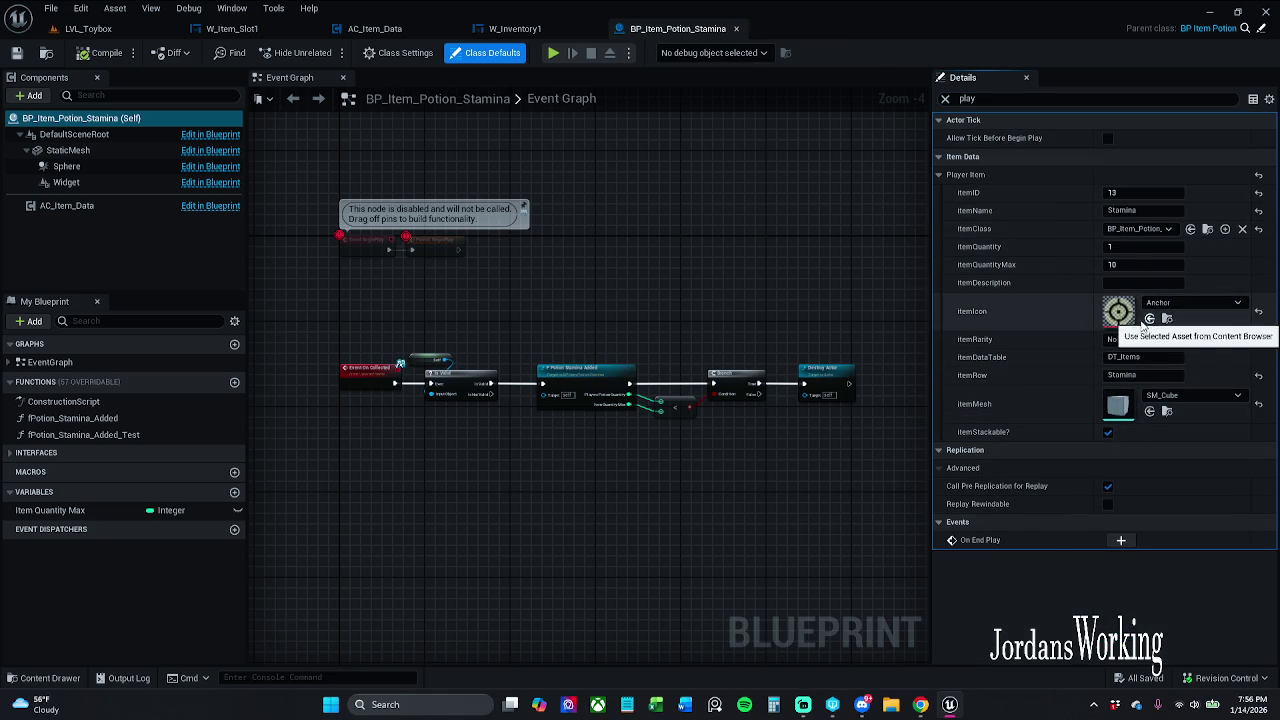
click(1222, 304)
text(ma)
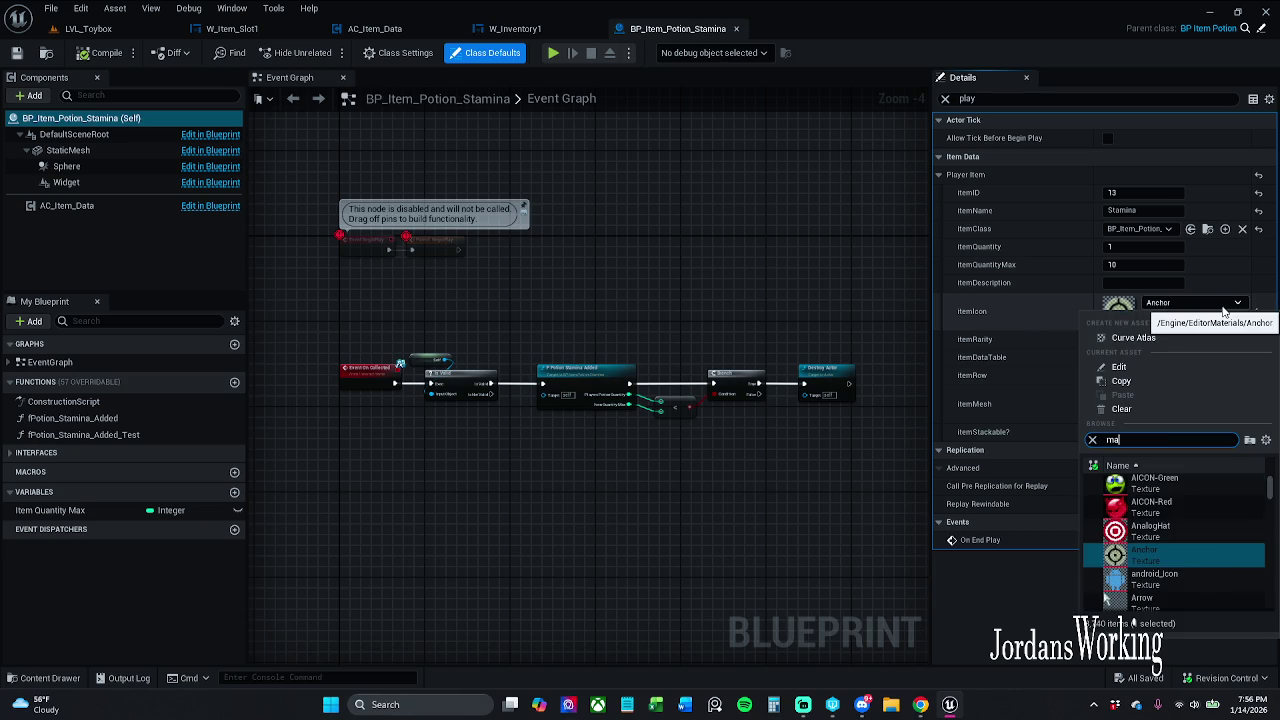
text(gic)
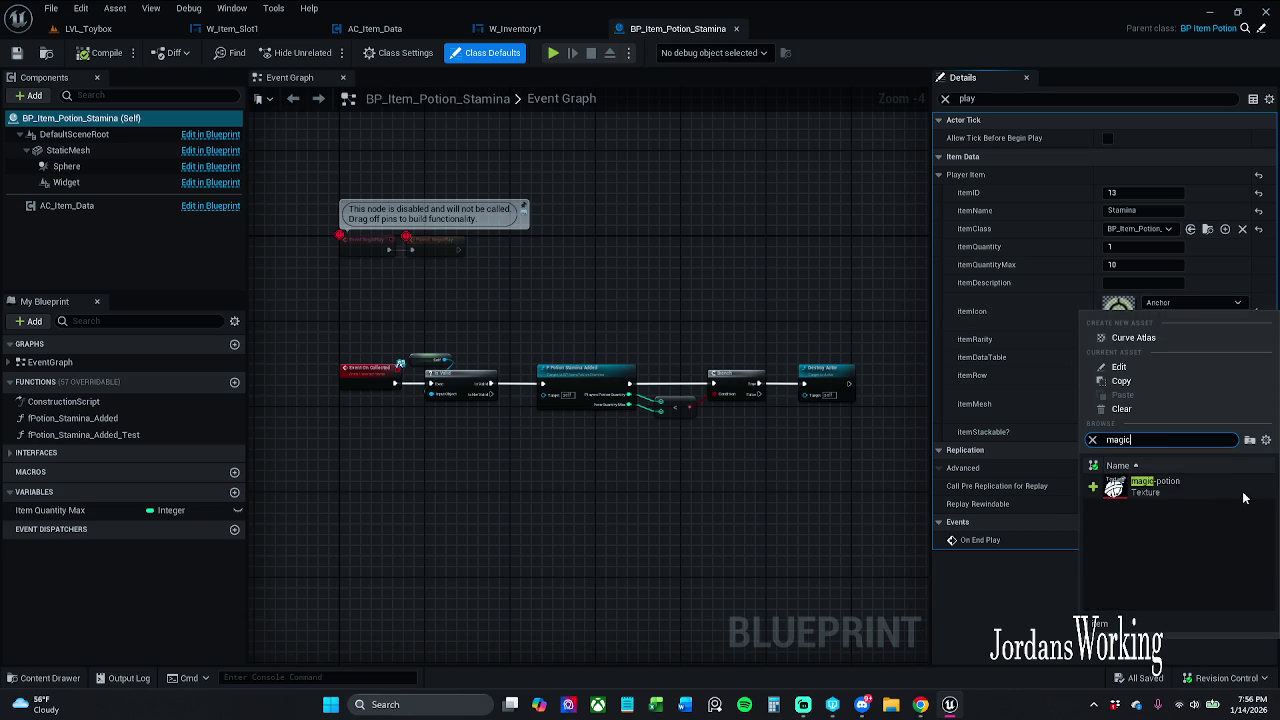
key(Return)
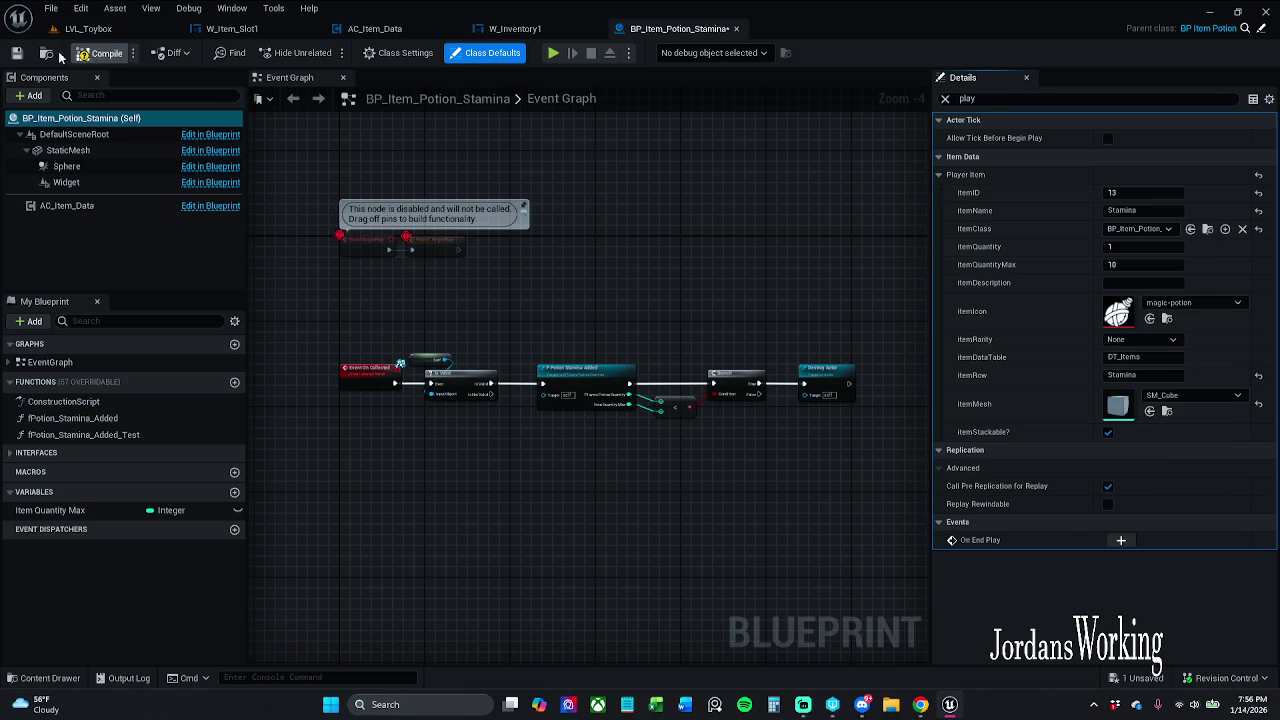
click(16, 52)
click(658, 502)
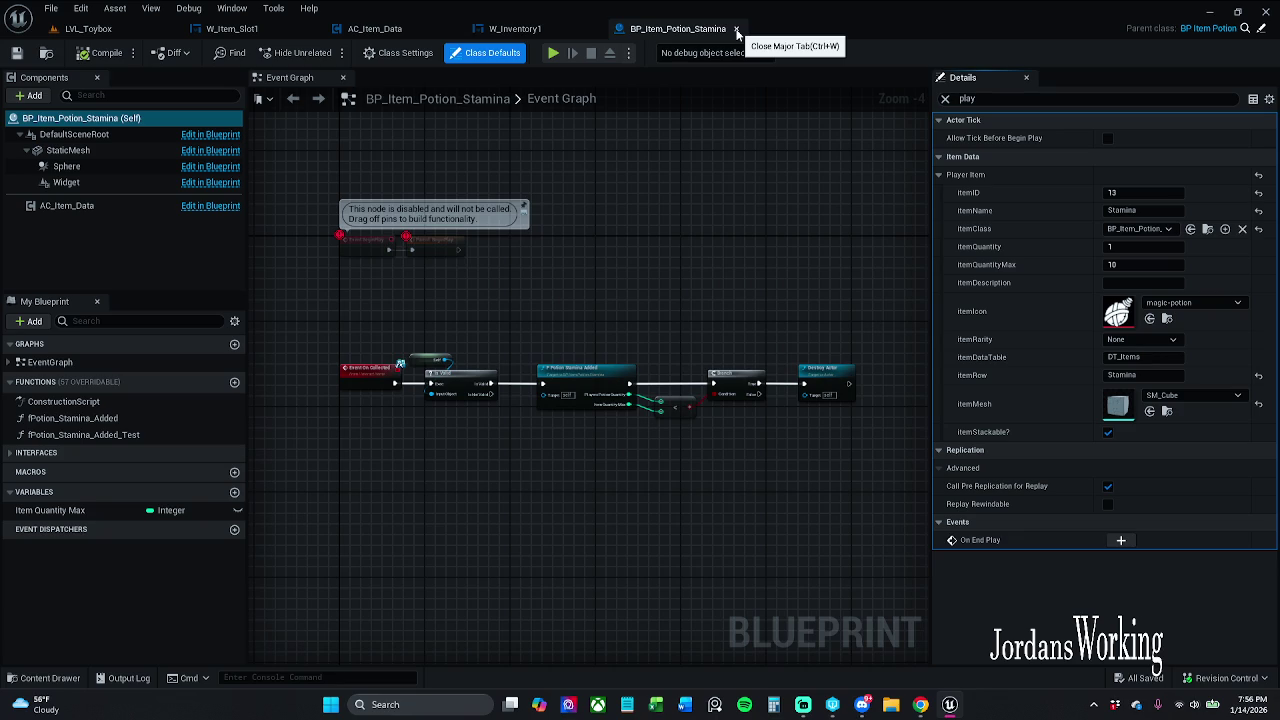
click(737, 30)
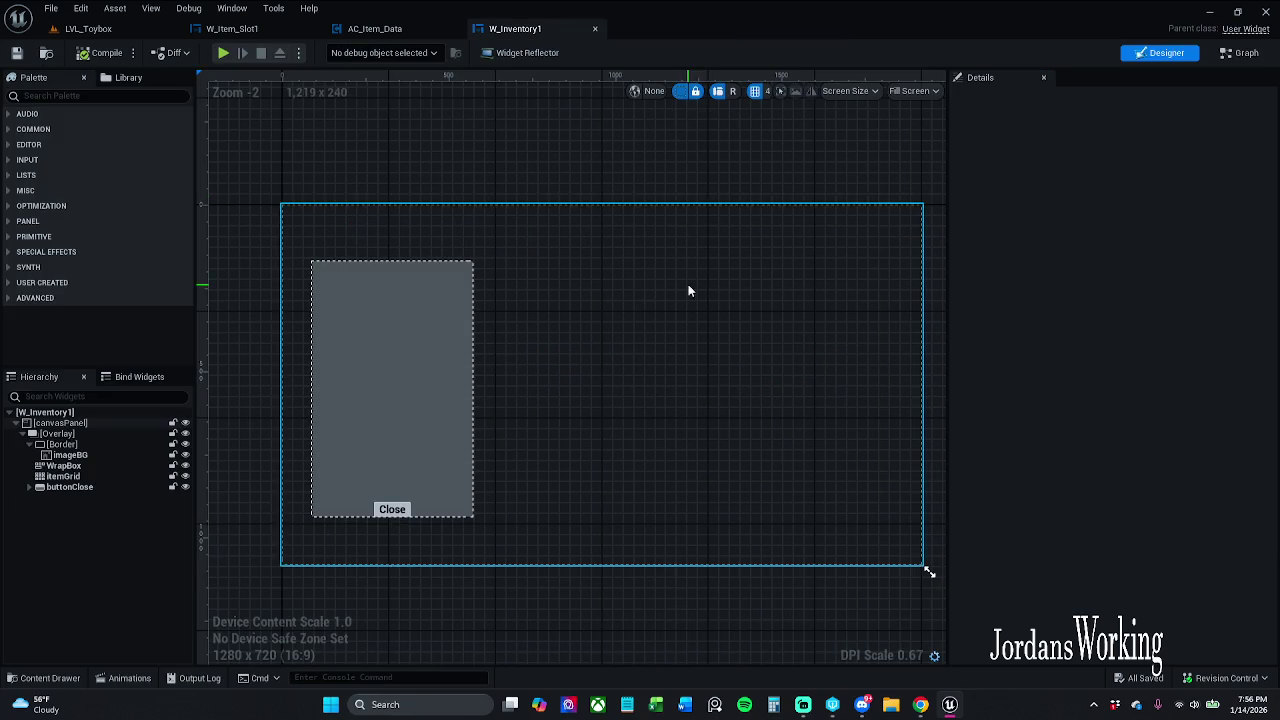
click(35, 678)
Step: Make BP_Item_Potion_Strength stackable with the magic-potion icon, then check out and save
double_click(715, 578)
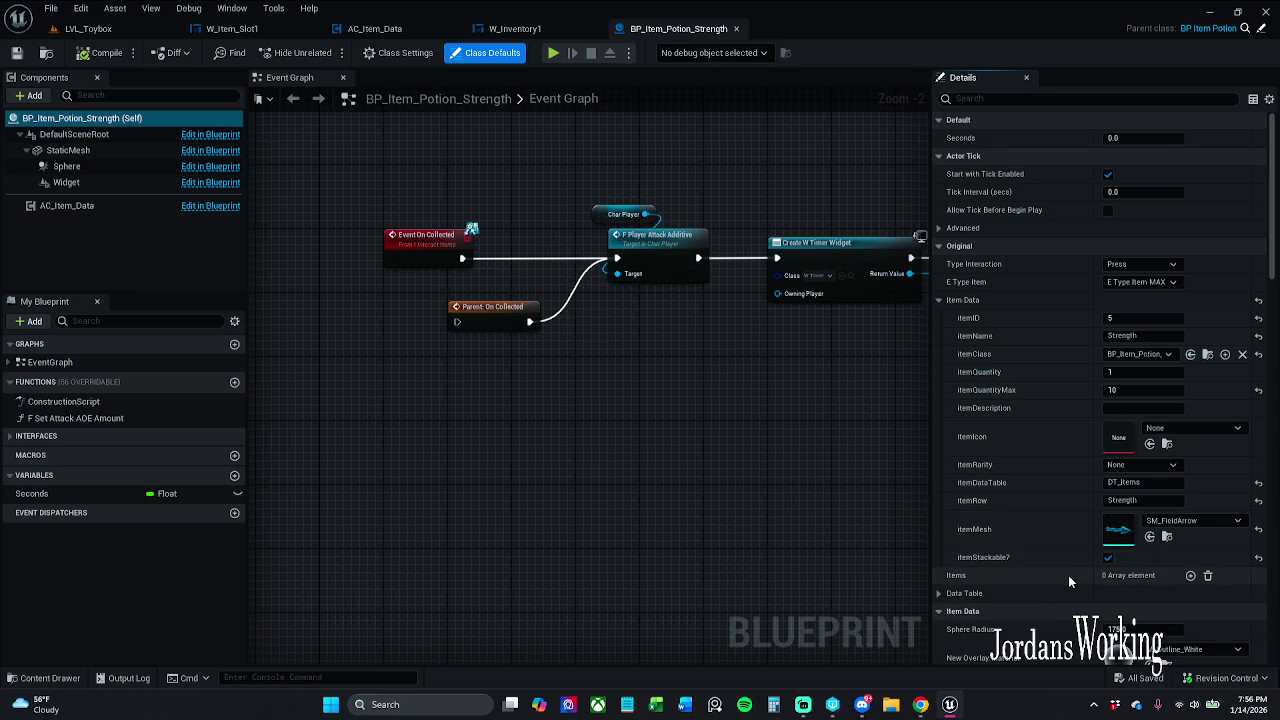
click(1108, 557)
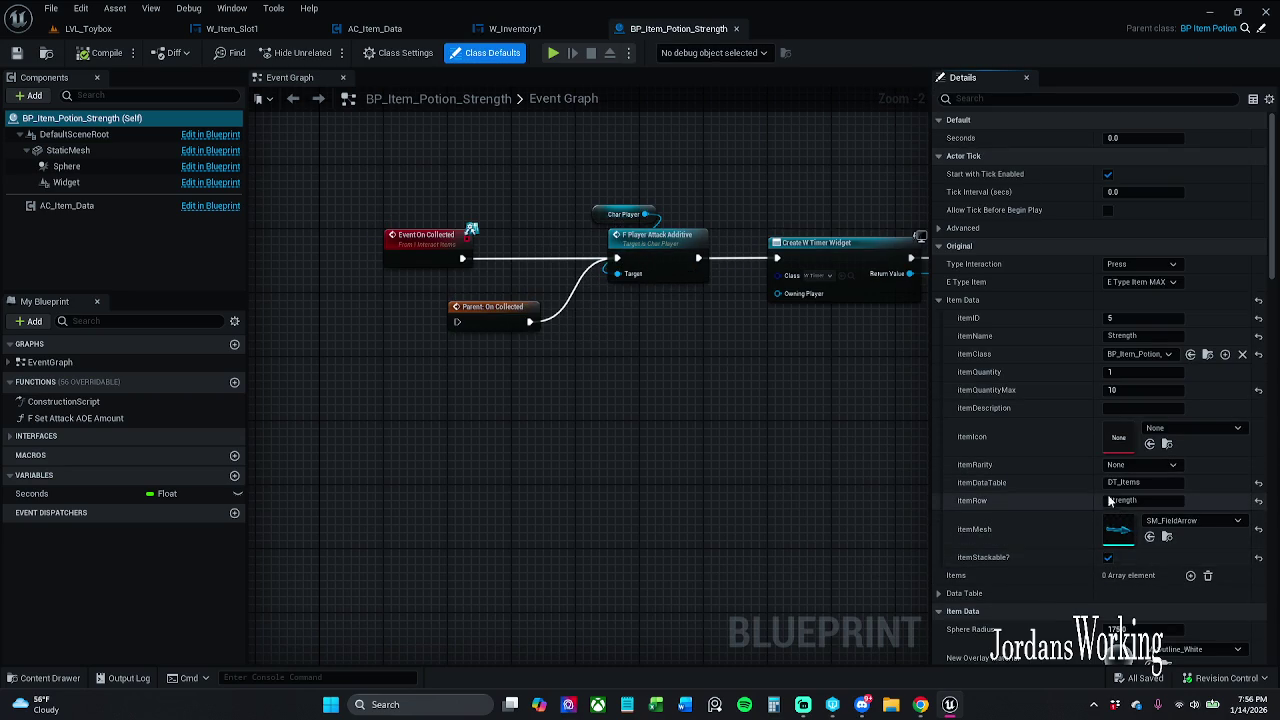
click(1175, 428)
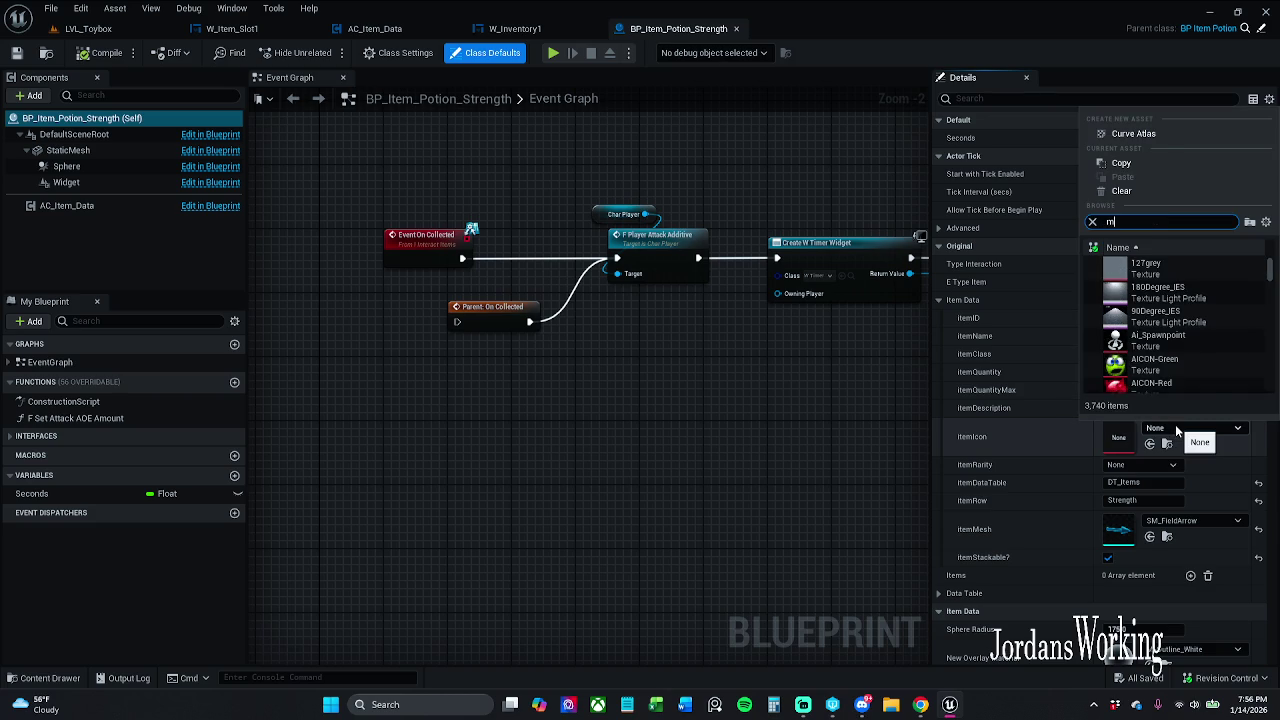
text(magic-)
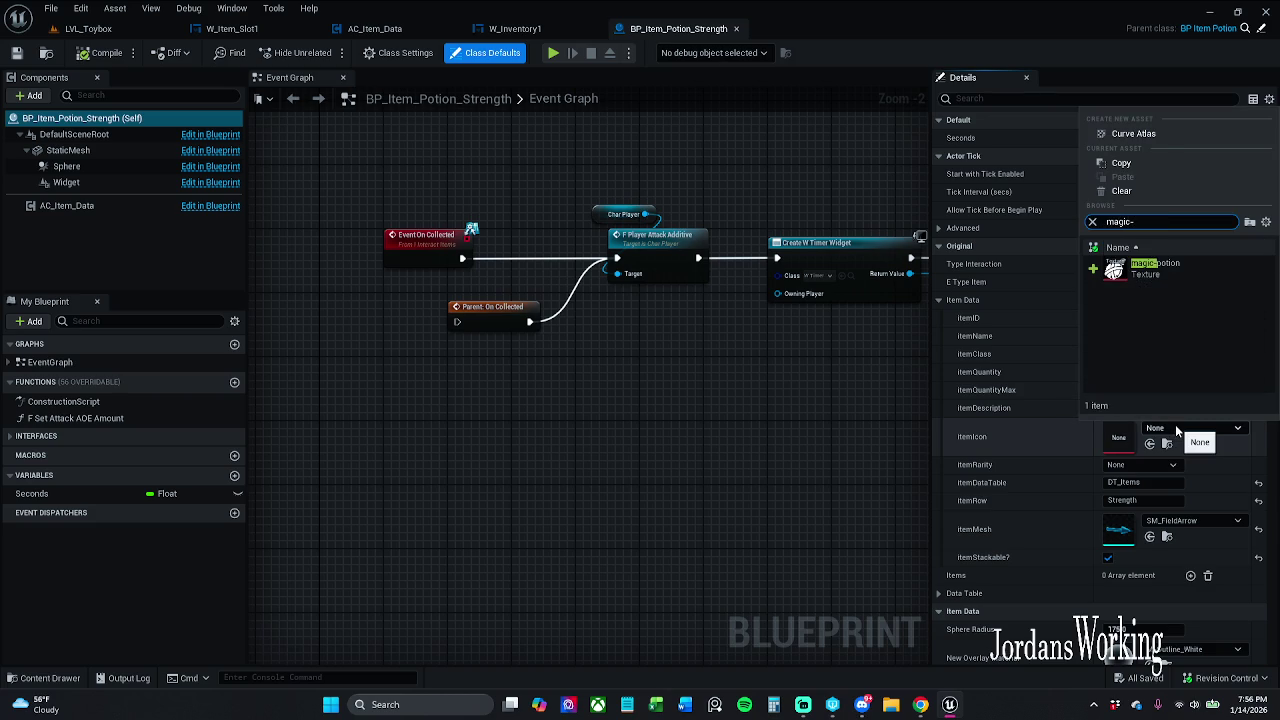
click(1160, 265)
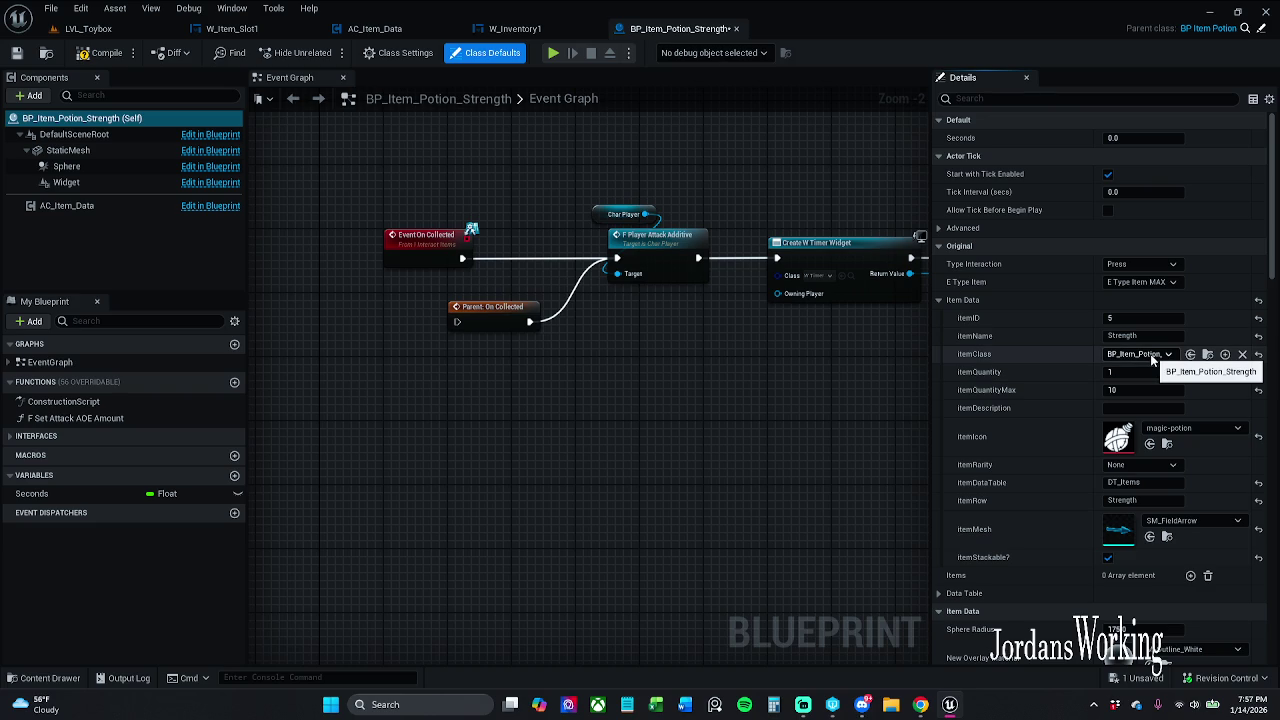
click(18, 54)
click(658, 498)
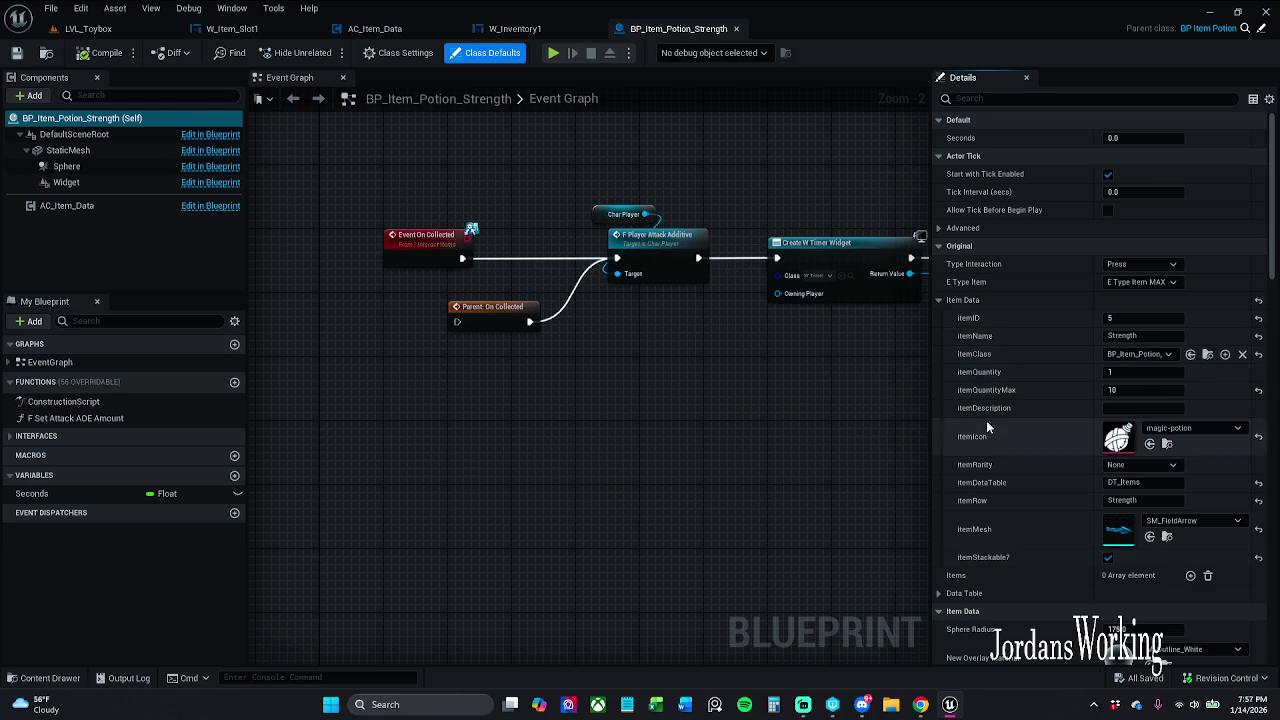
click(137, 31)
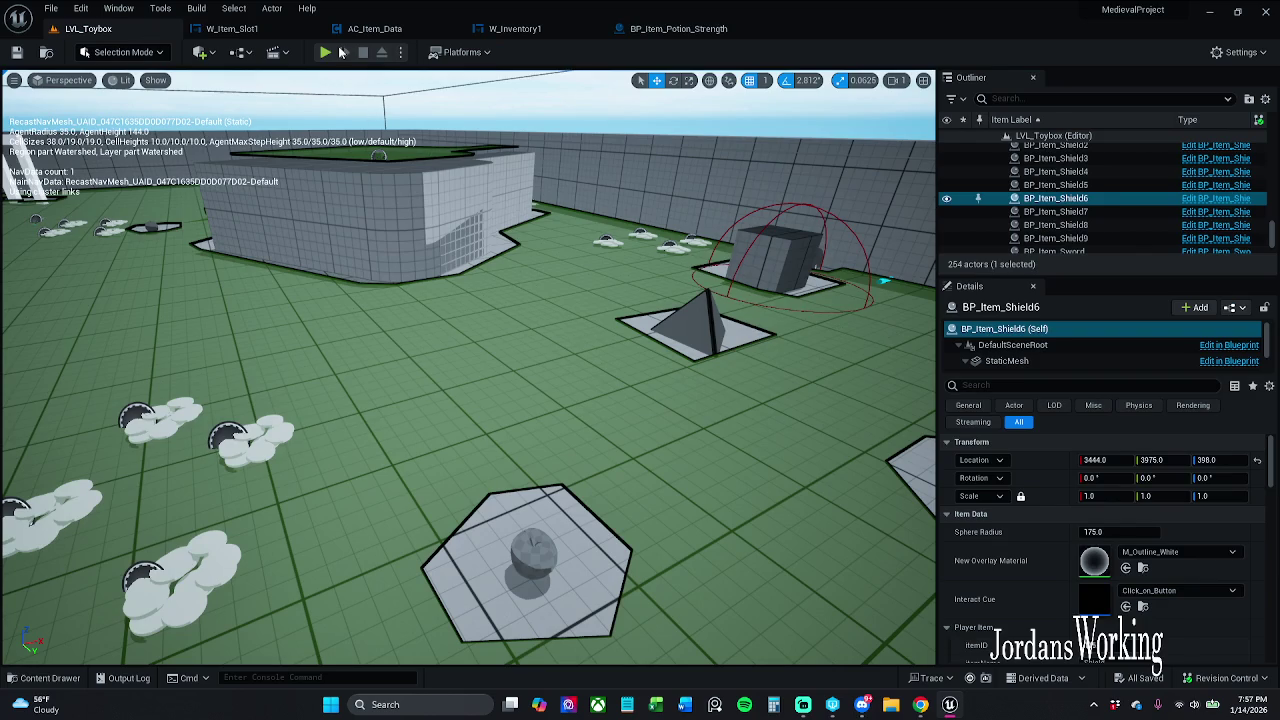
key(alt+p)
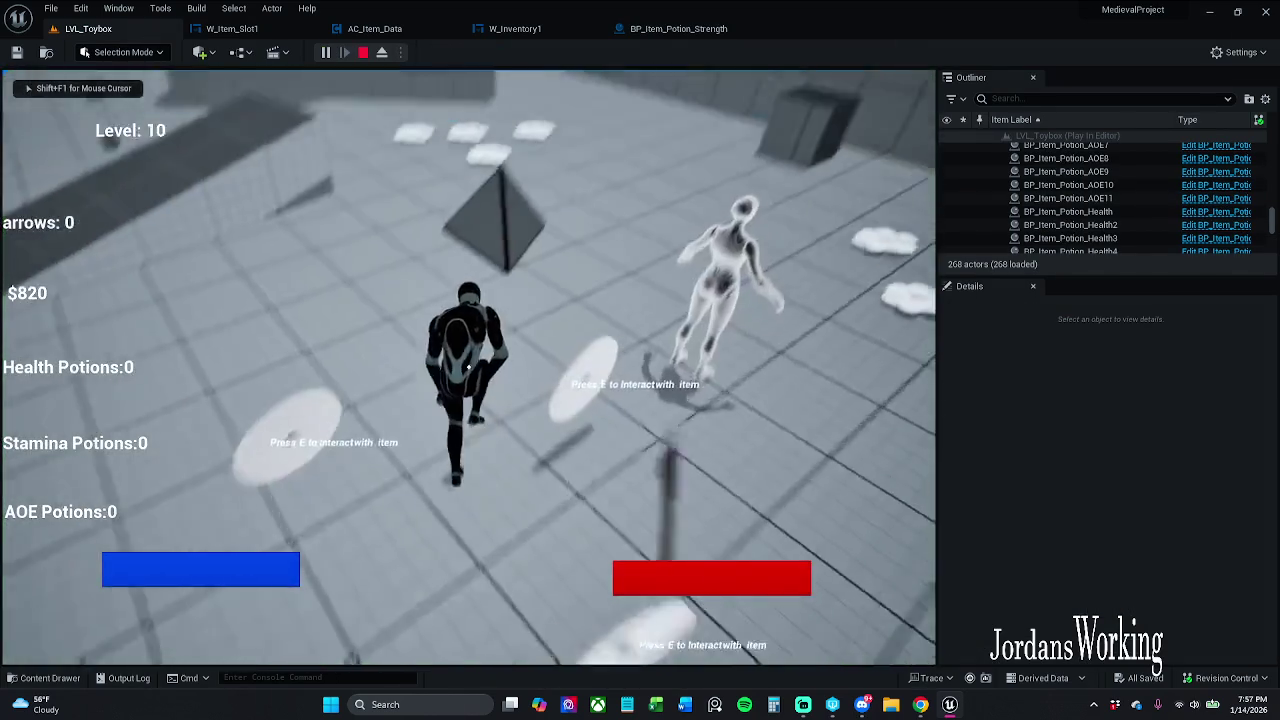
key(w)
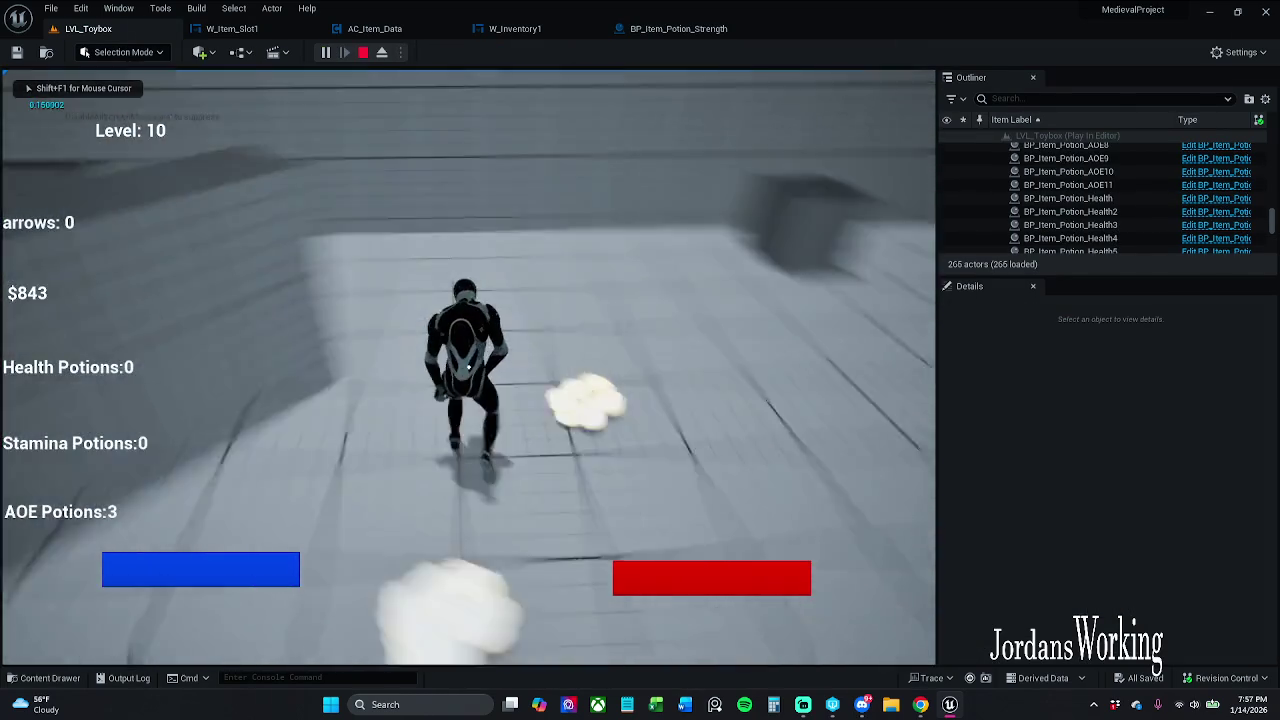
key(i)
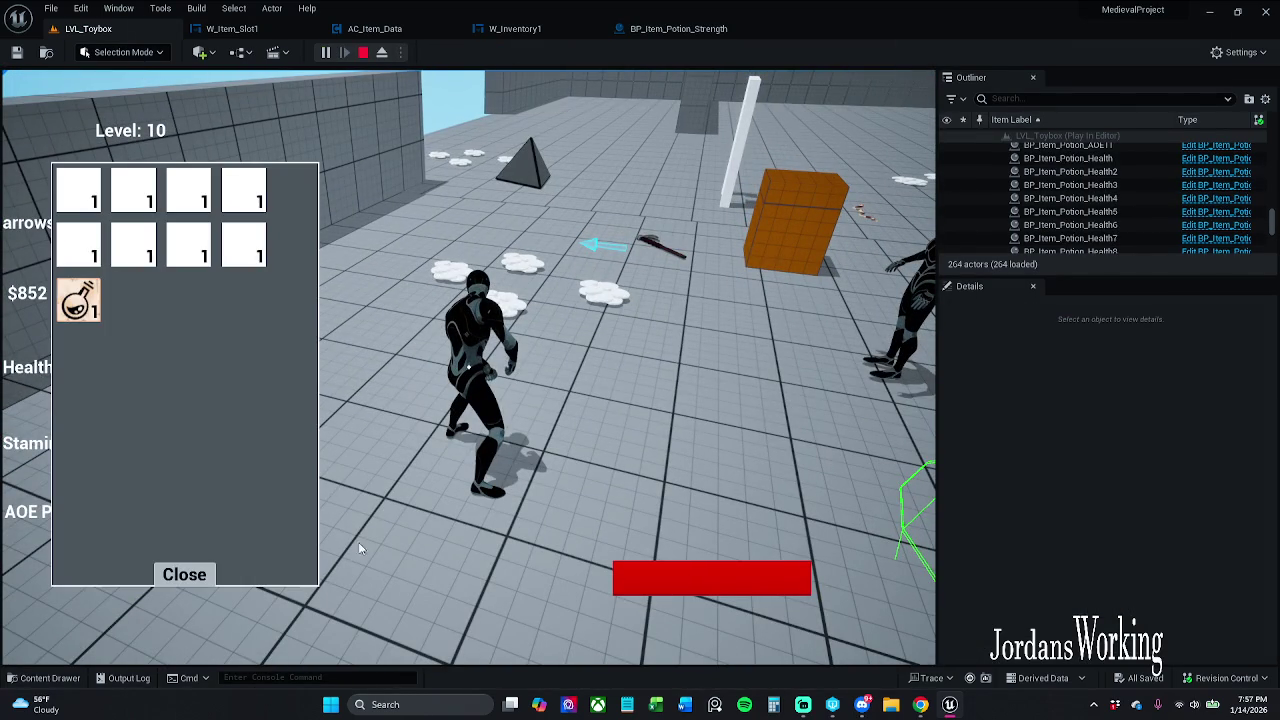
key(i)
key(Escape)
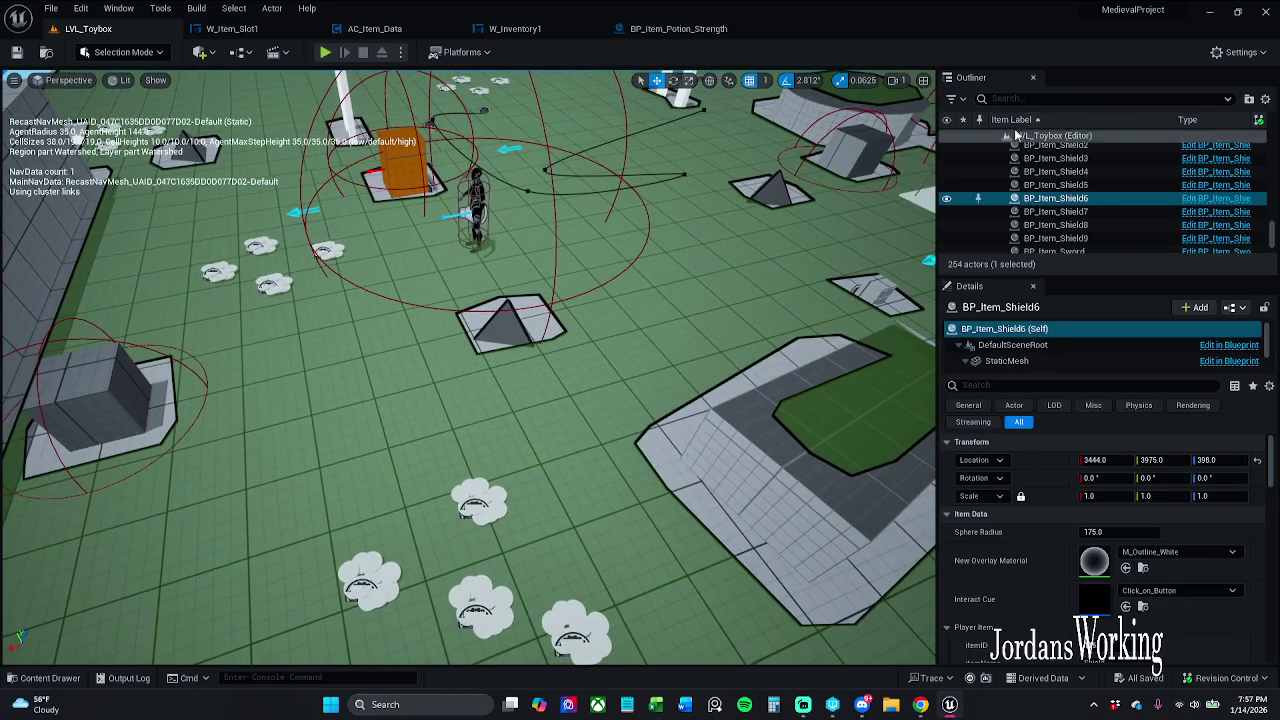
Step: Open the AOE potion's blueprint from the level and delete its loose Item Data node
click(500, 320)
click(1218, 208)
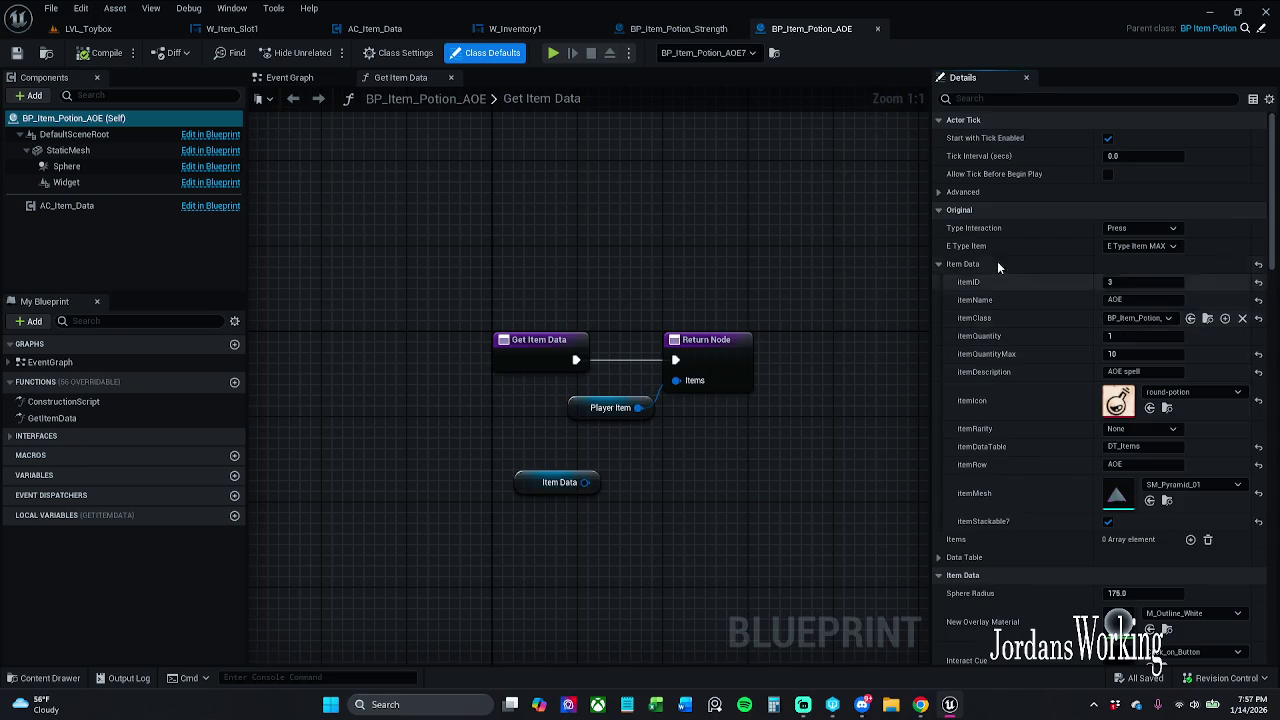
click(1038, 98)
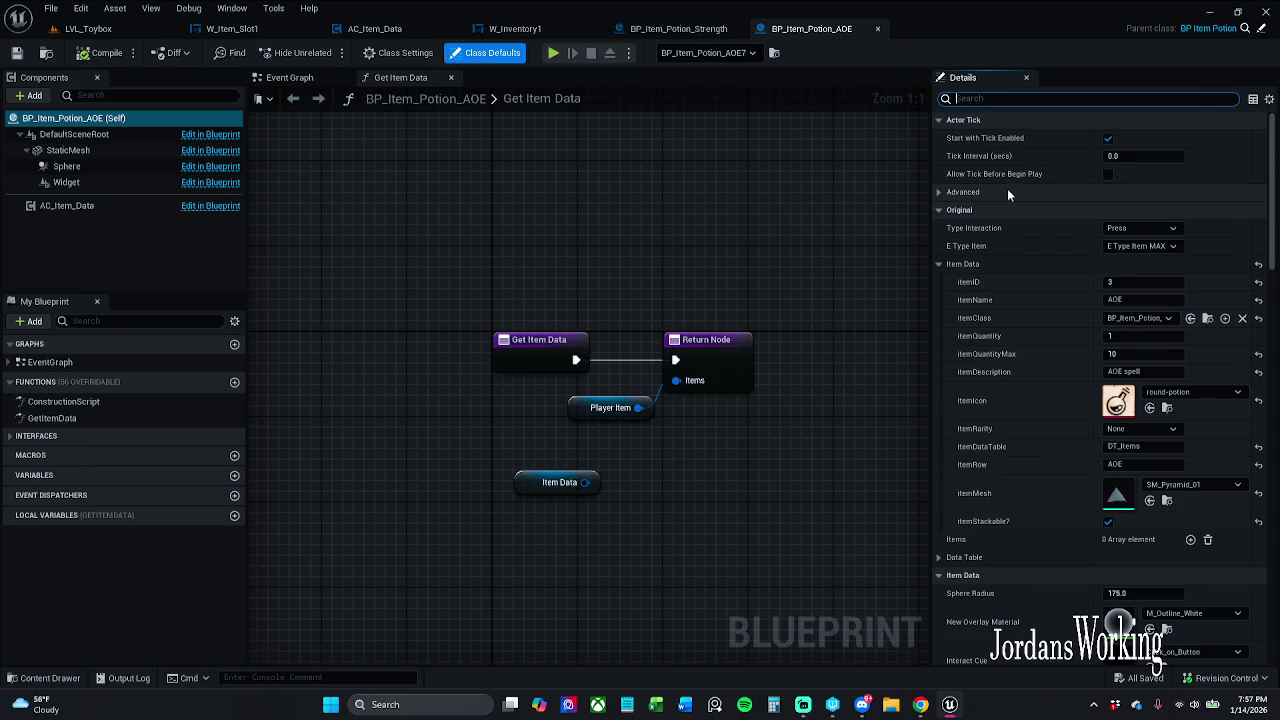
text(play)
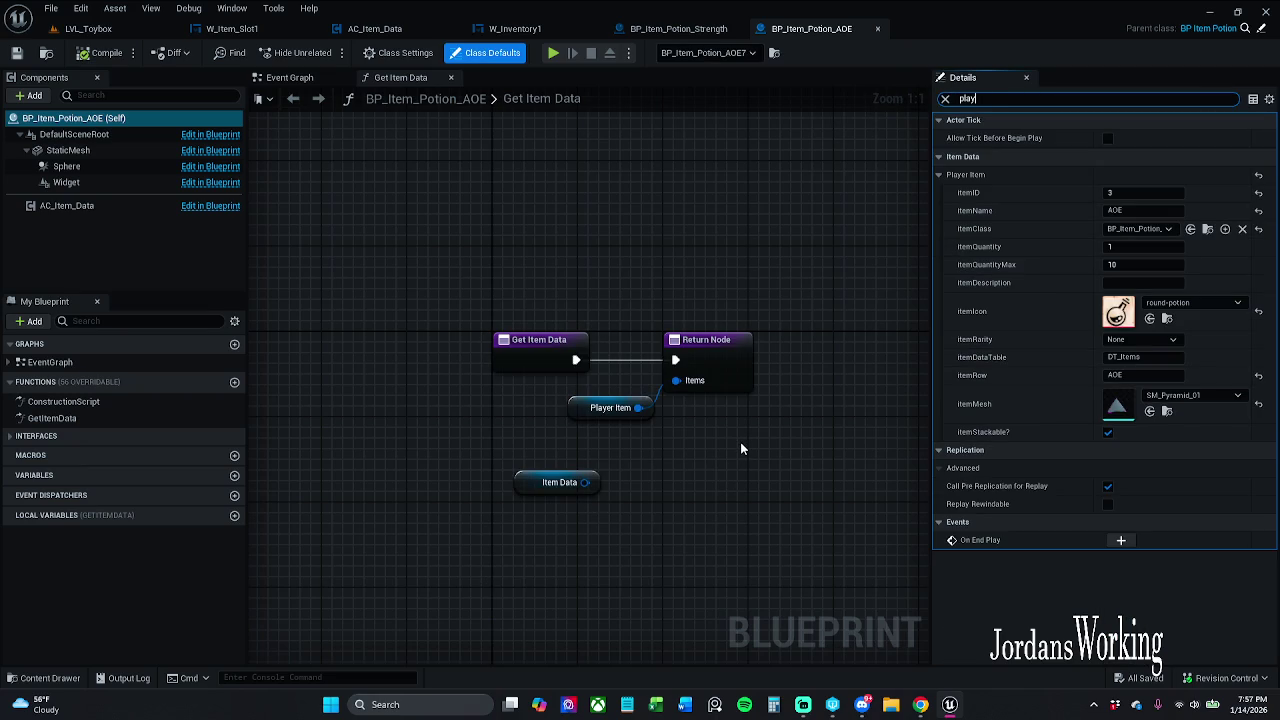
mouse_move(740, 442)
mouse_down()
mouse_move(495, 515)
mouse_move(481, 506)
mouse_up()
key(Delete)
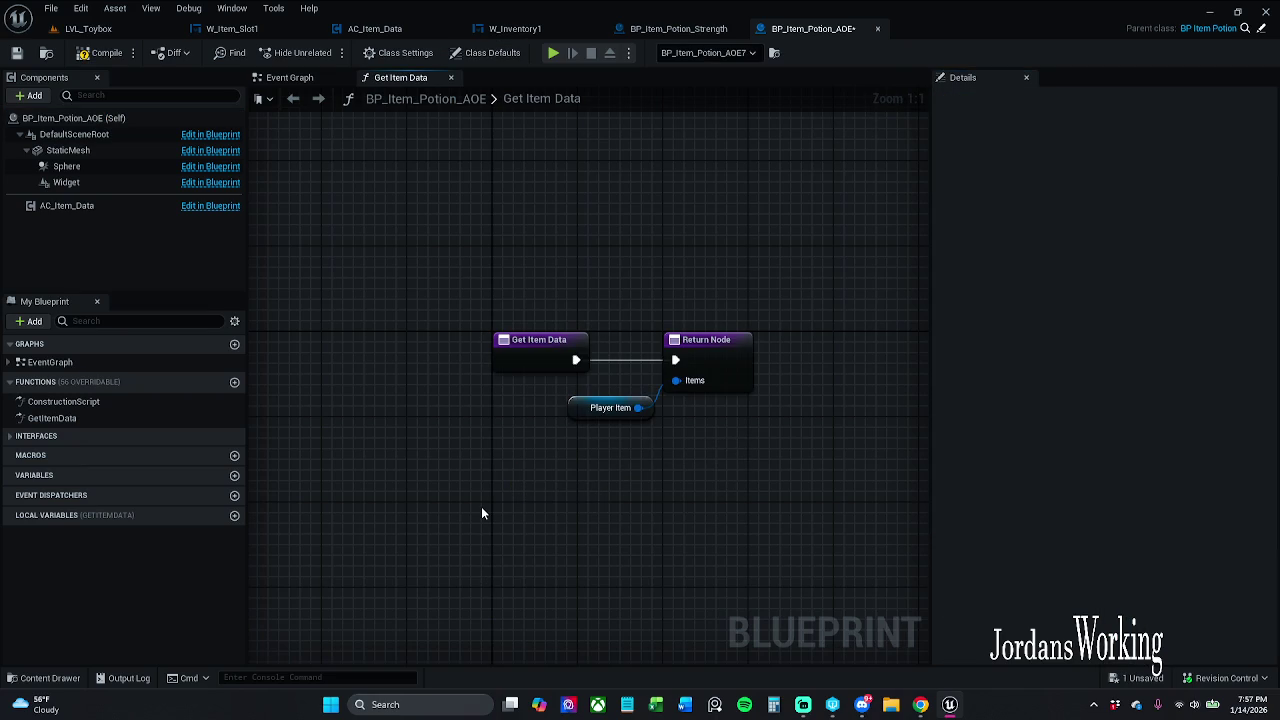
Step: In Class Defaults, change the AOE potion's itemIcon to magic-potion
click(485, 52)
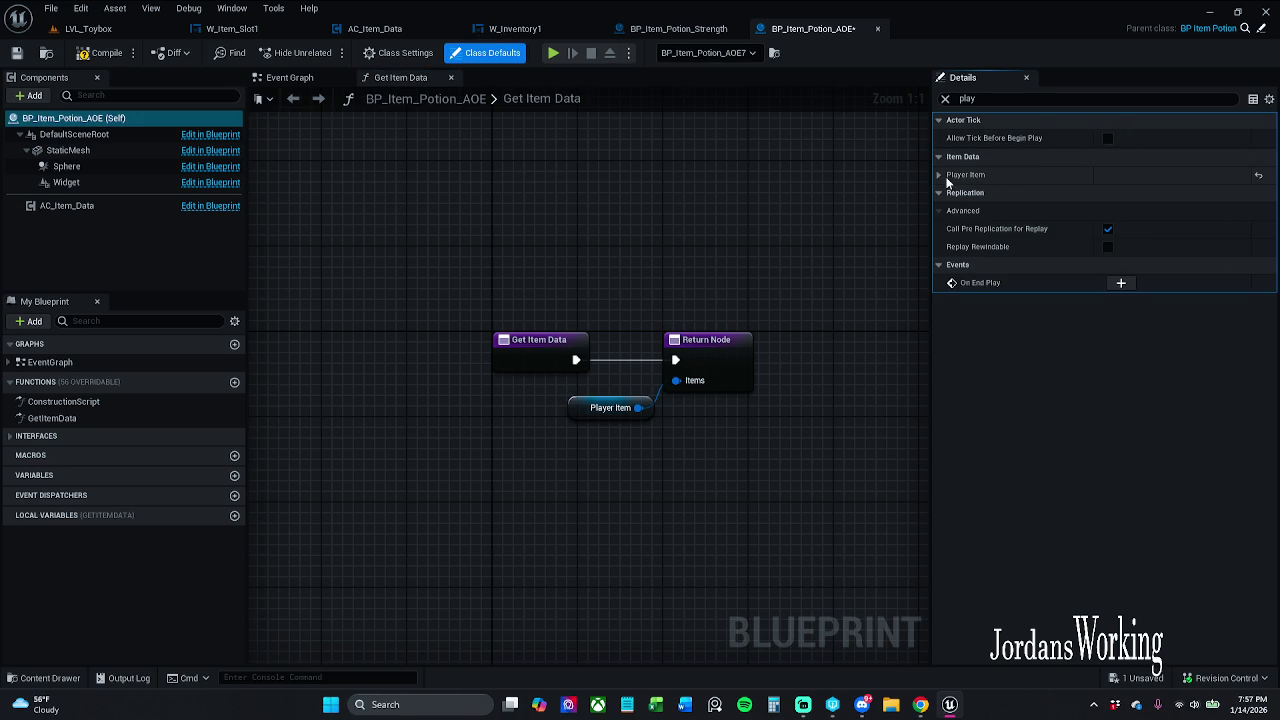
click(939, 175)
click(1205, 303)
text(magic)
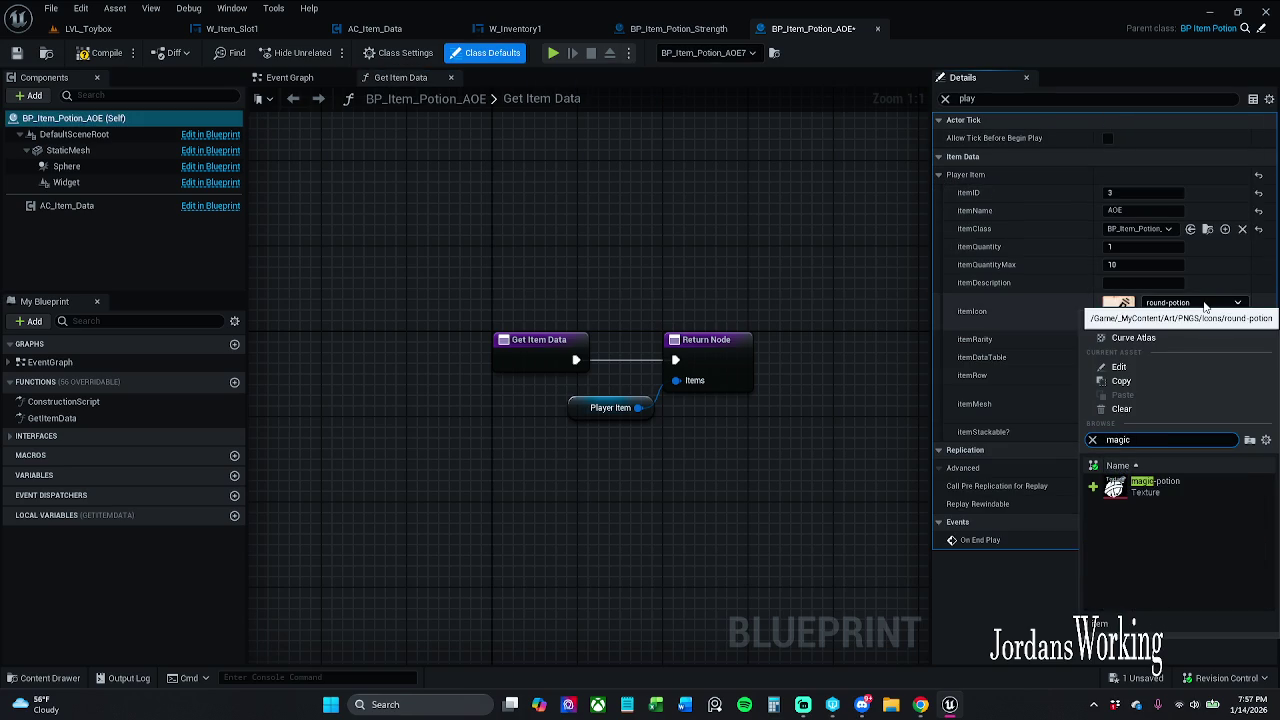
click(1144, 500)
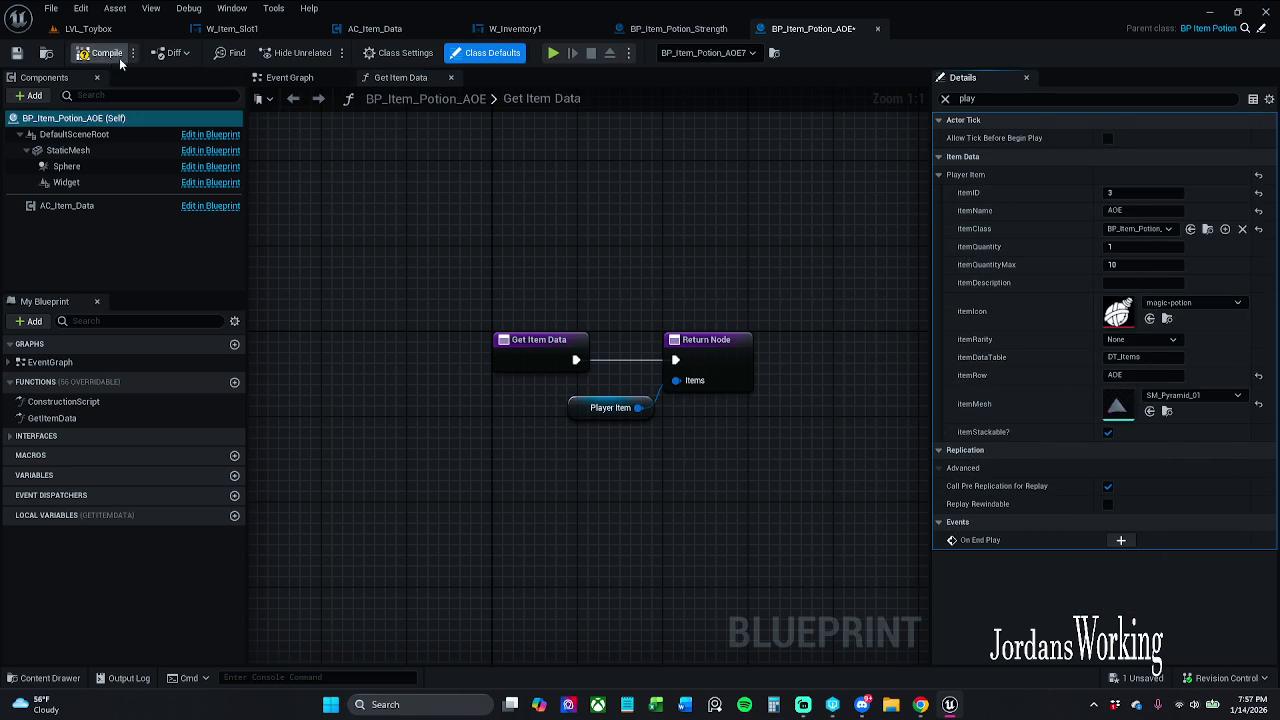
Step: Save BP_Item_Potion_AOE with checkout, clear the property filter, and return to LVL_Toybox
key(ctrl+s)
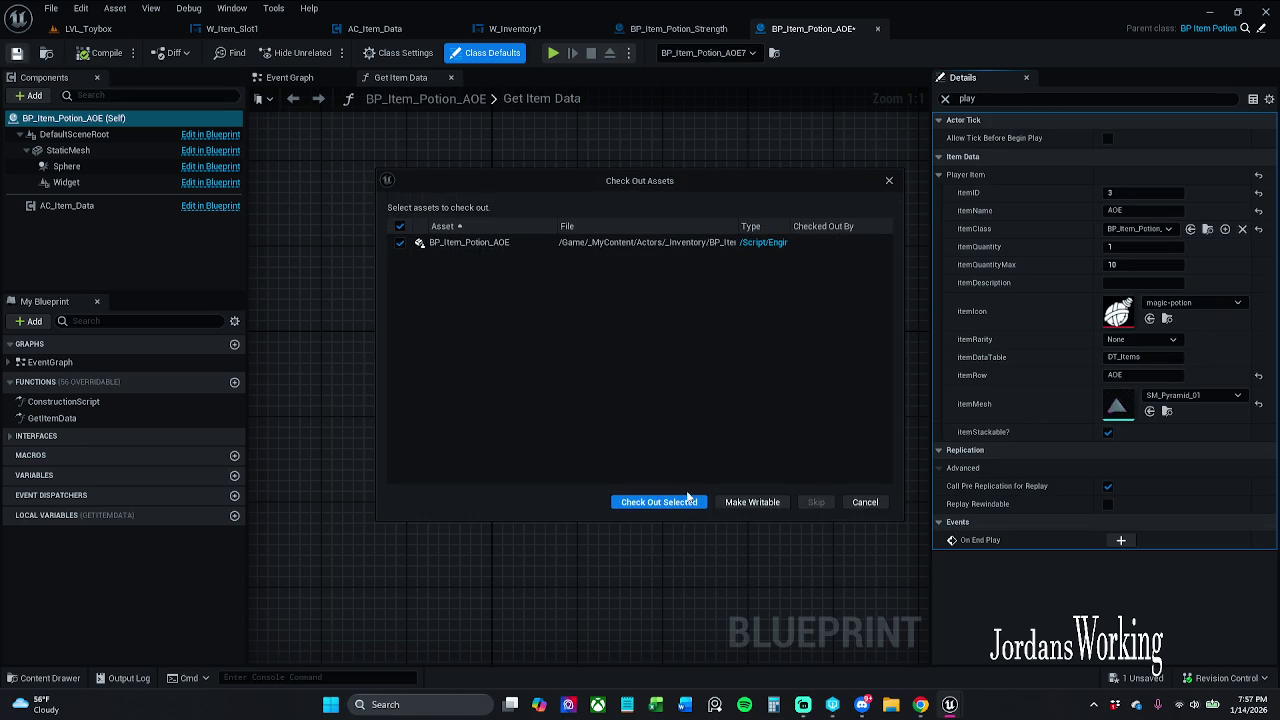
click(651, 497)
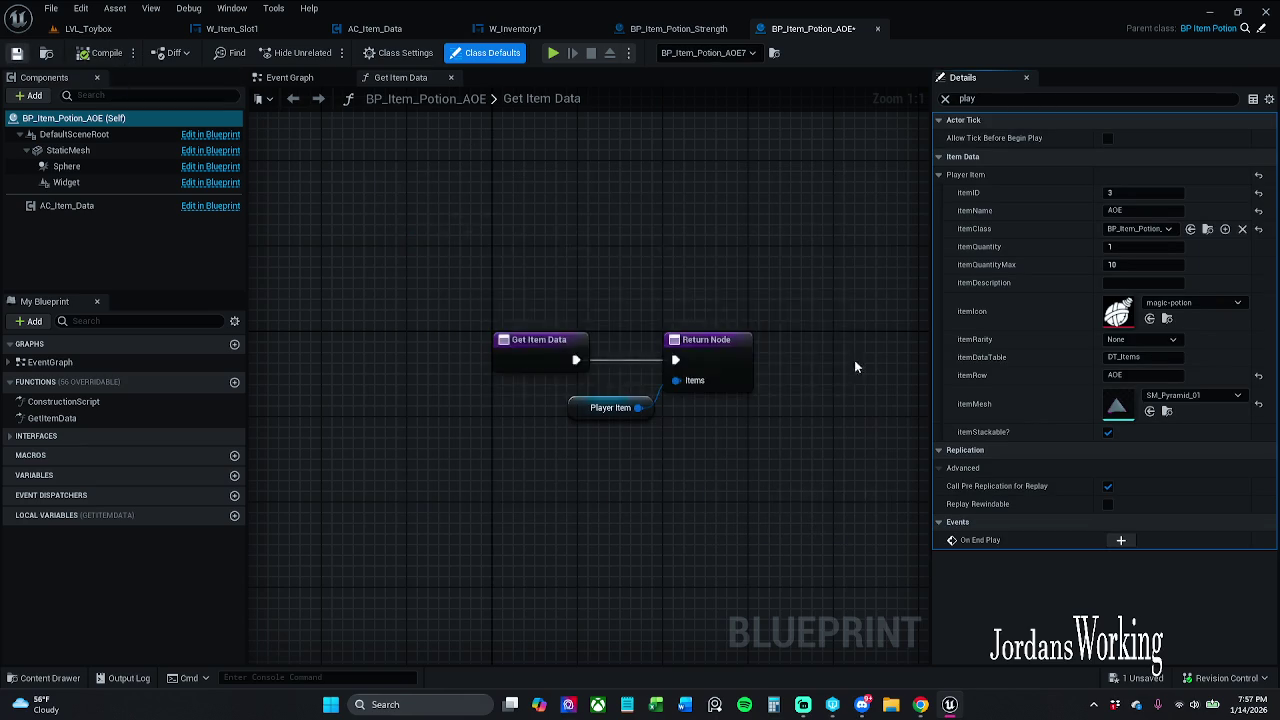
click(945, 98)
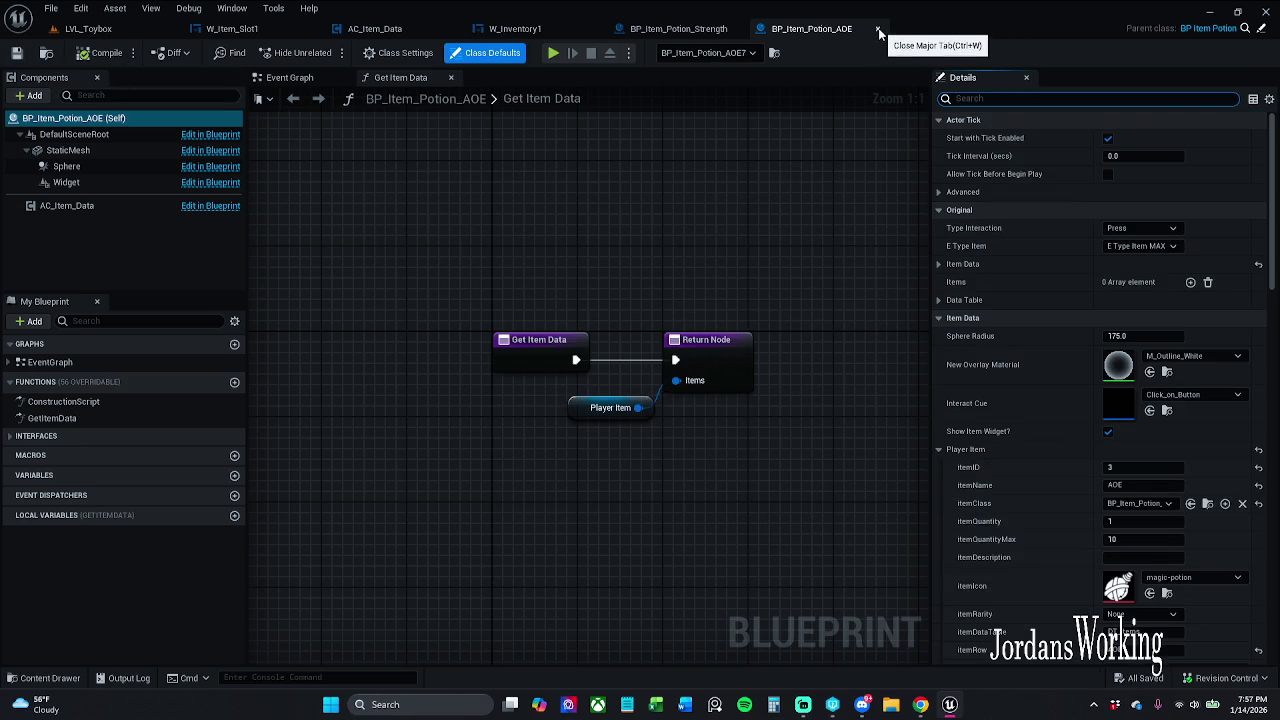
click(178, 34)
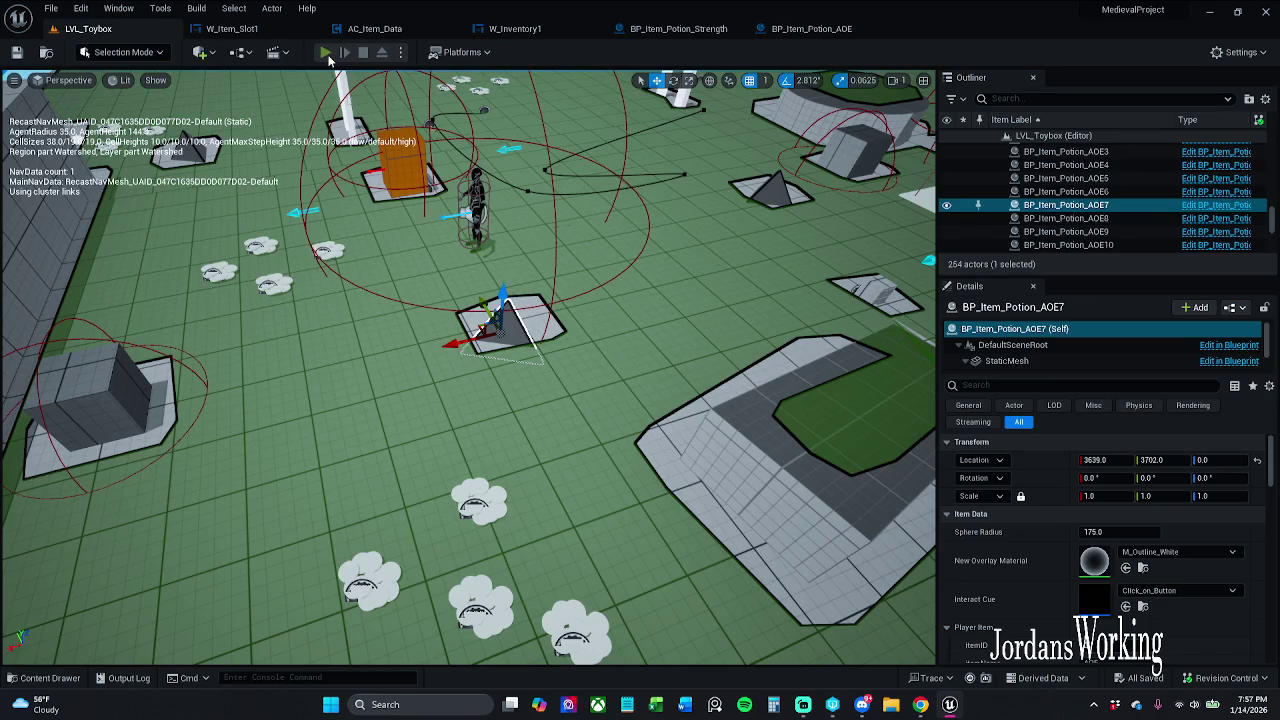
Step: Play-test the level, pick up AOE potions, and check their new icon in the inventory
click(330, 55)
key(i)
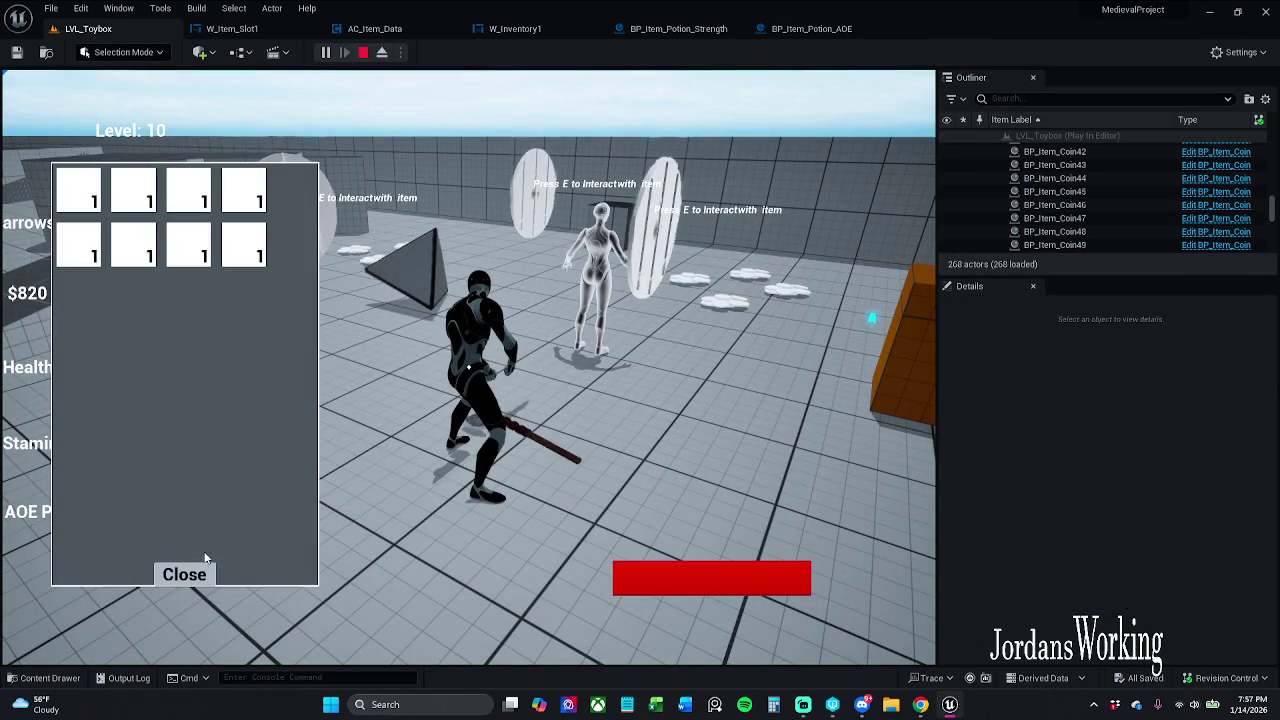
click(205, 570)
key(e)
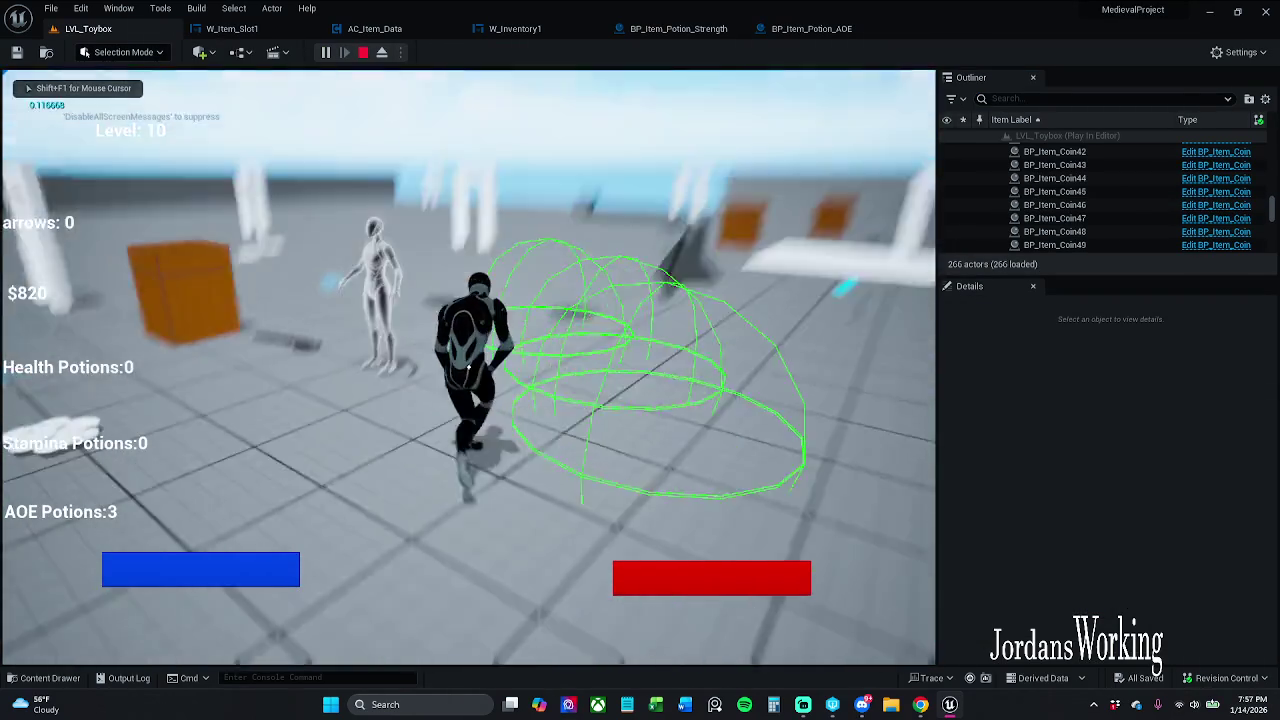
key(i)
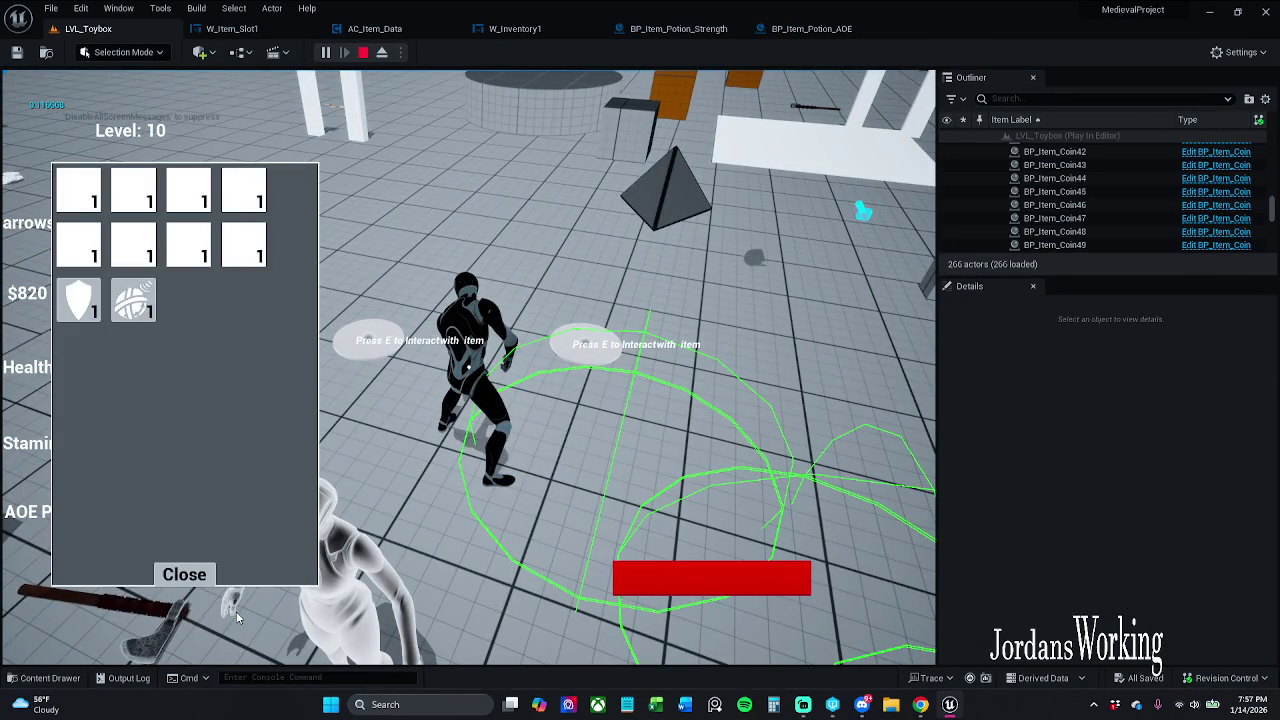
click(185, 571)
Step: Run the character through the level collecting arrows and coins, then bring up Task Manager
key(w)
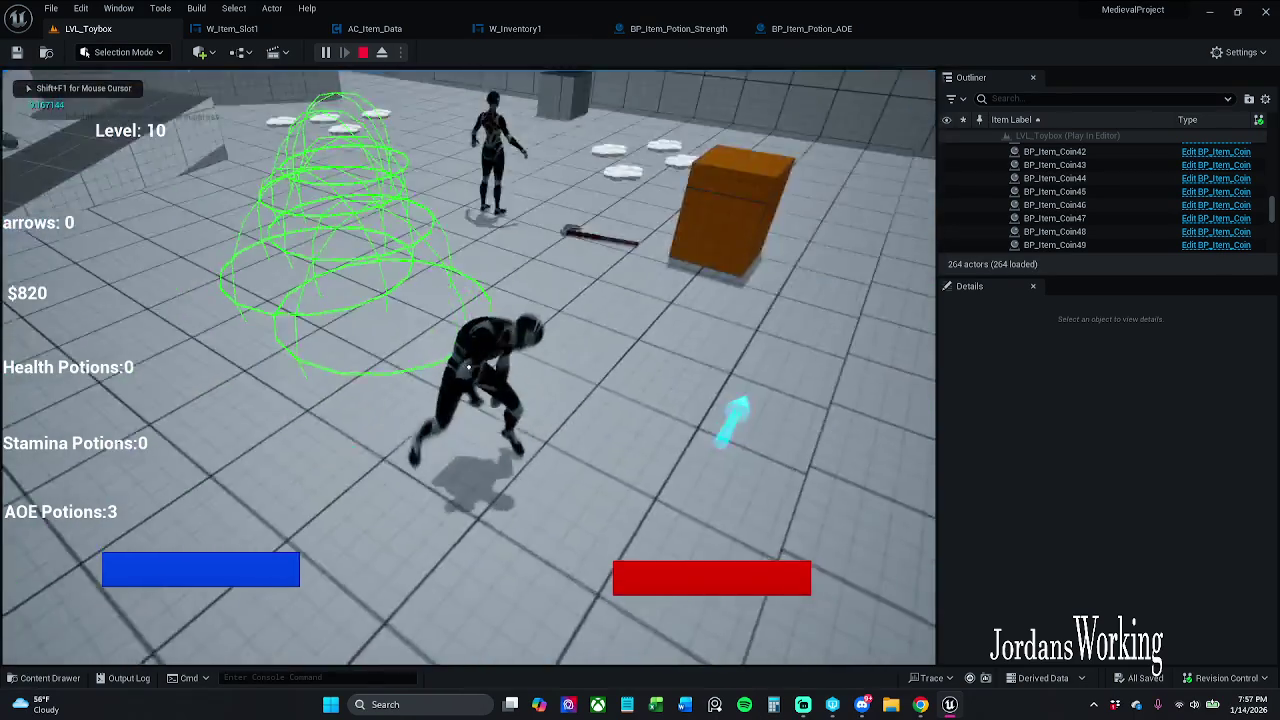
key(w)
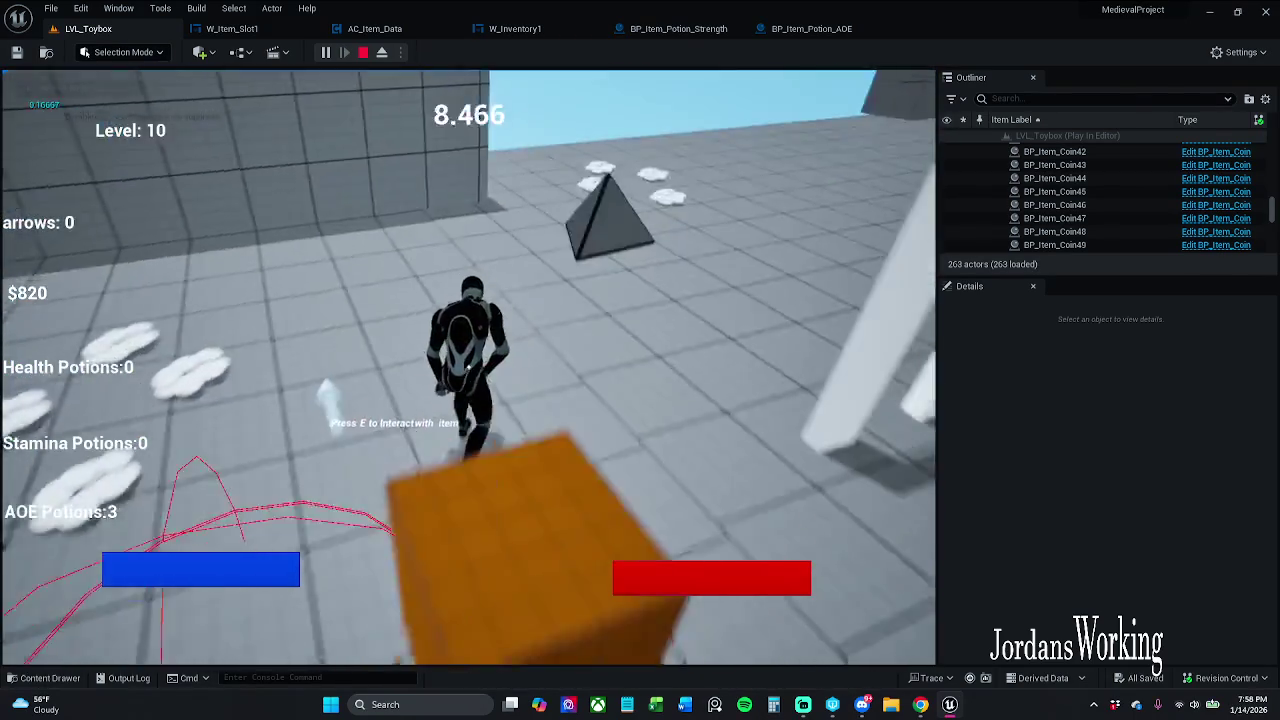
key(w)
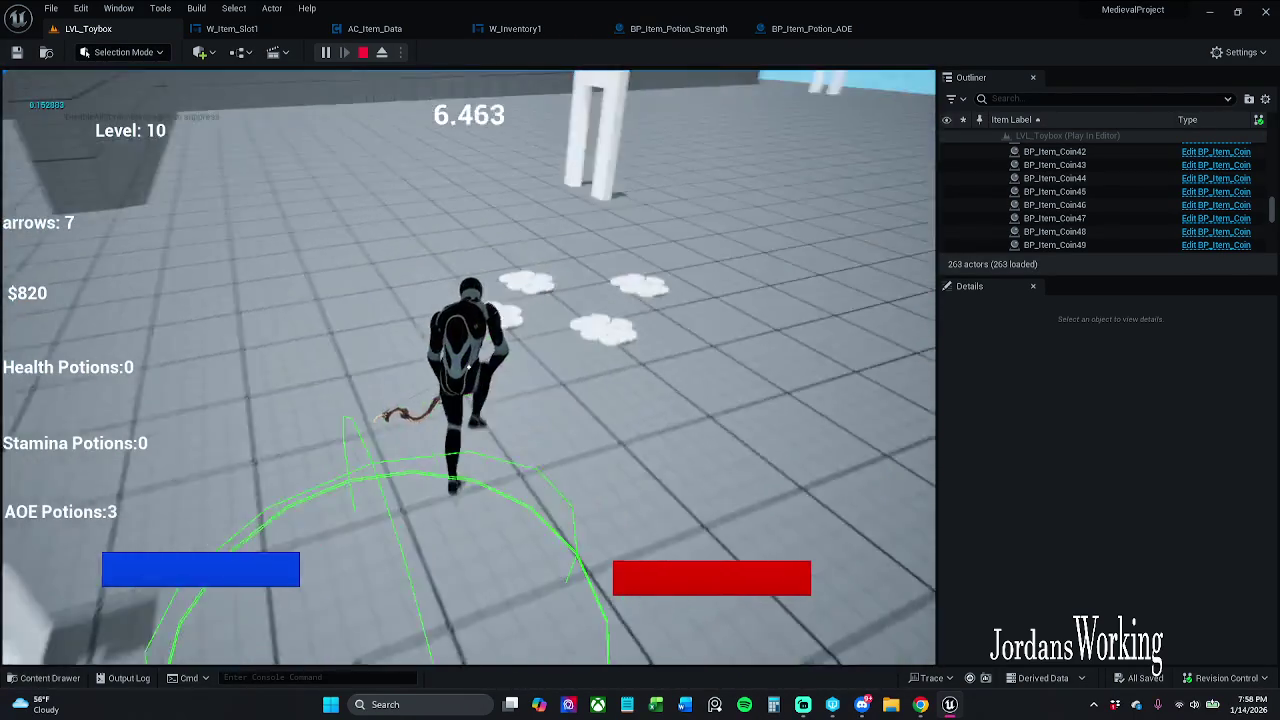
key(w)
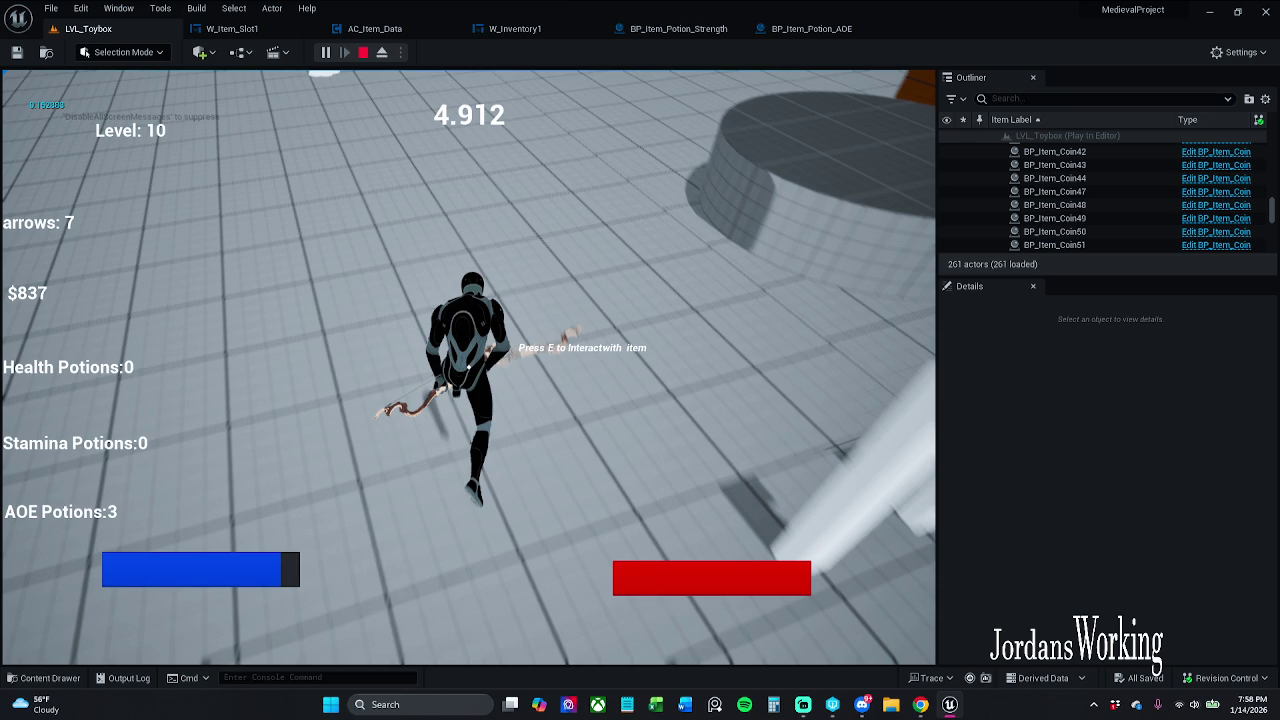
key(ctrl+shift+Escape)
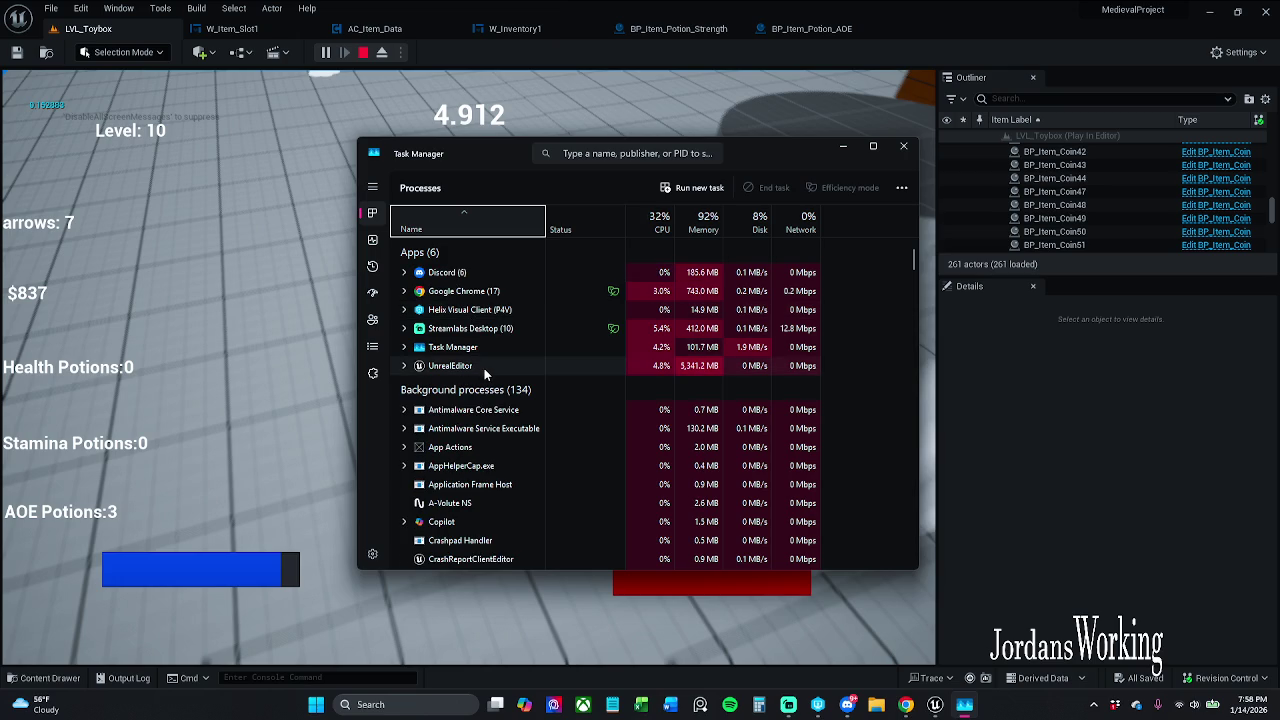
Step: End the UnrealEditor process and close Task Manager
right_click(484, 368)
click(538, 401)
click(905, 146)
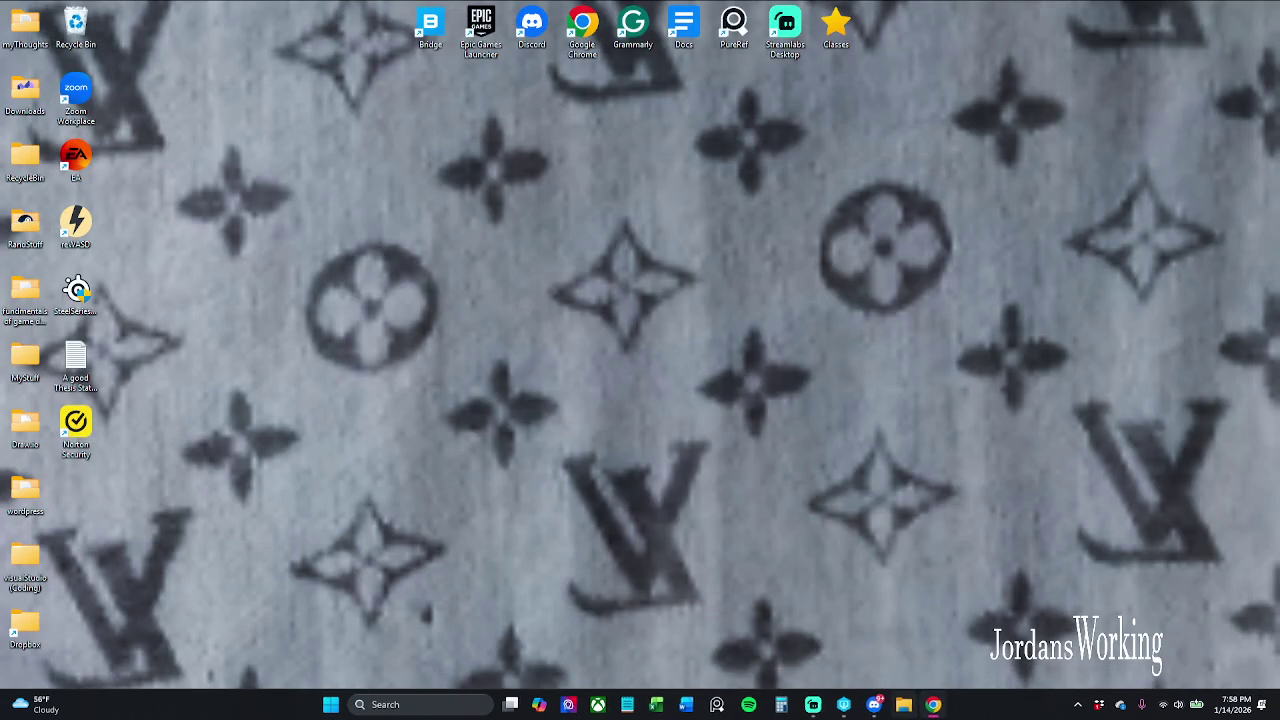
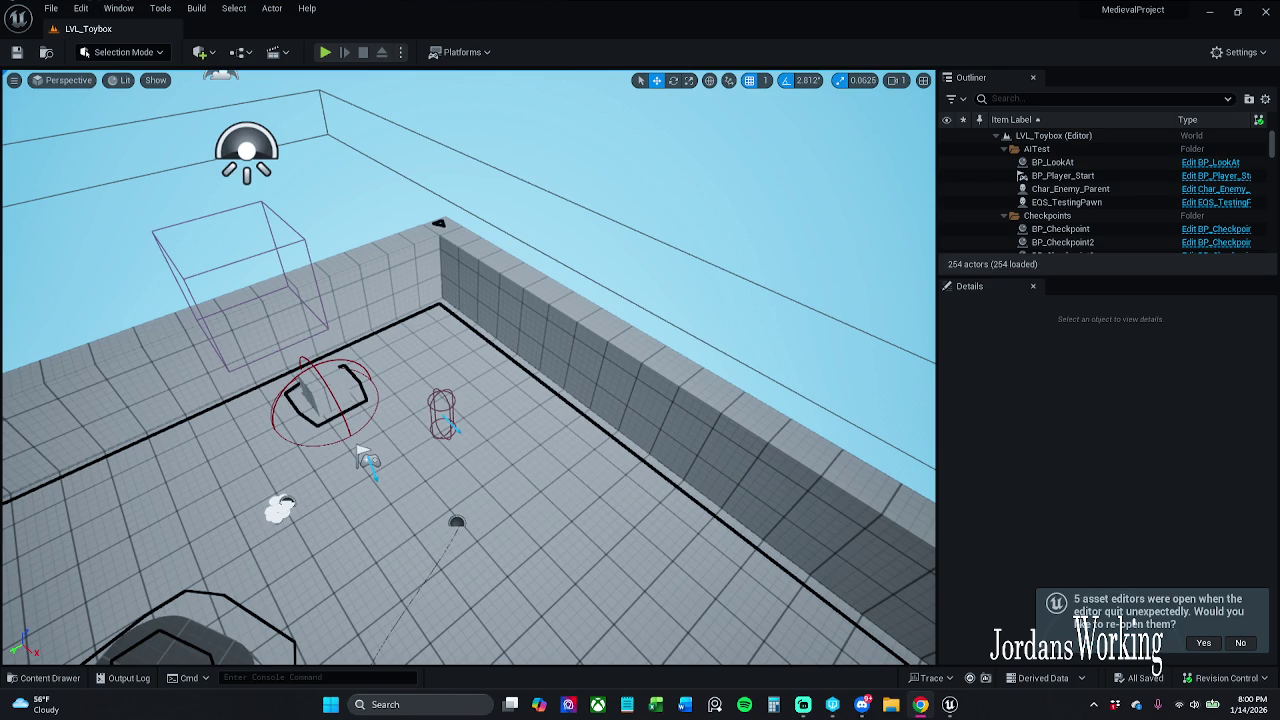
Step: Show the green navigation mesh on the LVL_Toybox floor and view it from a new angle
key(p)
drag(458, 395, 60, 291)
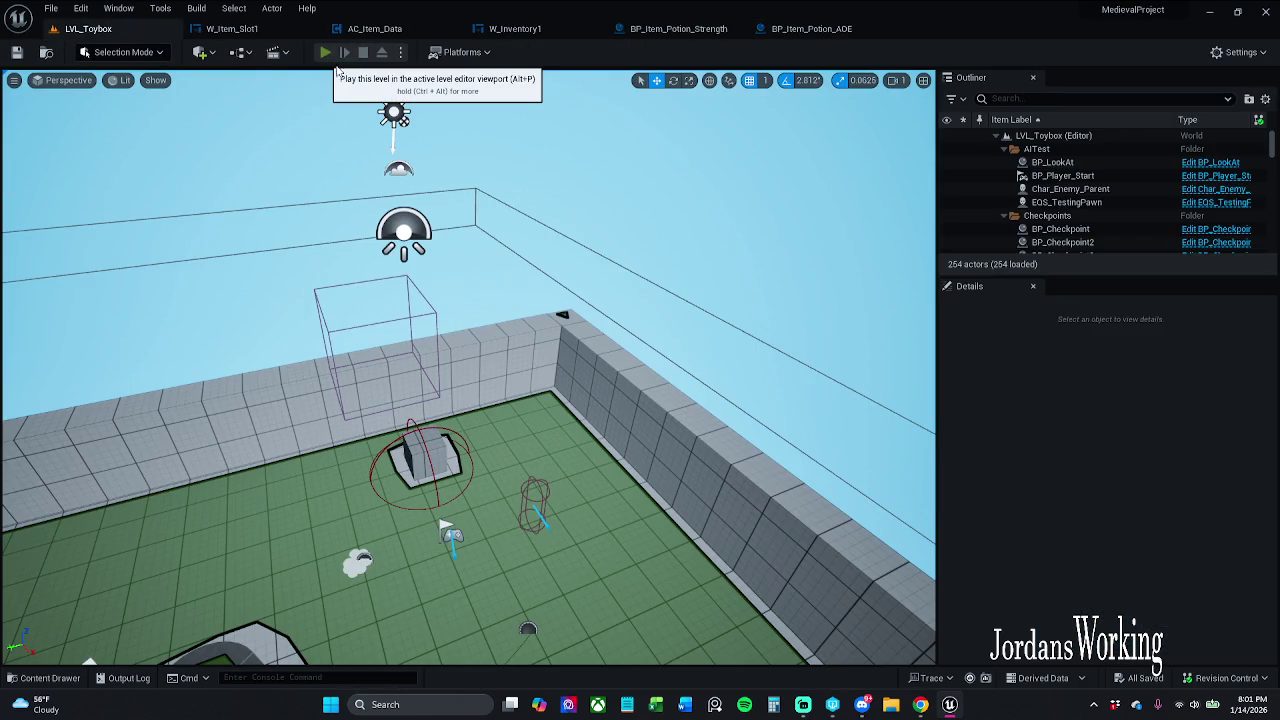
Step: Playtest LVL_Toybox, collecting 14 arrows, then open Task Manager on the UnrealEditor process
click(326, 53)
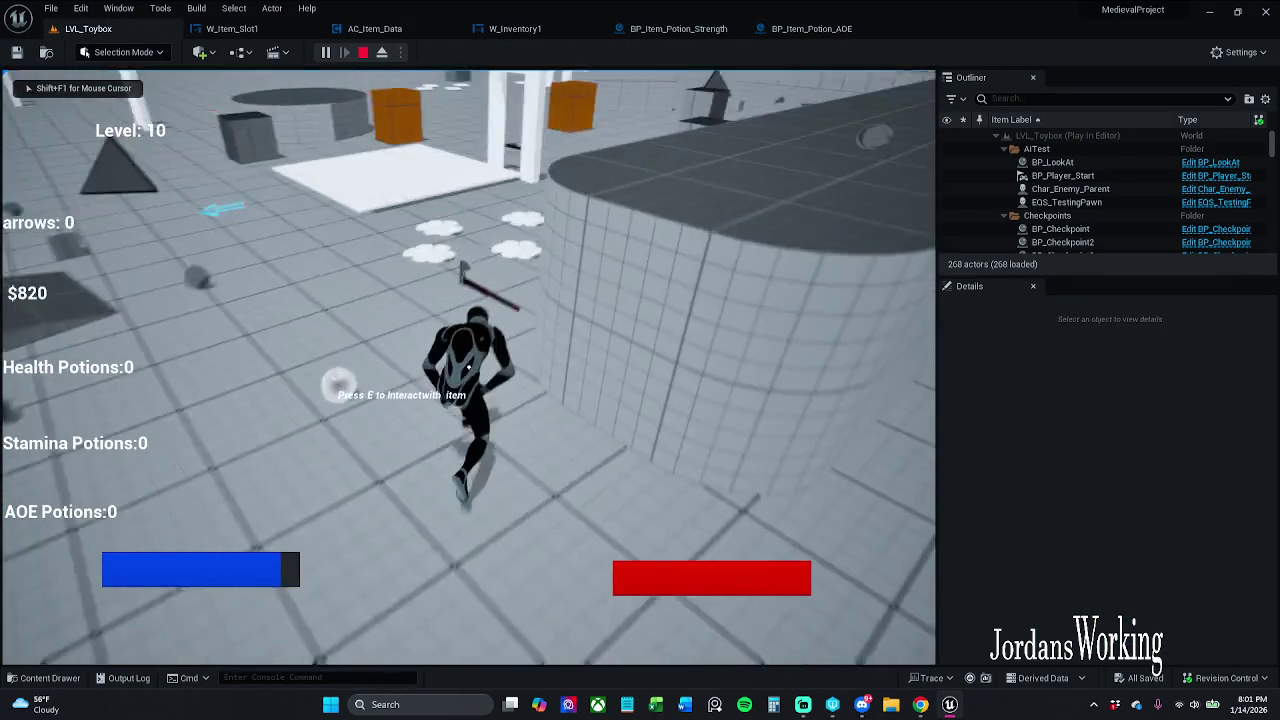
key(e)
key(w)
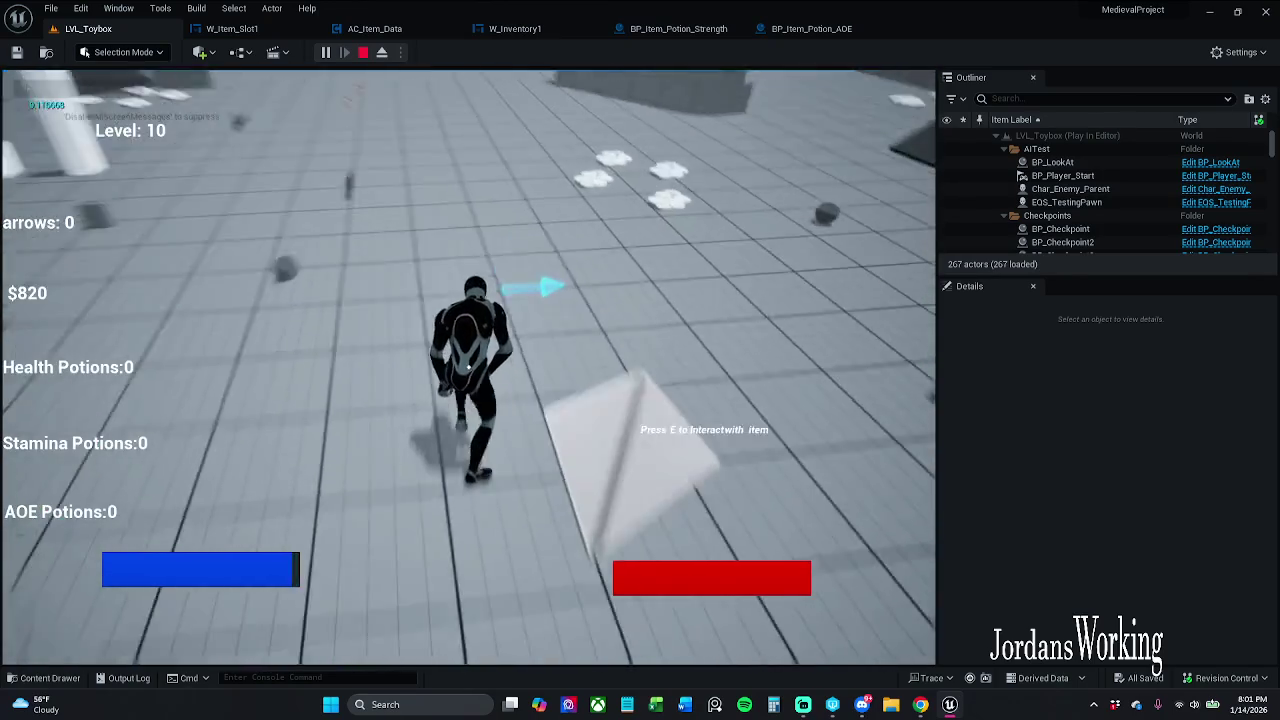
key(w)
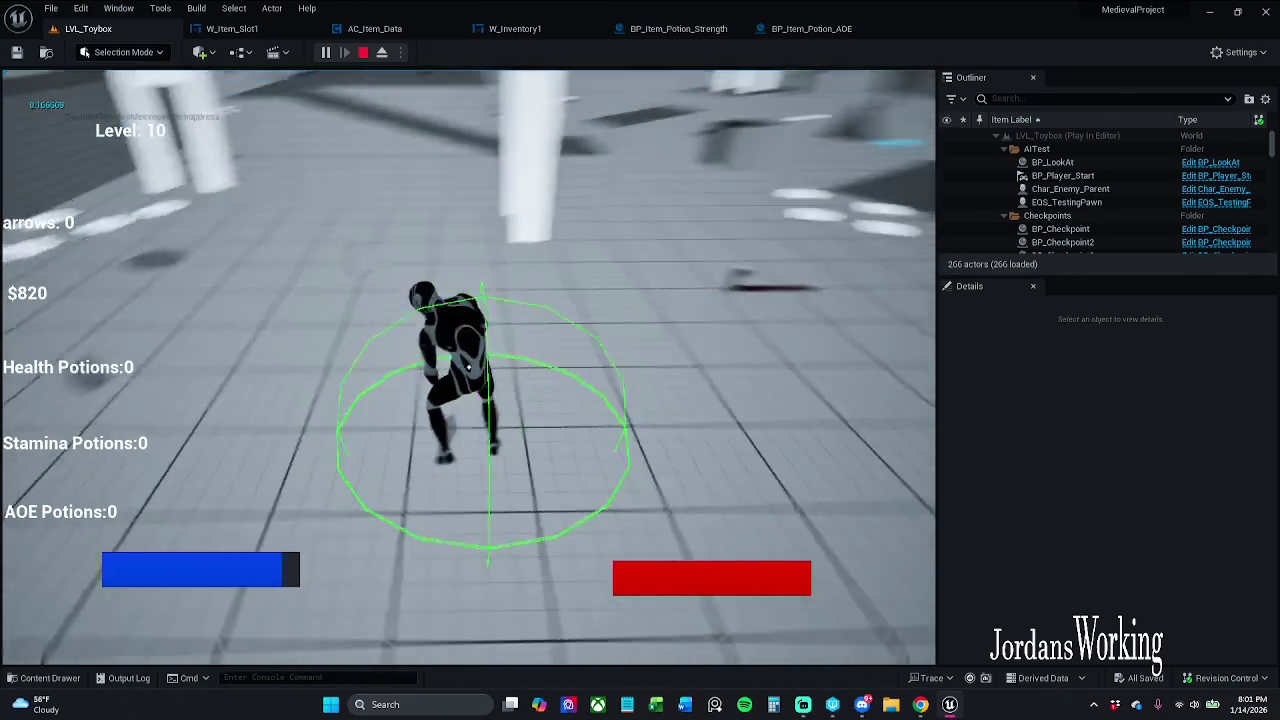
key(w)
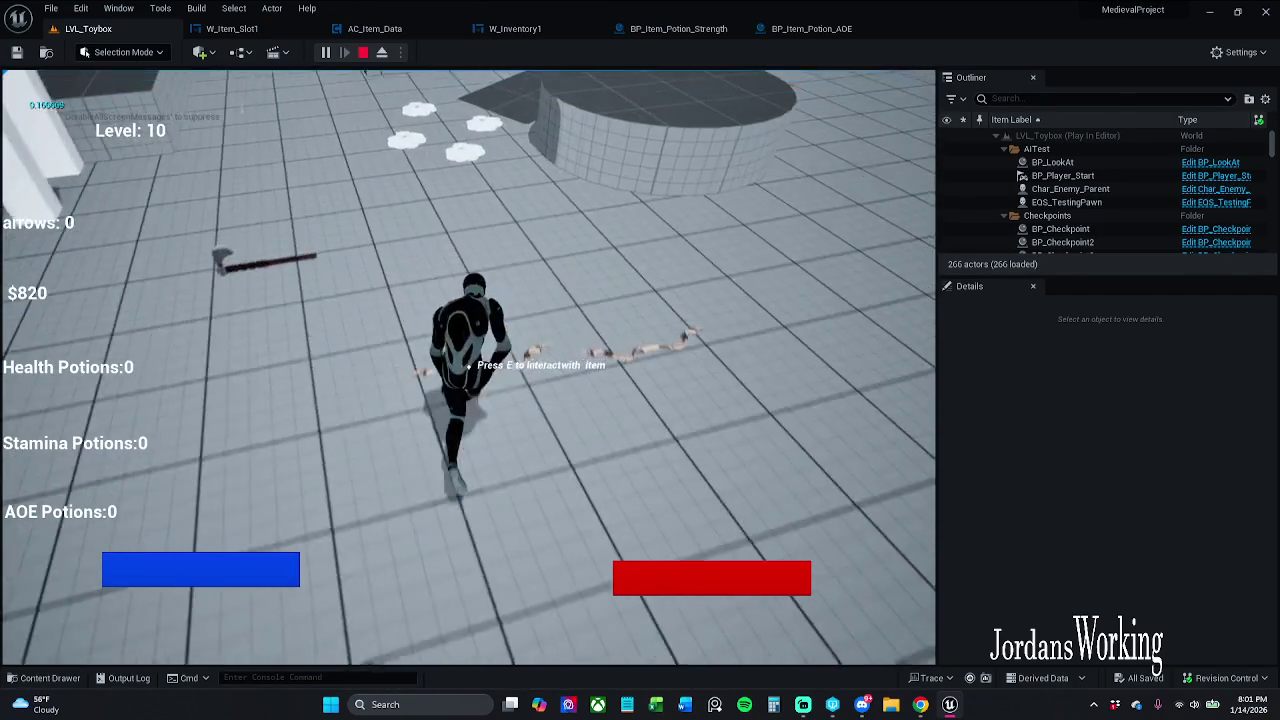
key(e)
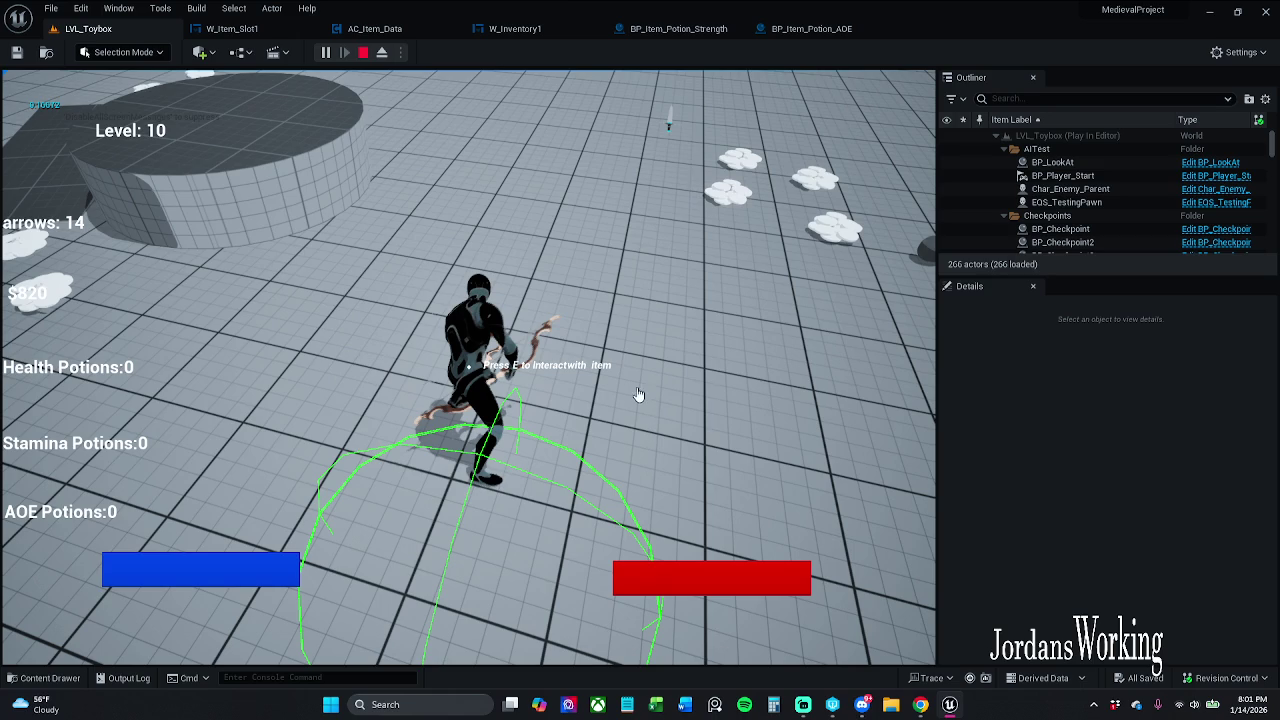
key(ctrl+shift+Escape)
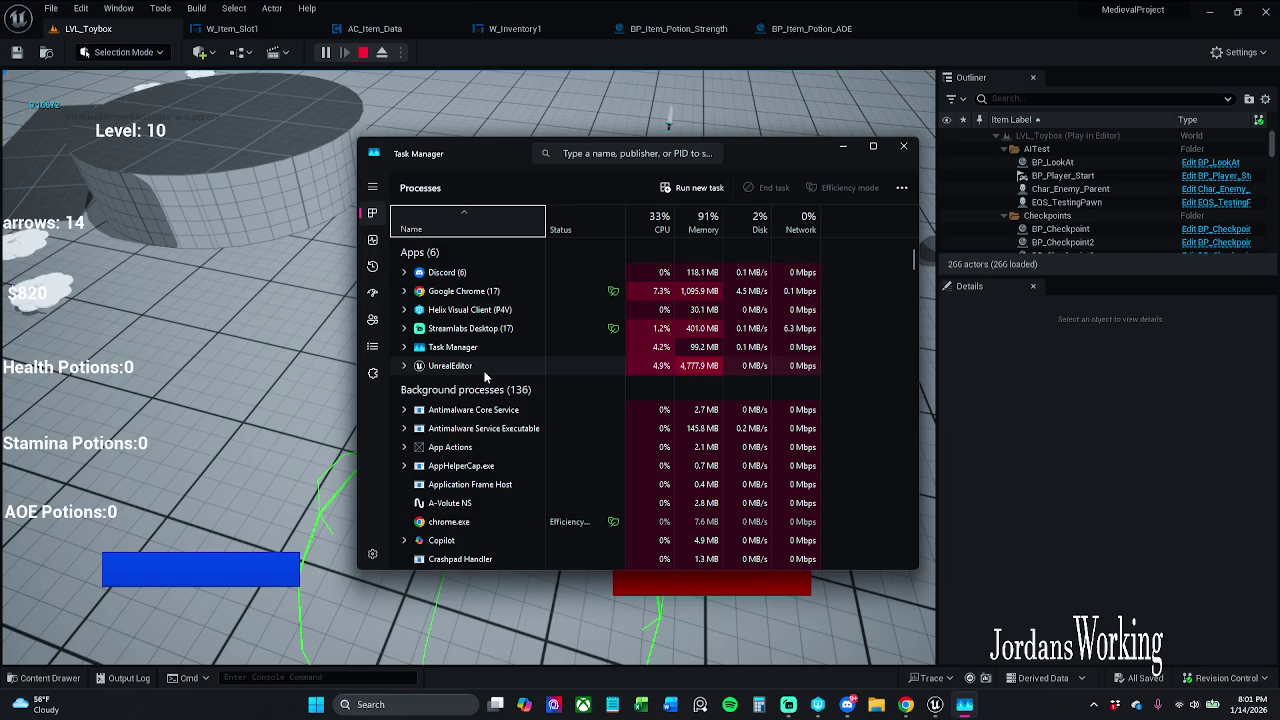
right_click(500, 368)
Step: End the UnrealEditor task and relaunch MedievalProject from the Downloads folder
click(522, 396)
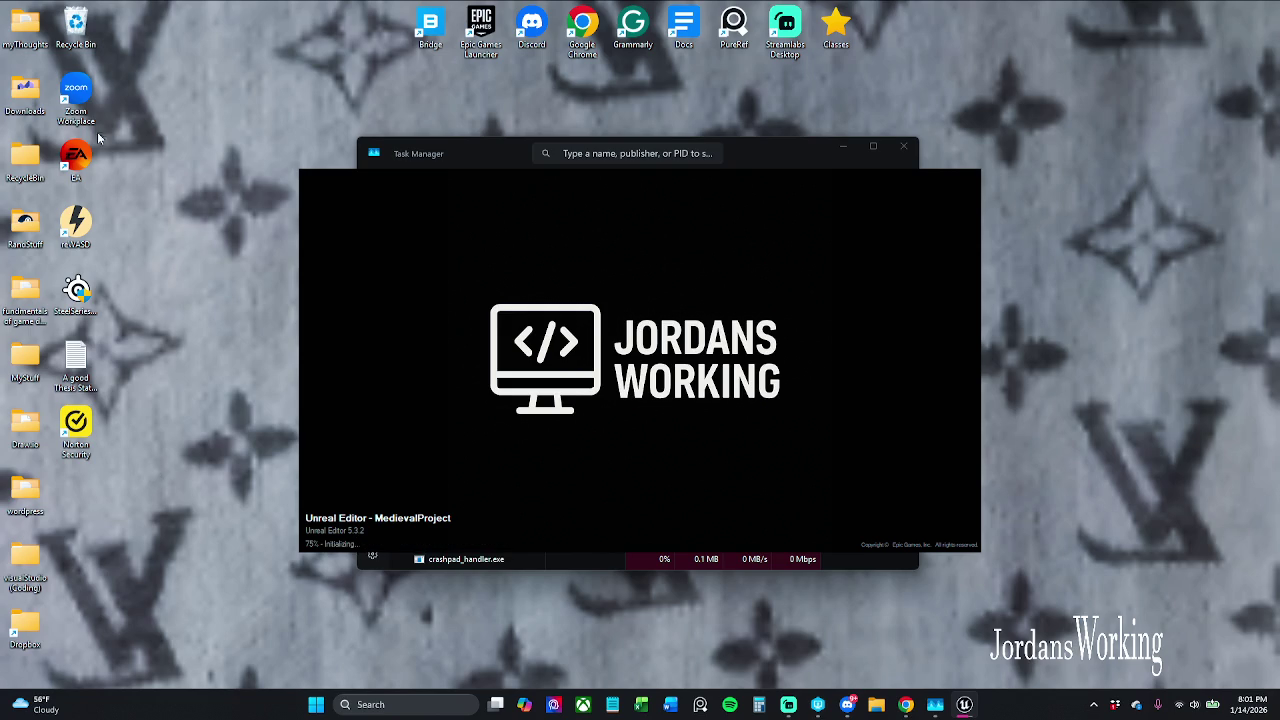
double_click(40, 104)
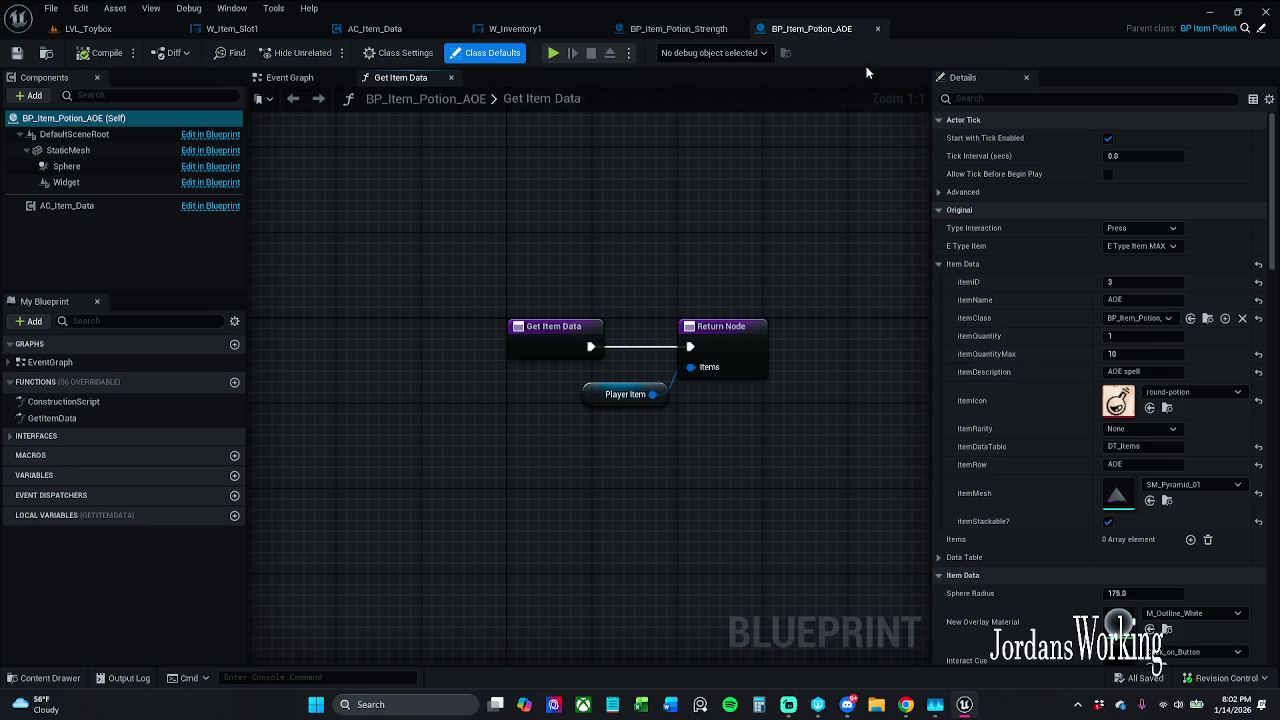
Step: Set BP_Item_Potion_AOE's itemIcon to magic-potion, then compile and save it
click(700, 29)
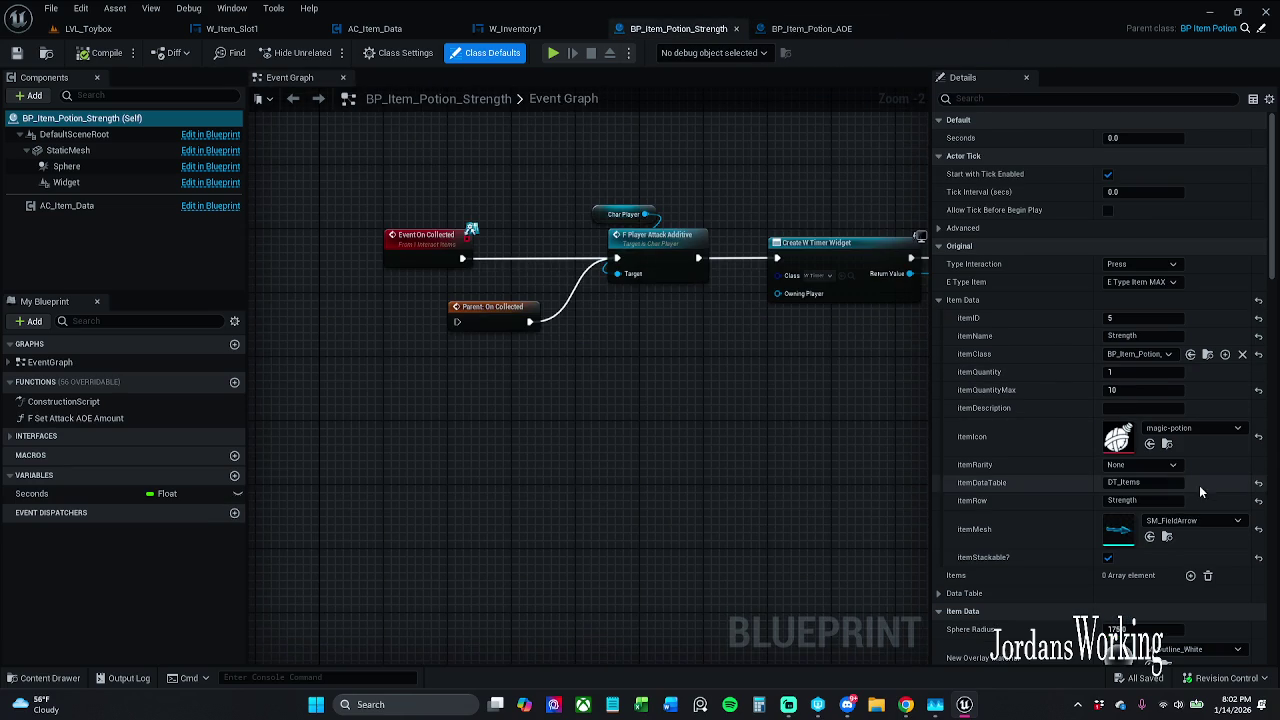
click(1166, 444)
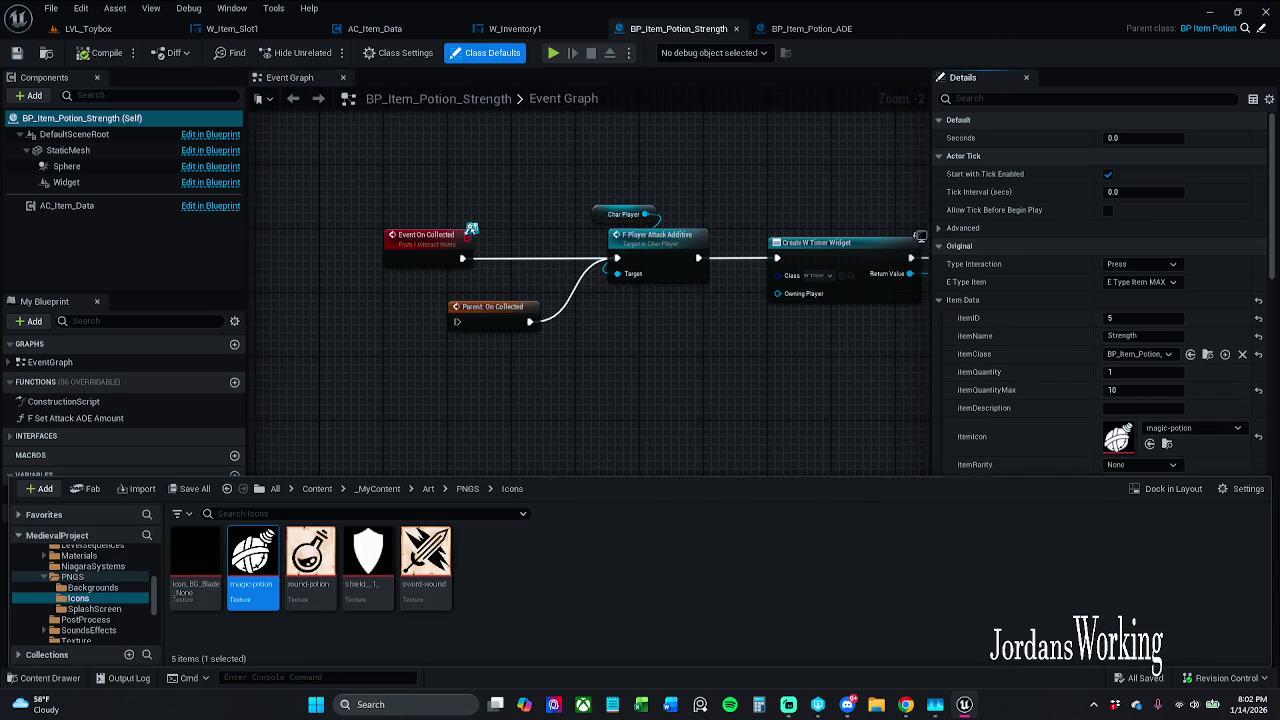
click(814, 357)
click(811, 29)
click(1150, 408)
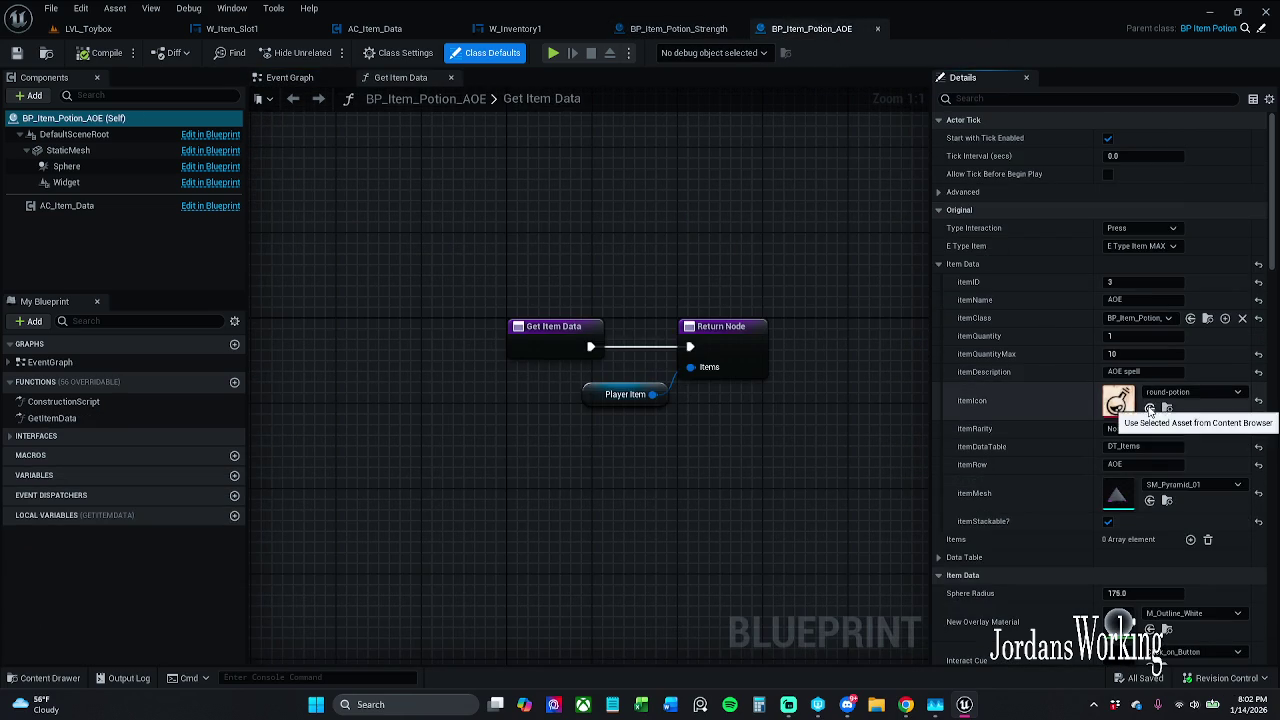
click(108, 53)
click(16, 52)
Step: Playtest LVL_Toybox and check the new potion icon in the inventory
click(120, 29)
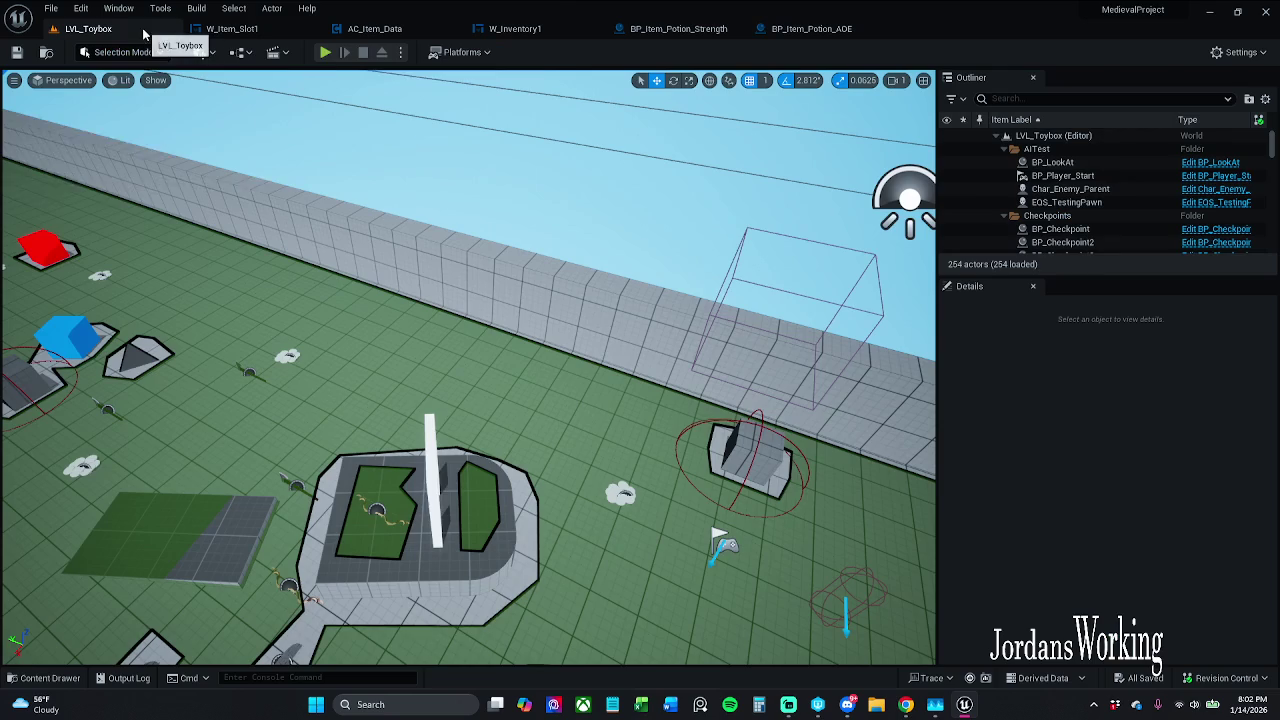
click(326, 53)
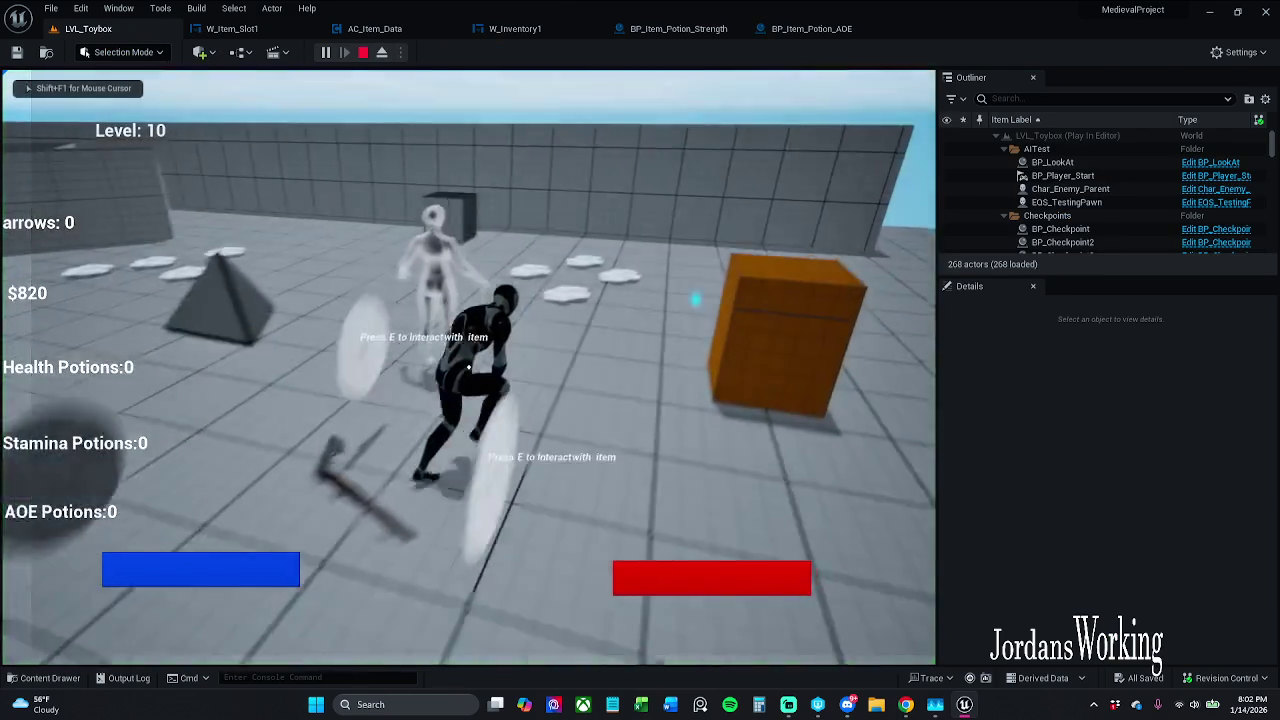
key(e)
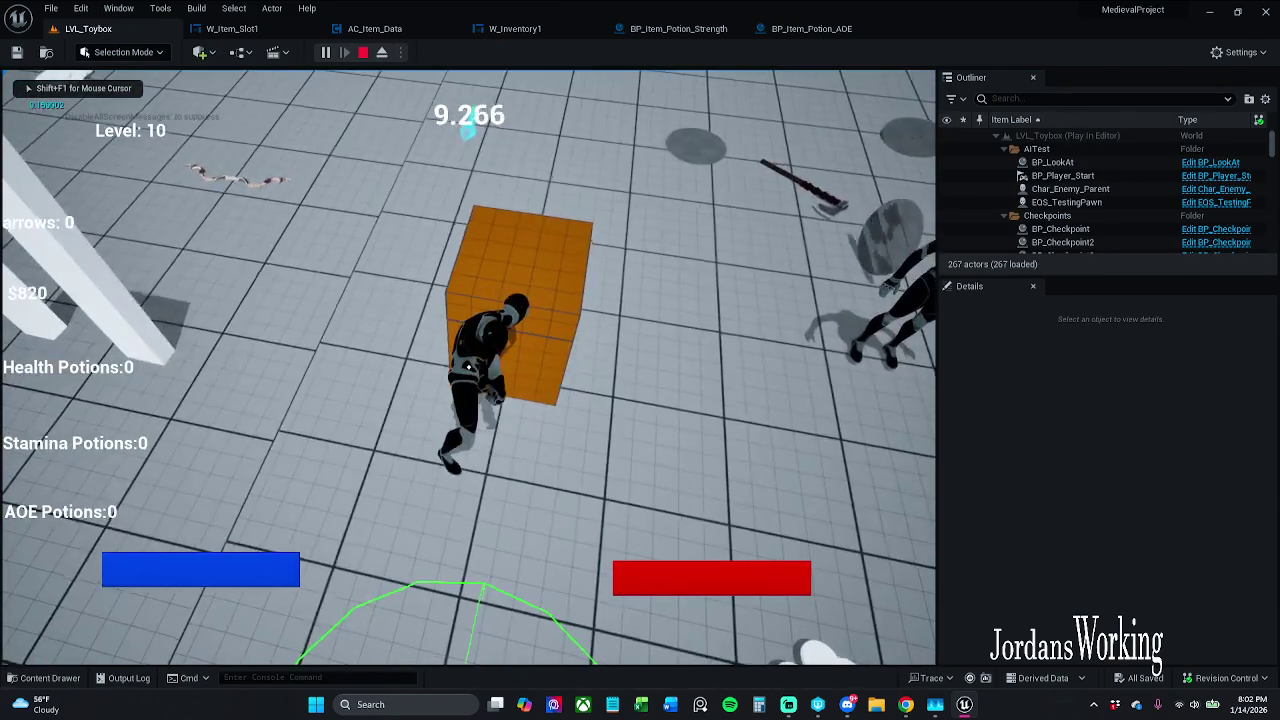
key(i)
click(184, 574)
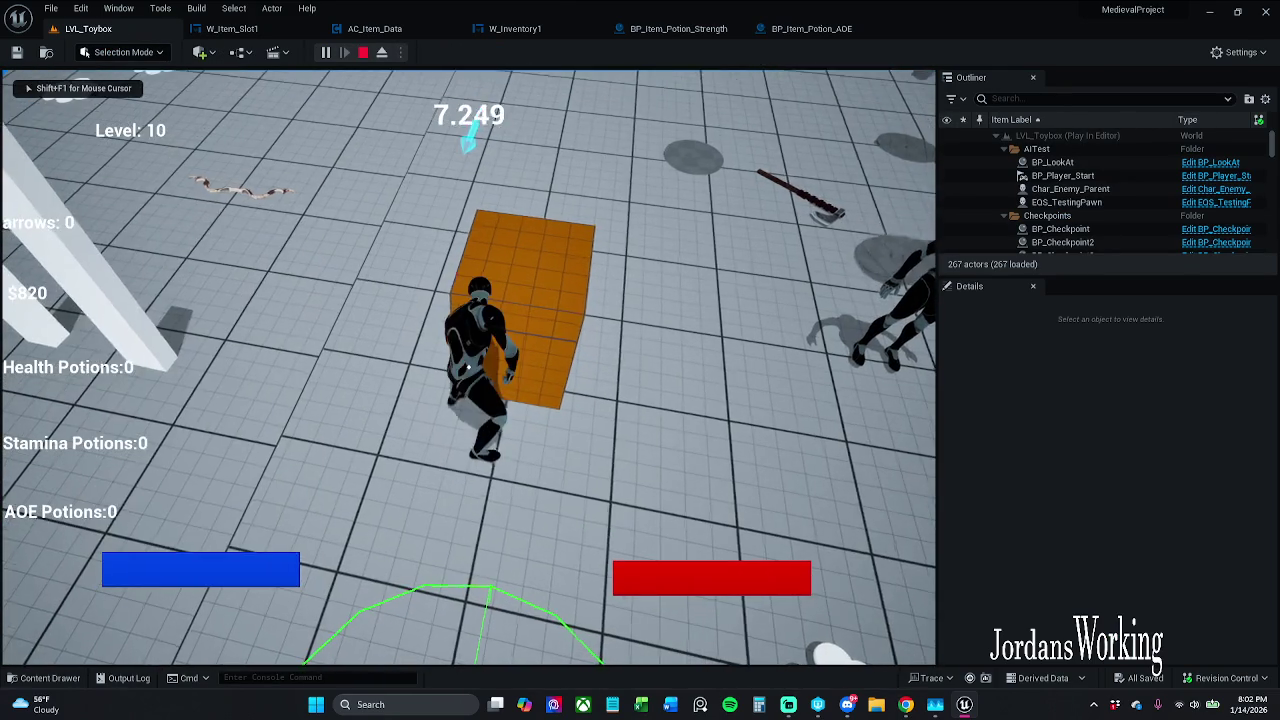
key(Escape)
click(690, 30)
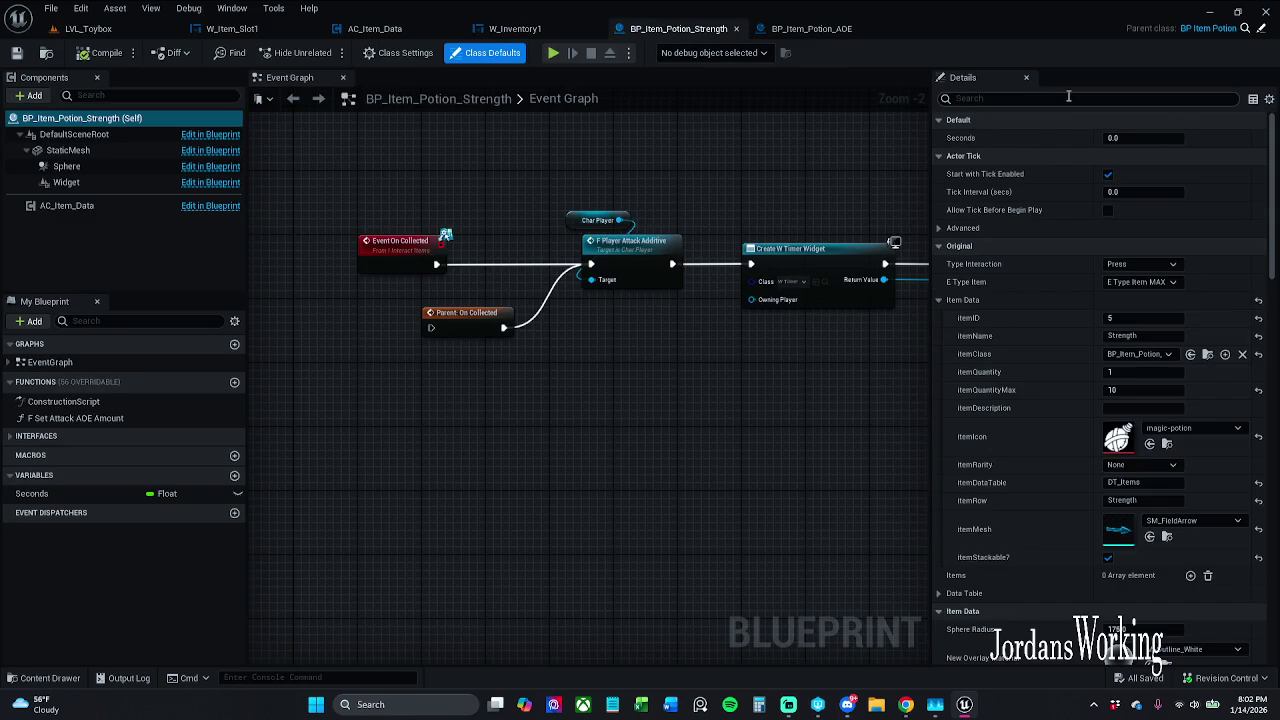
Step: Set BP_Item_Potion_Strength's Player Item icon to magic-potion and save the blueprint
click(940, 301)
scroll(940, 306, down, 5)
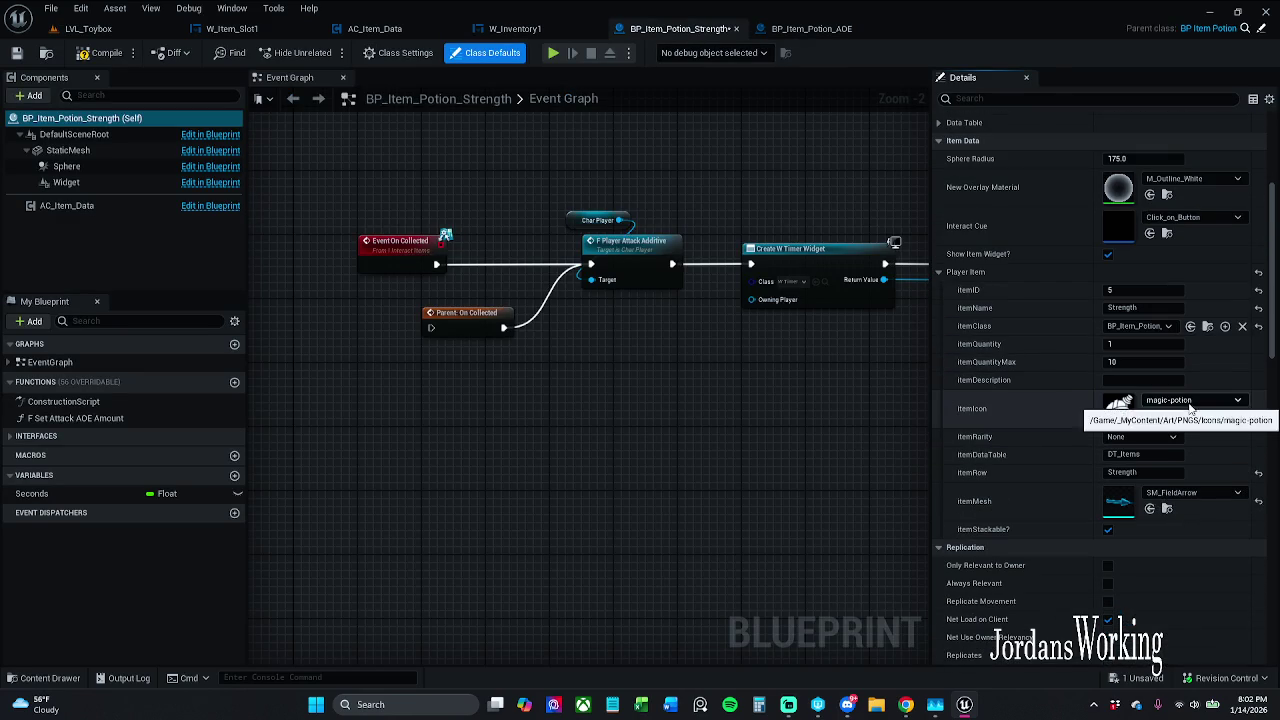
click(1149, 416)
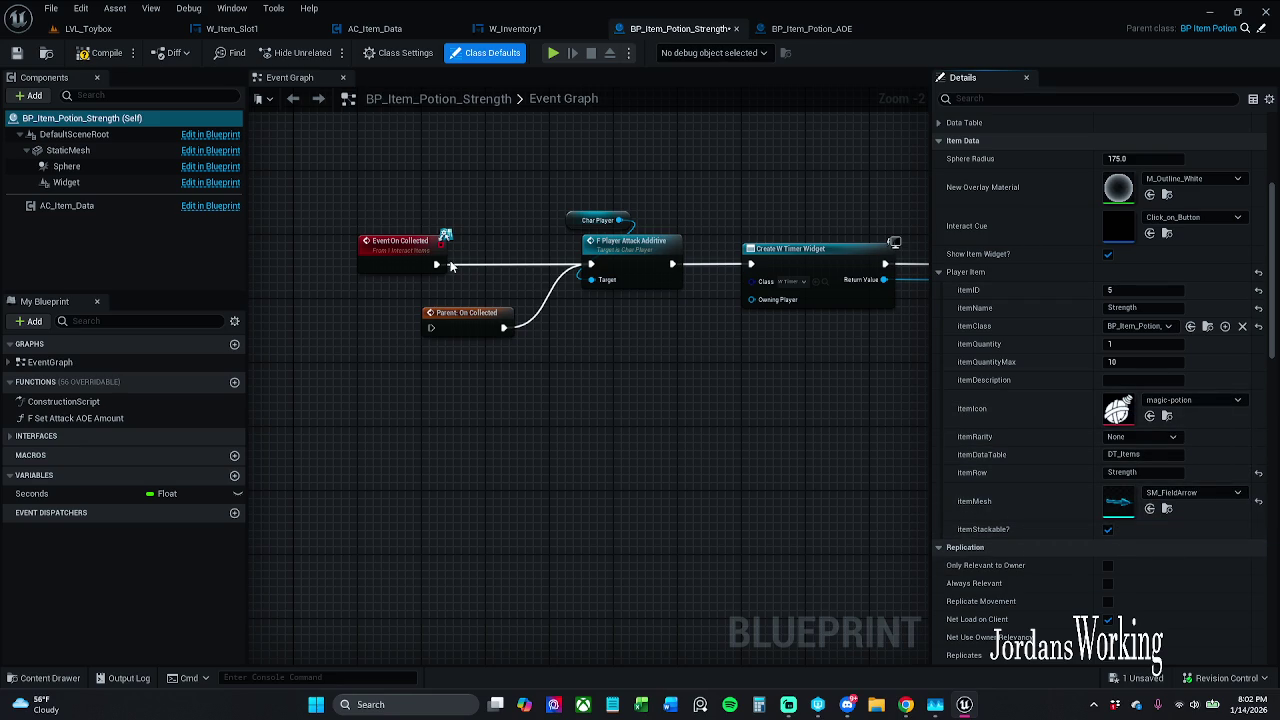
click(16, 52)
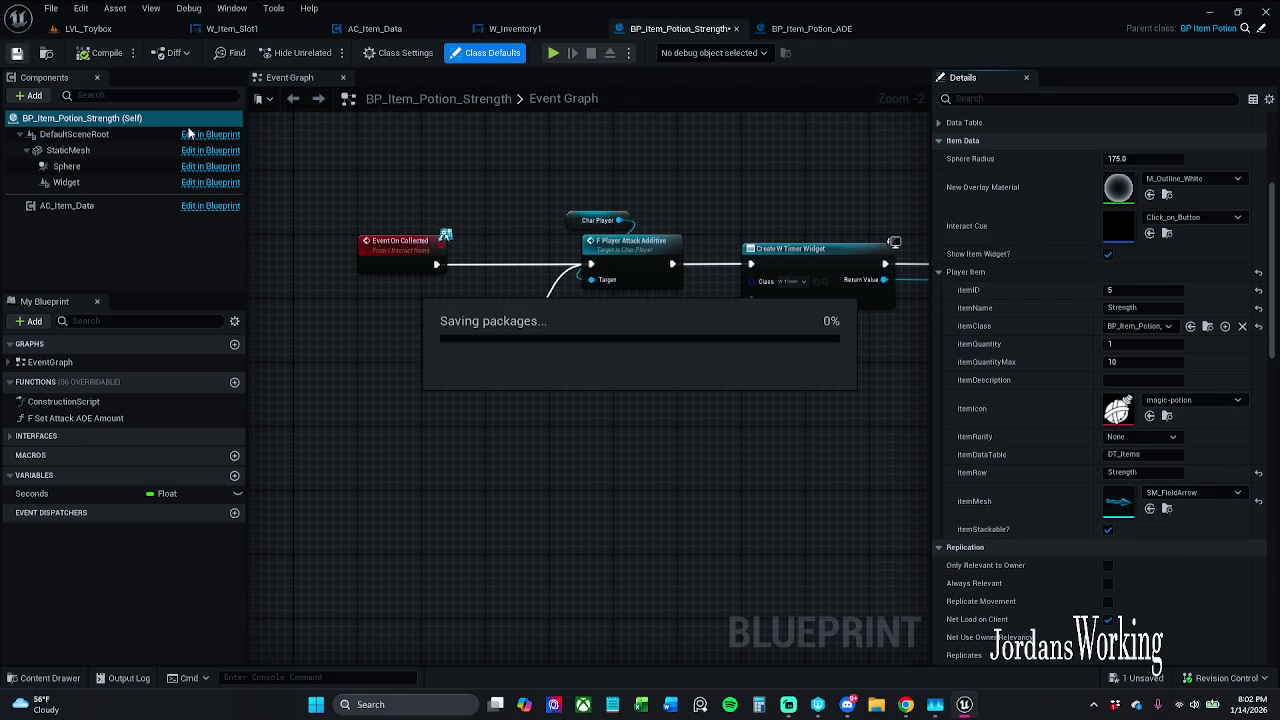
click(88, 28)
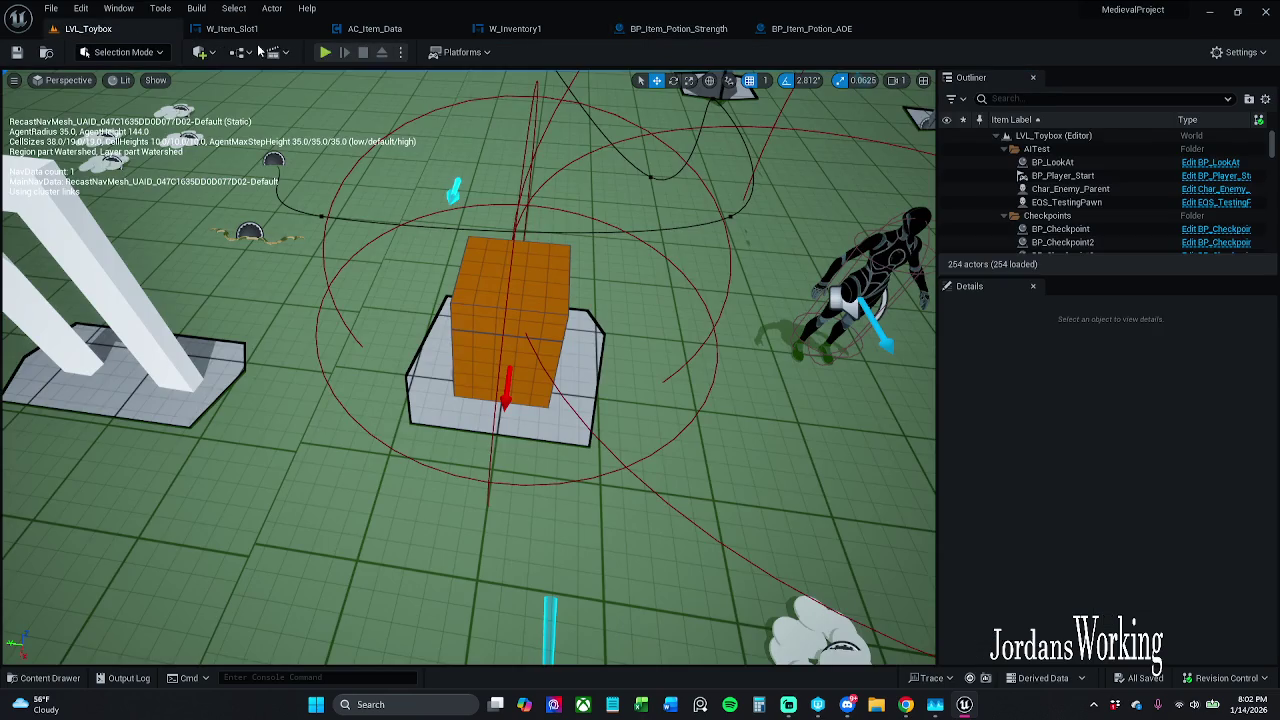
Step: Start a play session and check the item icons in the inventory several times
click(325, 53)
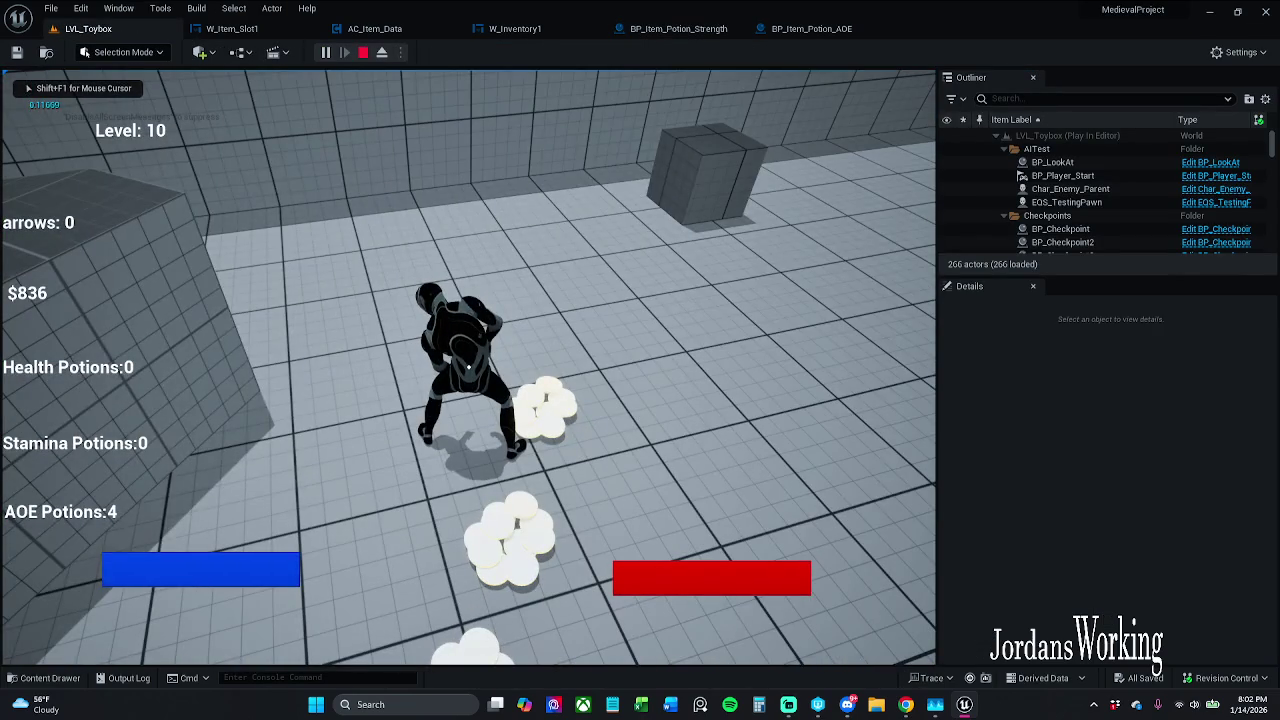
key(i)
click(184, 574)
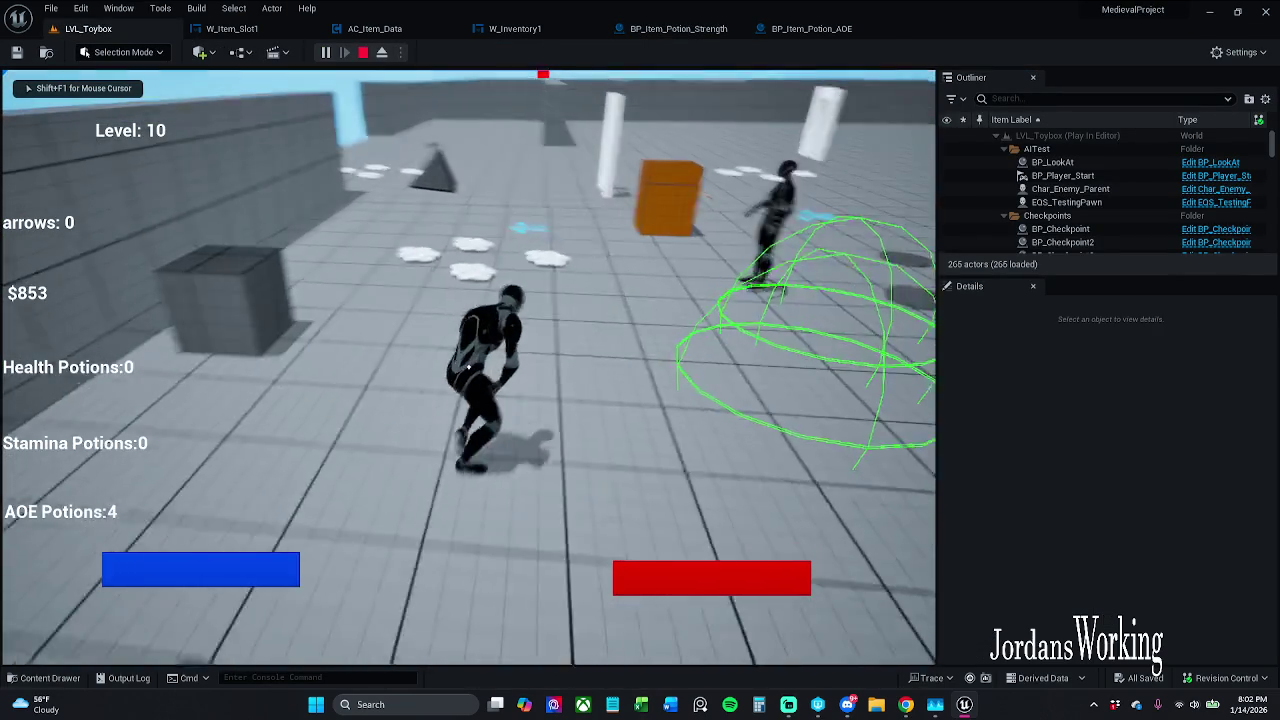
key(i)
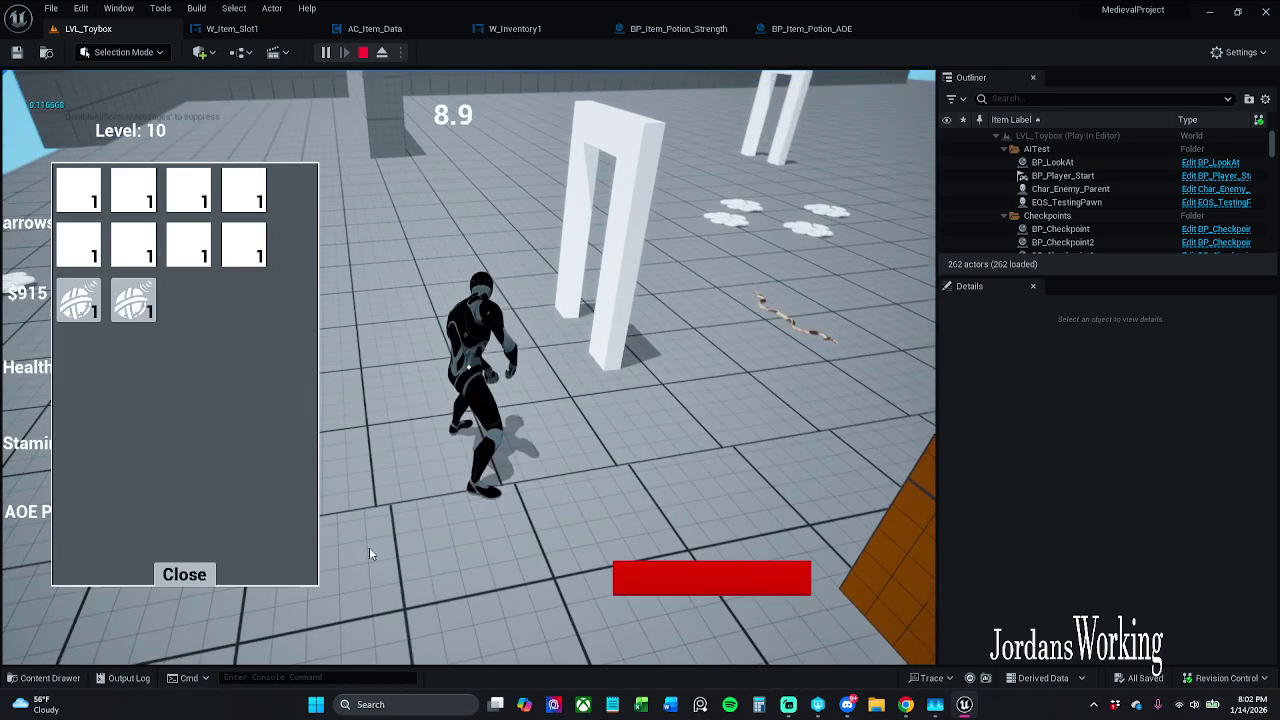
click(190, 577)
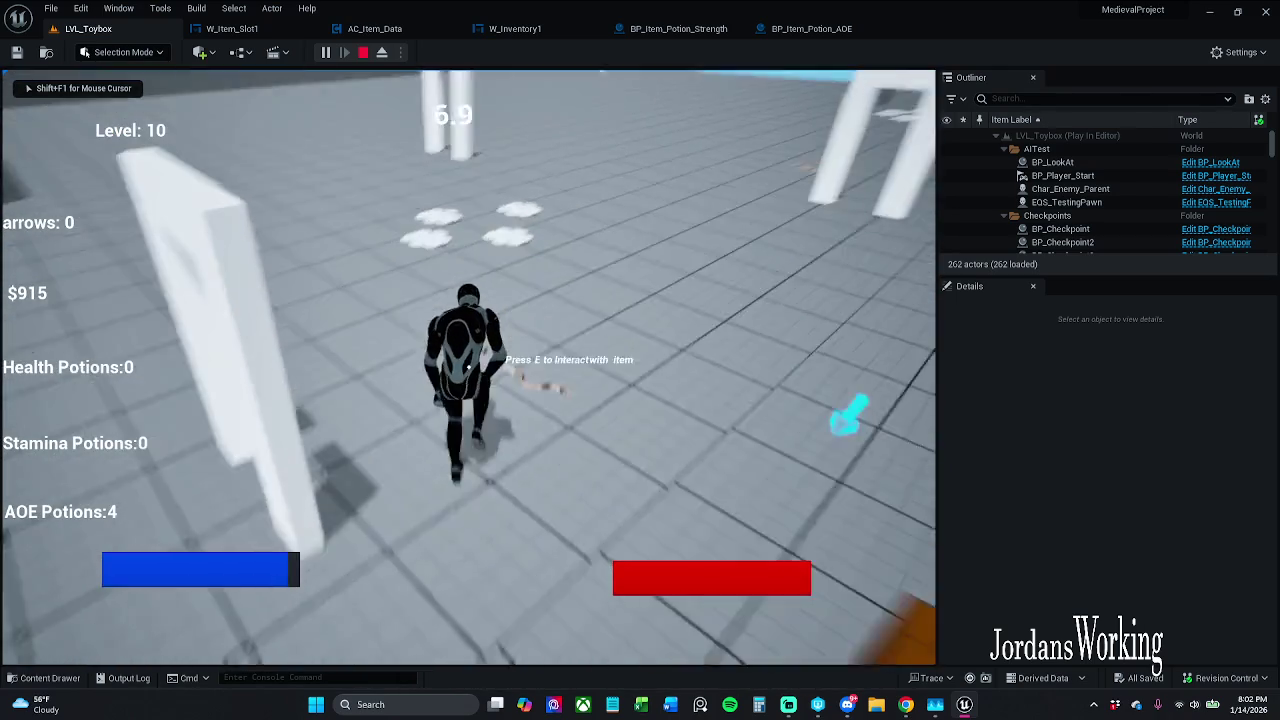
key(i)
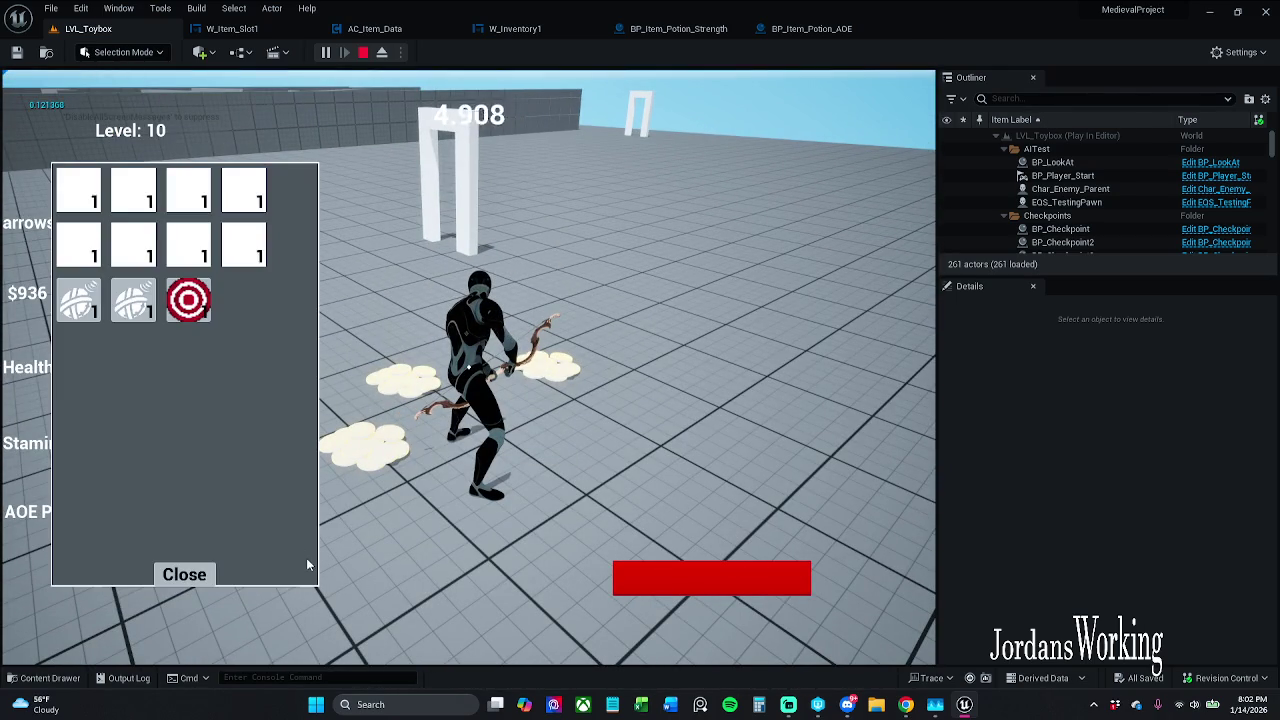
click(185, 575)
Step: Collect more pickups until money reads $1,002, checking the inventory, then open Task Manager
key(w)
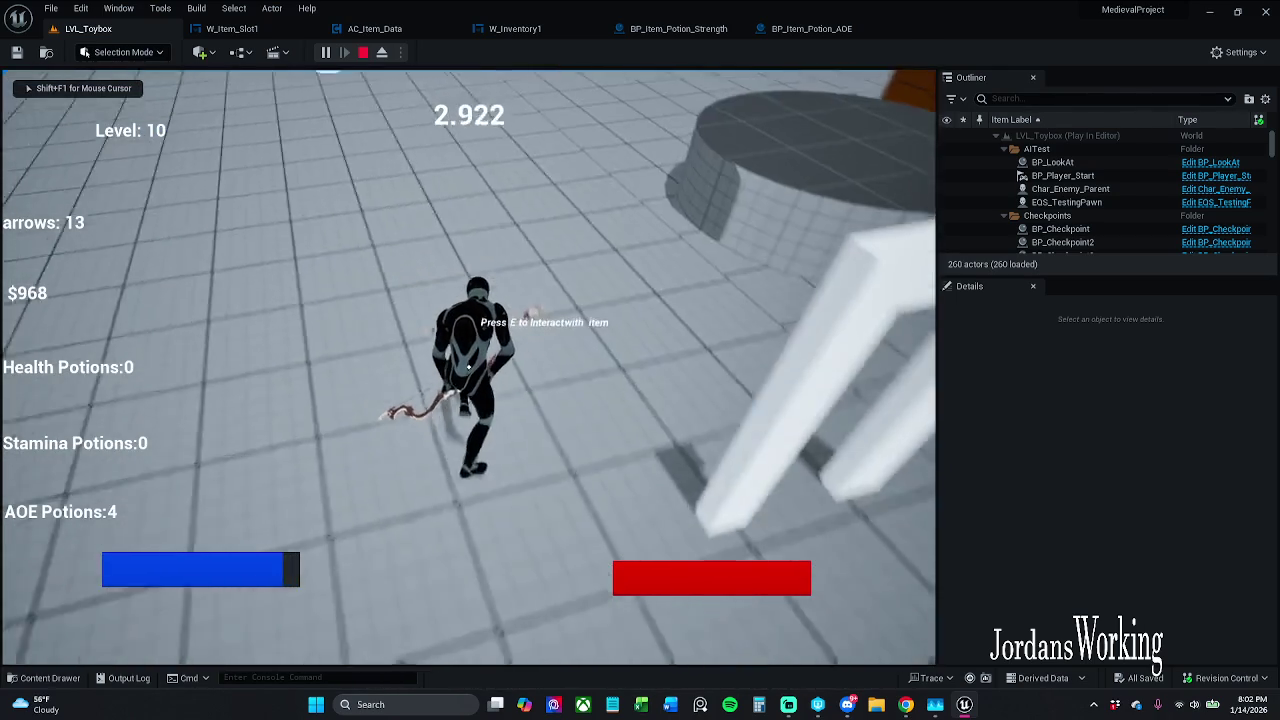
key(w)
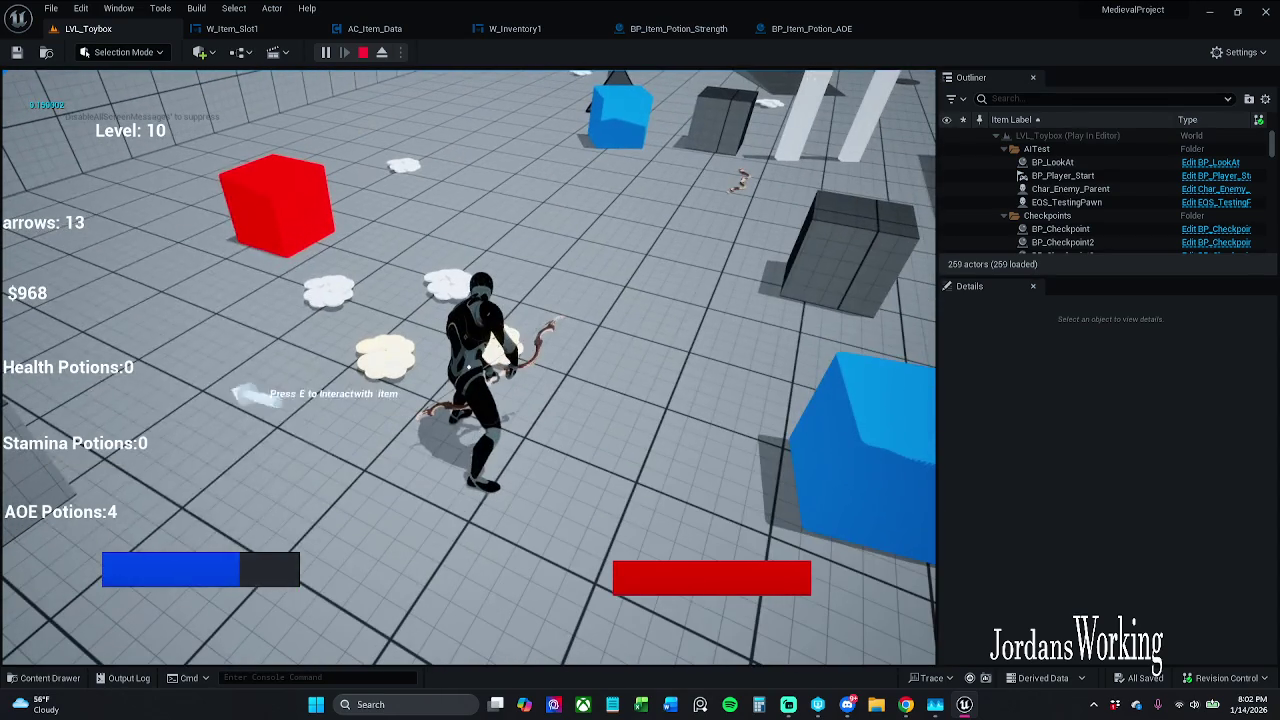
key(e)
key(i)
click(200, 575)
key(w)
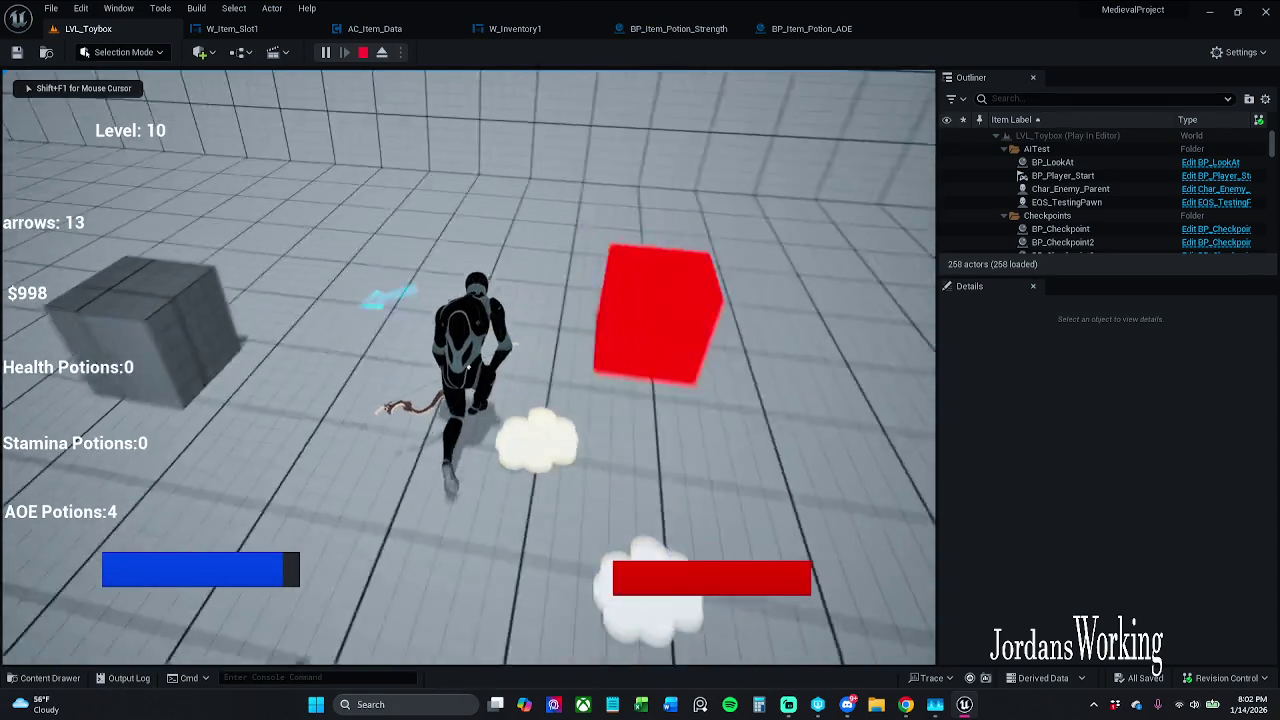
key(i)
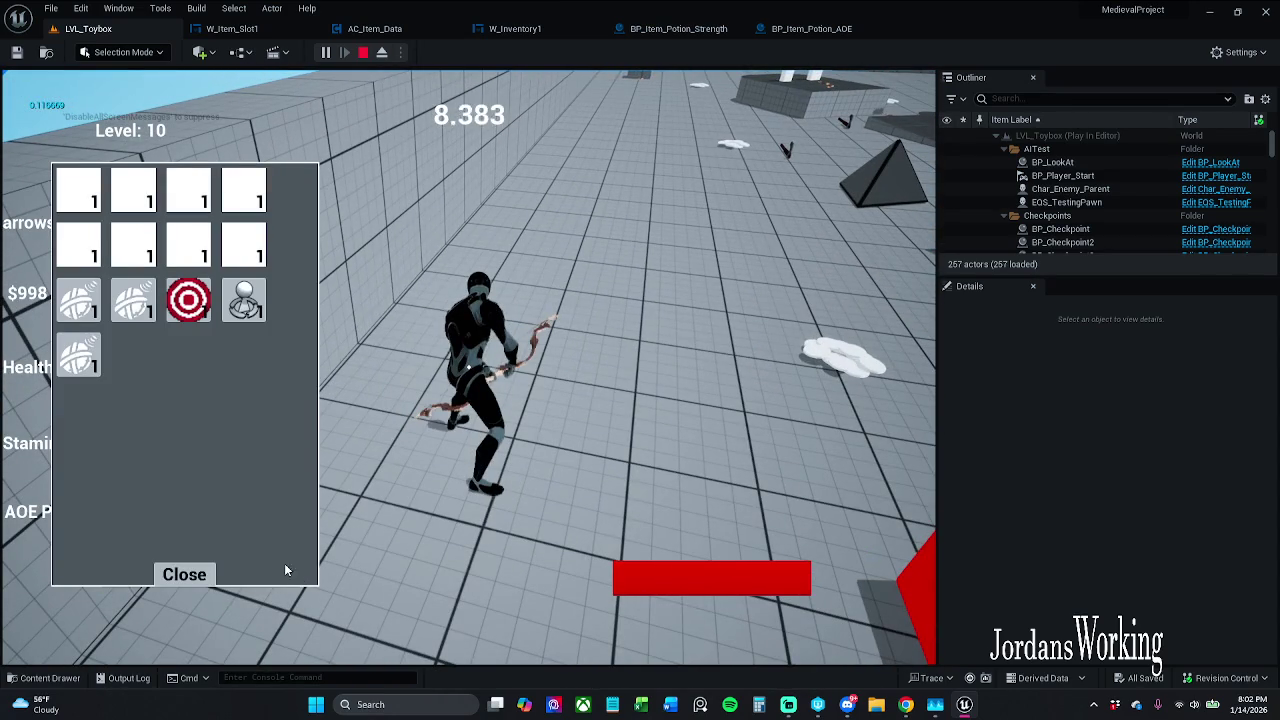
click(183, 573)
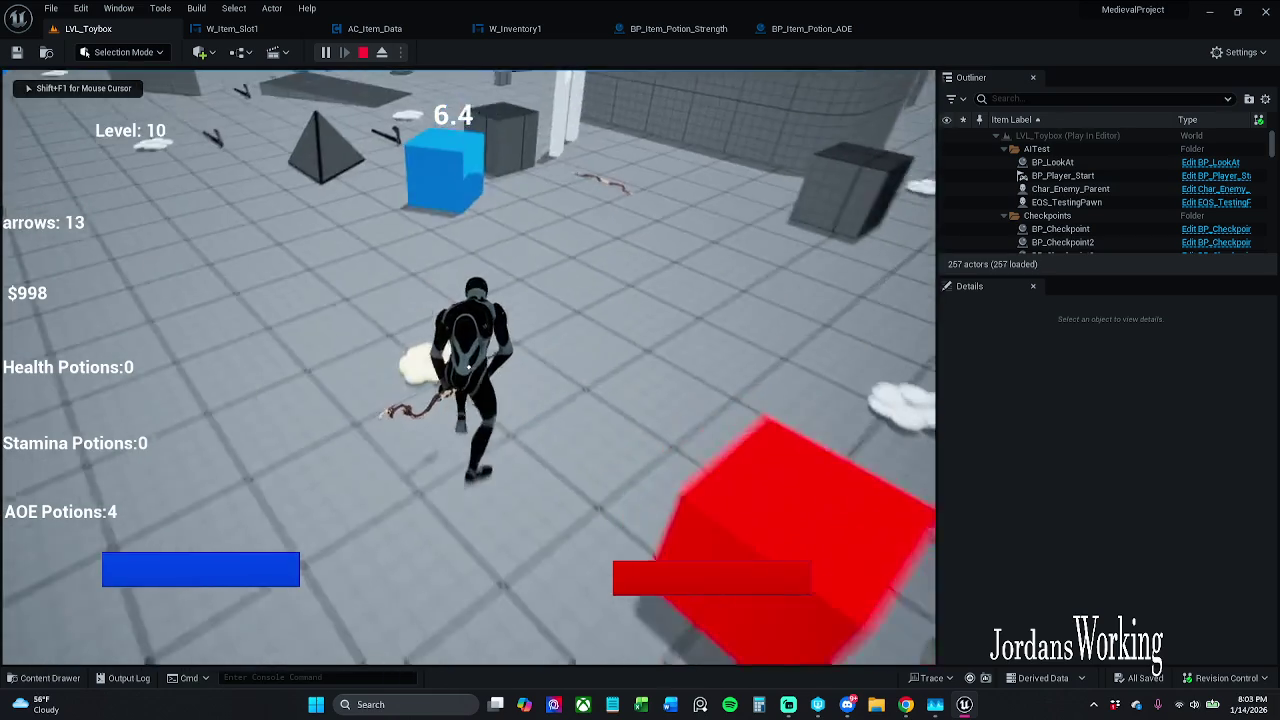
key(w)
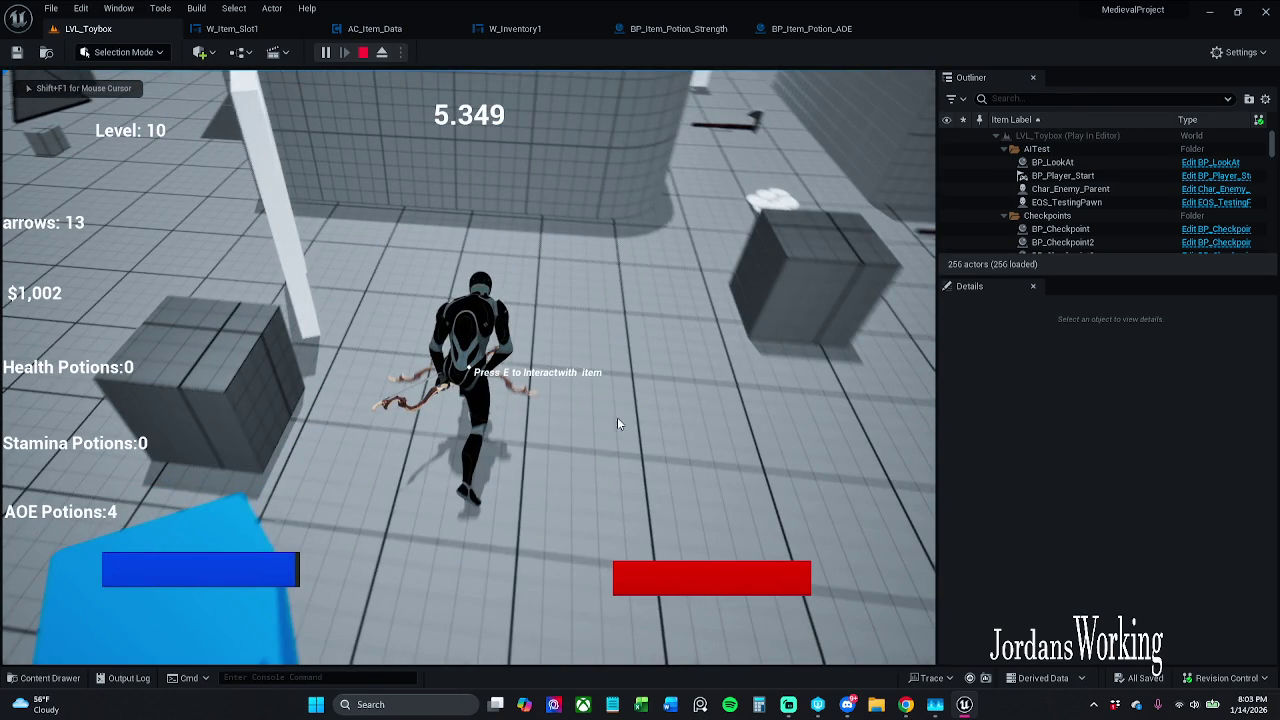
key(ctrl+shift+Escape)
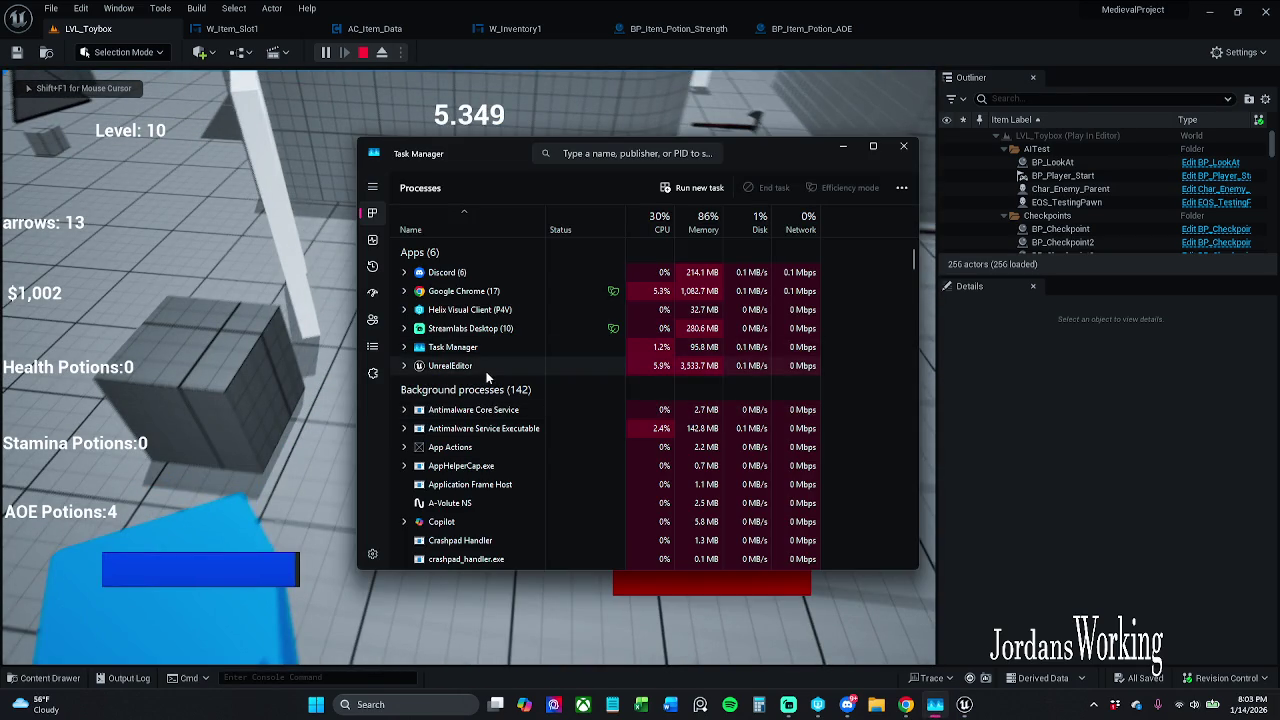
Step: End the UnrealEditor task, relaunch the project, and show the navmesh on LVL_Toybox
right_click(487, 368)
click(526, 399)
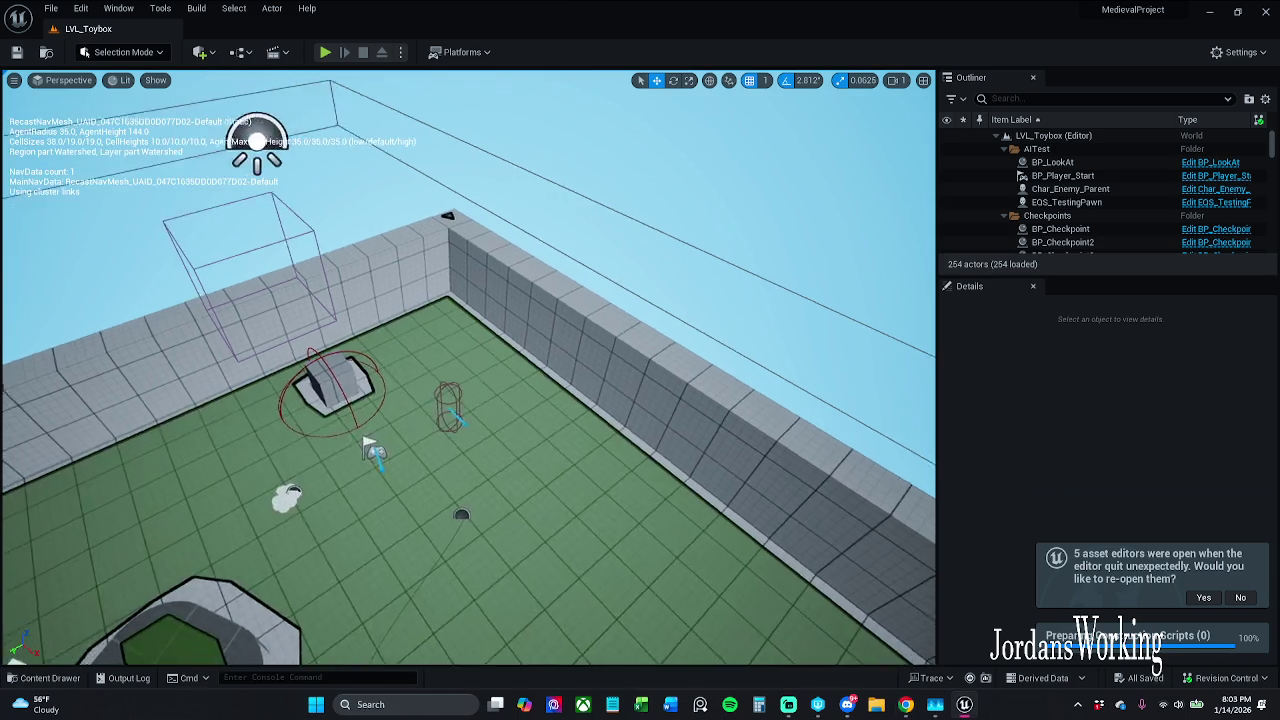
key(p)
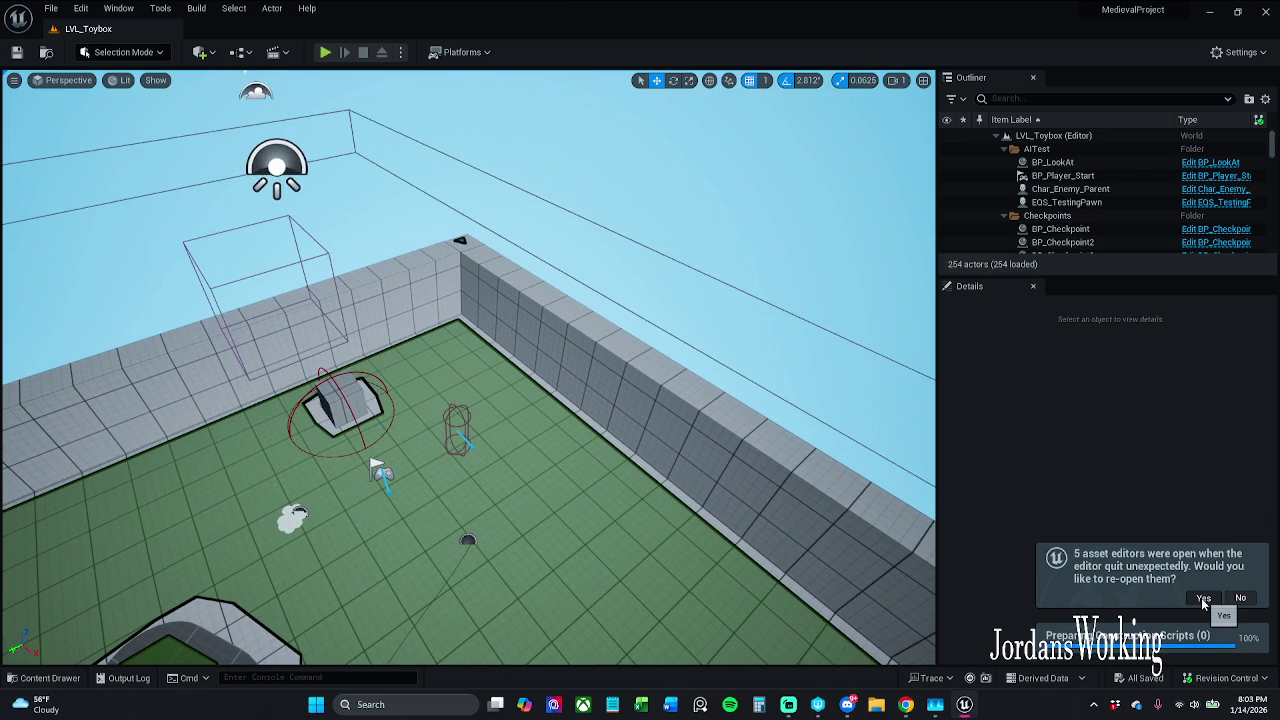
Step: Reopen last session's asset editors, bringing back BP_Item_Potion_AOE's Get Item Data function
click(1204, 598)
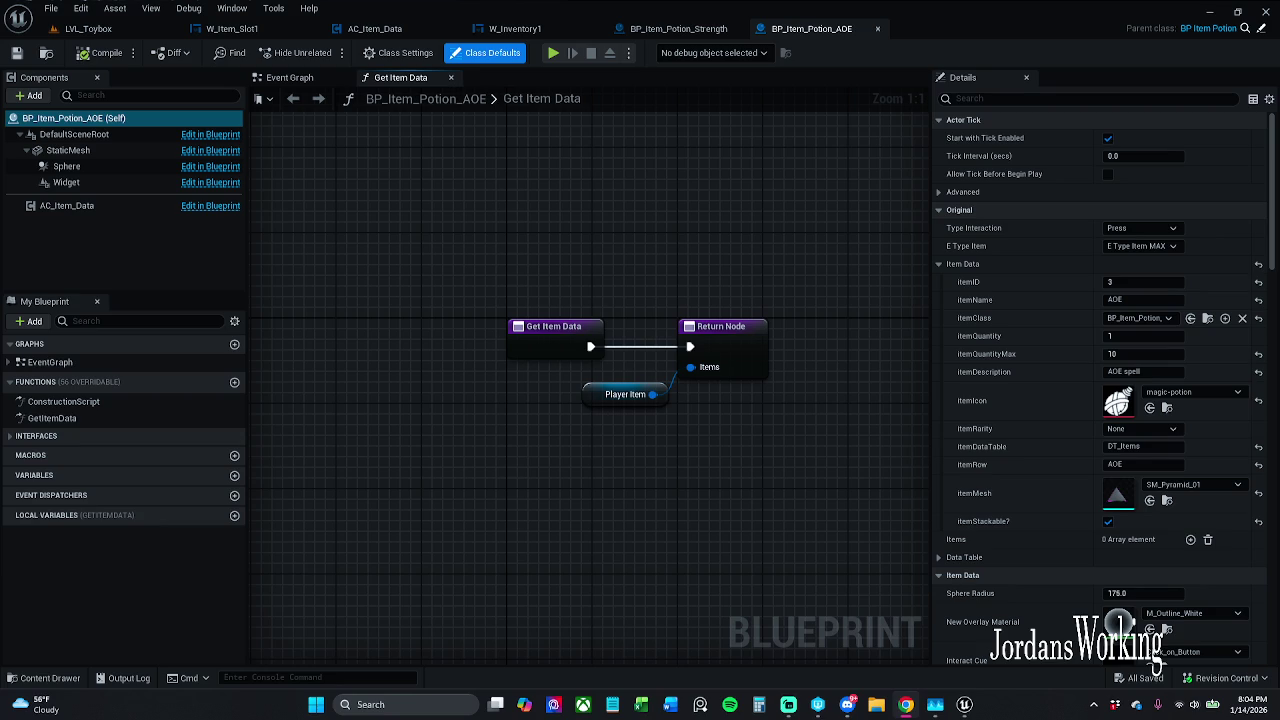
Step: Close BP_Item_Potion_AOE, check Strength's magic-potion icon and SM_FieldArrow mesh, then return to LVL_Toybox
click(877, 28)
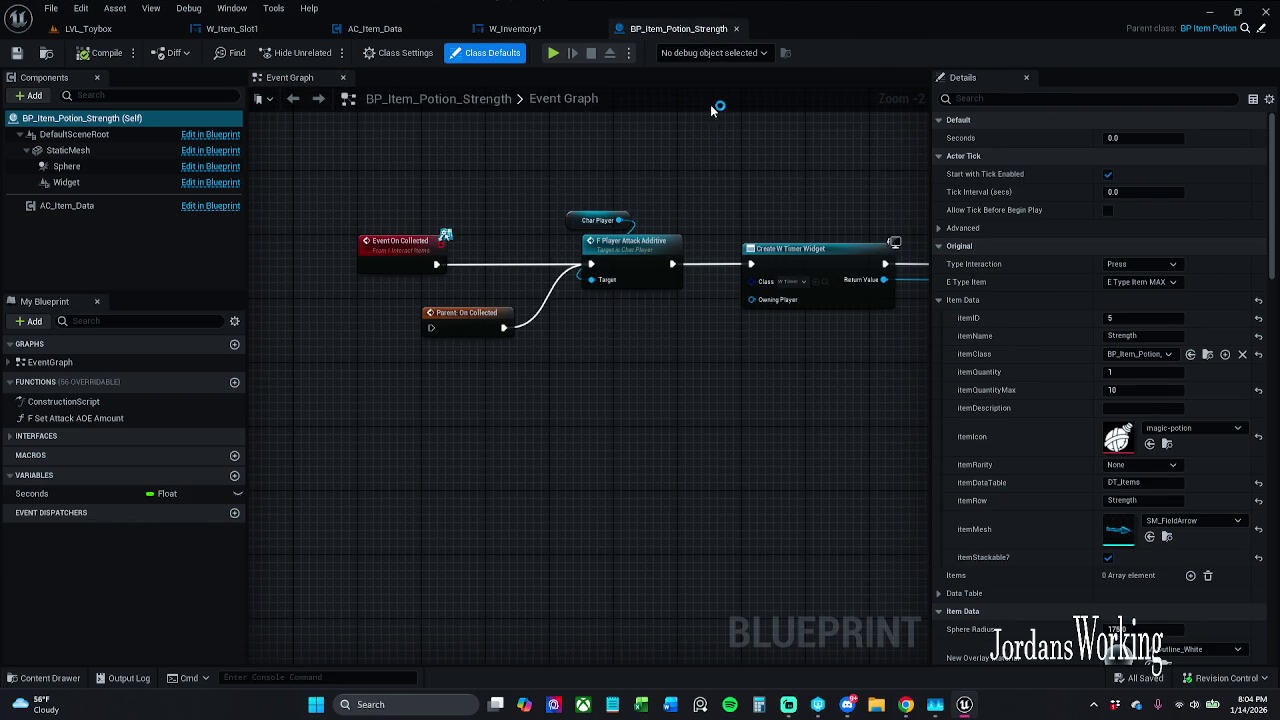
click(938, 301)
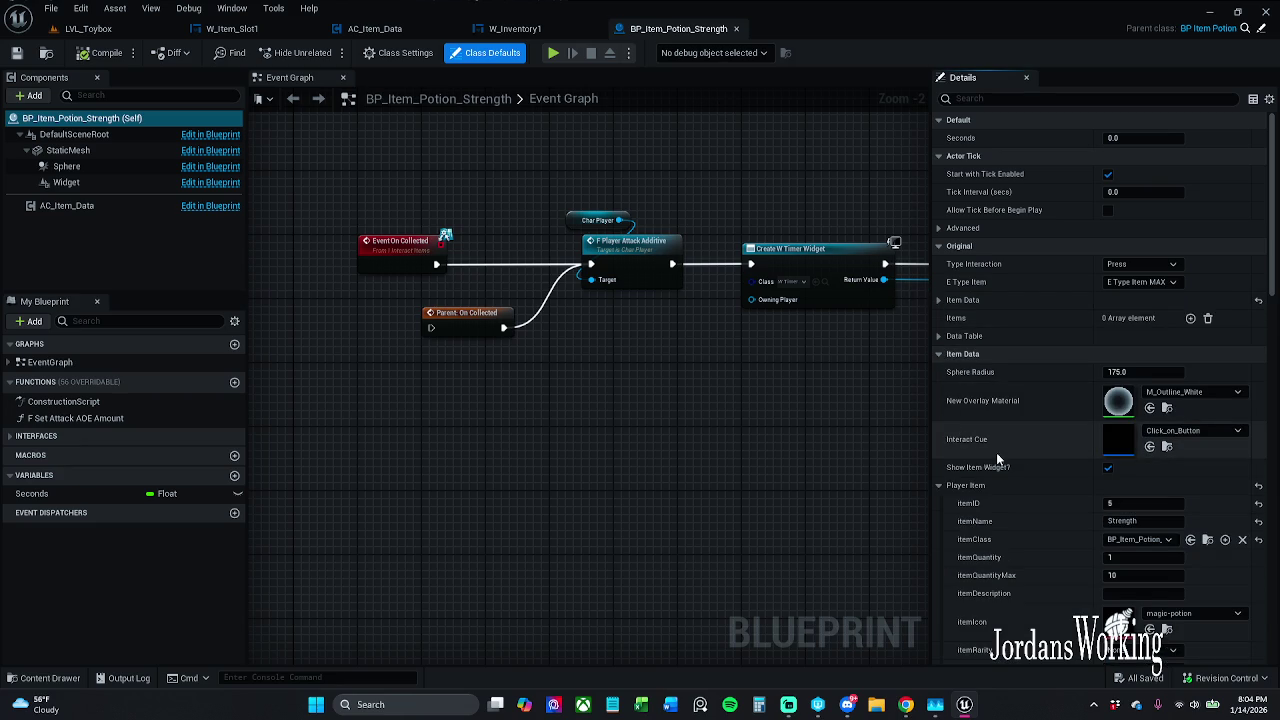
scroll(1020, 465, down, 3)
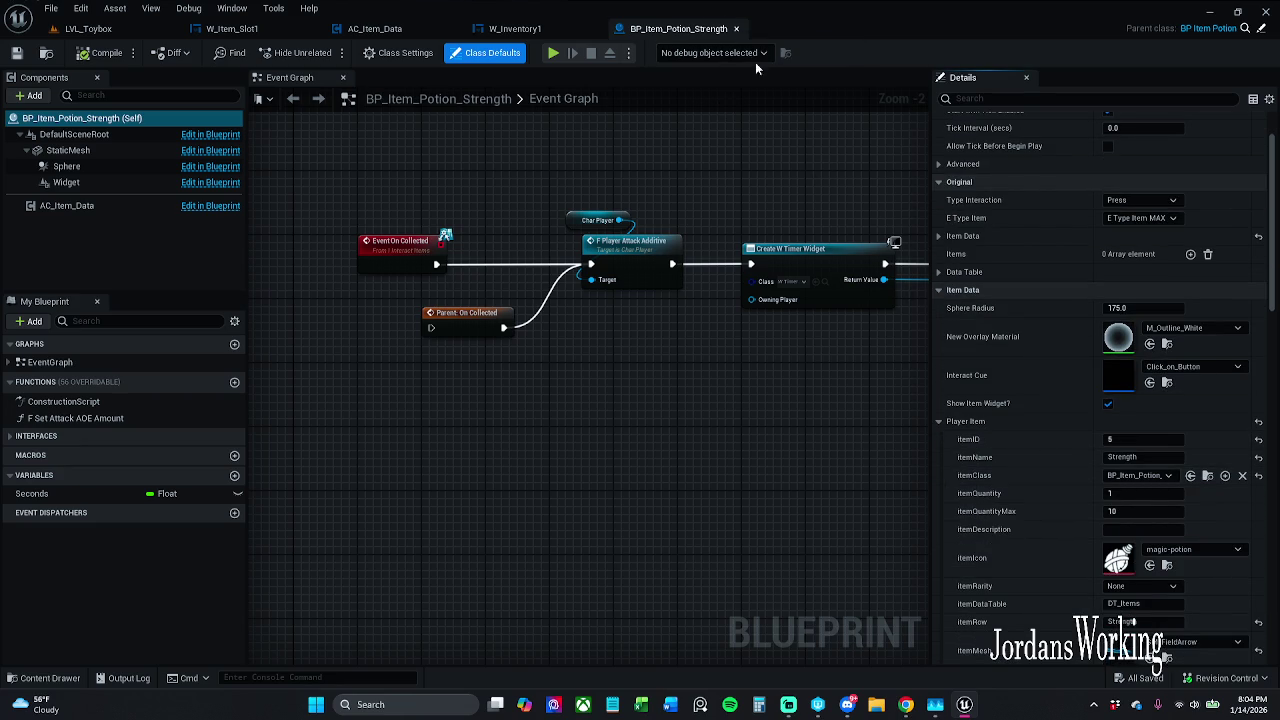
scroll(1014, 517, down, 1)
scroll(1014, 517, down, 2)
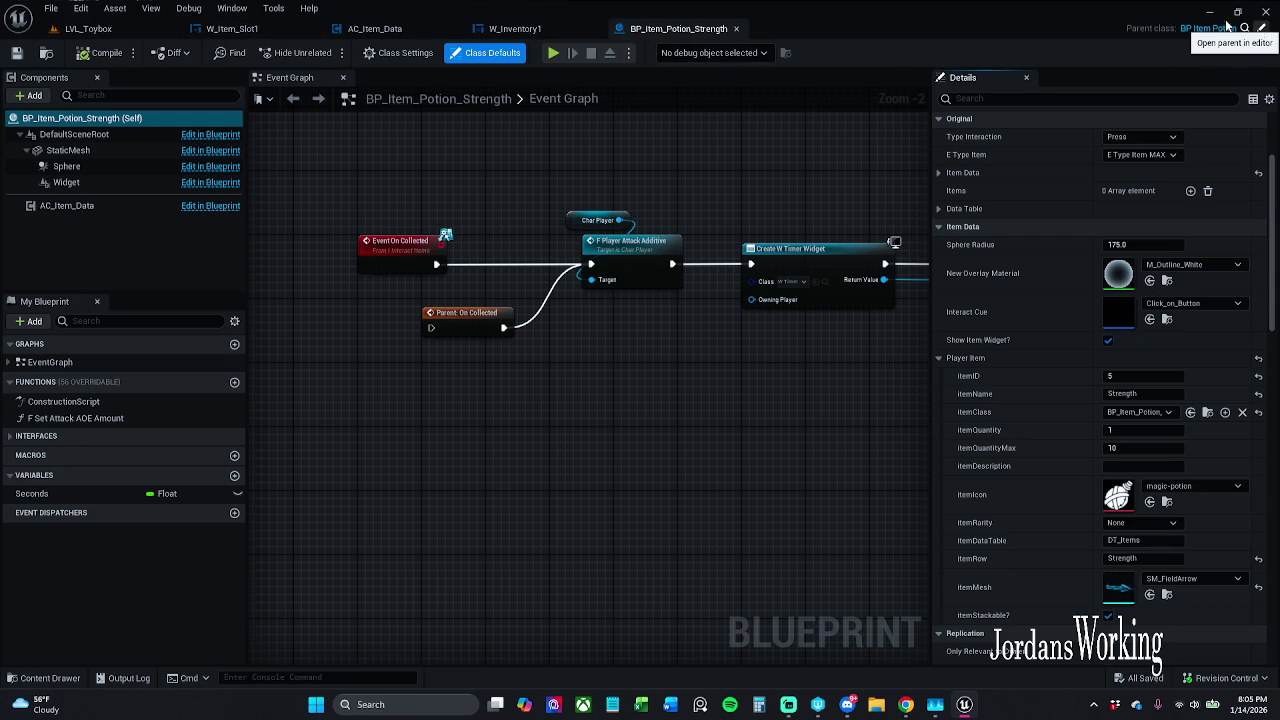
click(90, 28)
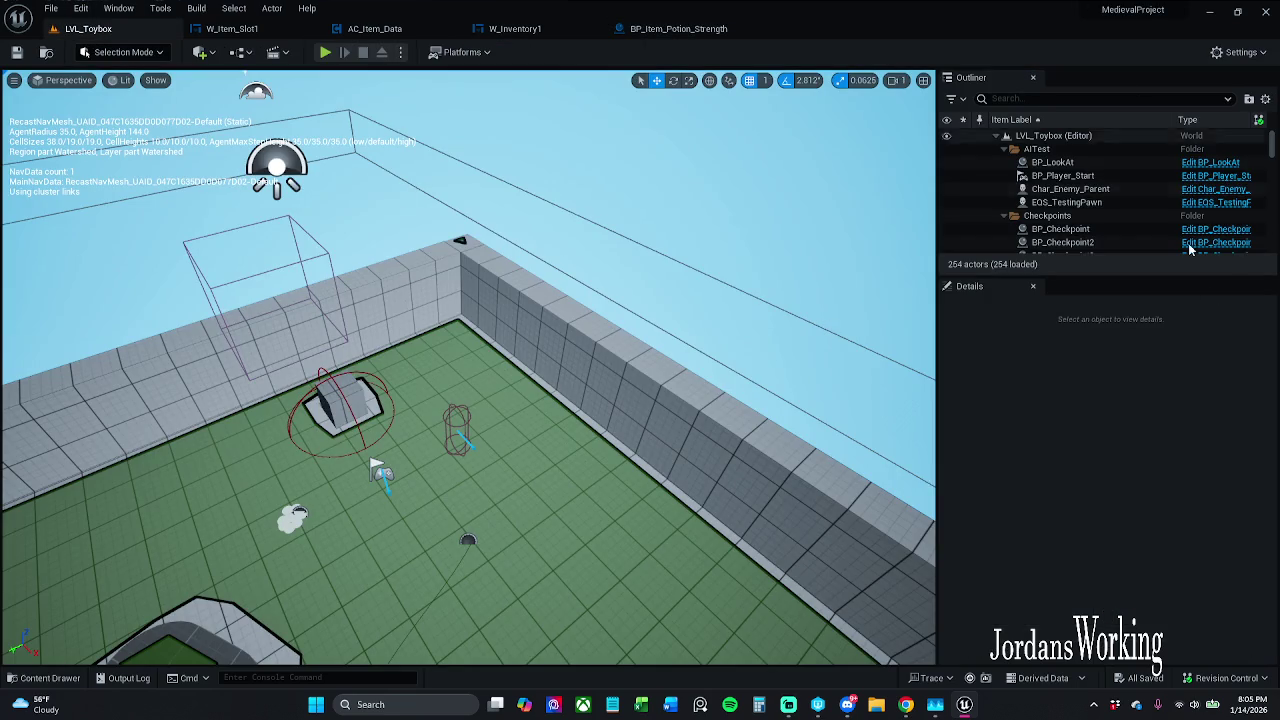
click(324, 53)
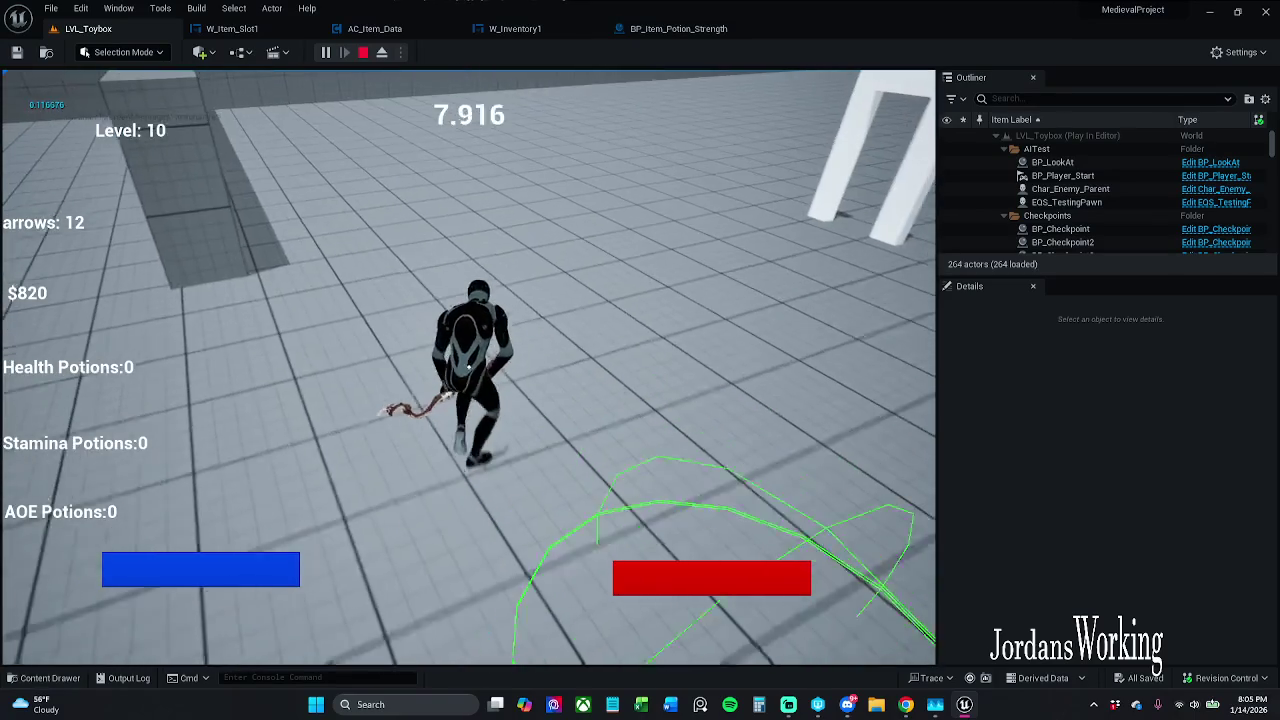
key(i)
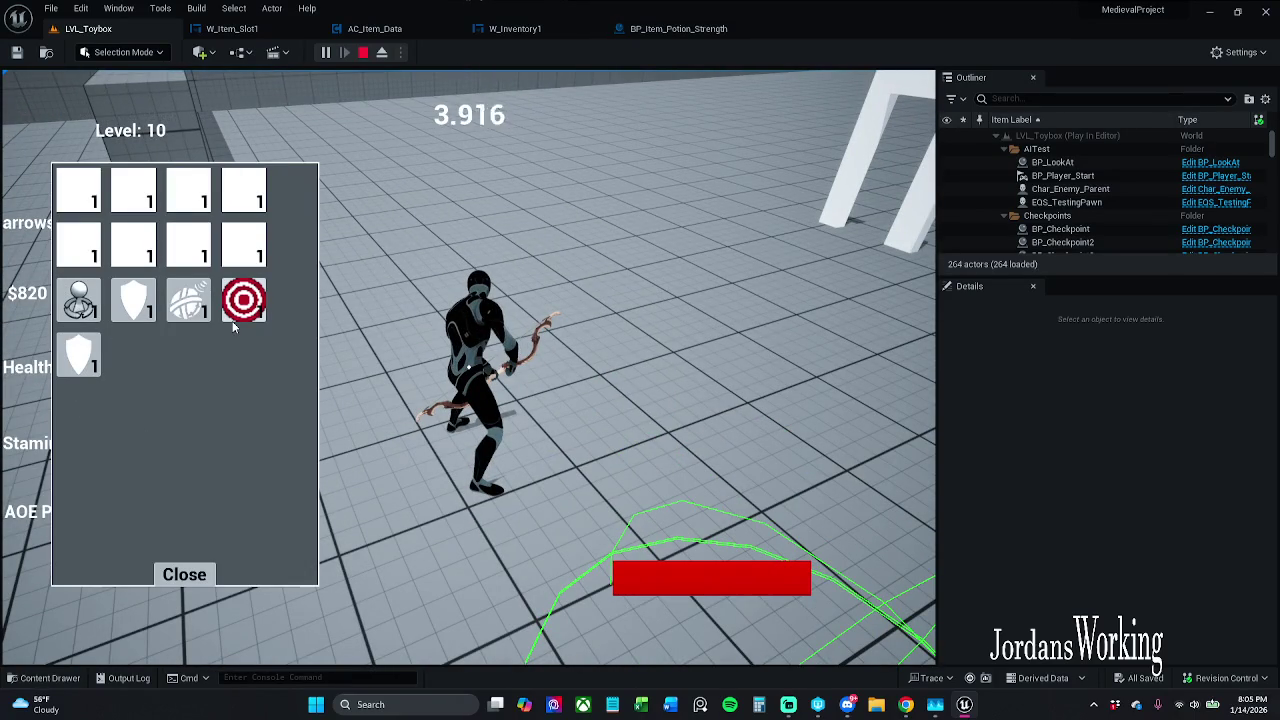
key(Escape)
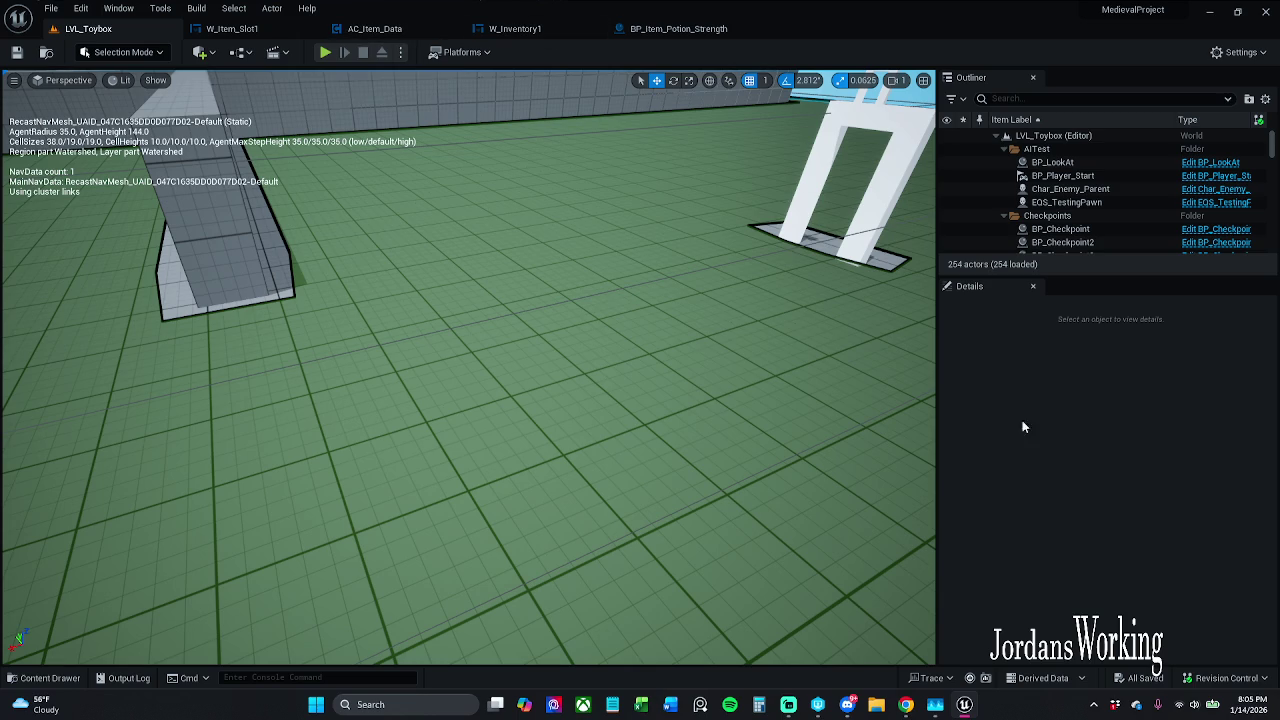
click(1225, 678)
click(1165, 615)
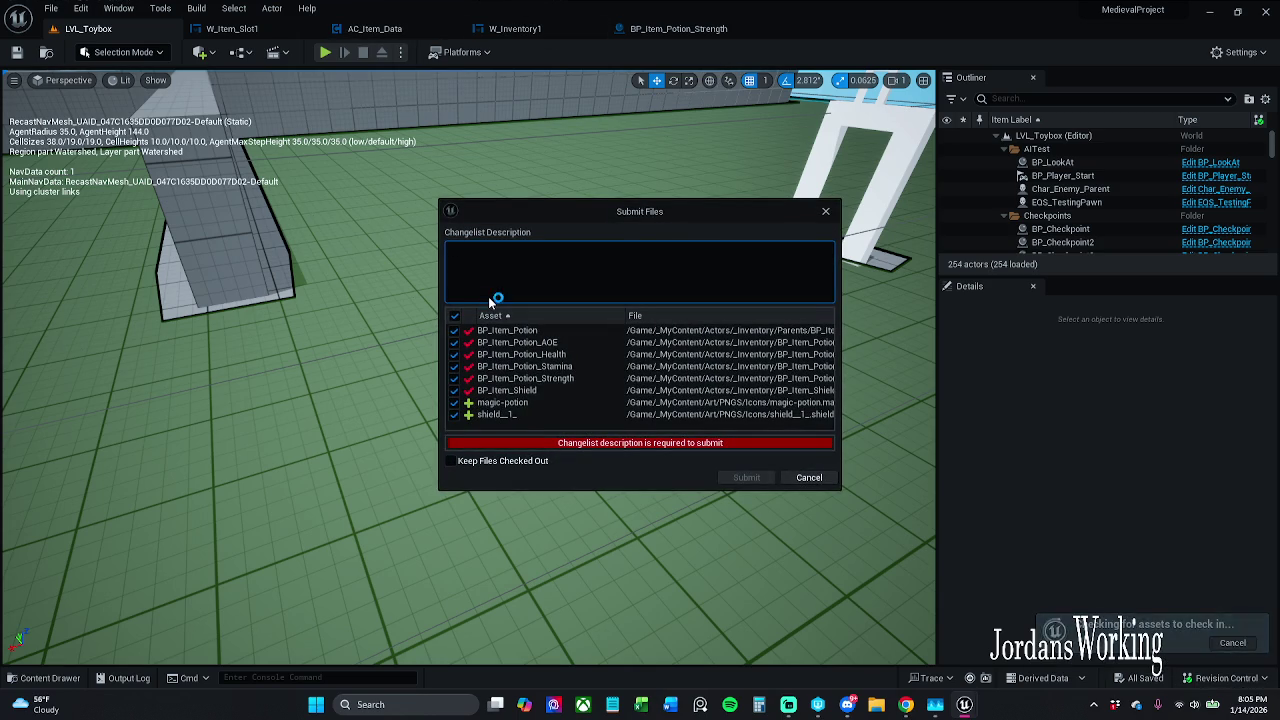
Step: Submit the changed blueprints and icons to revision control described 'I set some icons'
click(599, 270)
text(sett)
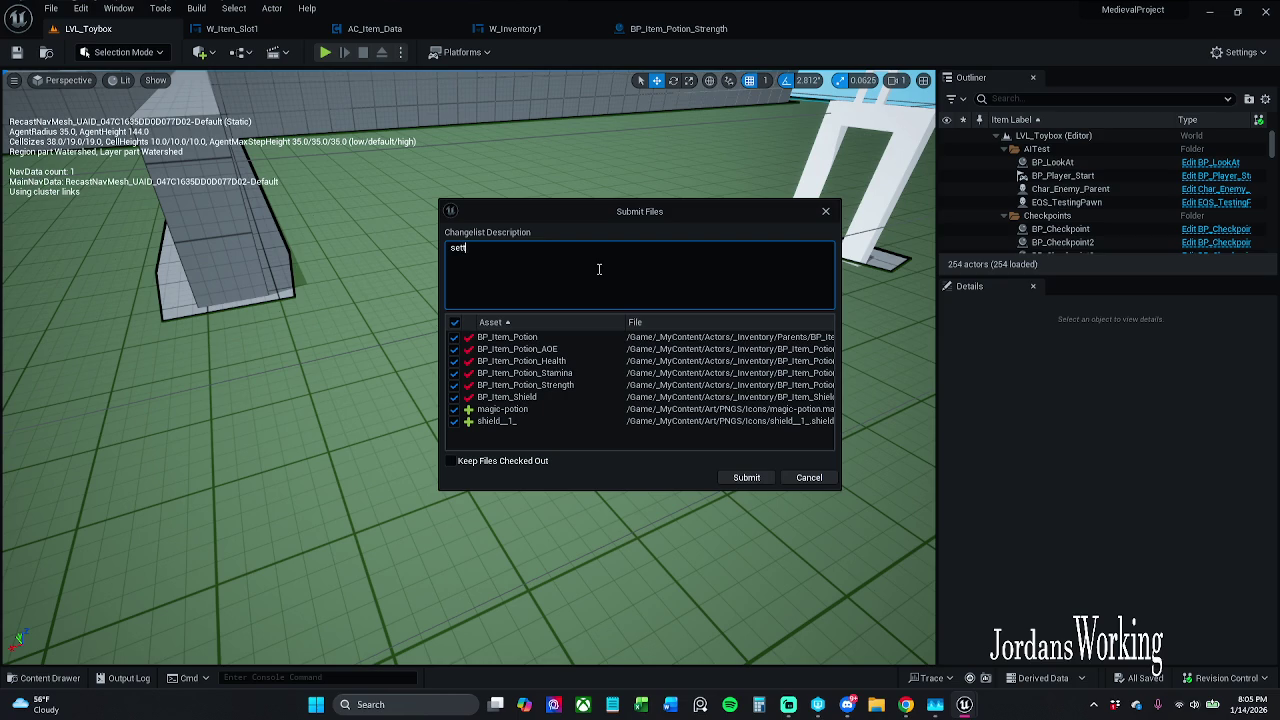
text(ing)
text( some ic)
text(ons)
key(BackSpace)
key(BackSpace)
key(BackSpace)
key(ctrl+a)
key(Home)
text(I)
click(737, 476)
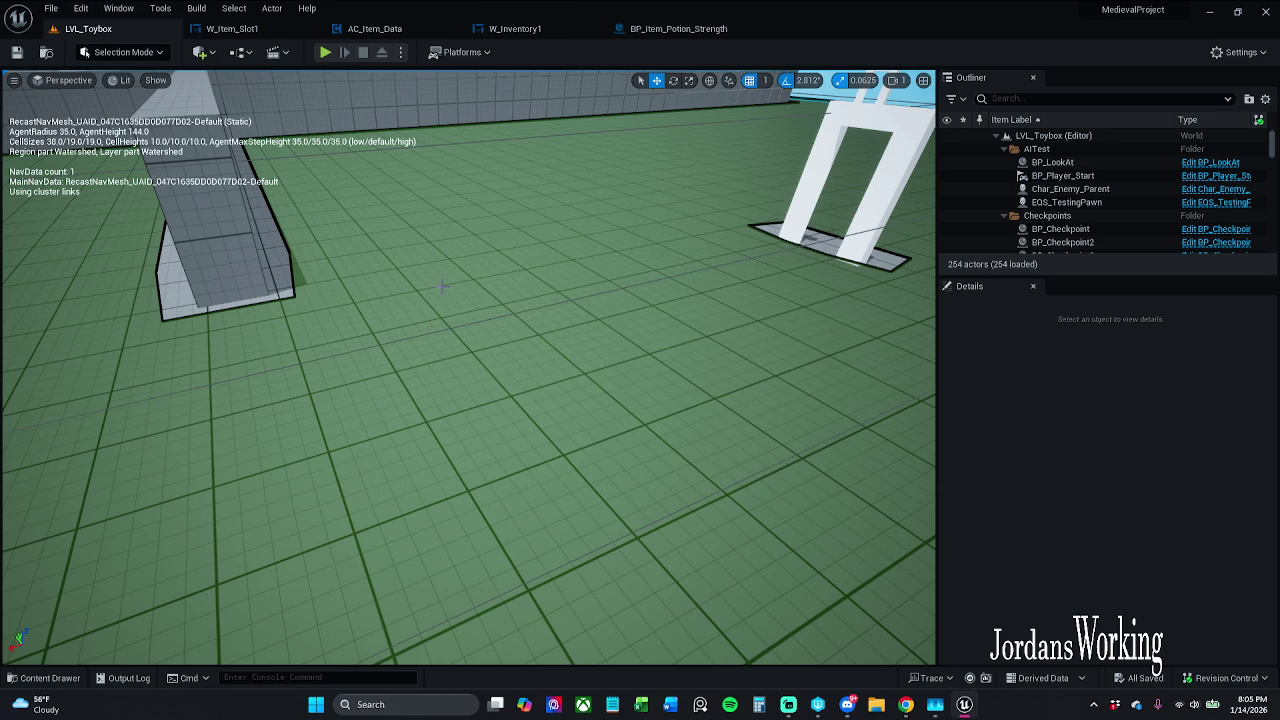
click(695, 28)
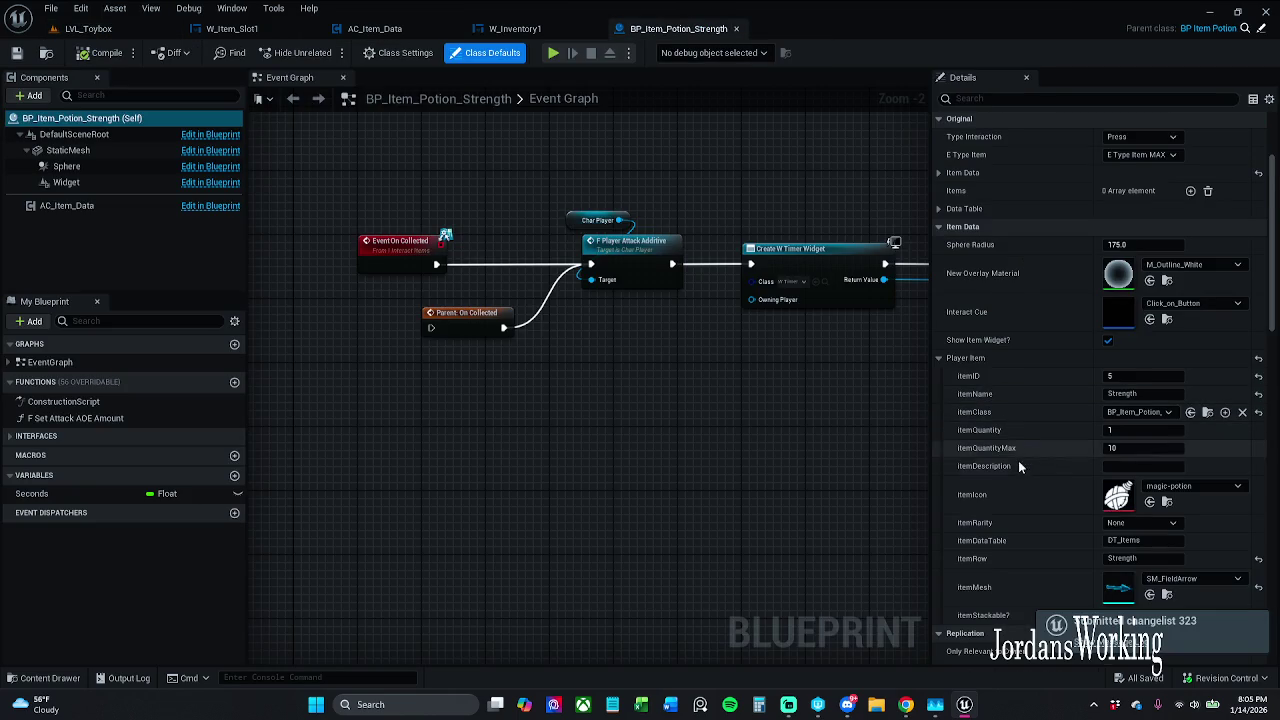
Step: Close BP_Item_Potion_Strength and open the coin blueprint from a coin actor in LVL_Toybox
scroll(1027, 486, down, 1)
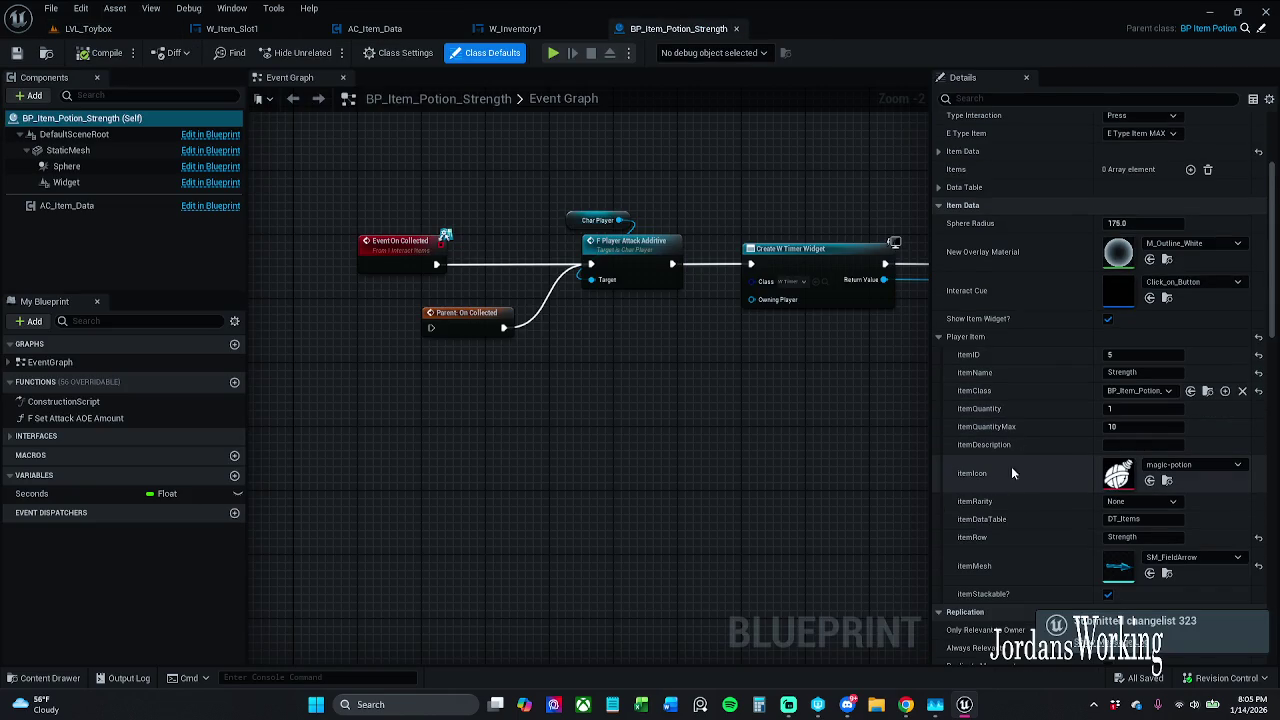
click(736, 29)
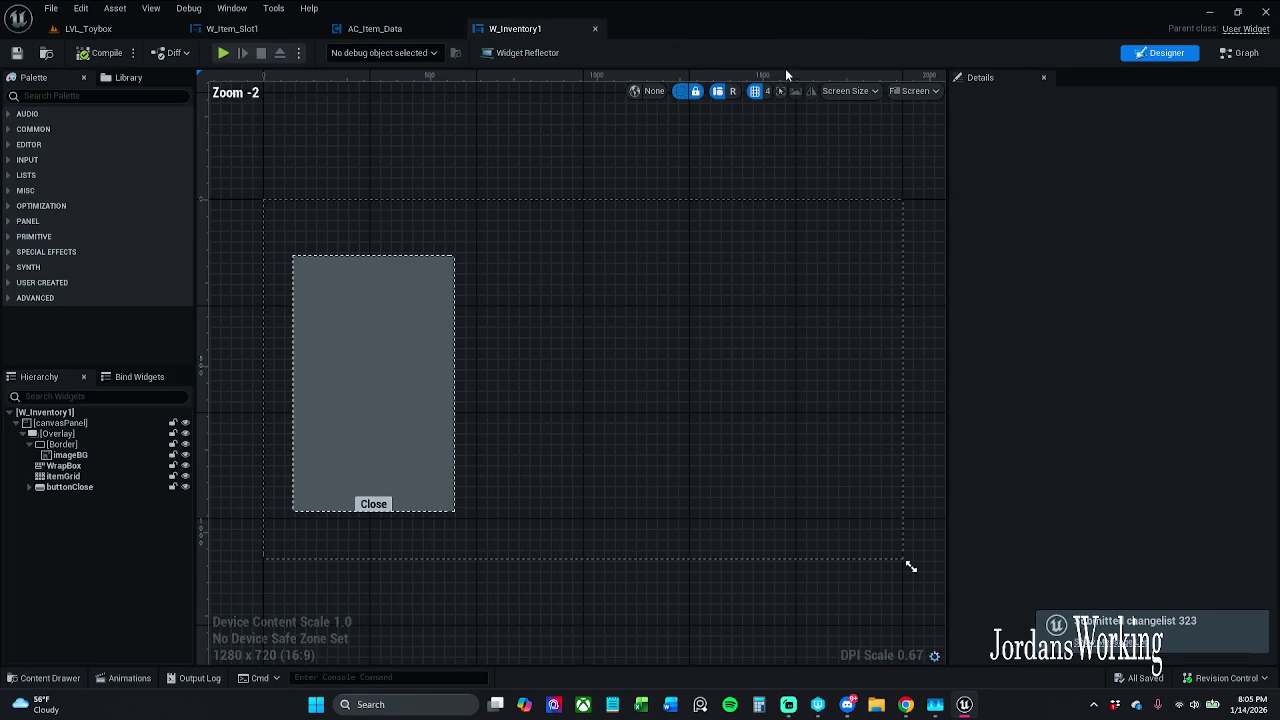
click(86, 28)
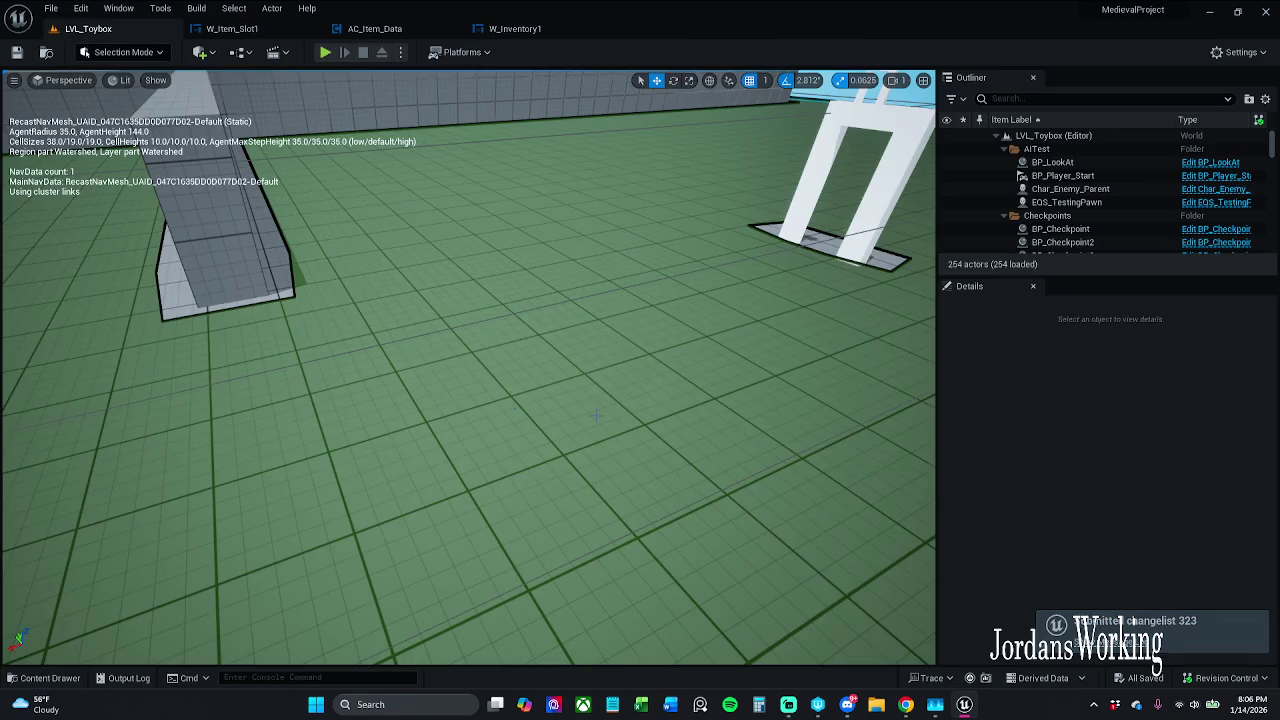
mouse_move(564, 421)
mouse_down()
mouse_move(564, 460)
mouse_move(564, 421)
mouse_up()
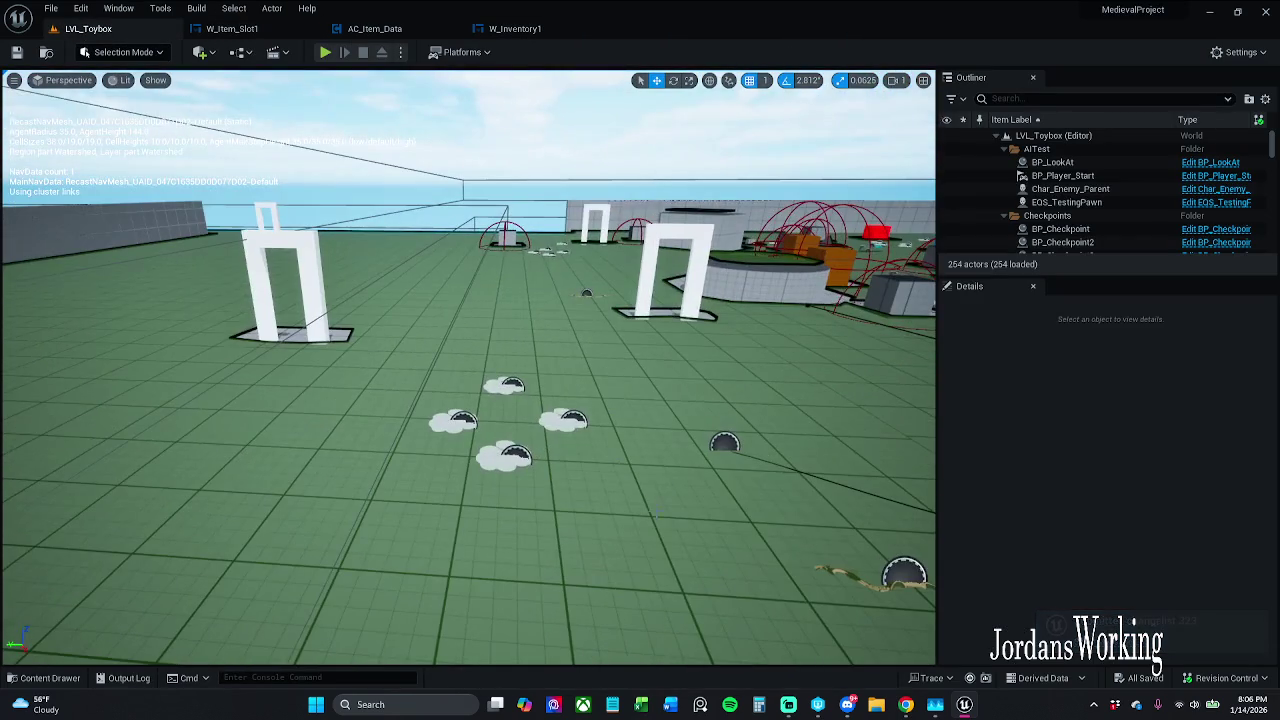
click(564, 421)
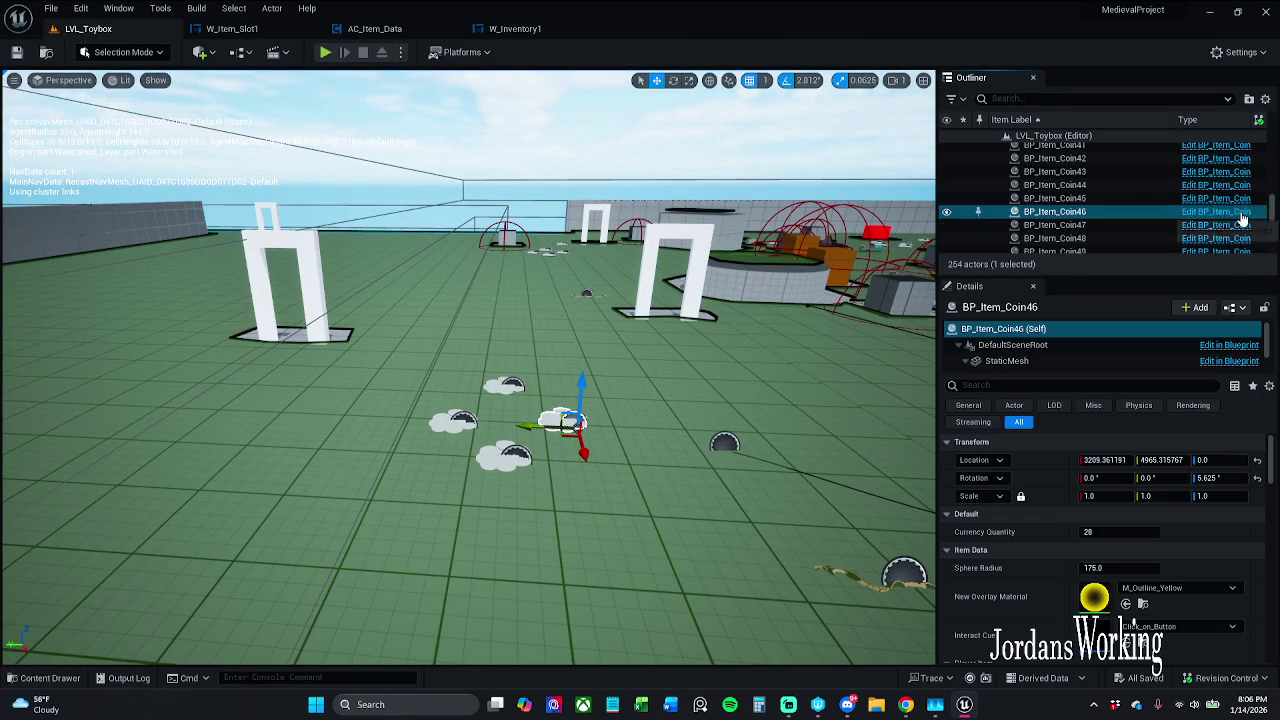
click(1230, 212)
Step: Close BP_Item_Coin and bring up BP_Item_Parent's Construction Script
click(1195, 30)
click(717, 30)
click(736, 29)
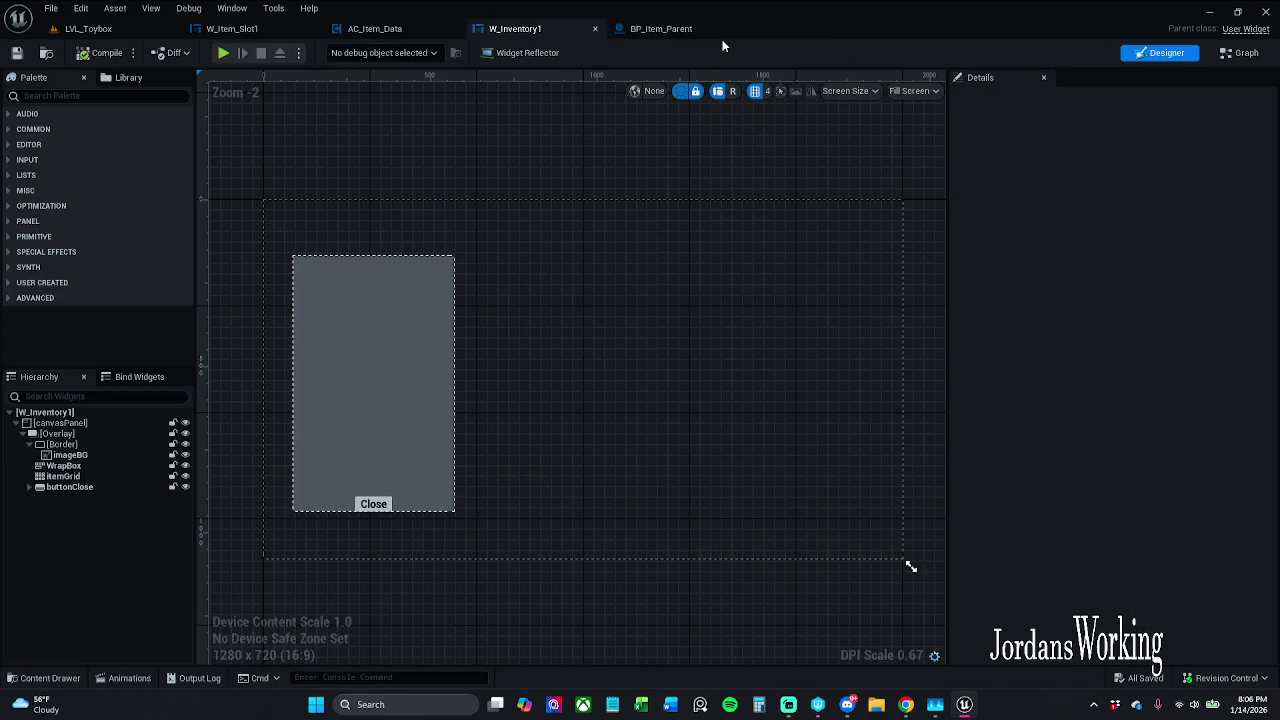
click(660, 28)
scroll(700, 260, down, 3)
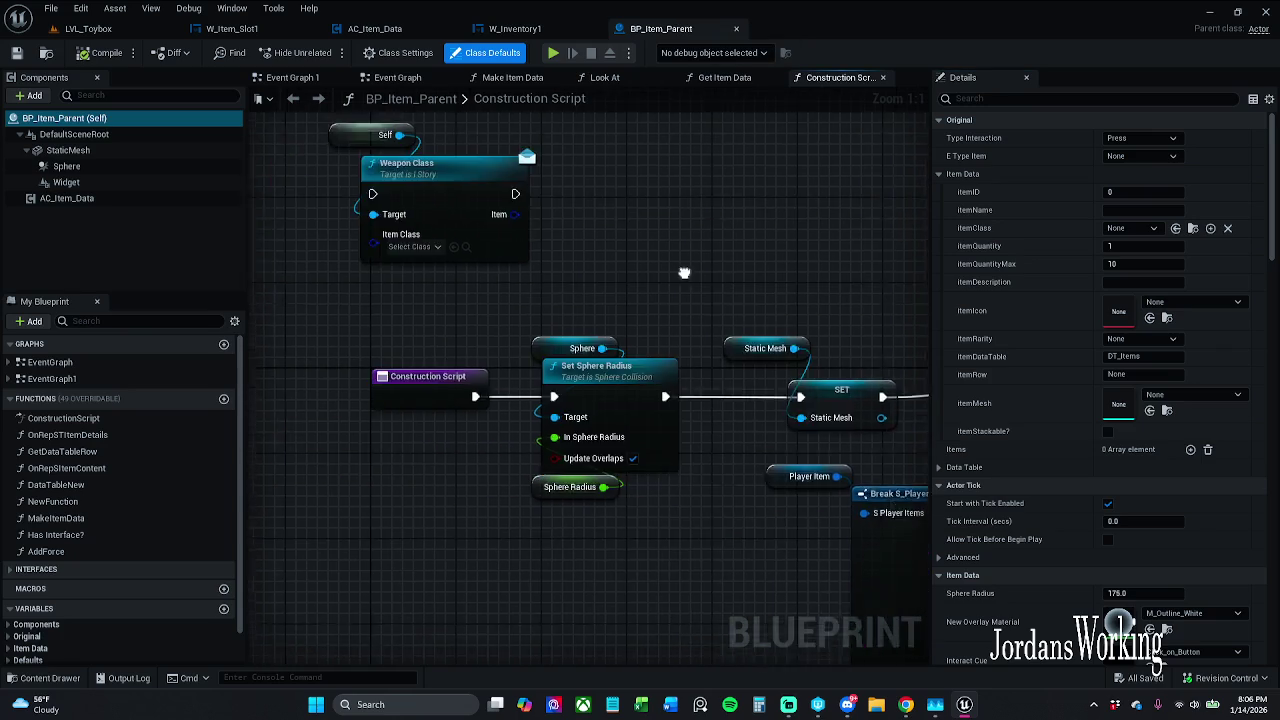
Step: In Get Item Data, find references to the Item Data getter node and delete it
drag(728, 256, 676, 296)
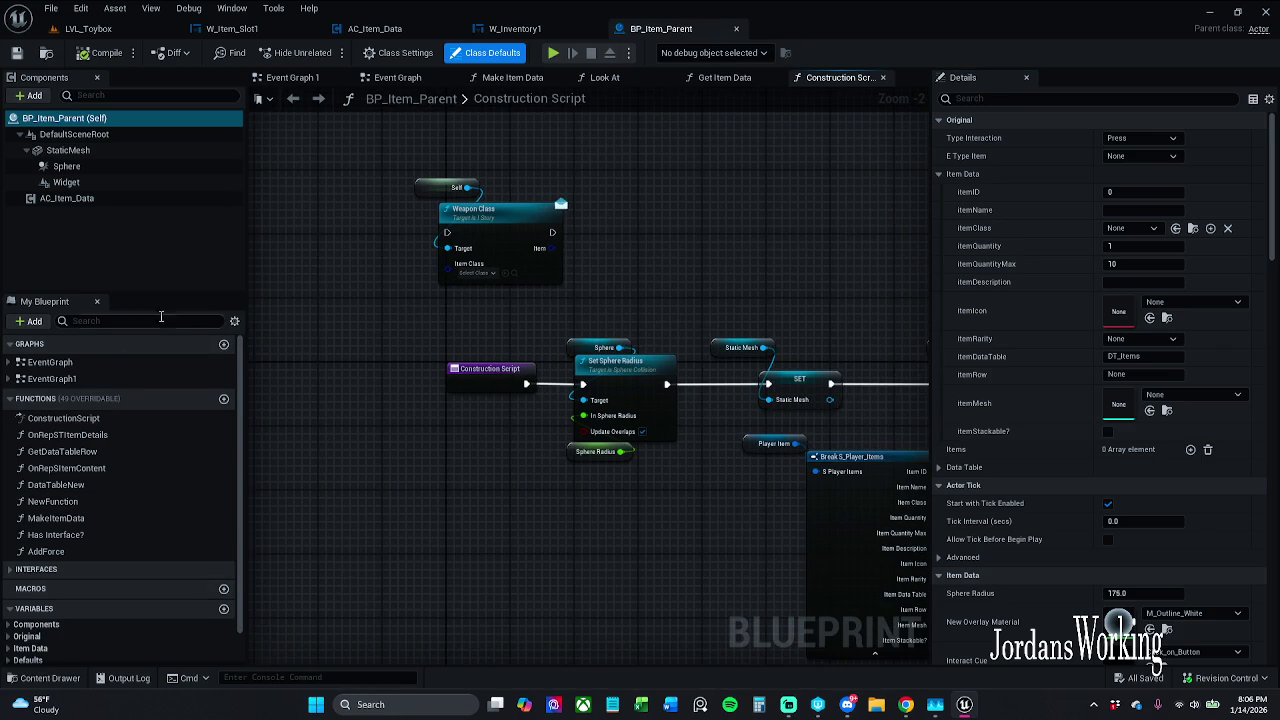
mouse_move(778, 482)
mouse_down()
mouse_move(658, 471)
mouse_move(602, 448)
mouse_up()
click(720, 78)
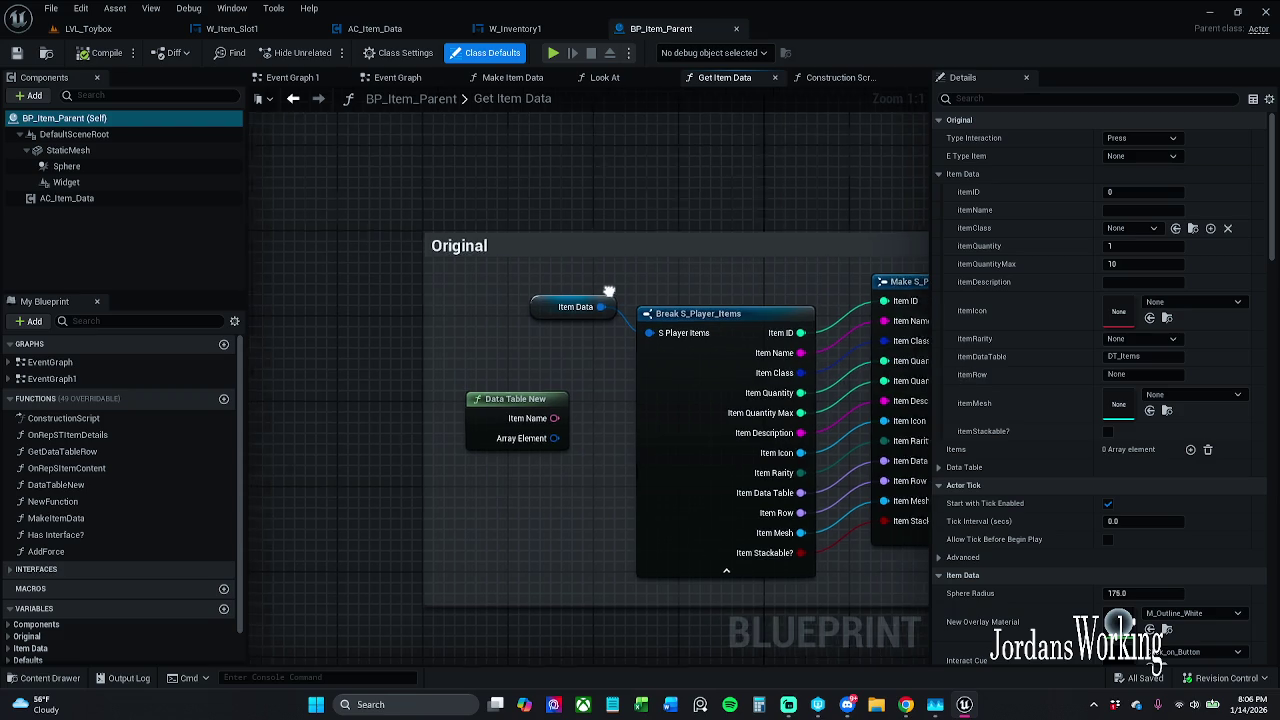
click(486, 312)
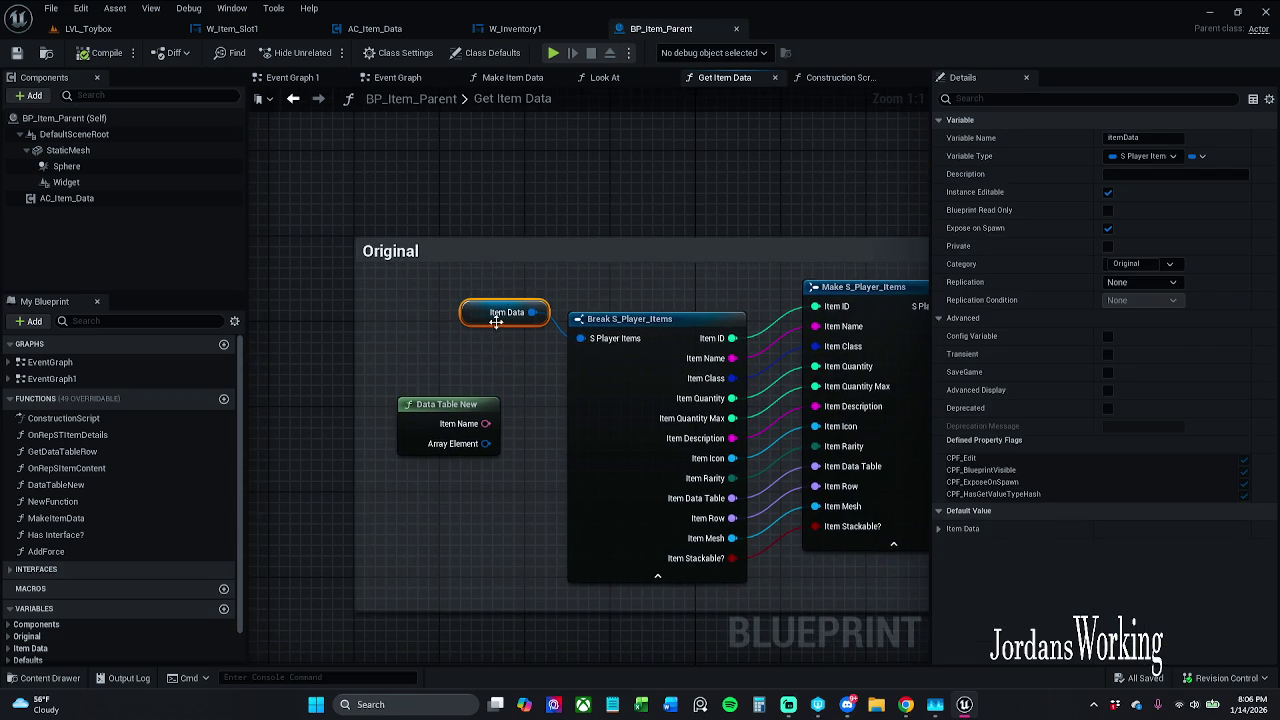
right_click(497, 320)
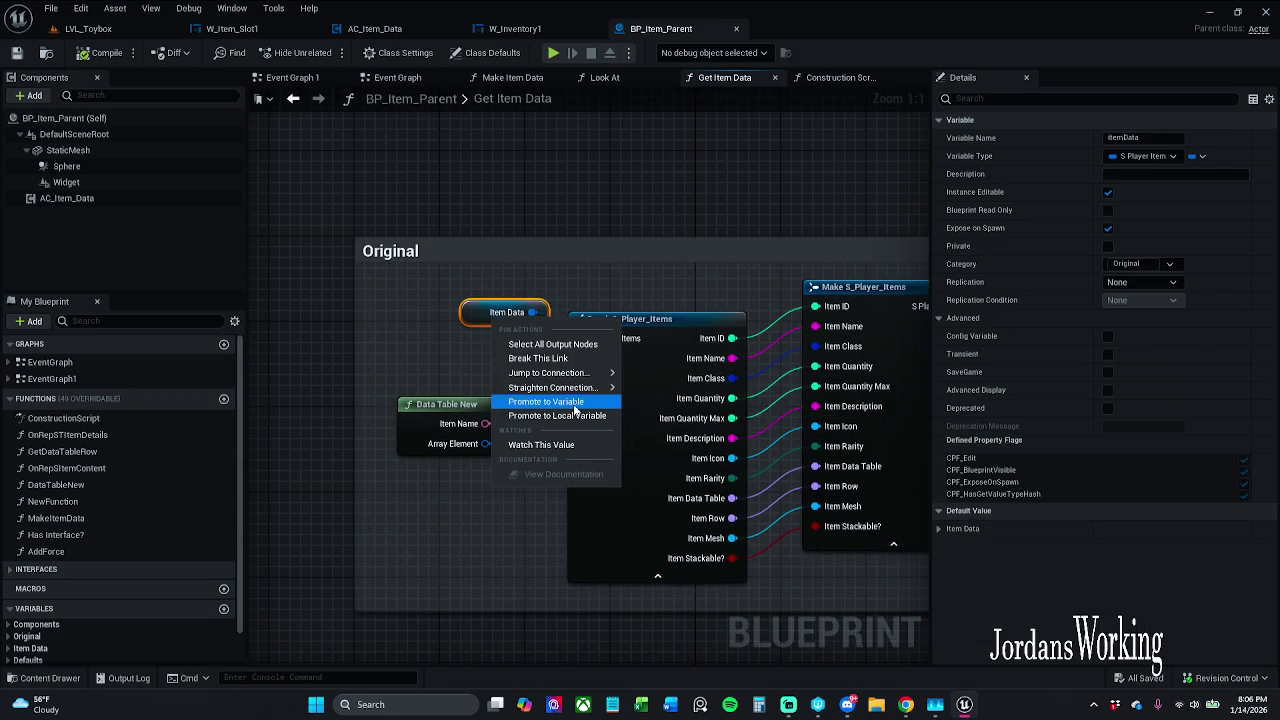
click(470, 315)
right_click(472, 316)
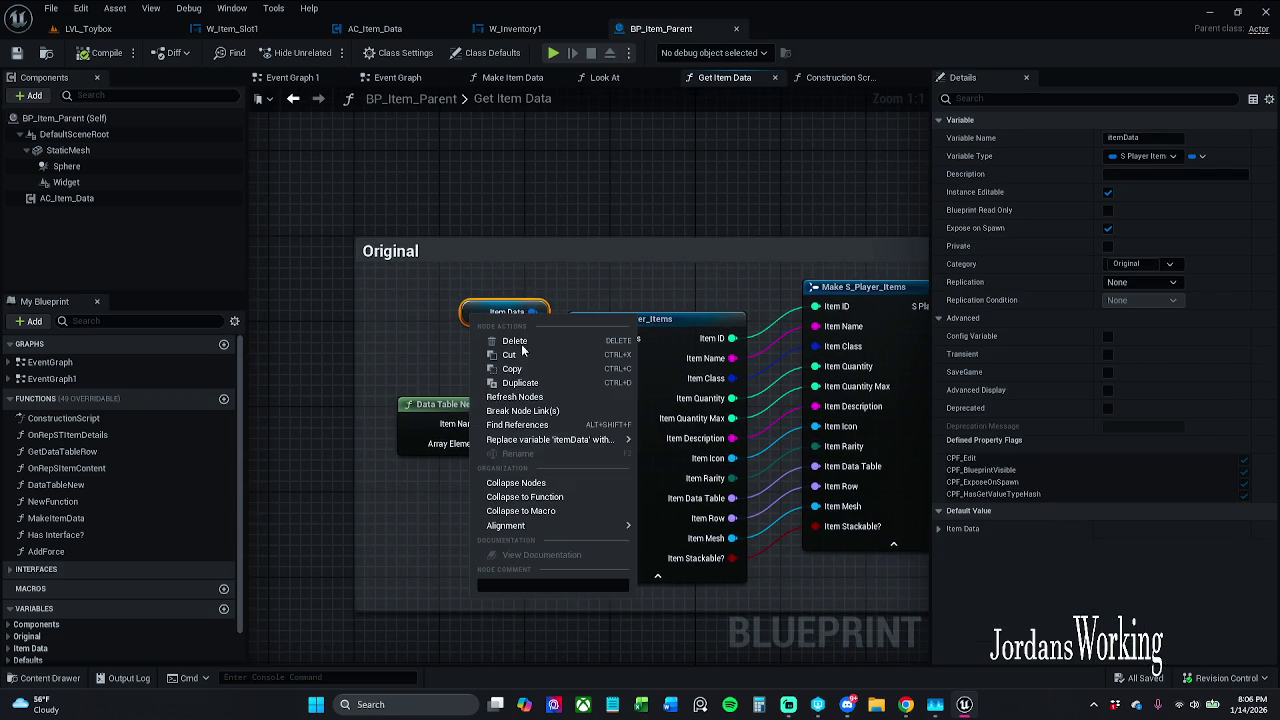
click(517, 424)
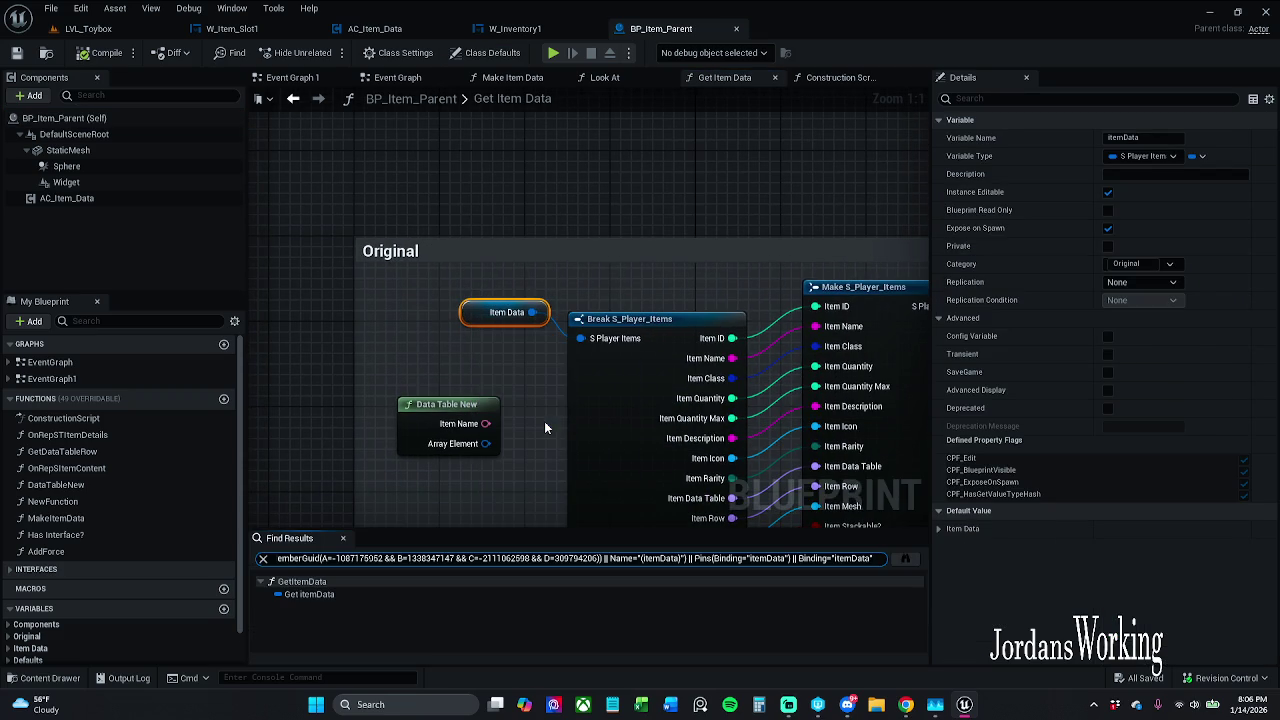
double_click(337, 596)
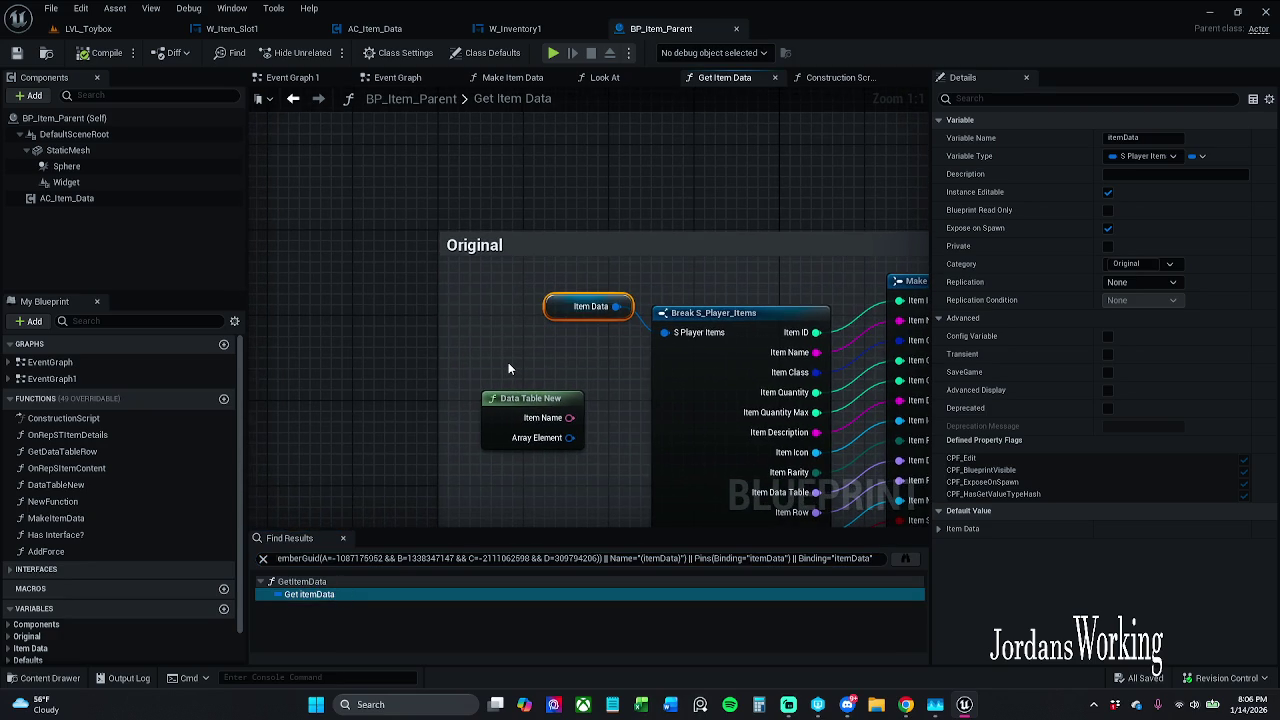
key(Delete)
Step: Compile BP_Item_Parent and save it by checking it out, then close the search results
drag(581, 379, 470, 355)
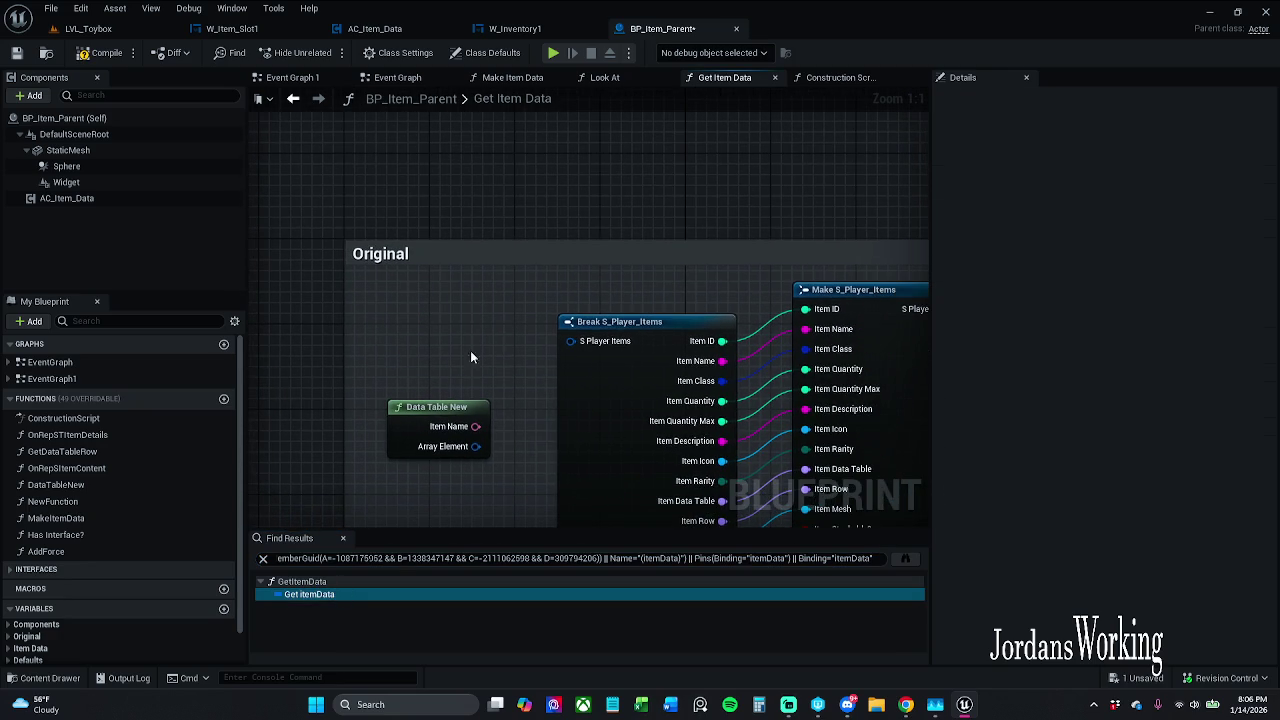
click(123, 57)
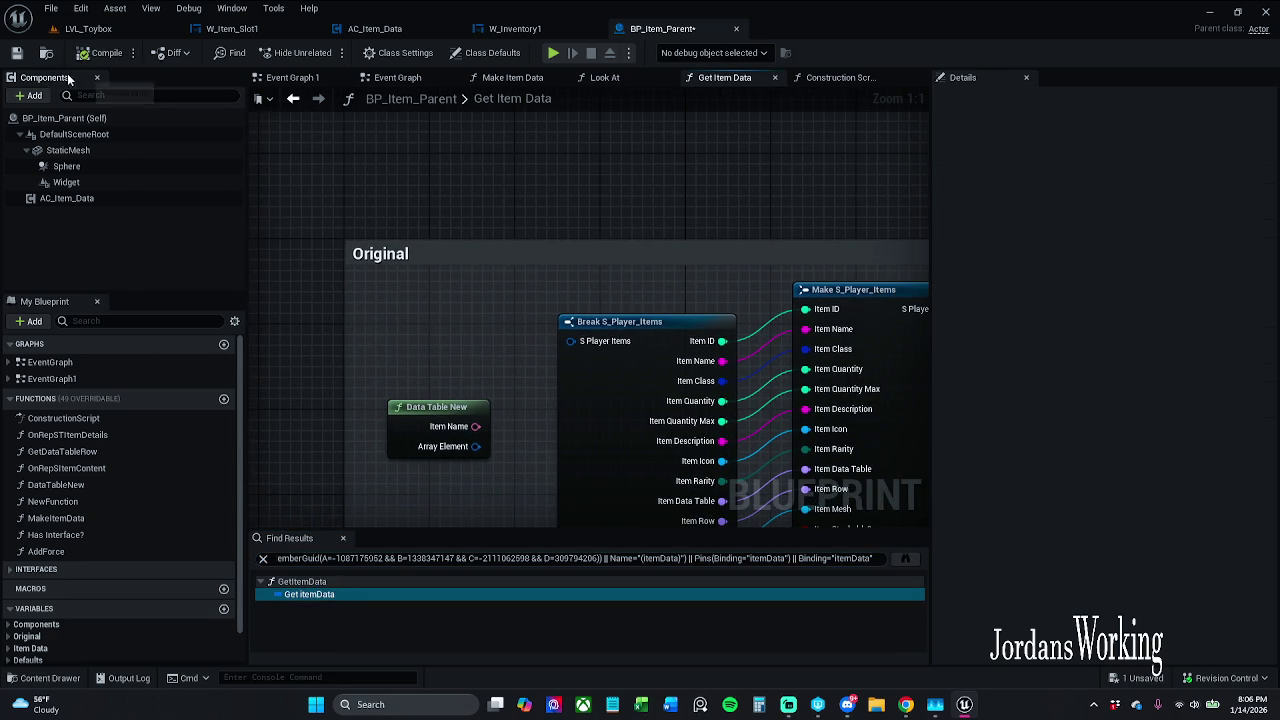
click(17, 53)
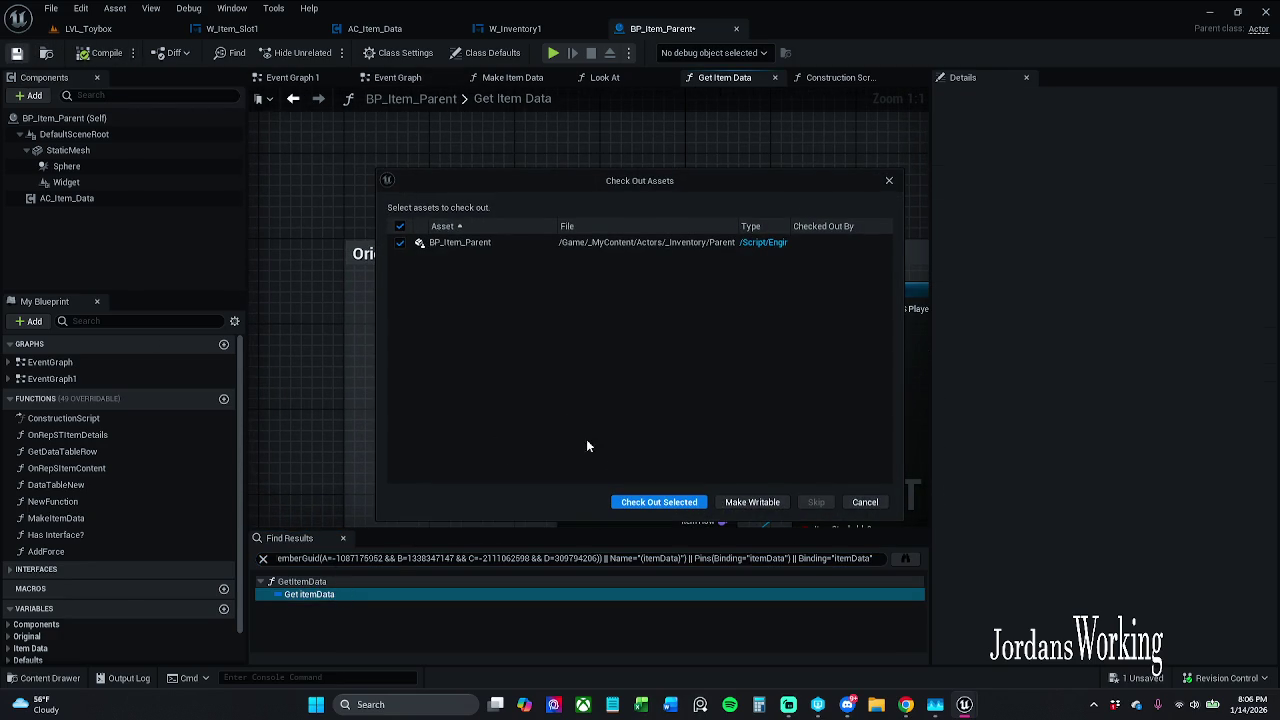
click(659, 503)
click(343, 539)
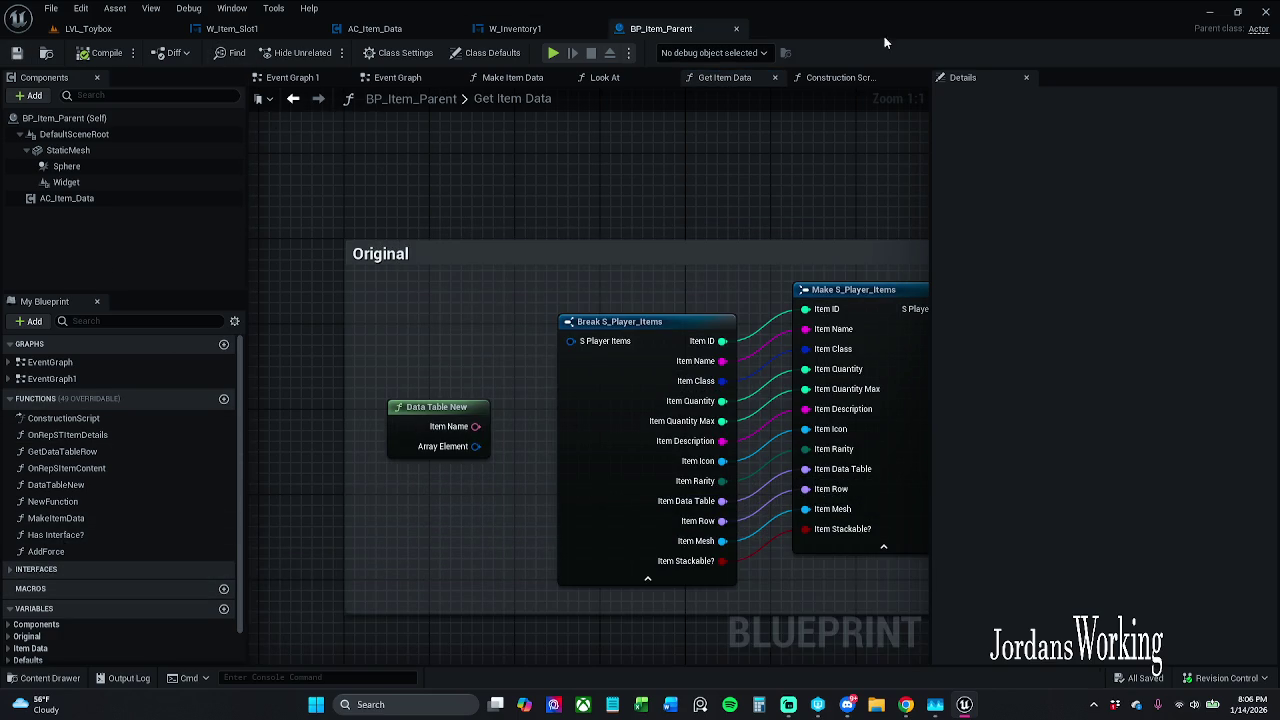
Step: Filter My Blueprint for 'item' and look up references to the ItemData variable
click(132, 323)
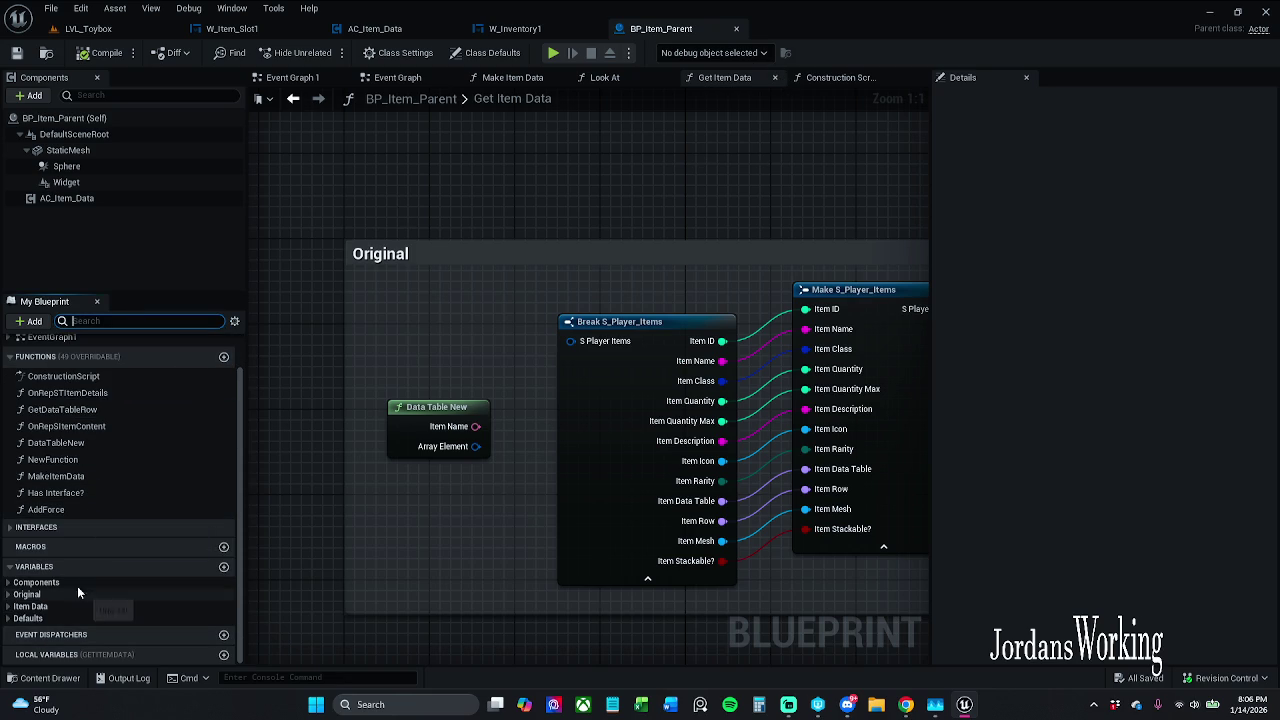
text(item)
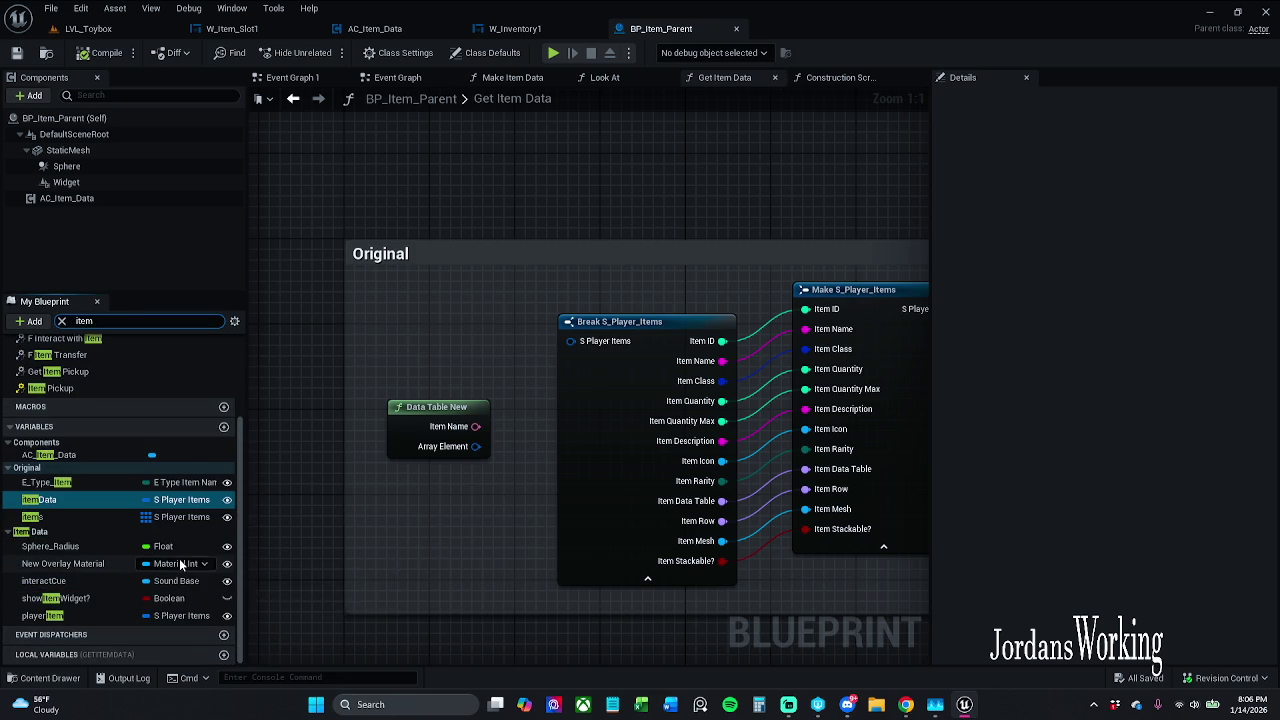
right_click(77, 500)
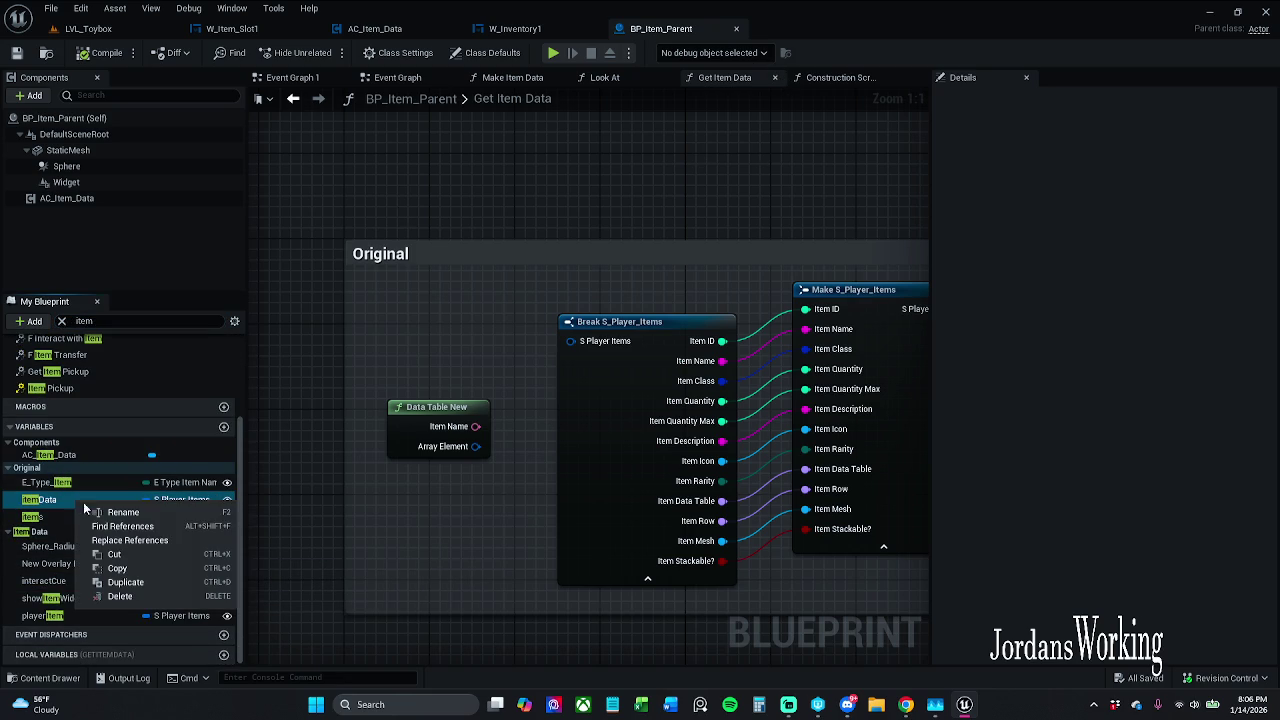
click(136, 527)
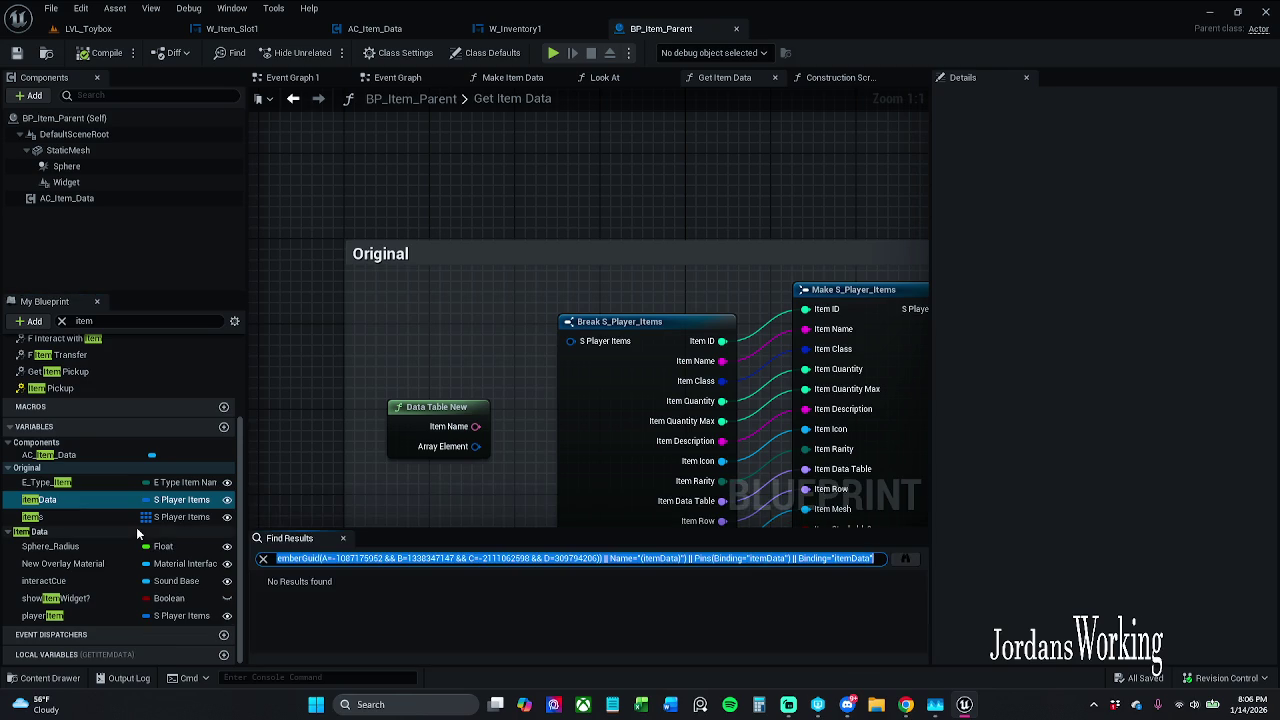
click(343, 545)
Step: Try deleting itemData, cancel it, and search all blueprints for itemData references
click(86, 502)
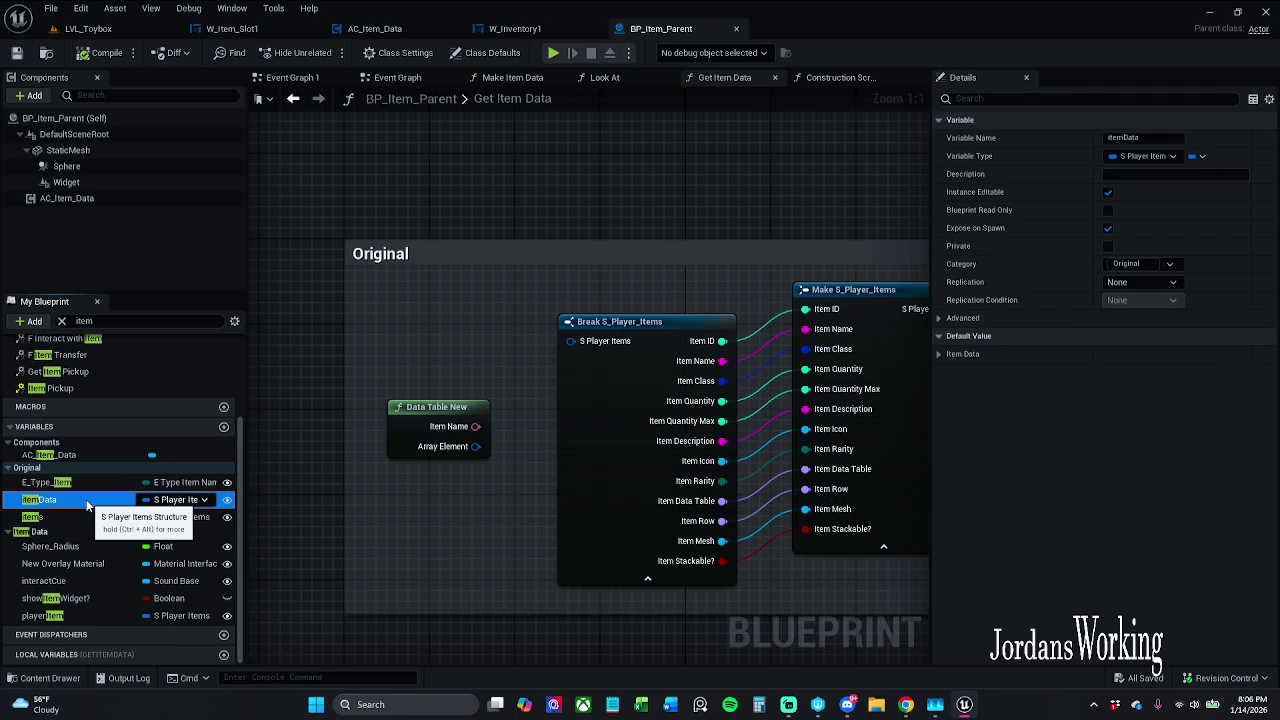
key(Delete)
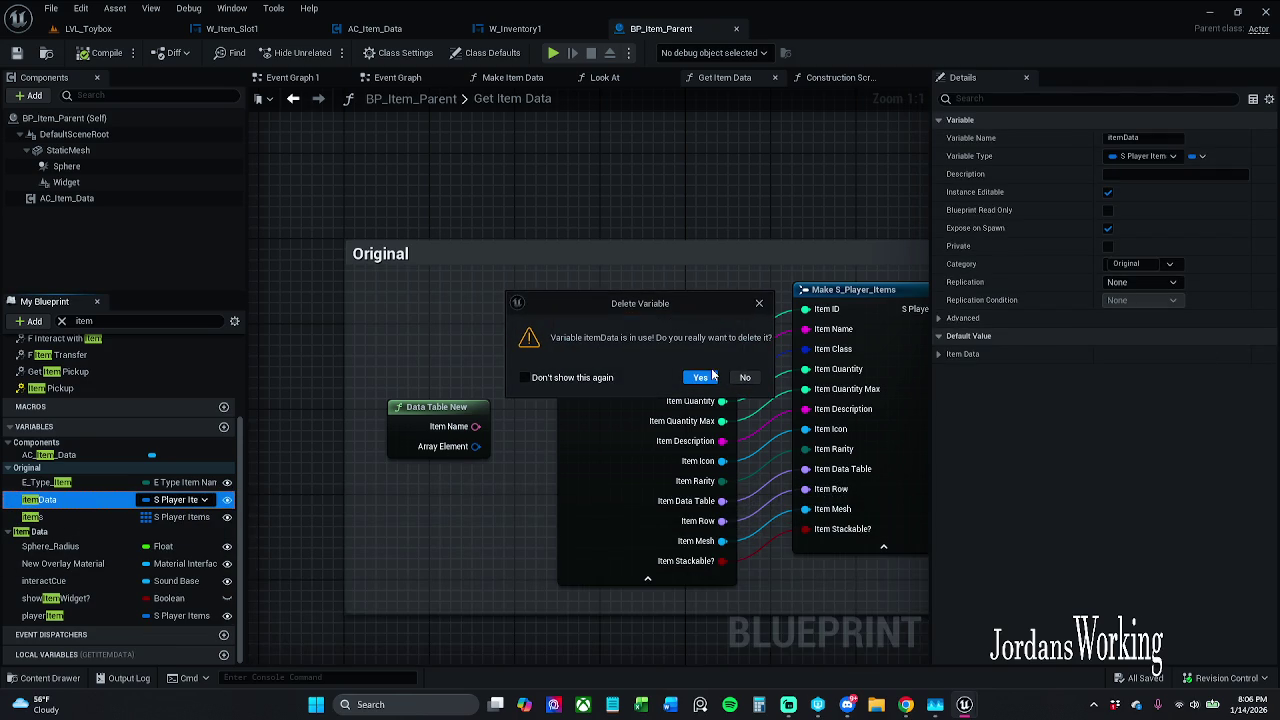
click(758, 305)
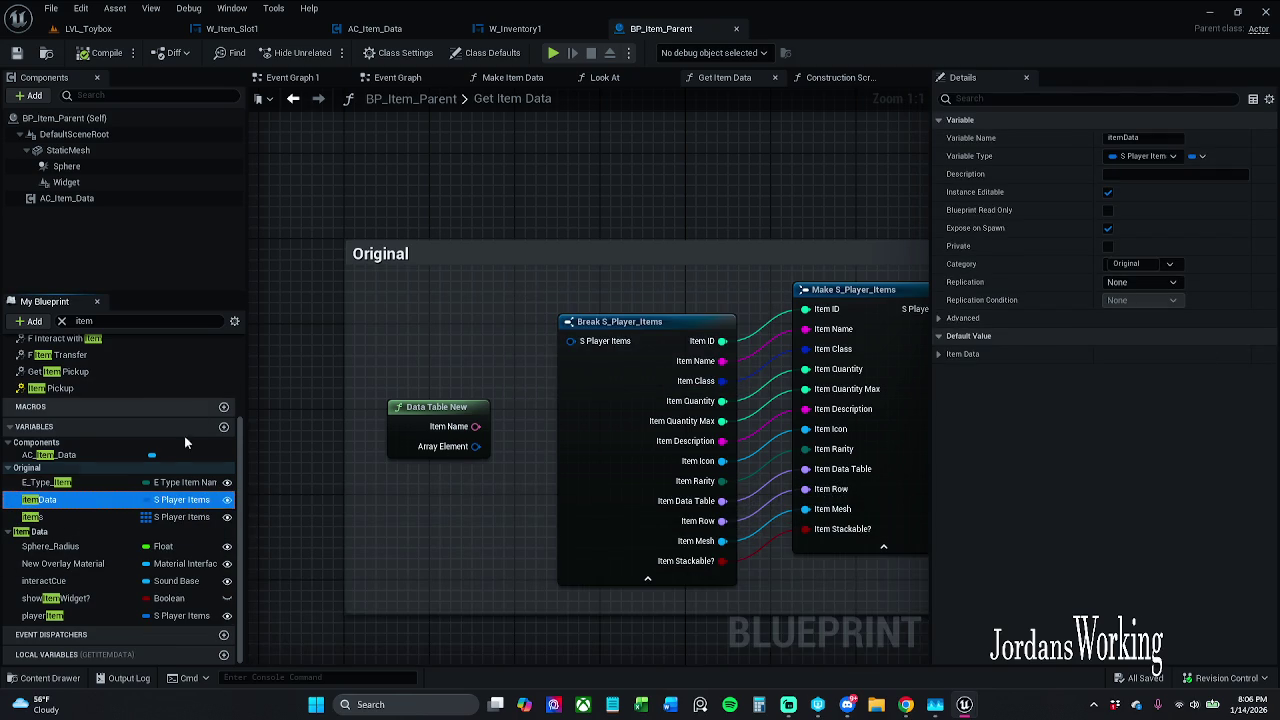
right_click(88, 500)
click(125, 528)
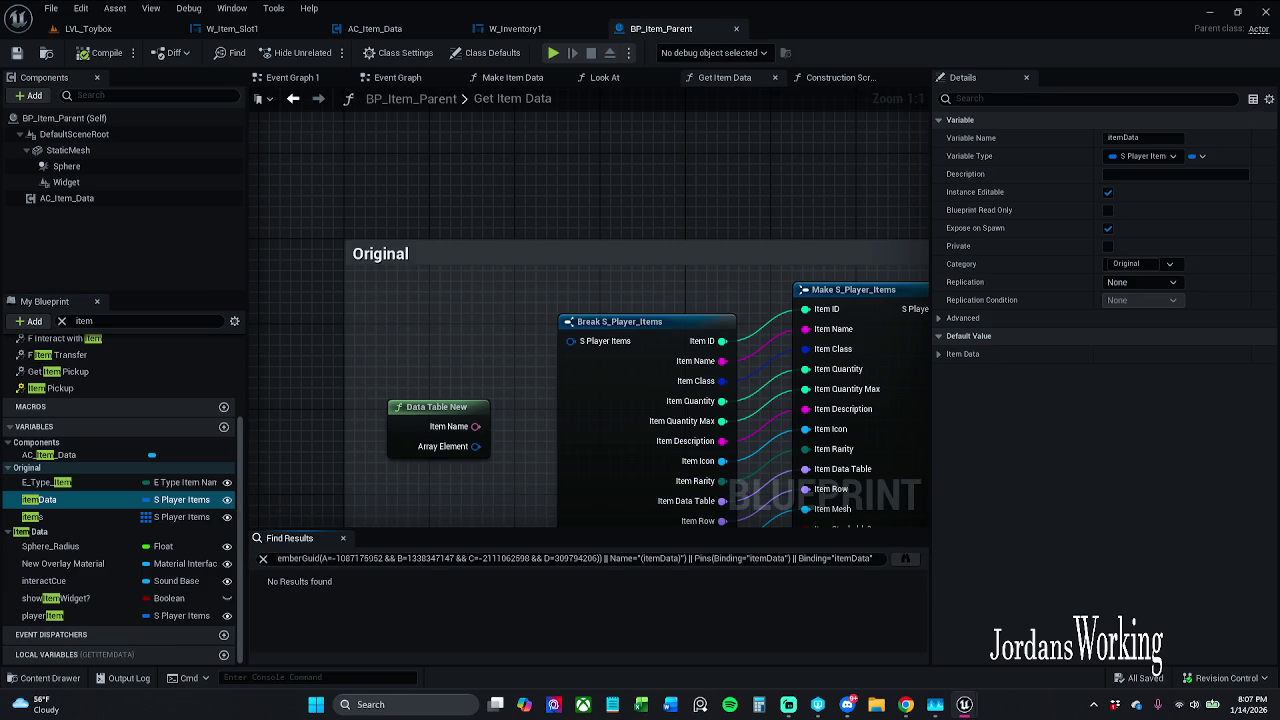
click(905, 558)
mouse_move(398, 218)
mouse_down()
mouse_move(484, 104)
mouse_move(508, 101)
mouse_up()
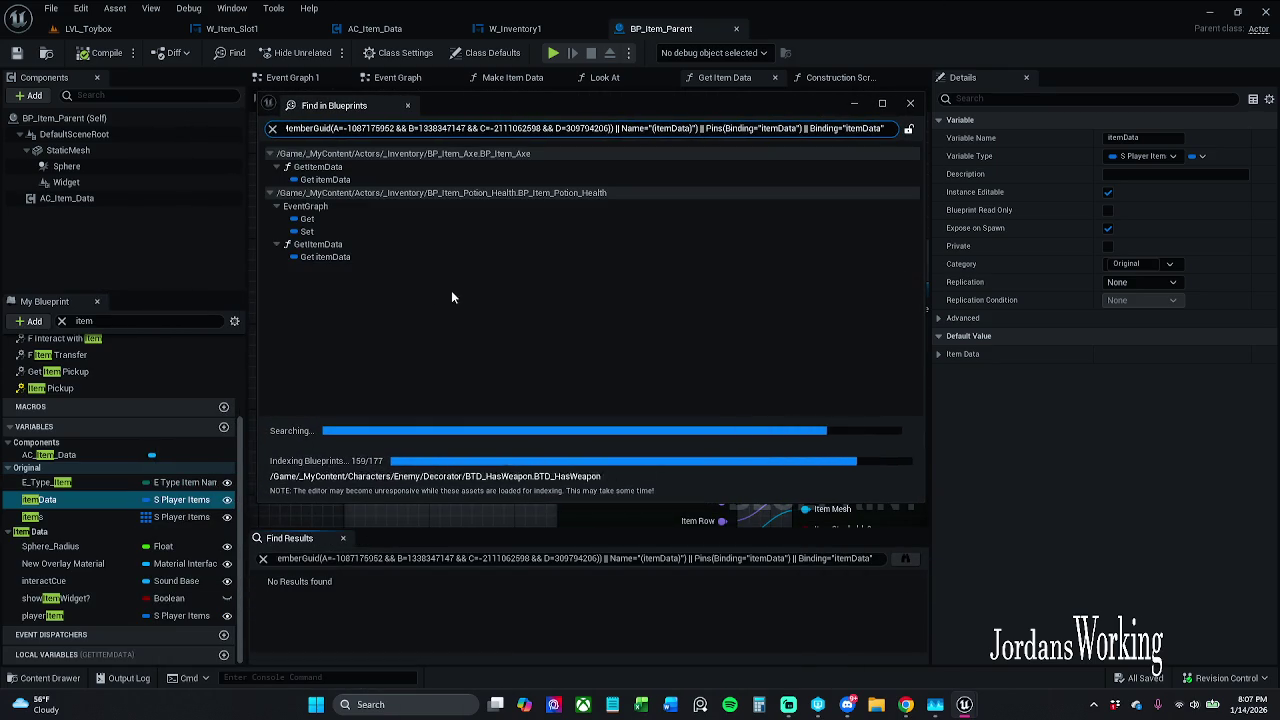
Step: In BP_Item_Axe's Get Item Data, replace the Item Data getter with a Player Item getter on Items
click(345, 180)
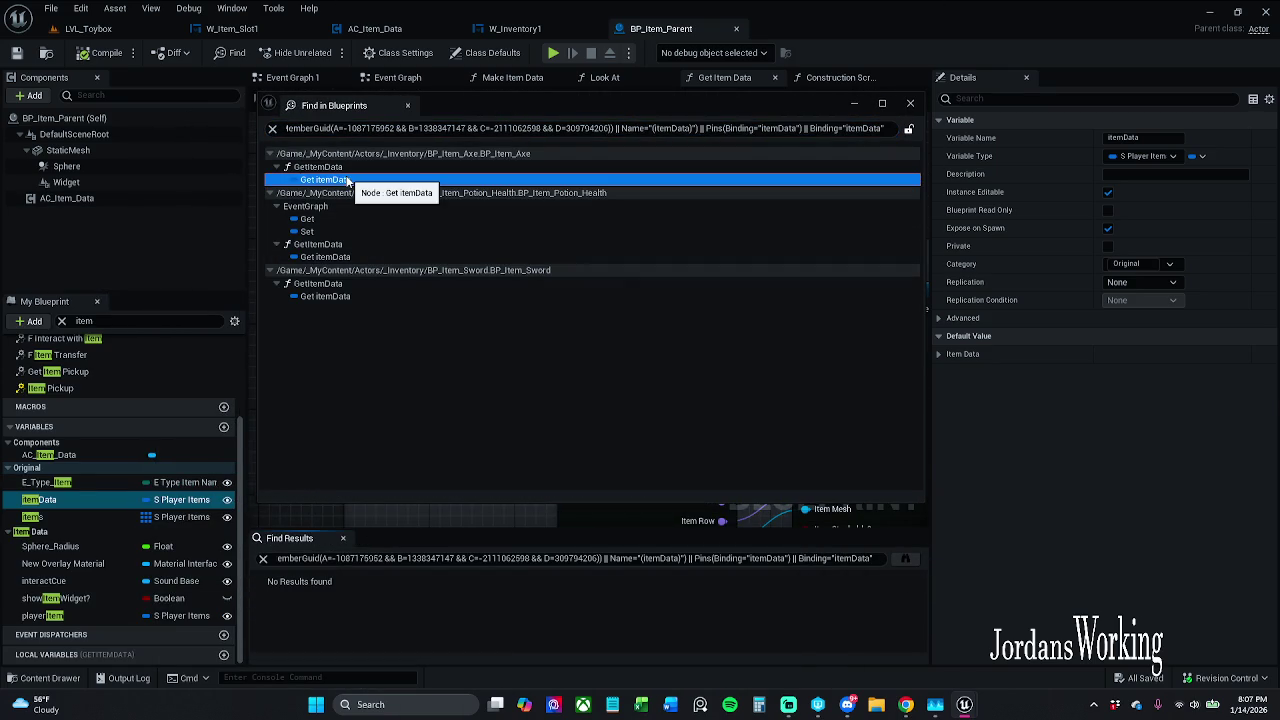
double_click(345, 180)
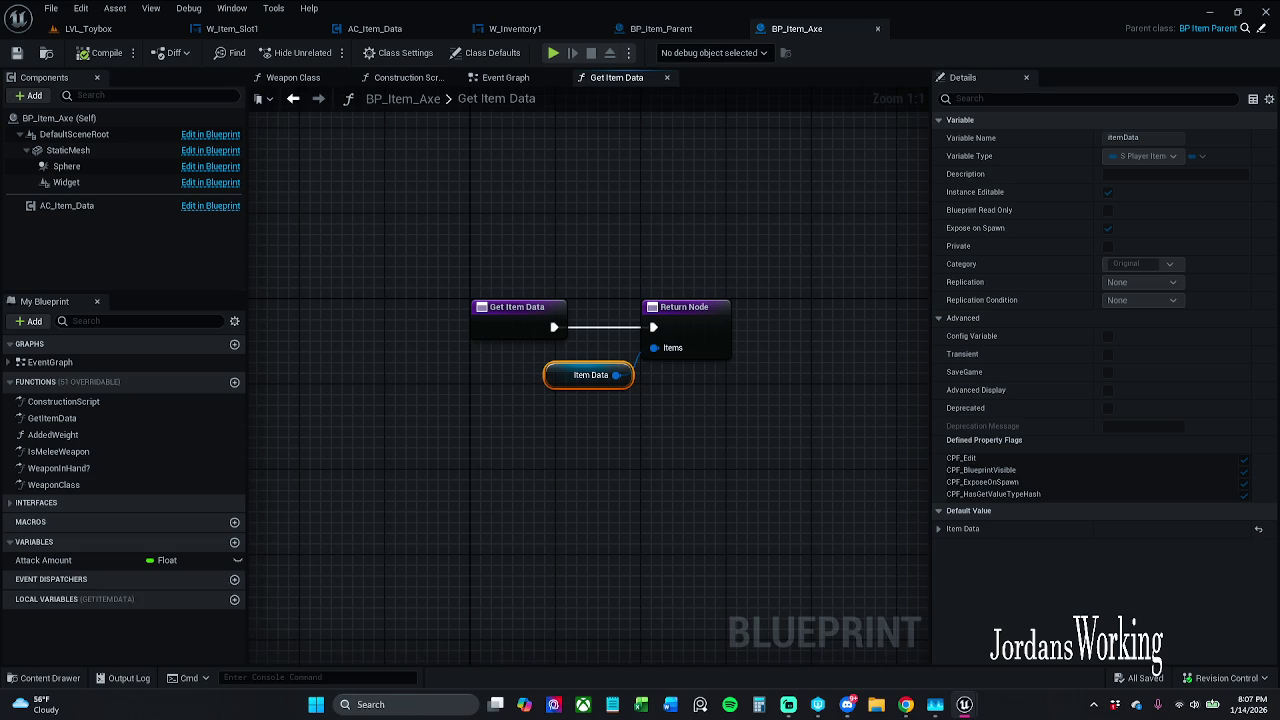
drag(500, 449, 586, 401)
click(583, 456)
click(598, 376)
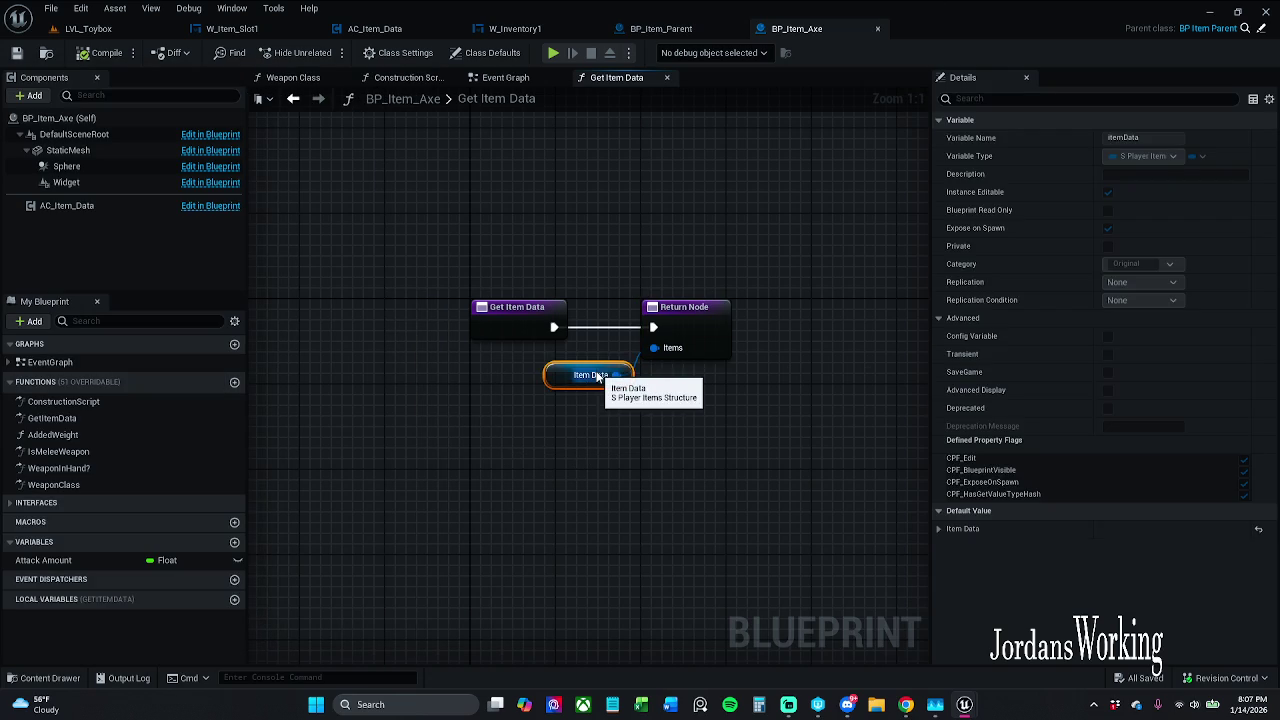
key(Delete)
mouse_move(655, 348)
mouse_down()
mouse_move(617, 400)
mouse_move(628, 414)
mouse_up()
text(get)
text( item data)
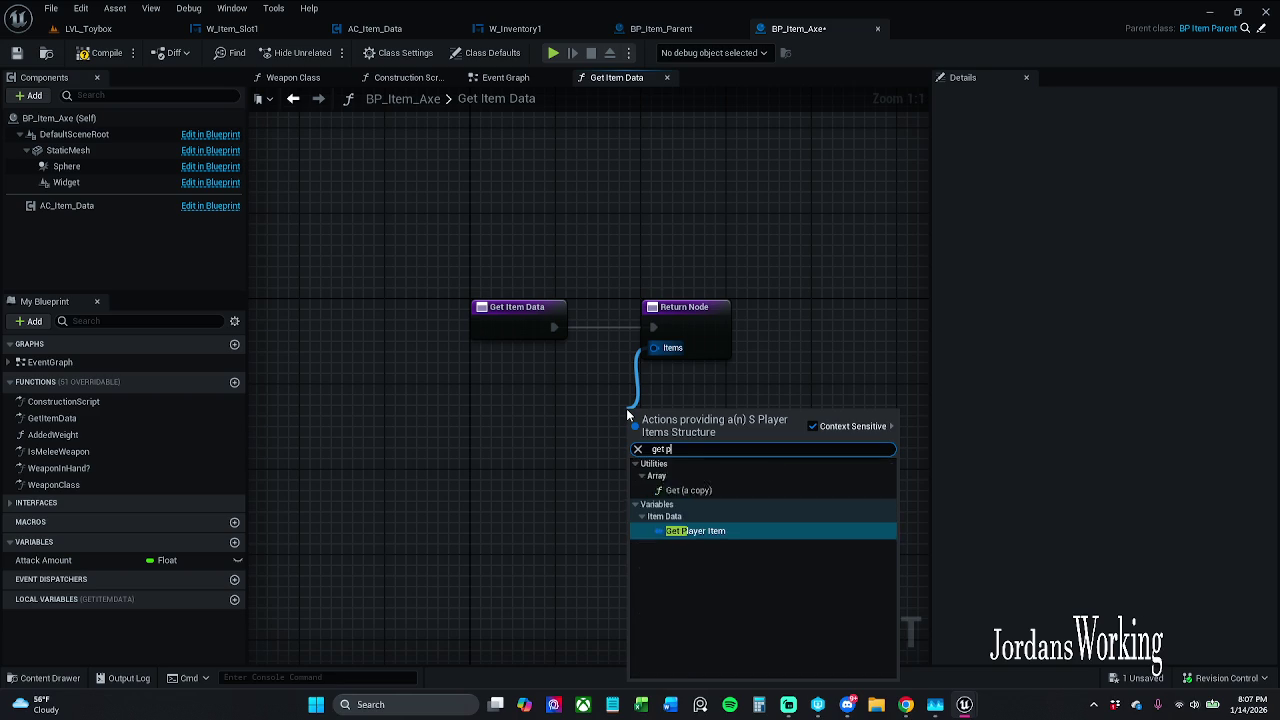
key(Return)
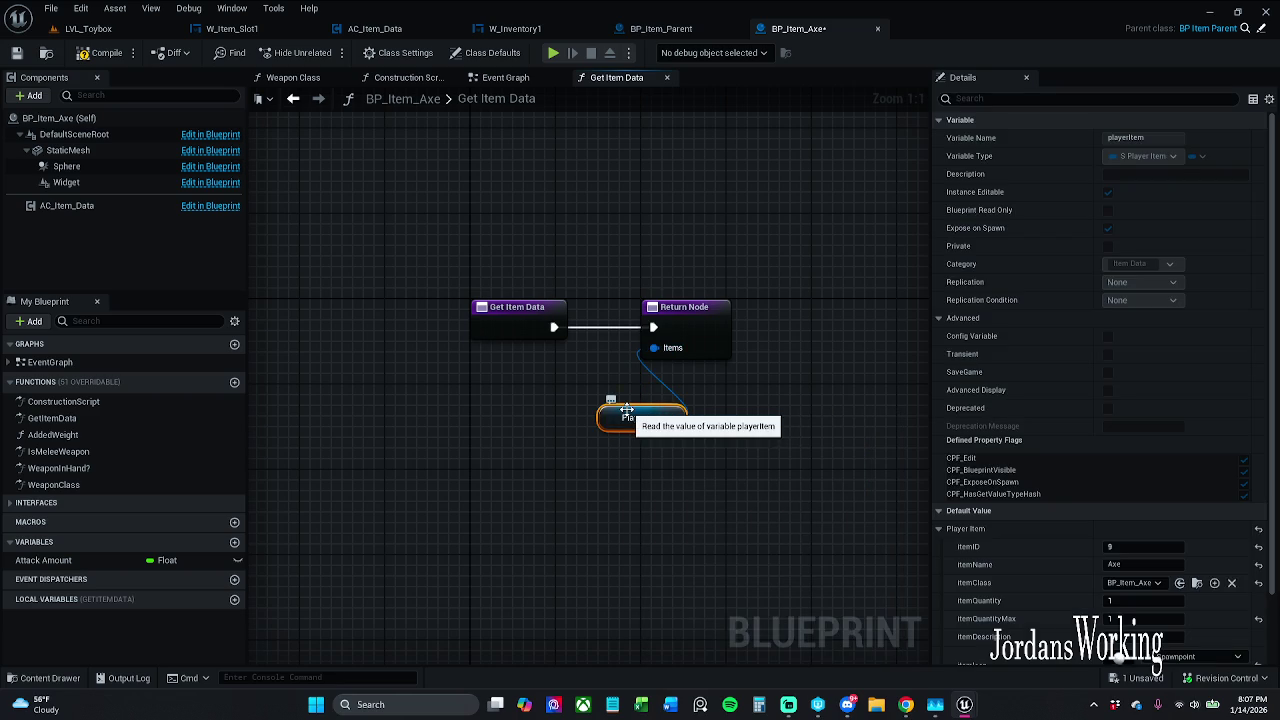
drag(606, 412, 553, 376)
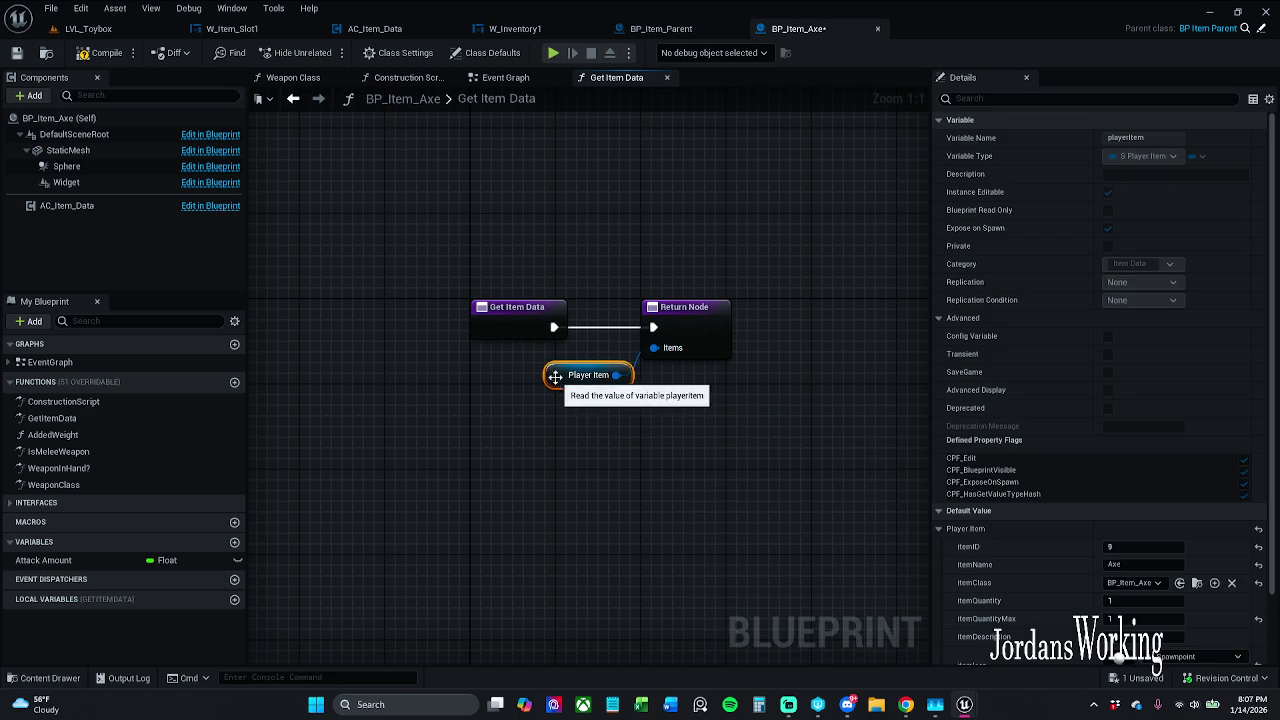
Step: Save BP_Item_Axe by making it writable, then close its editor
click(17, 55)
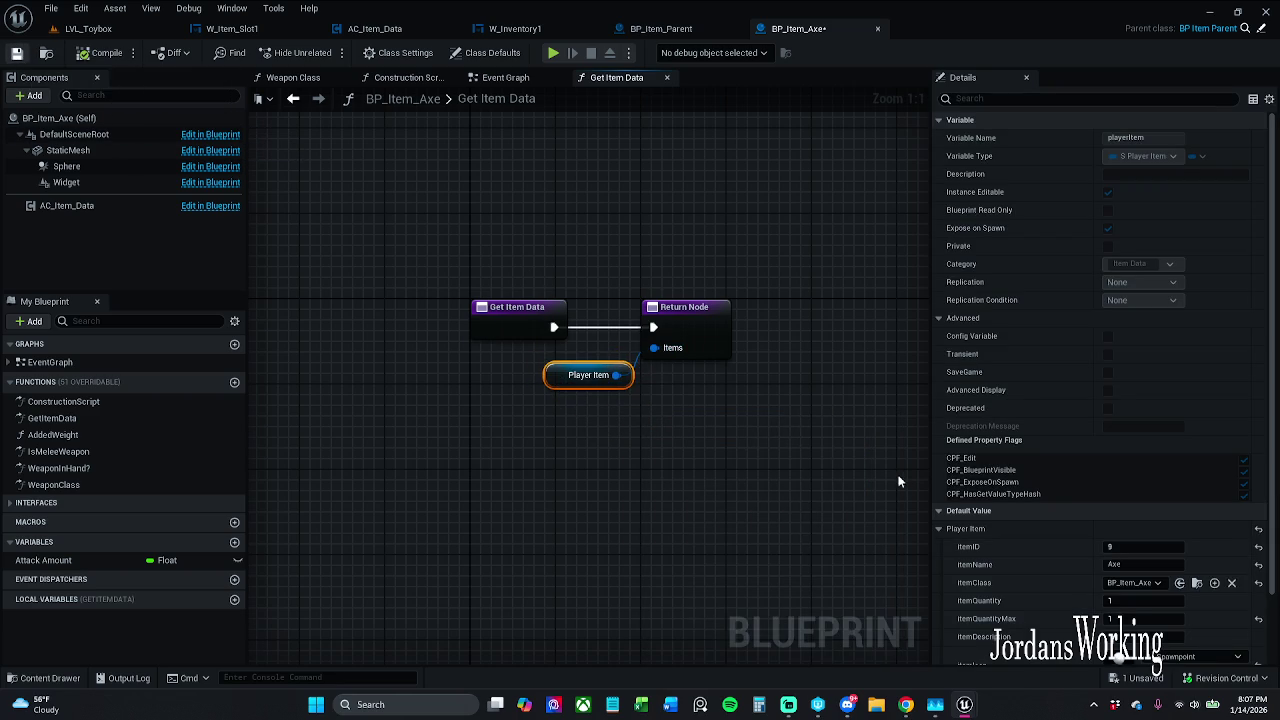
click(697, 504)
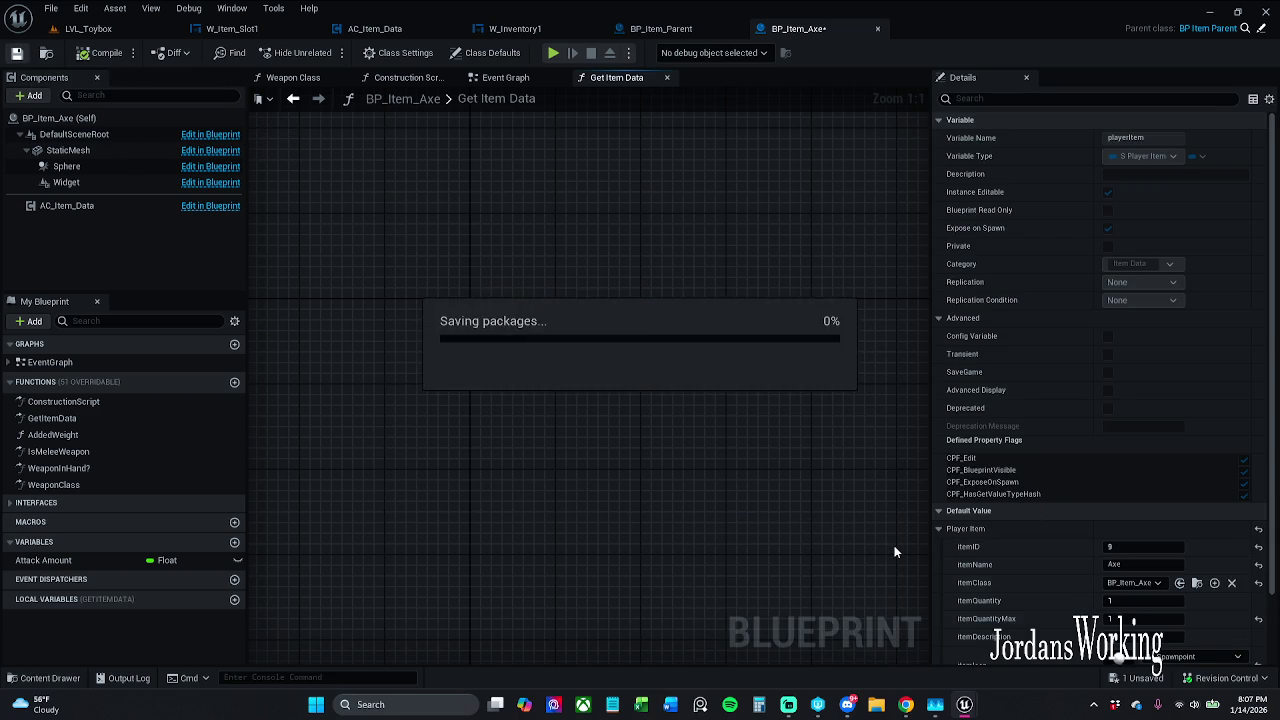
scroll(1157, 620, down, 2)
scroll(1157, 615, down, 2)
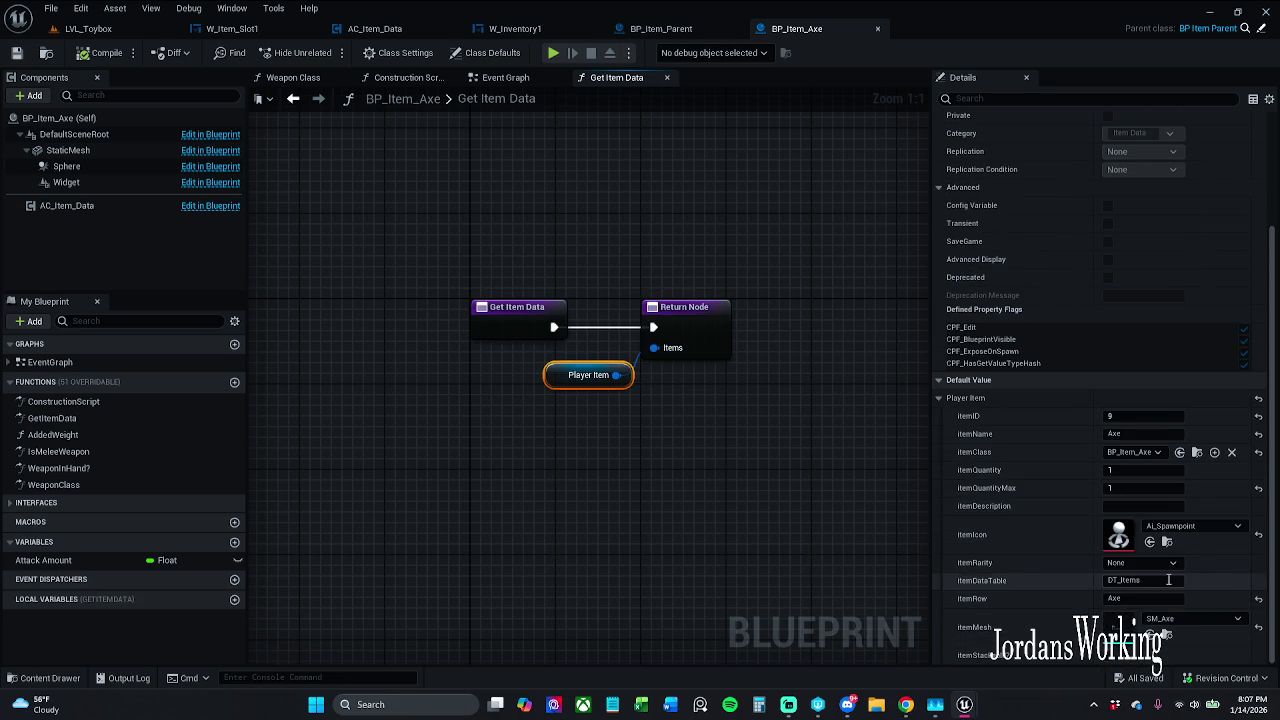
scroll(1165, 590, up, 4)
scroll(1167, 576, down, 4)
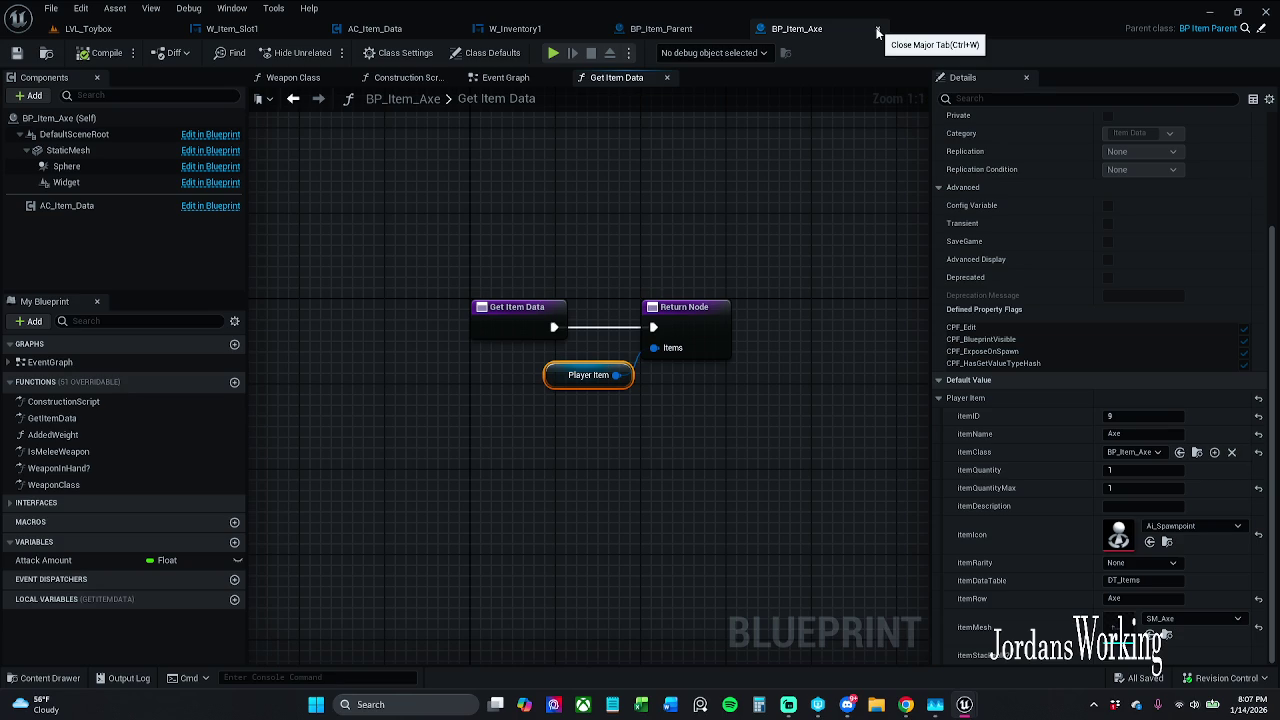
click(877, 34)
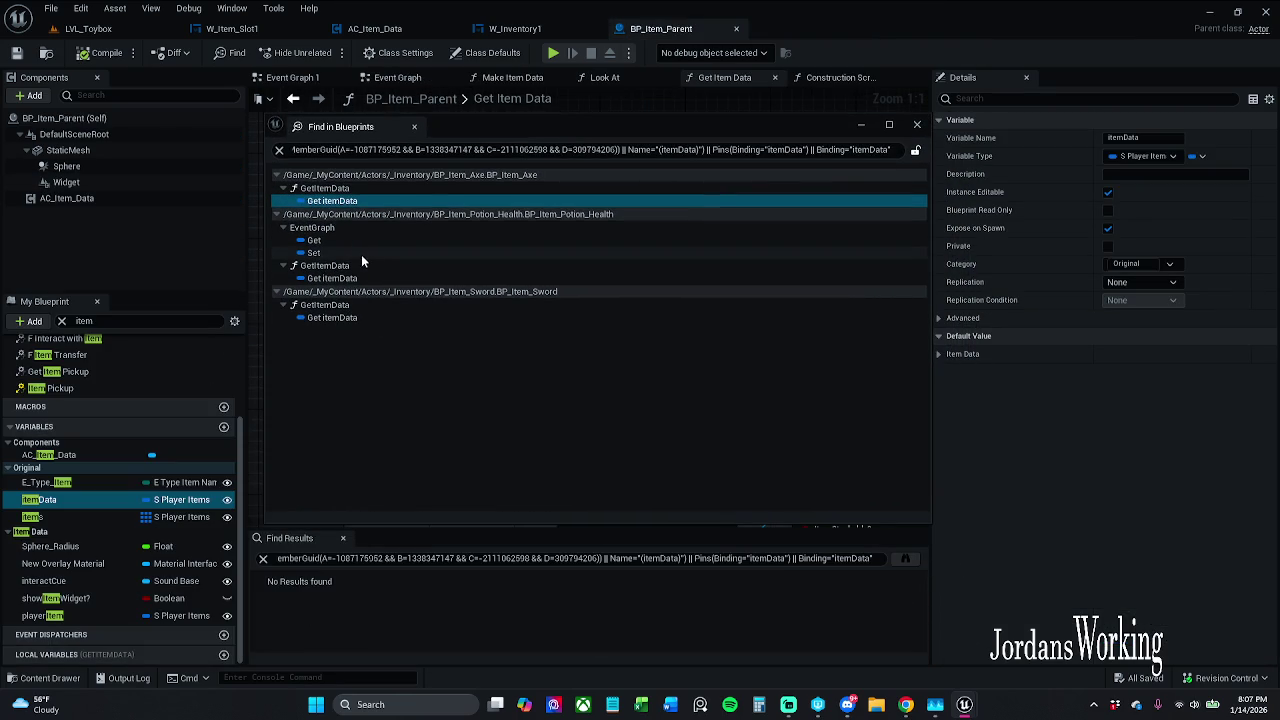
Step: Open BP_Item_Potion_Health's Get Item Data function and delete its Item Data getter
click(363, 241)
double_click(363, 241)
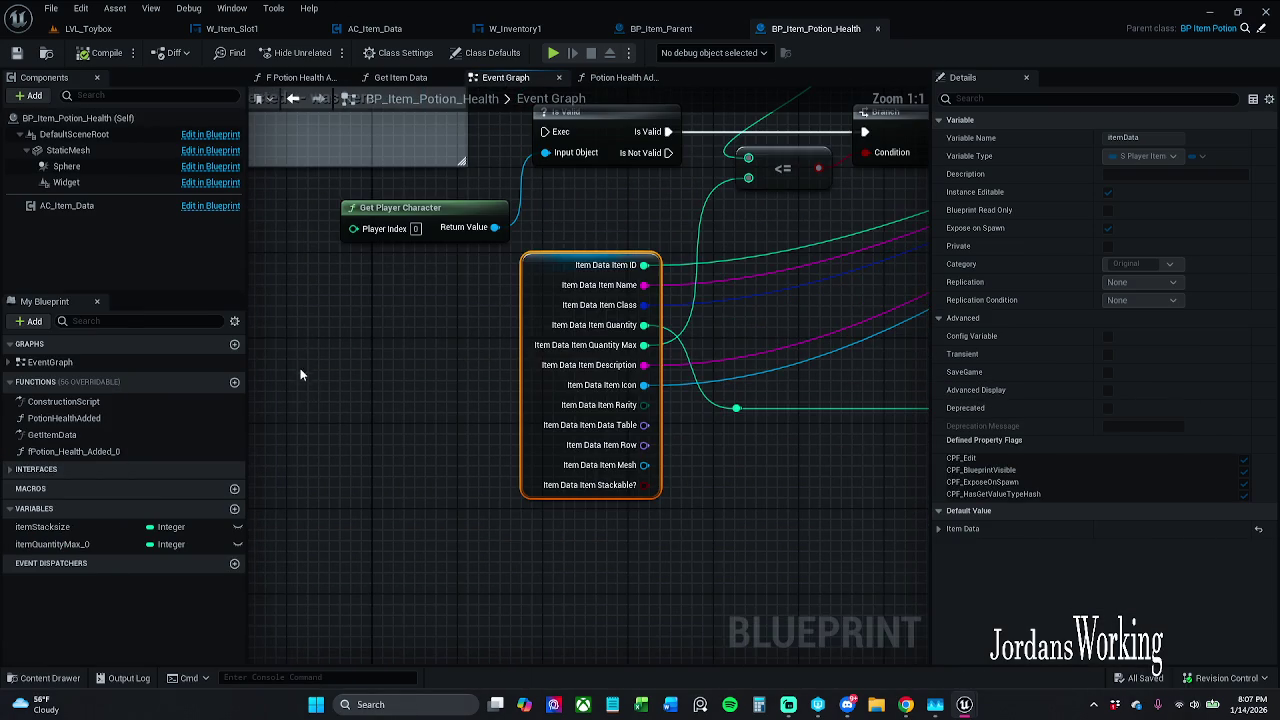
scroll(595, 487, down, 1)
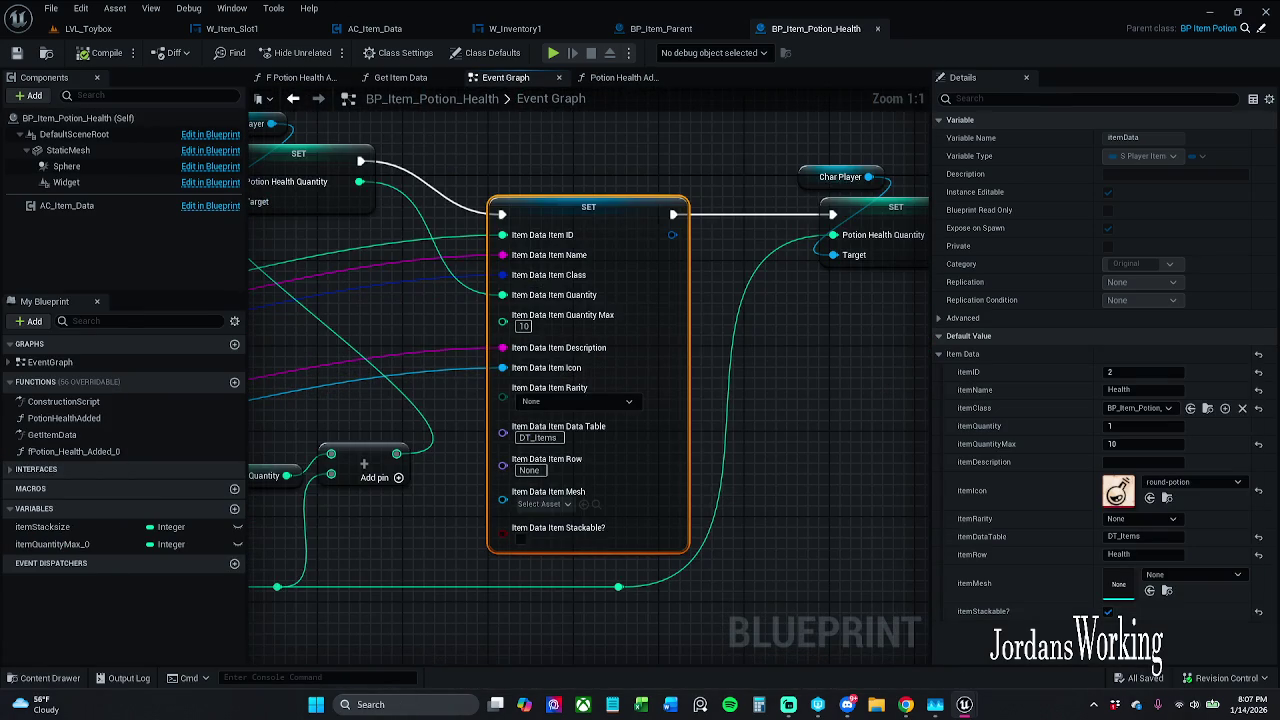
click(400, 77)
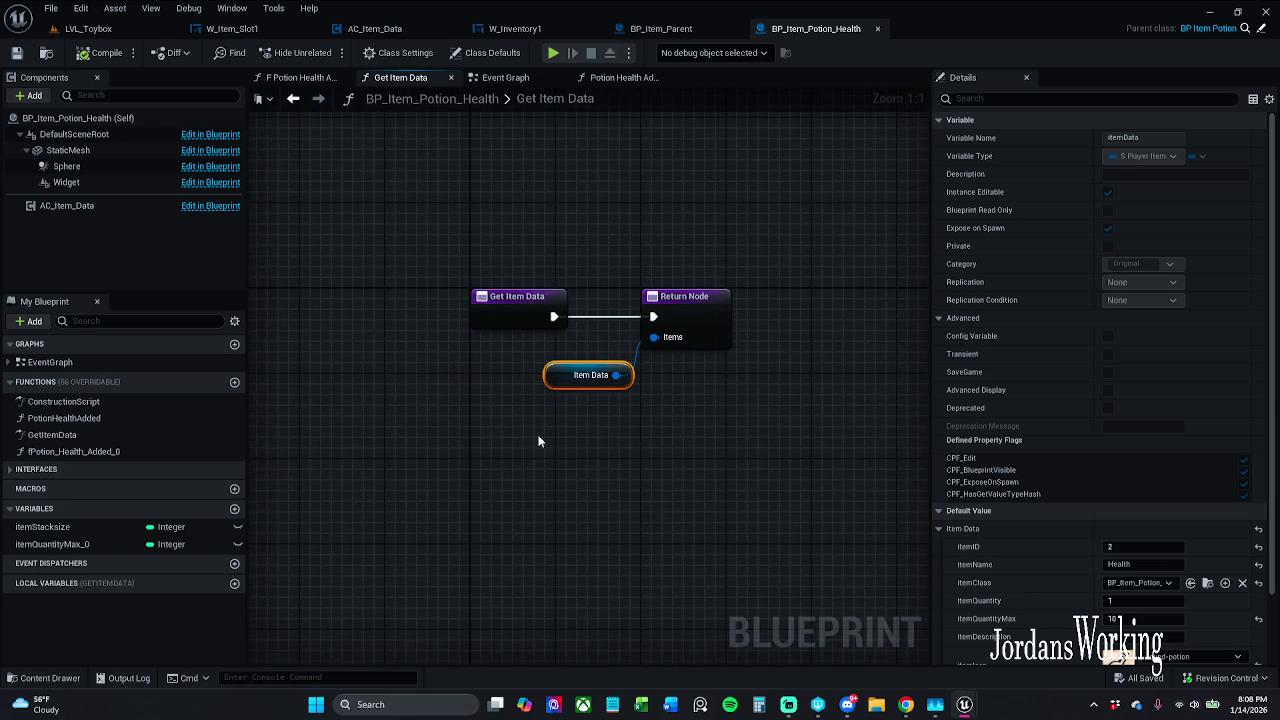
drag(524, 443, 606, 373)
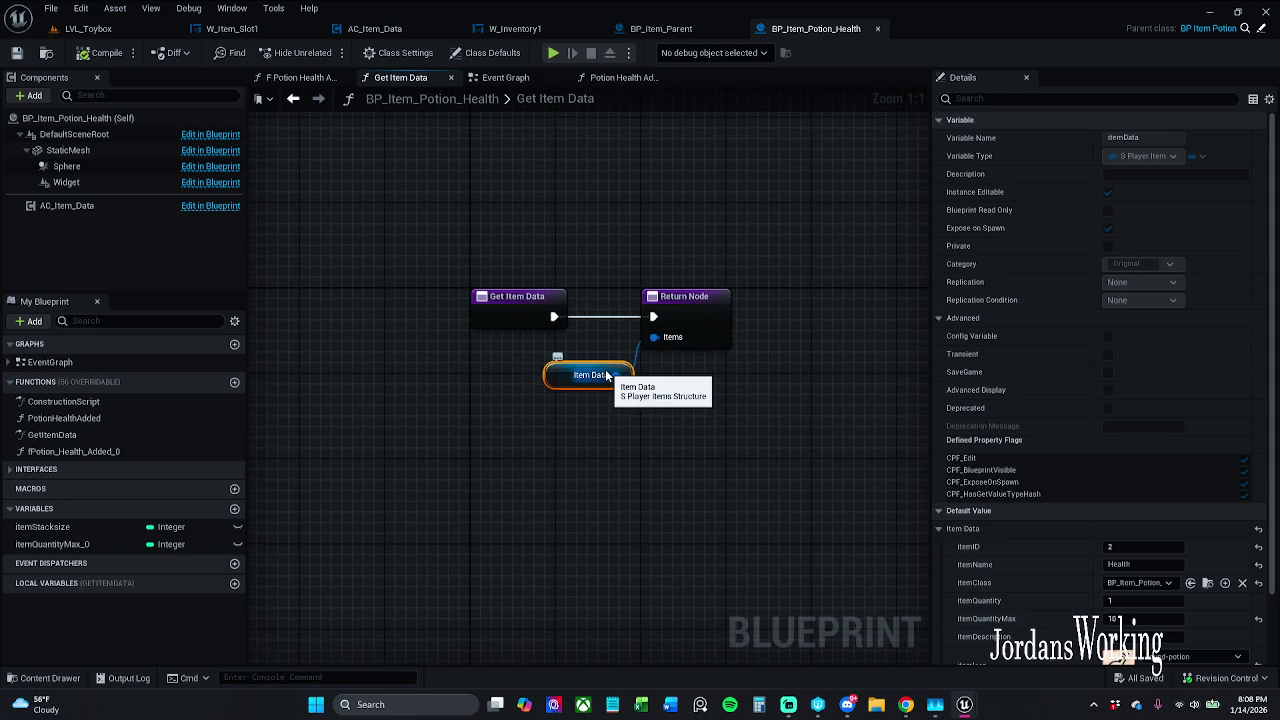
key(Delete)
Step: Wire a Player Item getter into the Items return, then compile and save the potion blueprint
drag(687, 336, 632, 372)
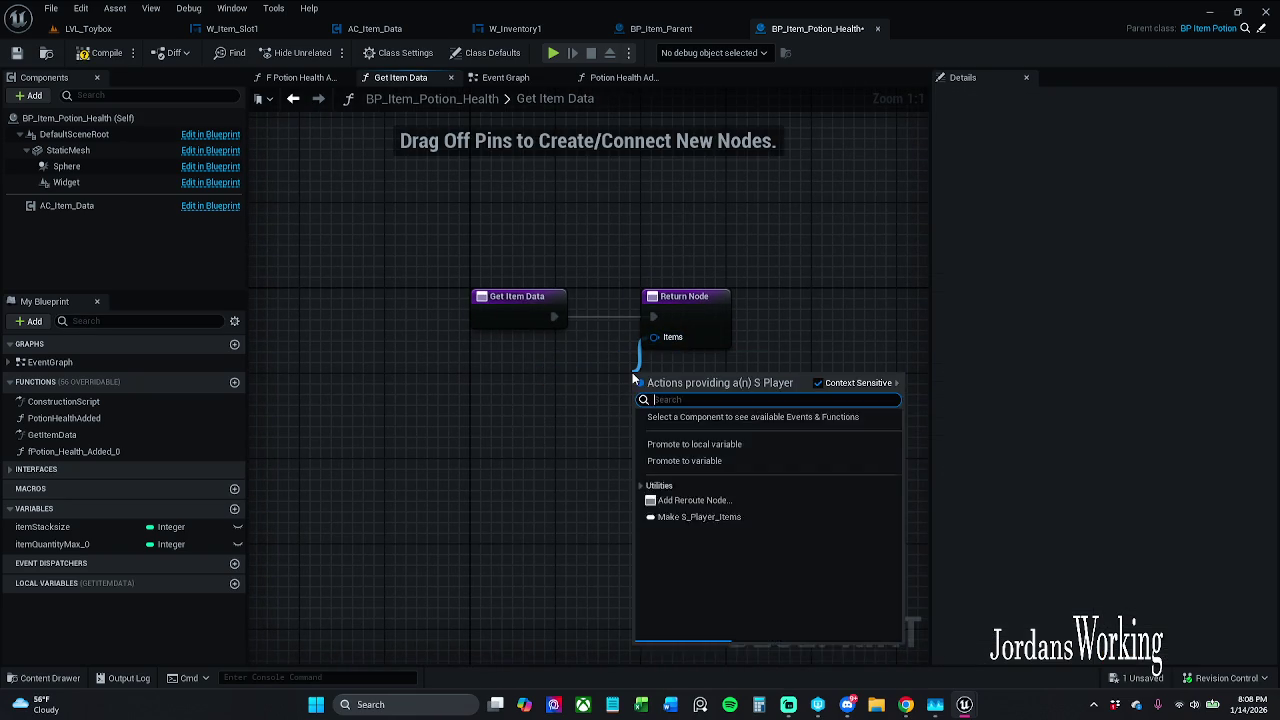
text(get player)
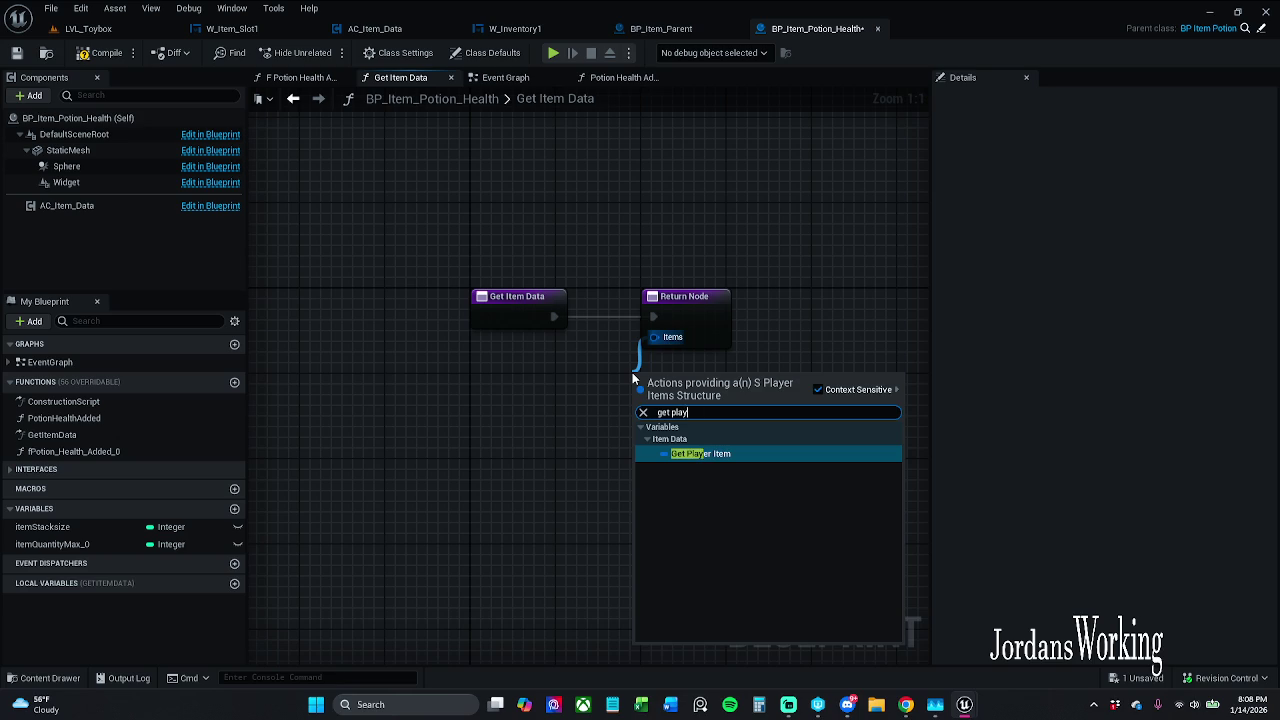
key(Return)
drag(632, 377, 620, 386)
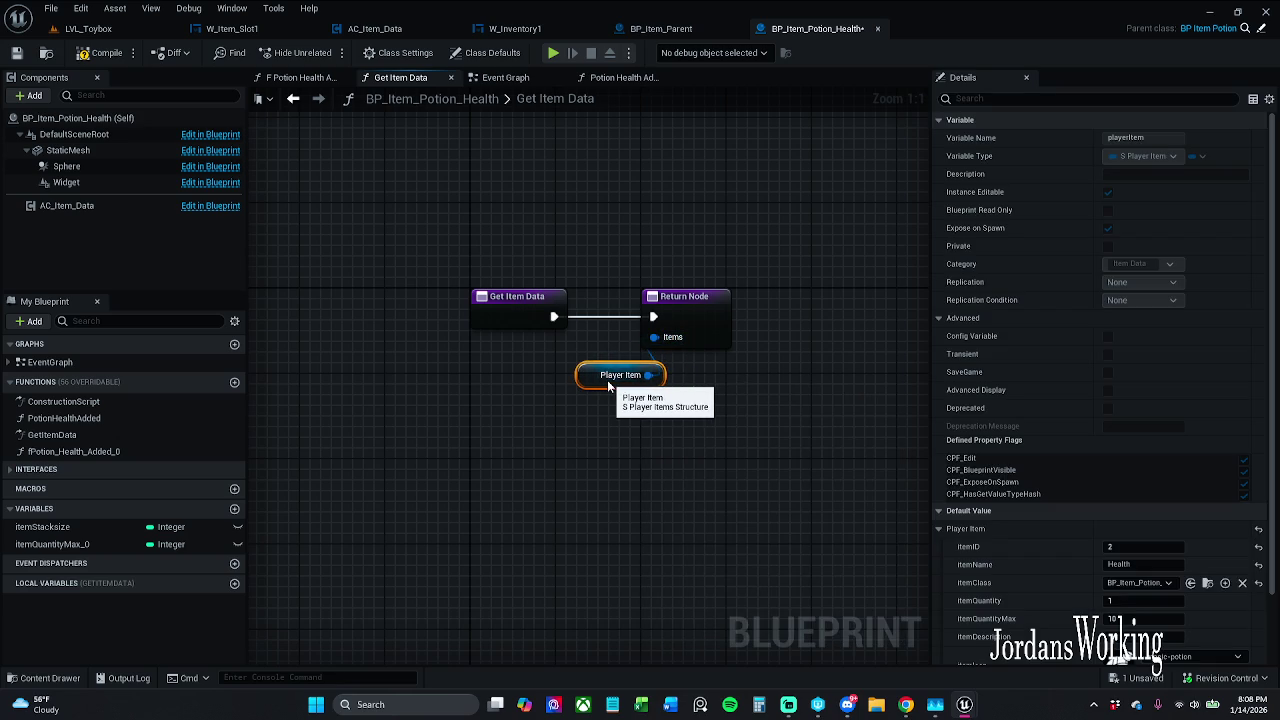
click(105, 54)
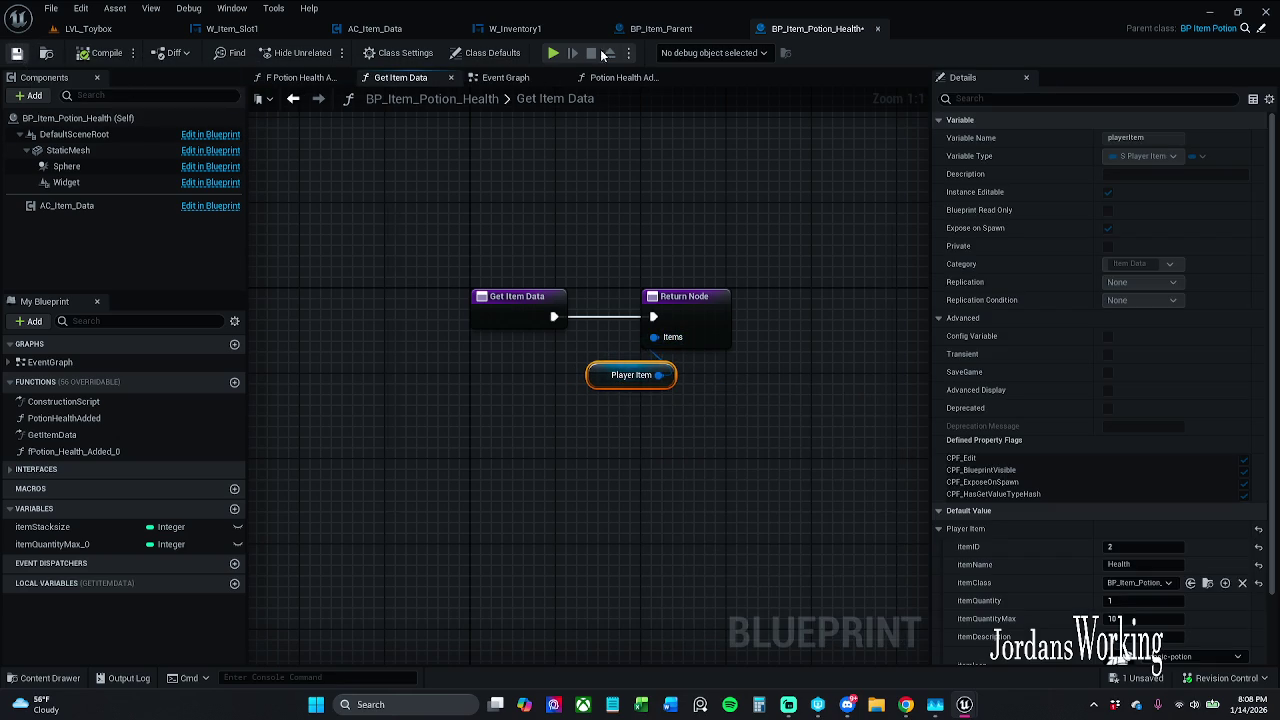
click(17, 54)
click(680, 503)
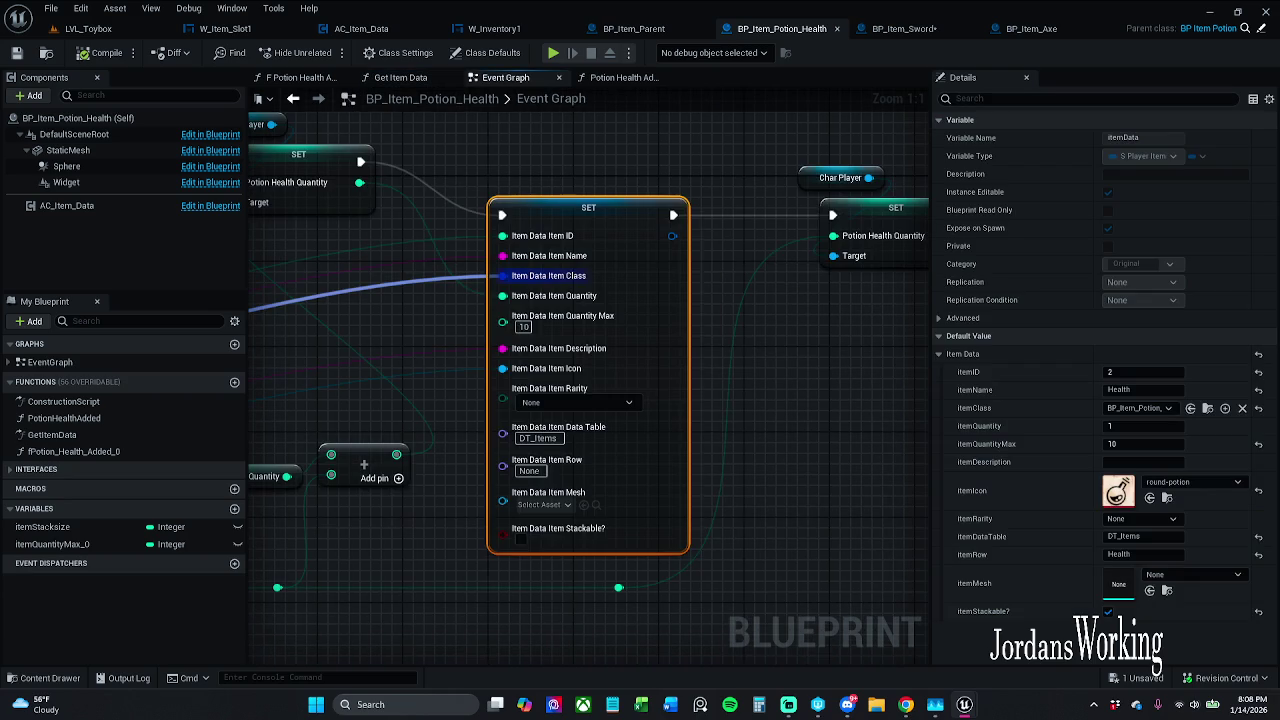
Step: Delete the unused break ItemData node from the Potion Health Event Graph and save
scroll(729, 300, down, 3)
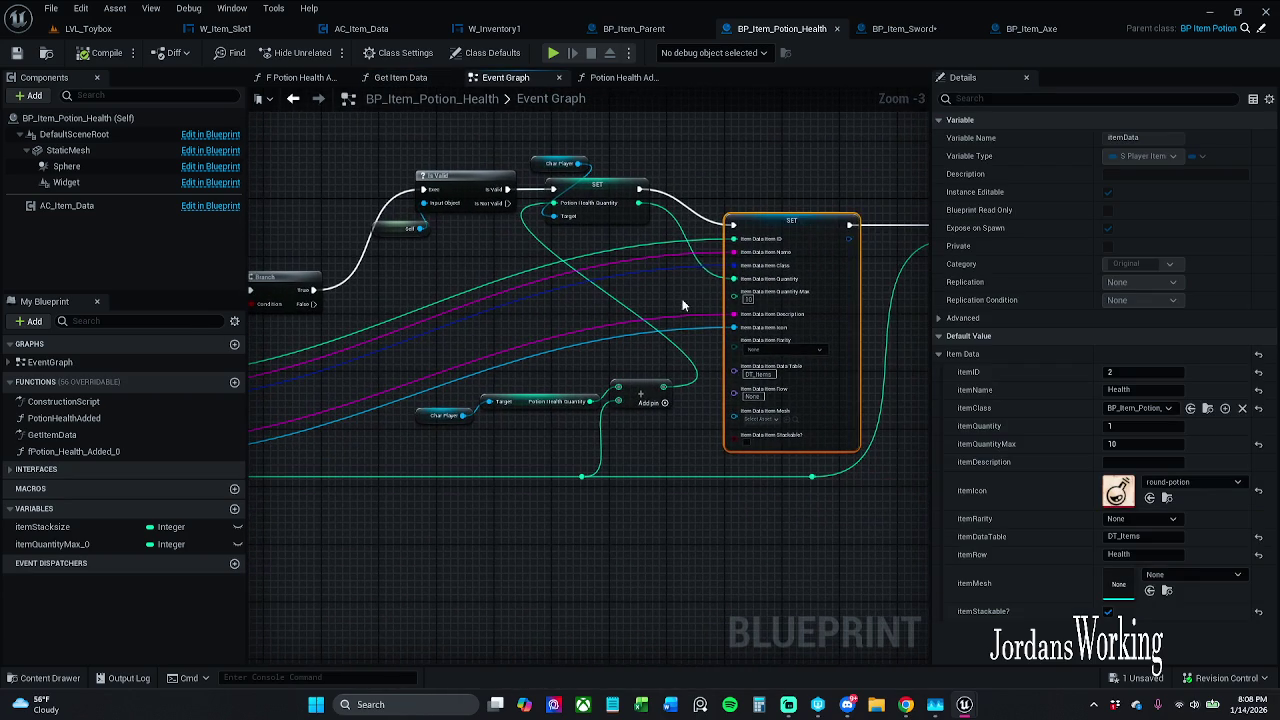
drag(823, 337, 743, 300)
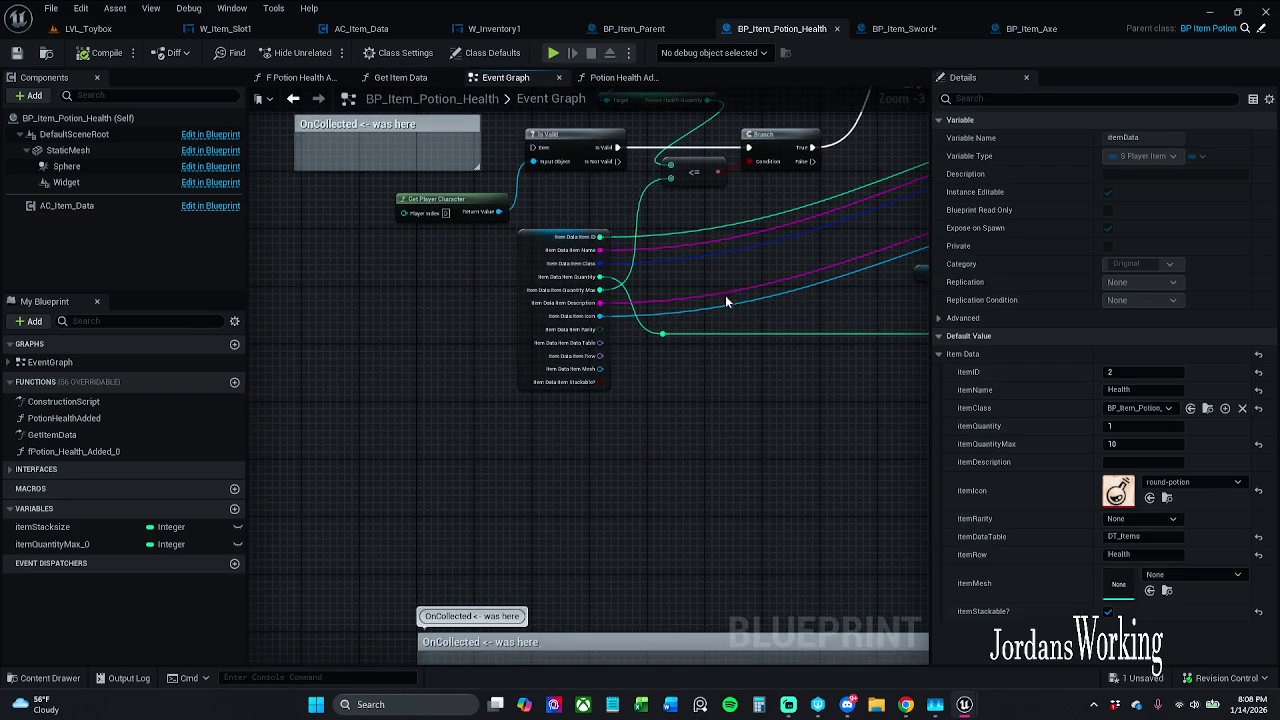
click(578, 314)
key(Delete)
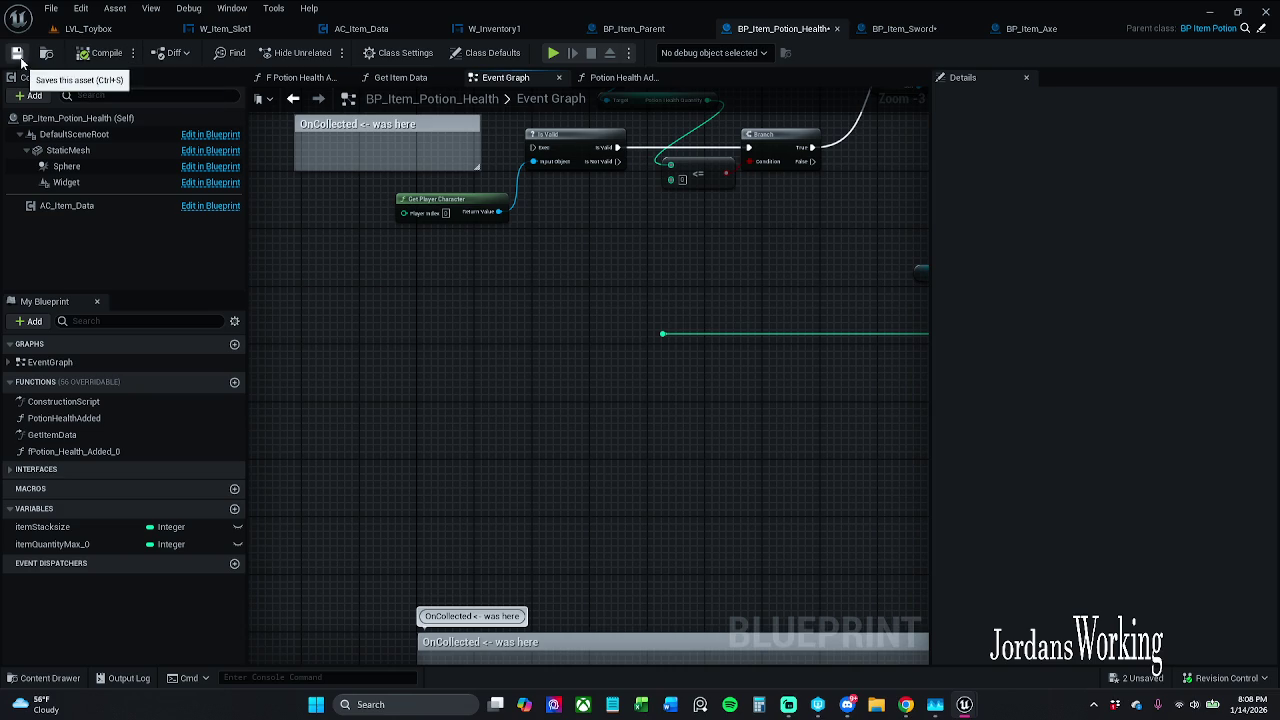
click(16, 52)
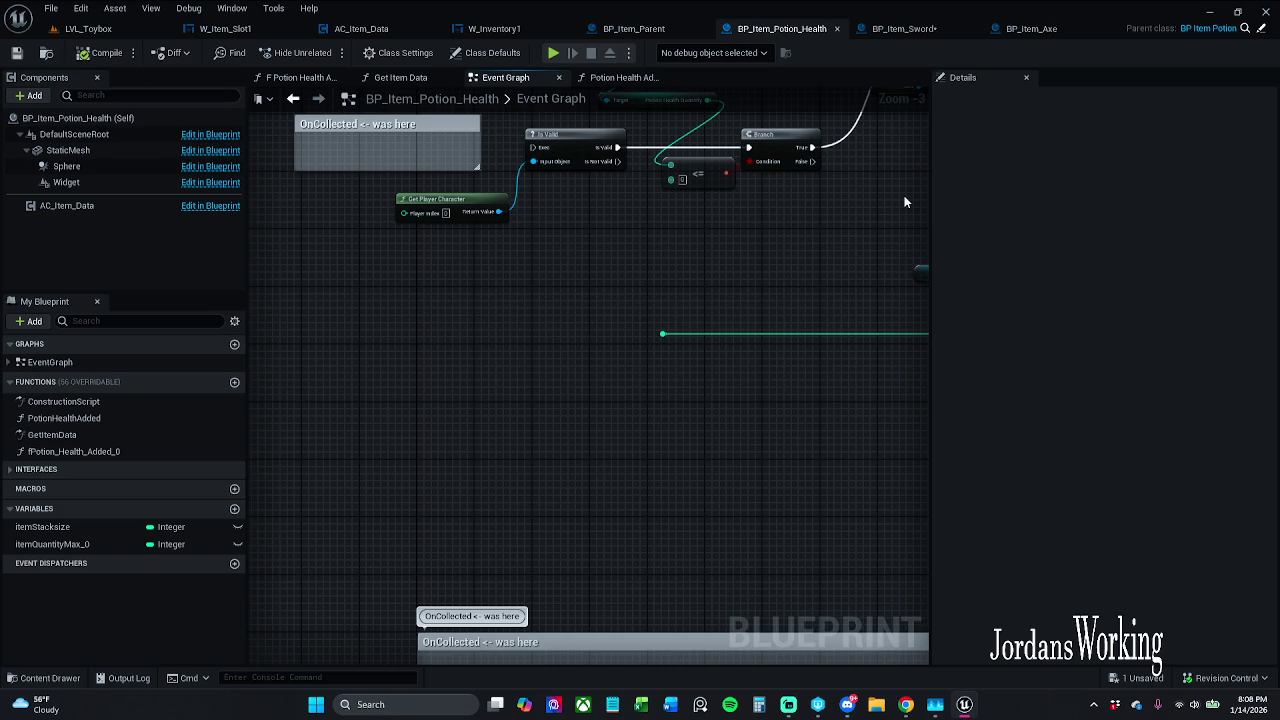
Step: Save BP_Item_Sword by making it writable, then close the Axe, Sword and Potion Health blueprints
click(912, 28)
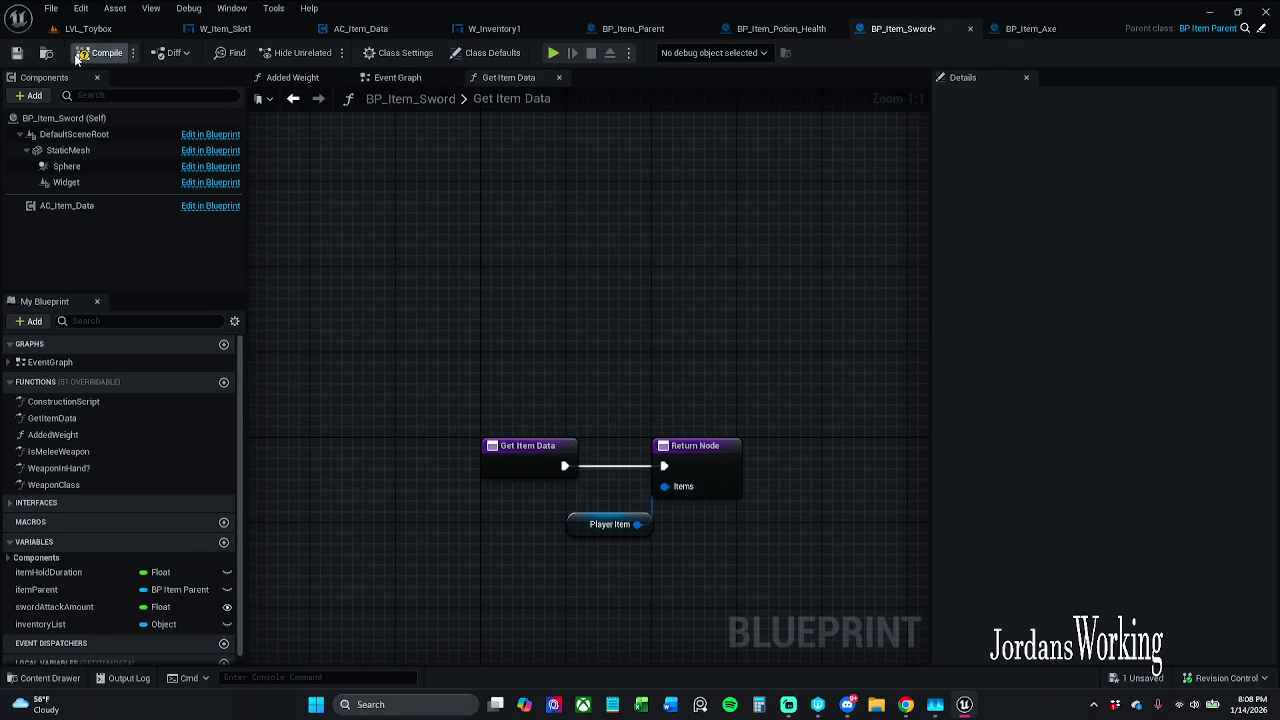
click(16, 54)
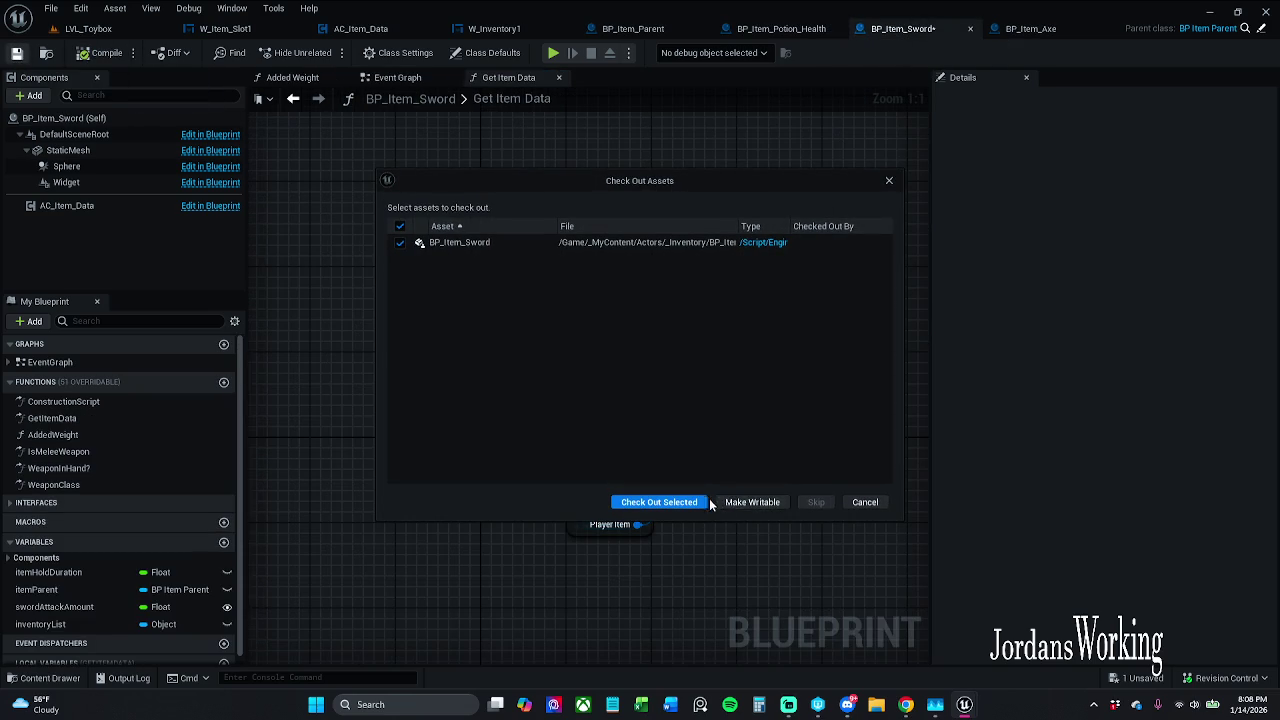
click(748, 494)
click(1045, 29)
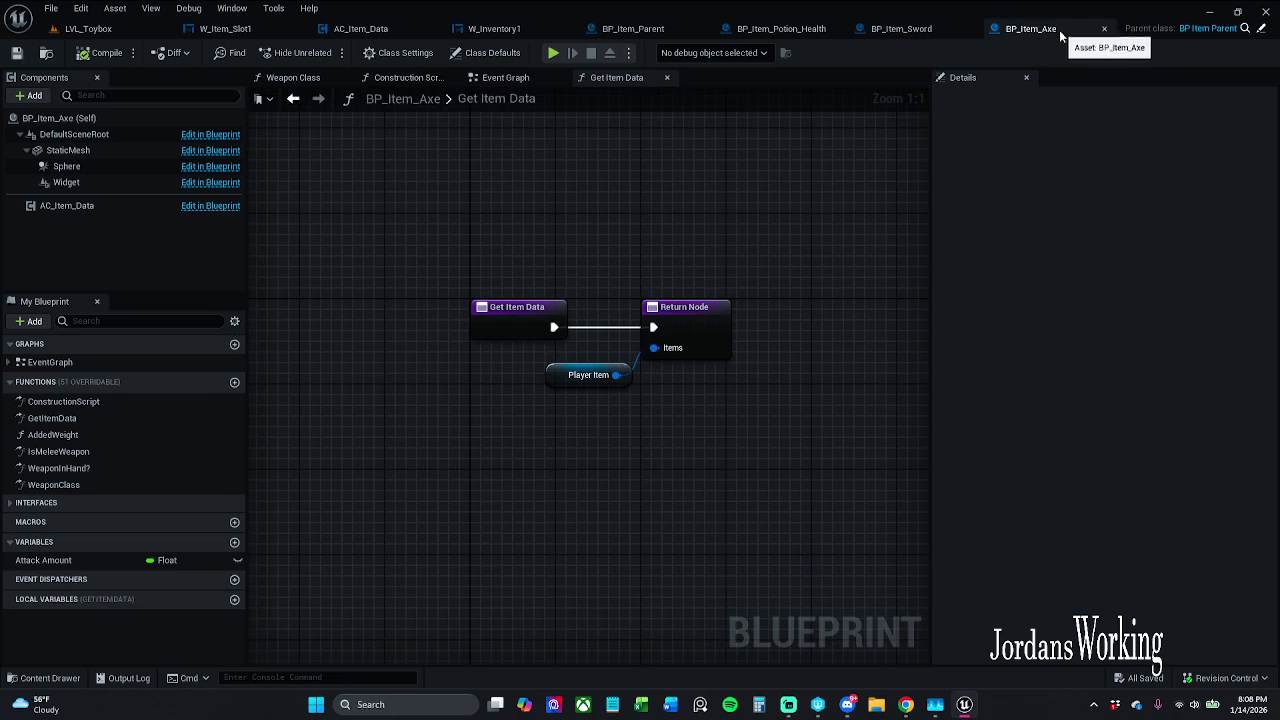
click(1104, 33)
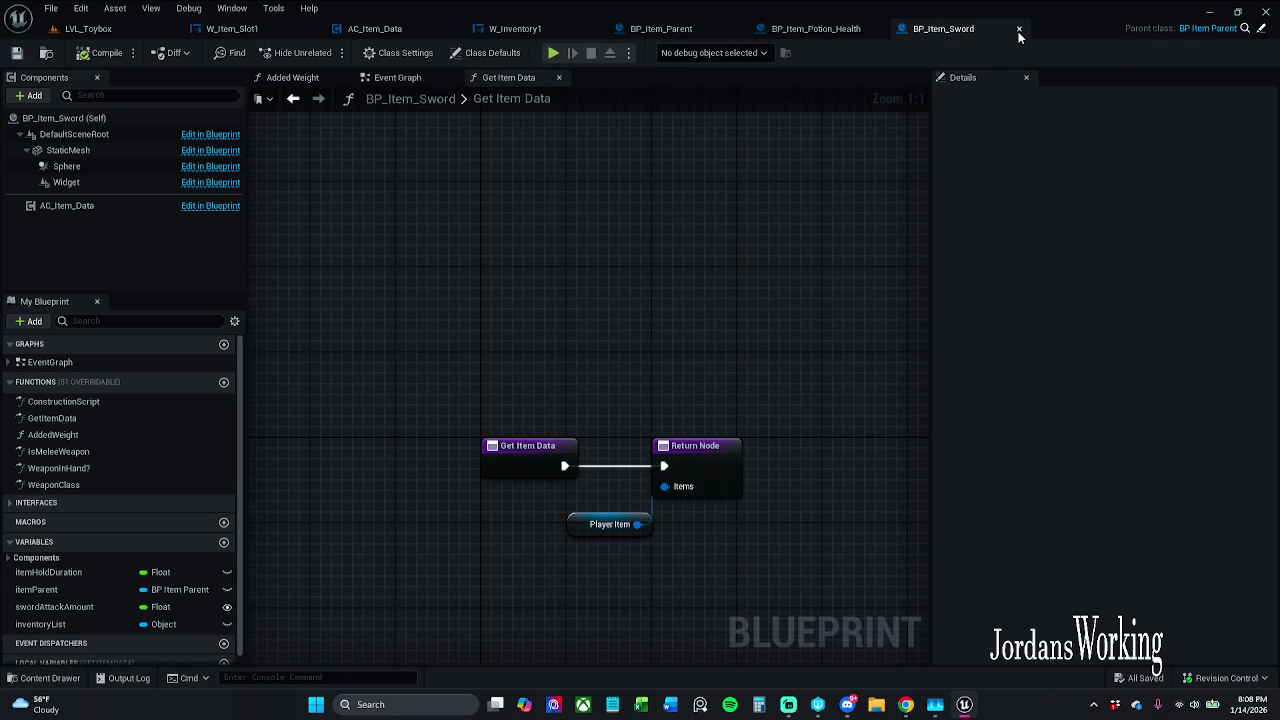
click(1020, 30)
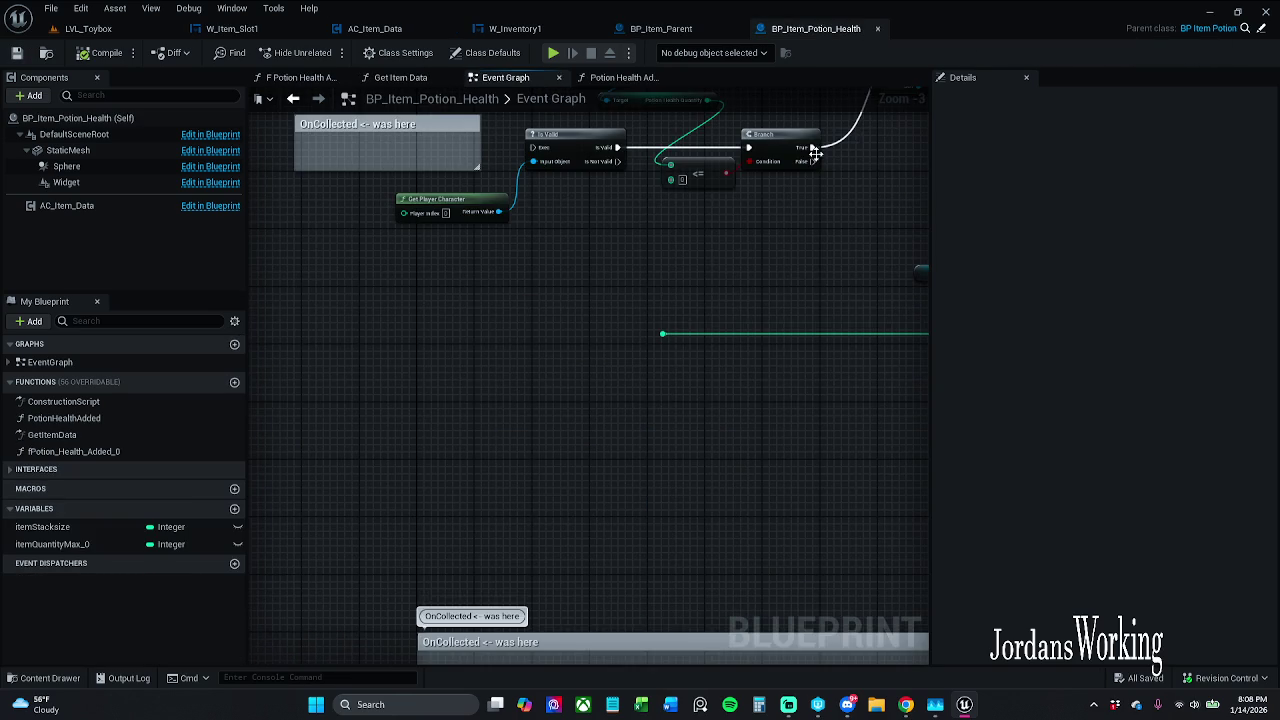
click(877, 29)
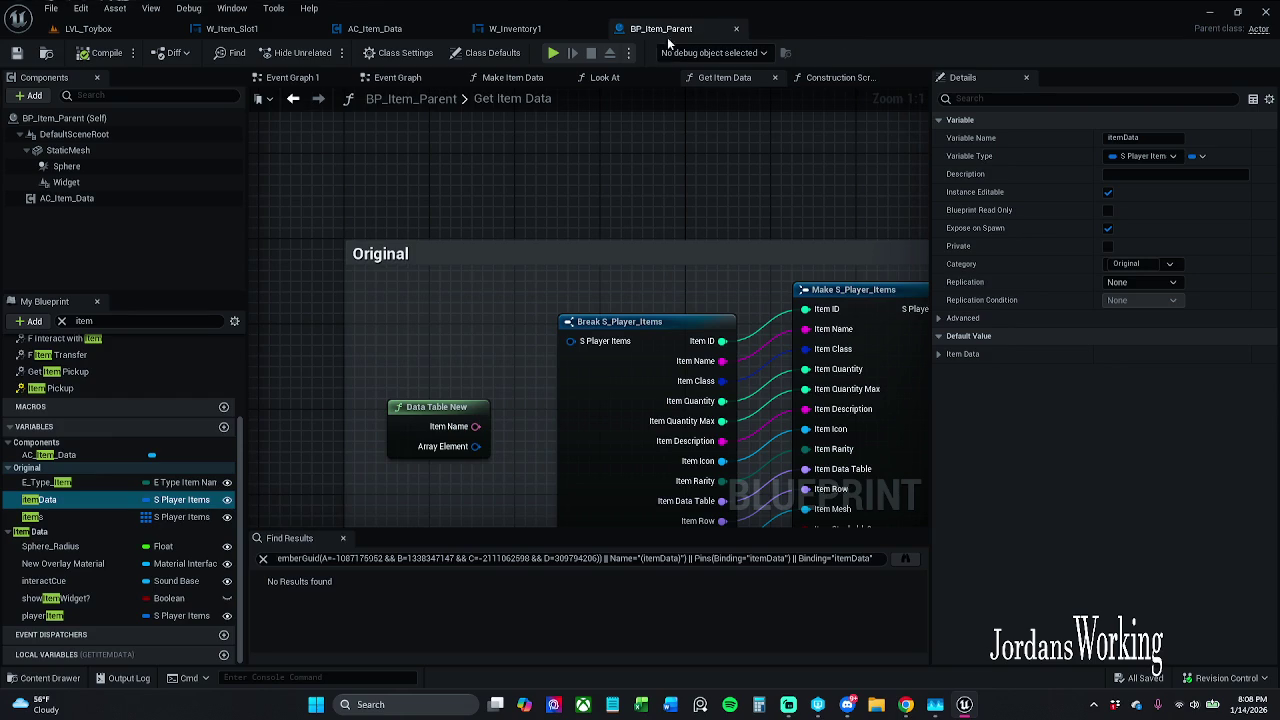
Step: Close the find results and the Get Item Data and Look At graphs, ending on BP_Item_Parent's Event Graph
click(342, 538)
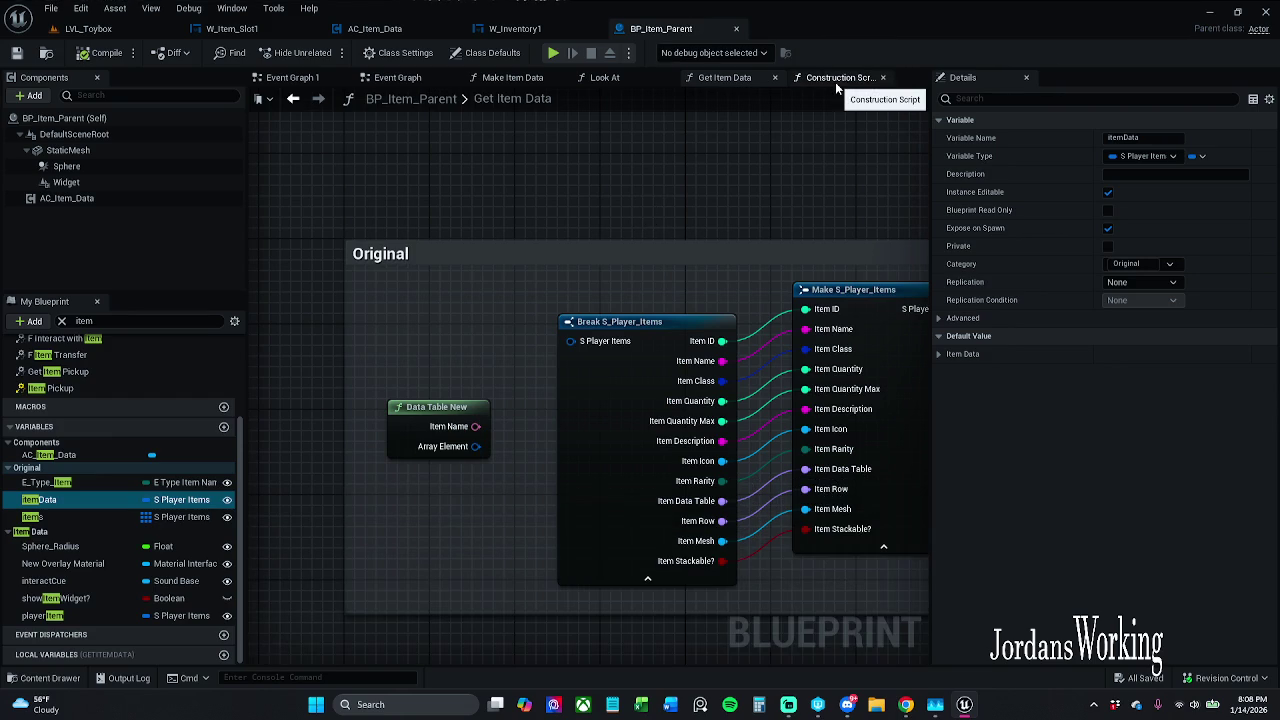
click(775, 77)
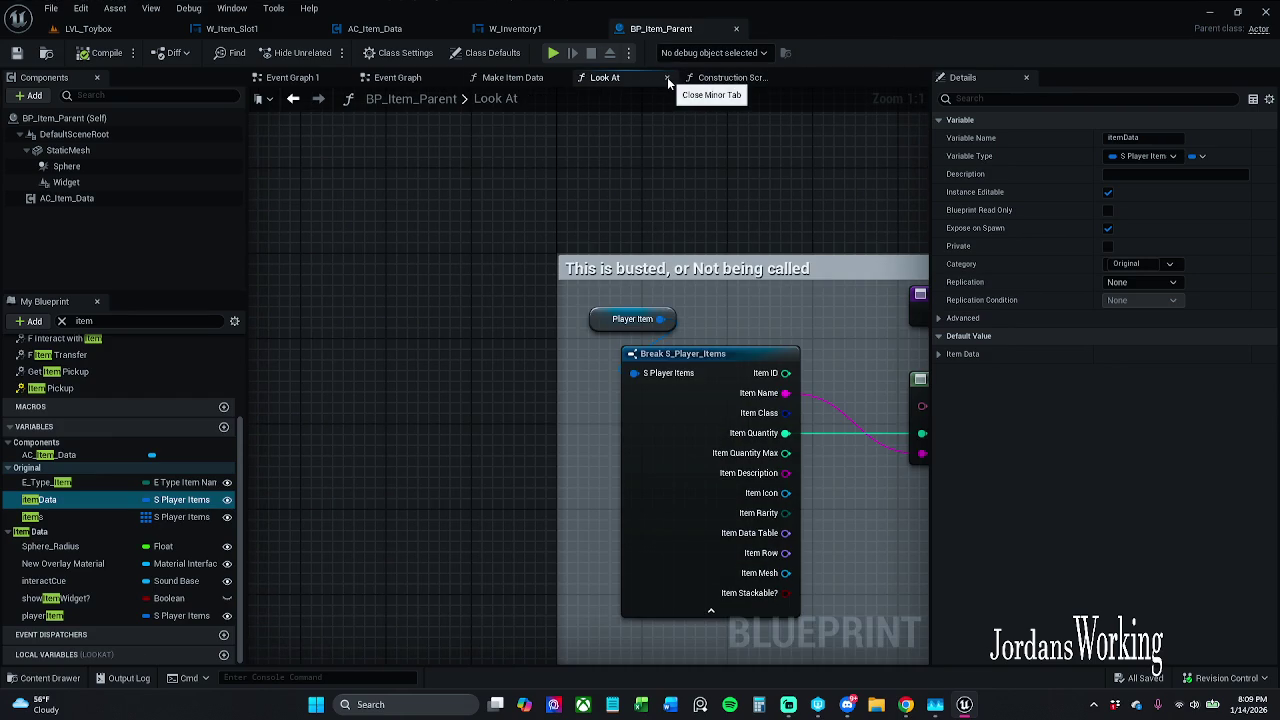
click(667, 77)
click(630, 78)
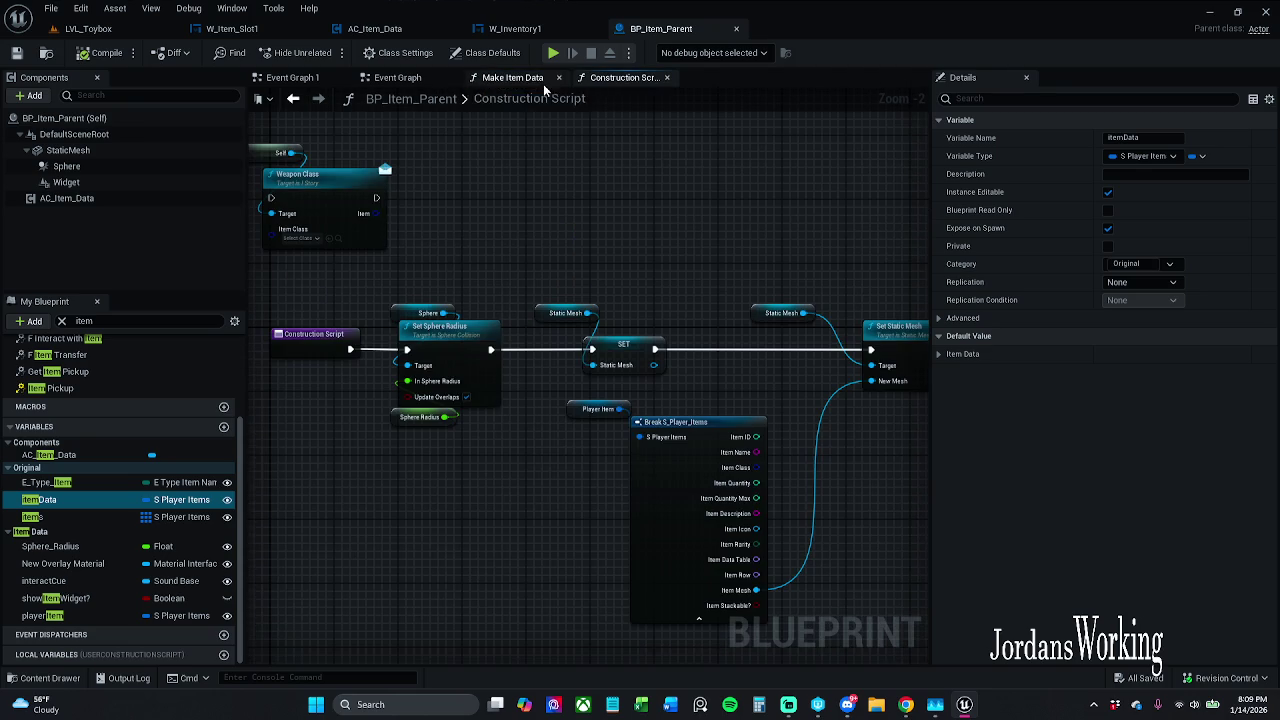
click(519, 82)
click(624, 78)
click(404, 78)
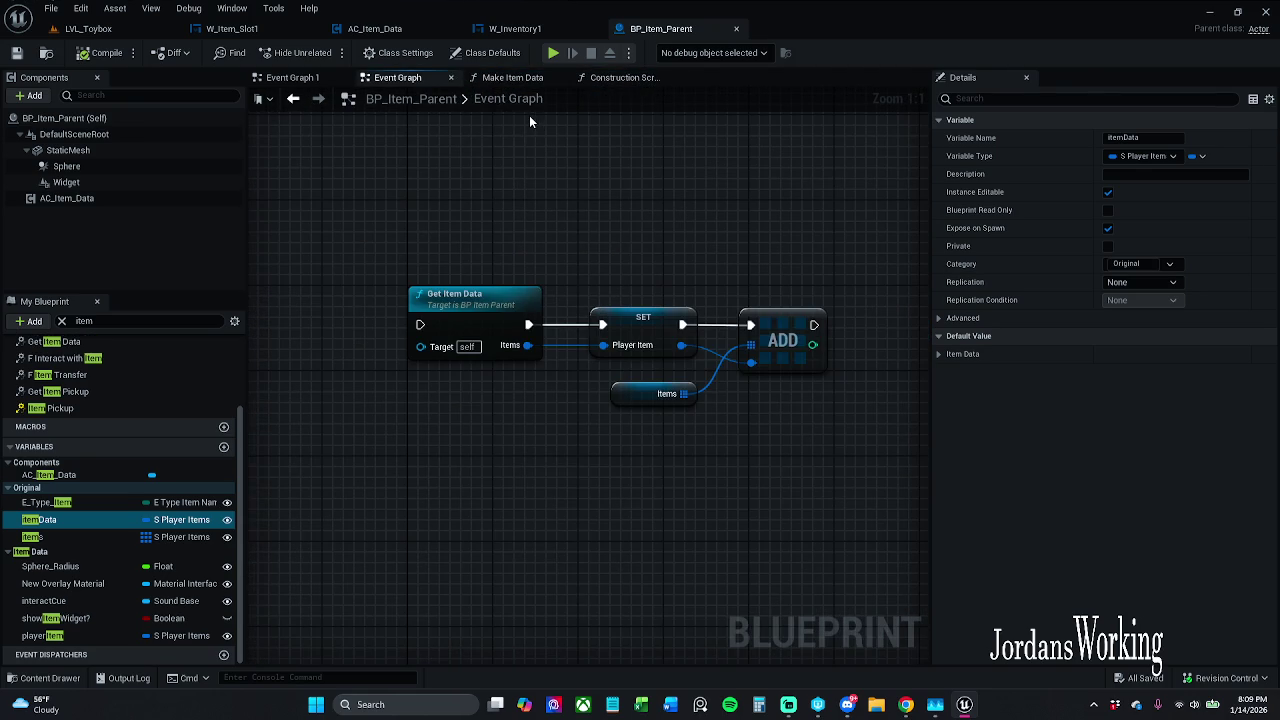
scroll(507, 236, down, 4)
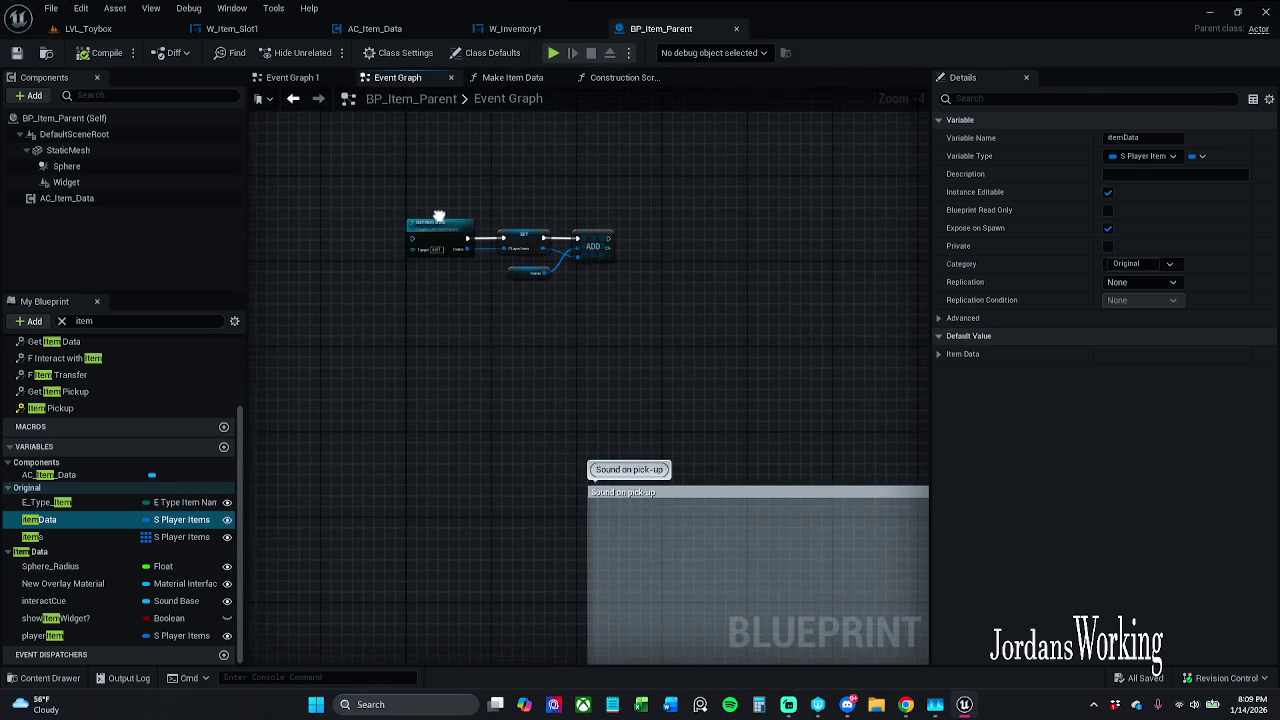
scroll(438, 214, up, 3)
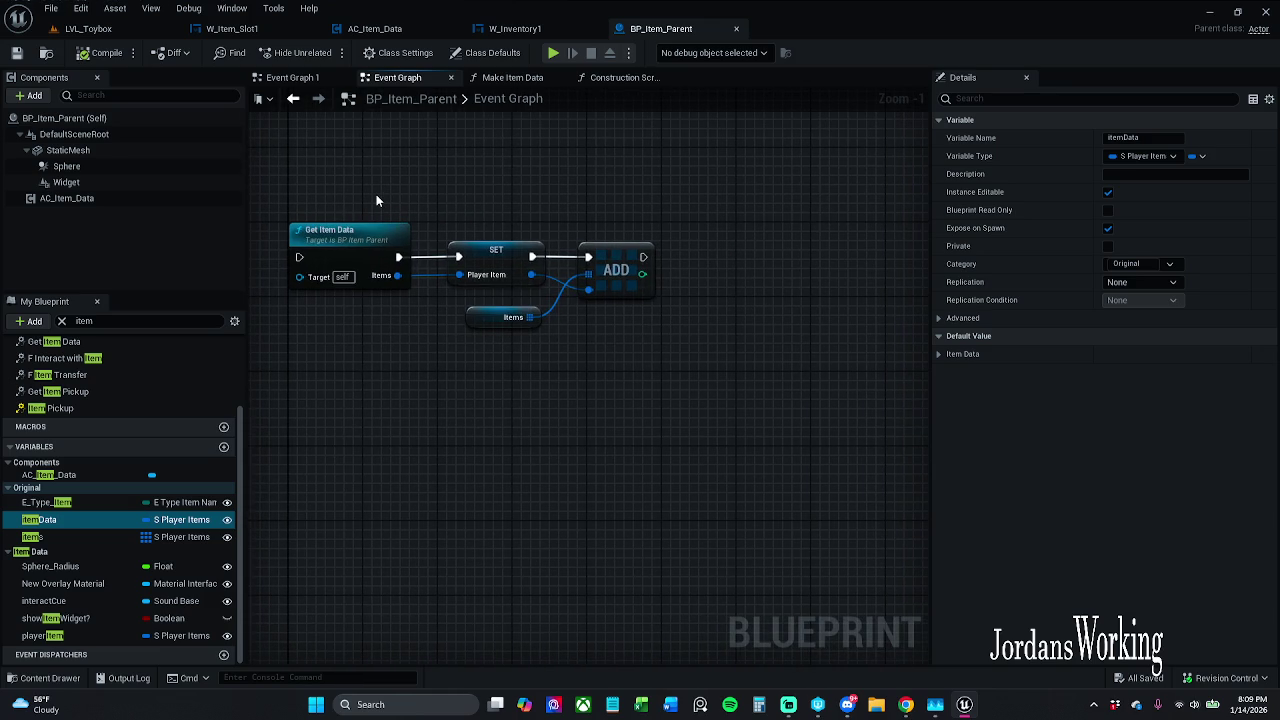
Step: Inspect the Get Item Data, SET, ADD and Items nodes in the Event Graph
click(355, 236)
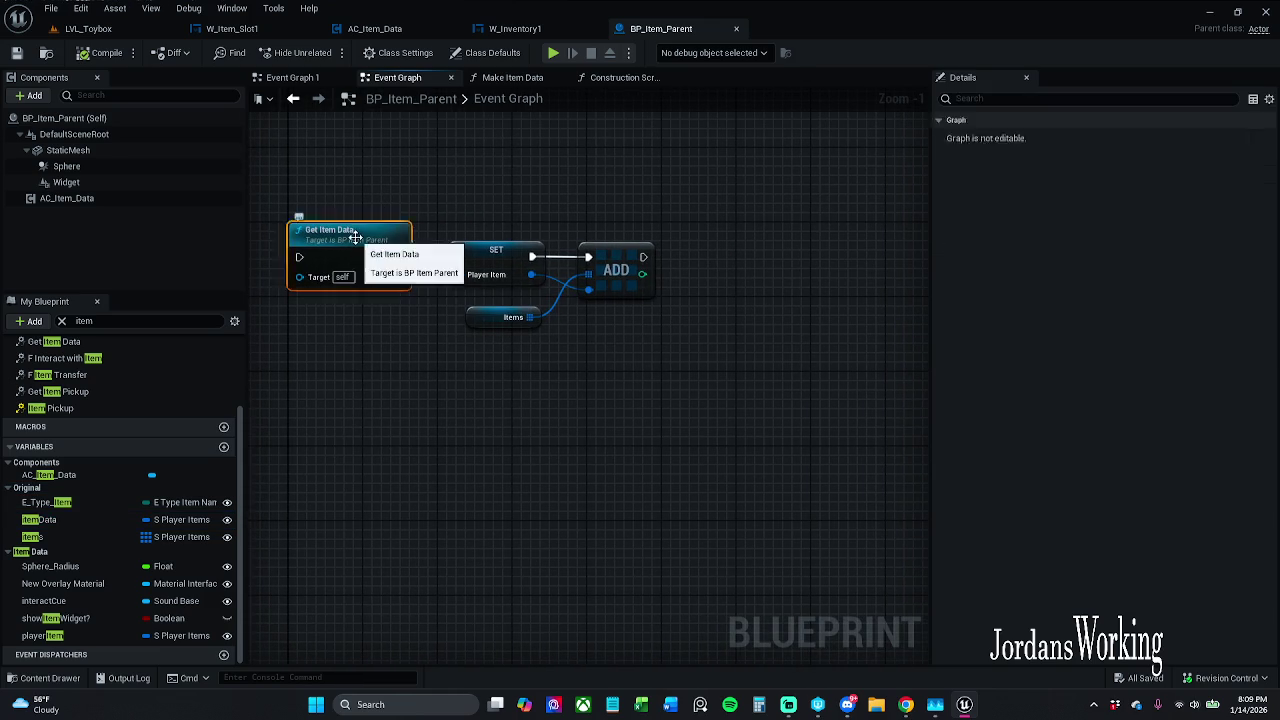
double_click(355, 236)
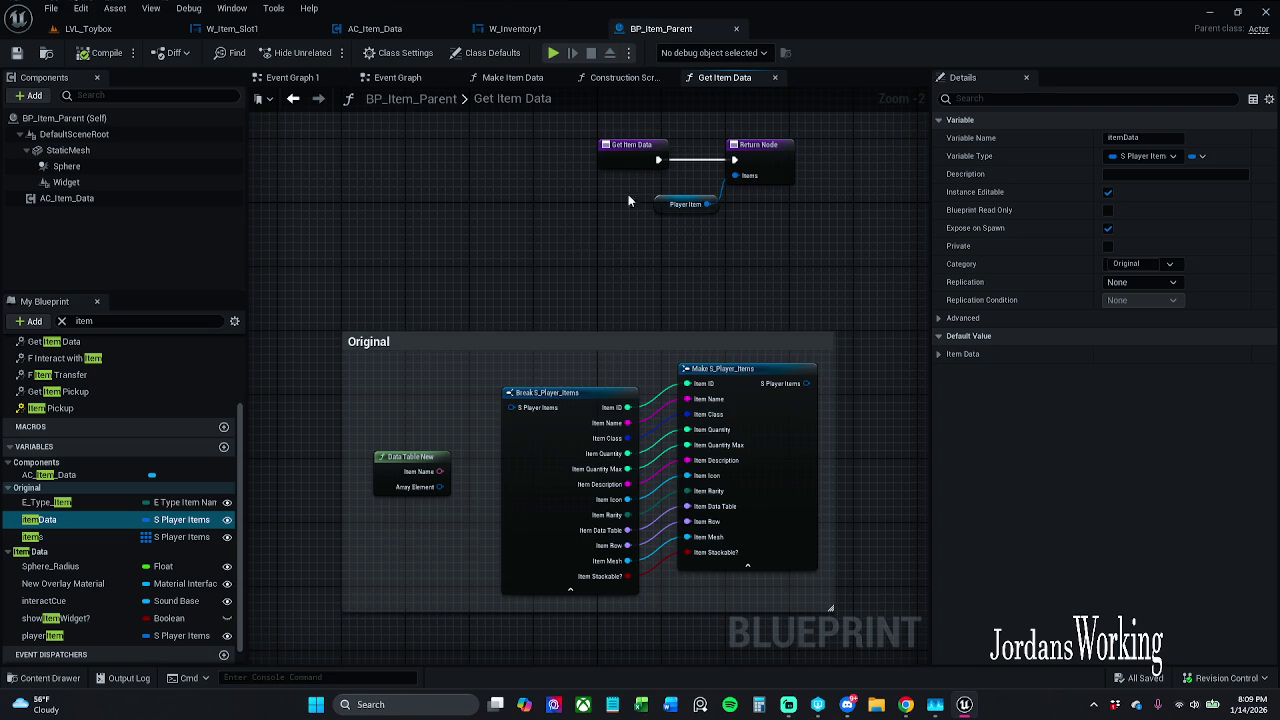
click(286, 108)
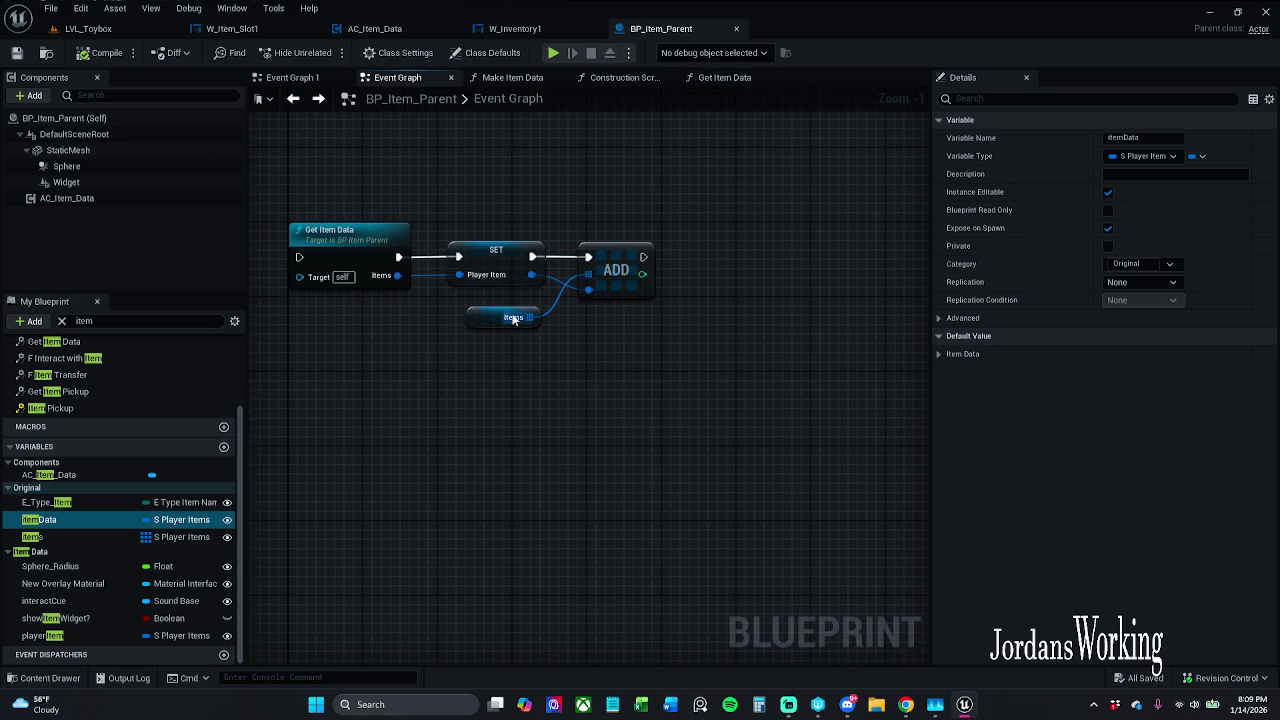
drag(443, 238, 829, 386)
click(735, 403)
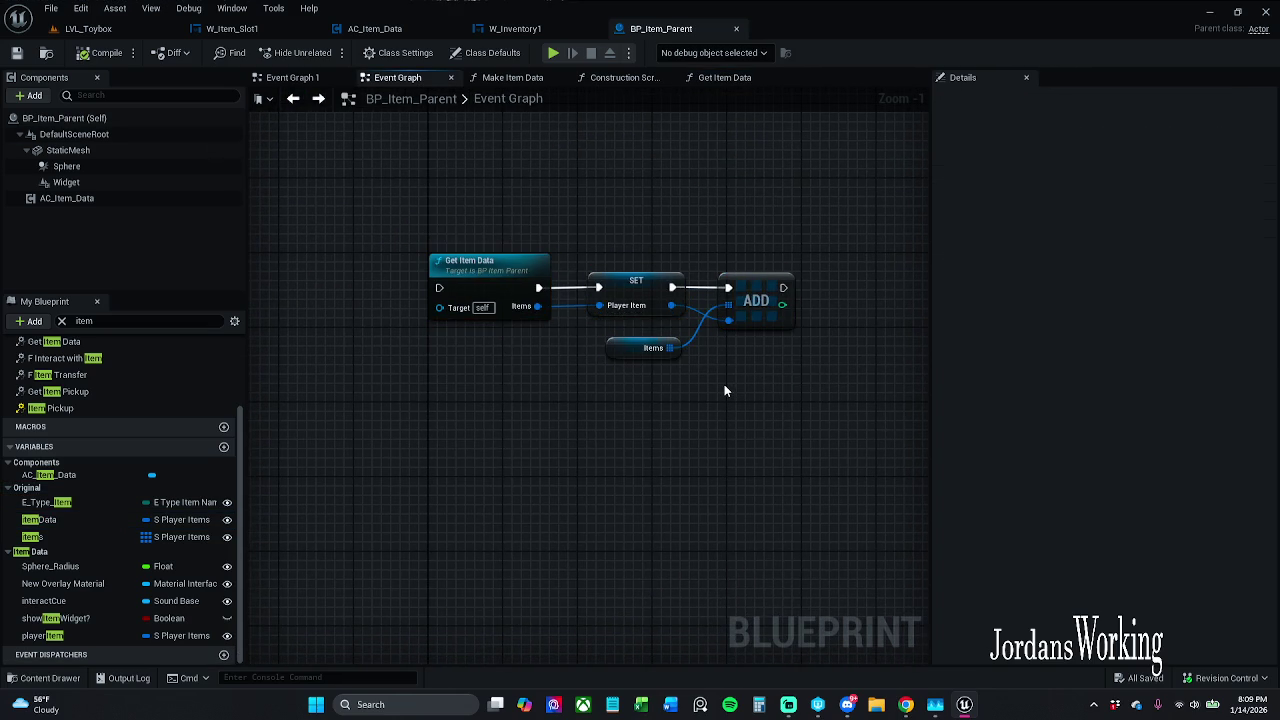
click(621, 350)
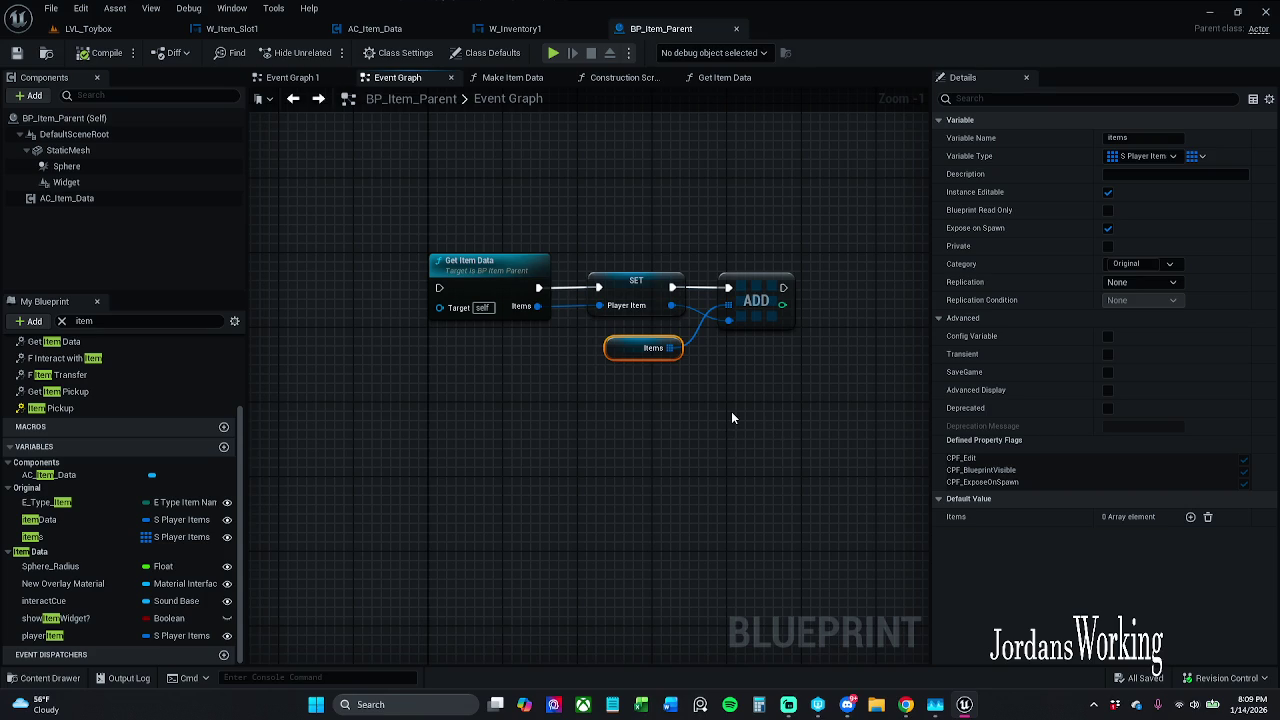
scroll(714, 424, down, 3)
click(663, 384)
scroll(508, 349, up, 2)
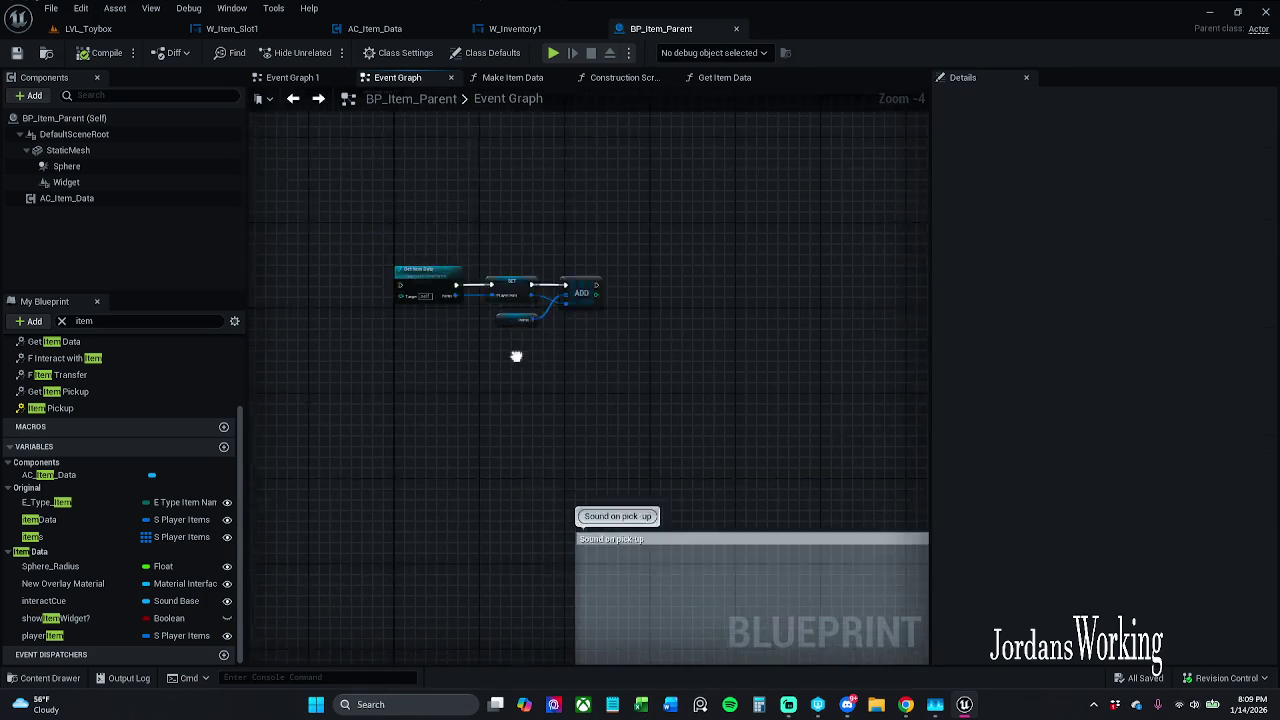
mouse_move(351, 229)
mouse_down()
mouse_move(517, 300)
mouse_move(650, 310)
mouse_up()
click(655, 170)
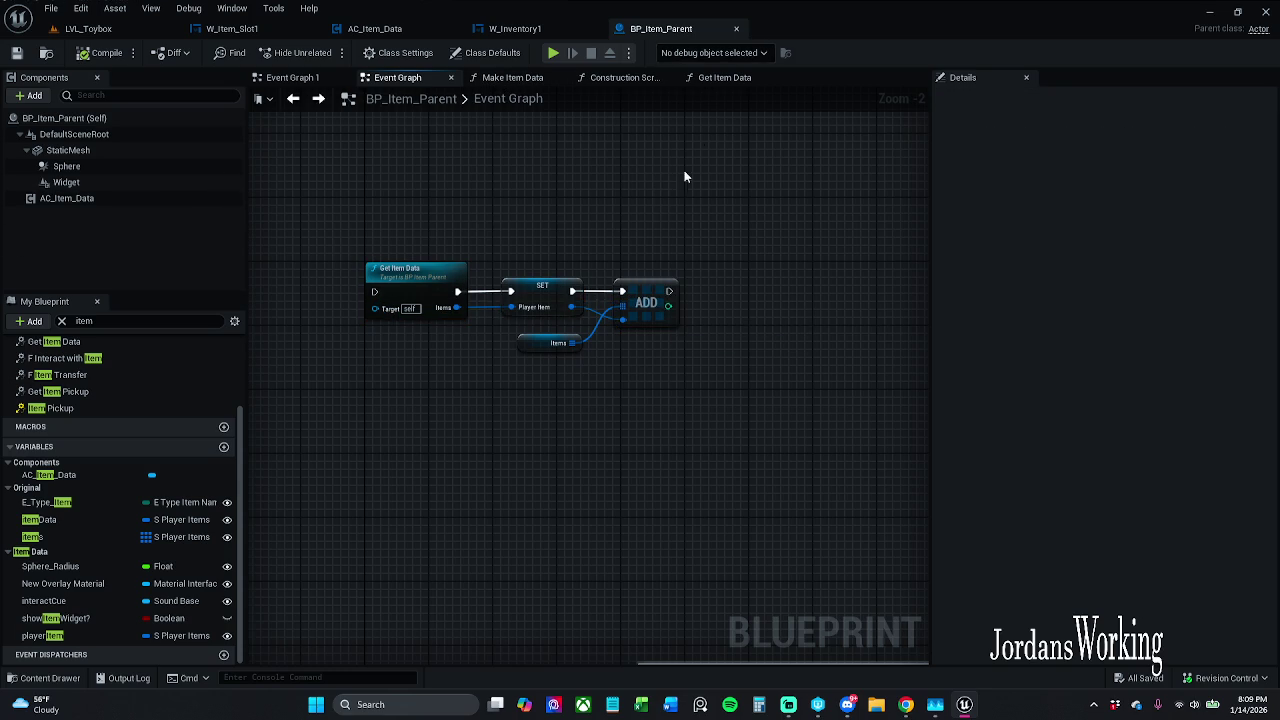
Step: Delete the itemData variable, compile and save BP_Item_Parent, and return to LVL_Toybox
click(61, 519)
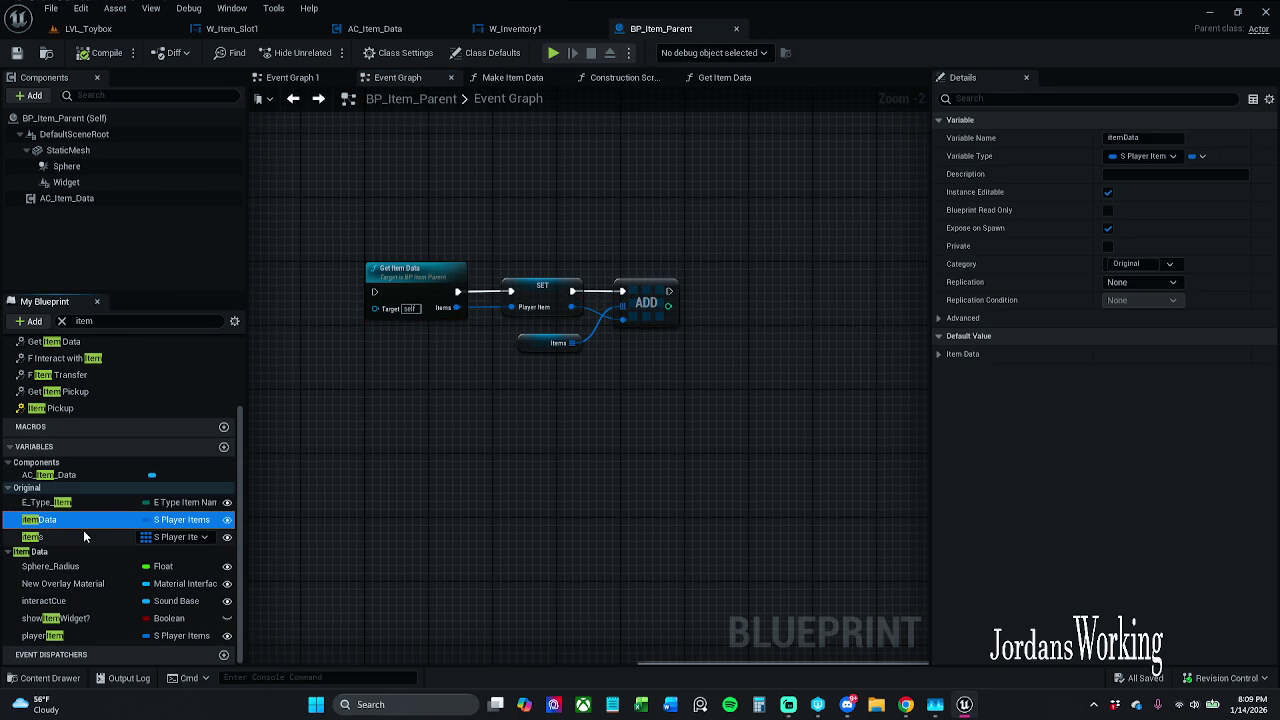
key(Delete)
click(102, 53)
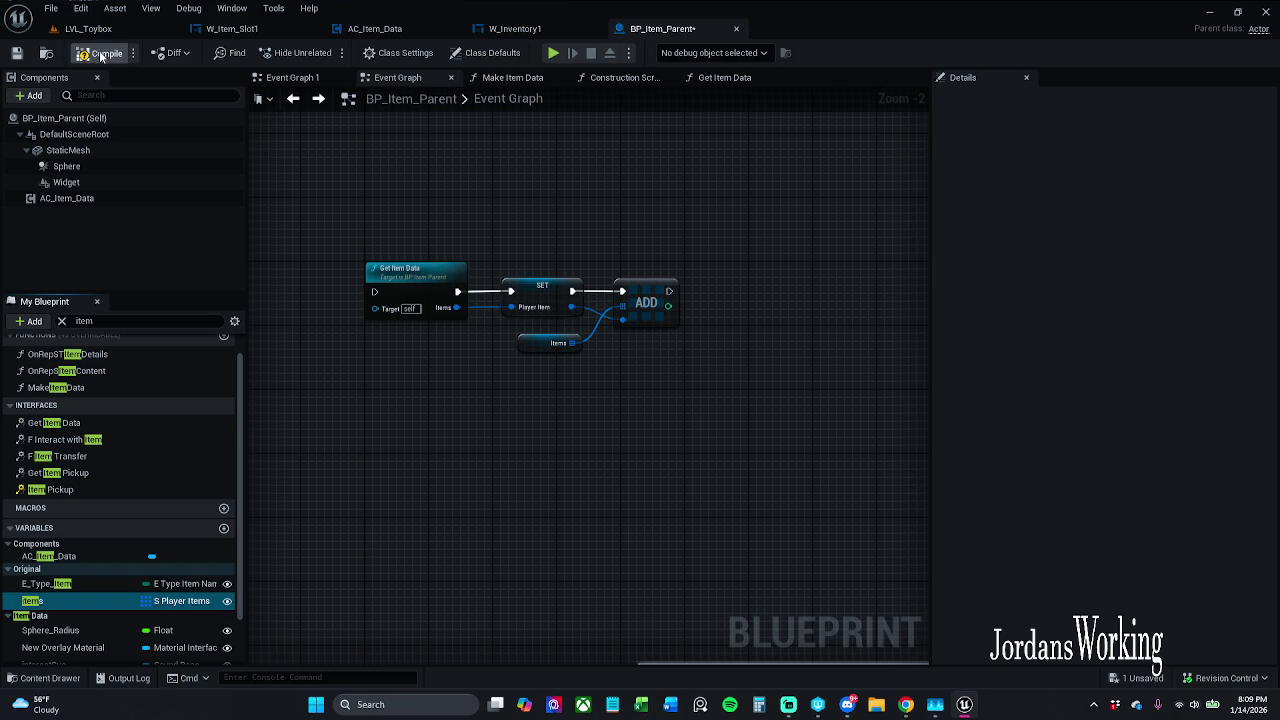
click(16, 52)
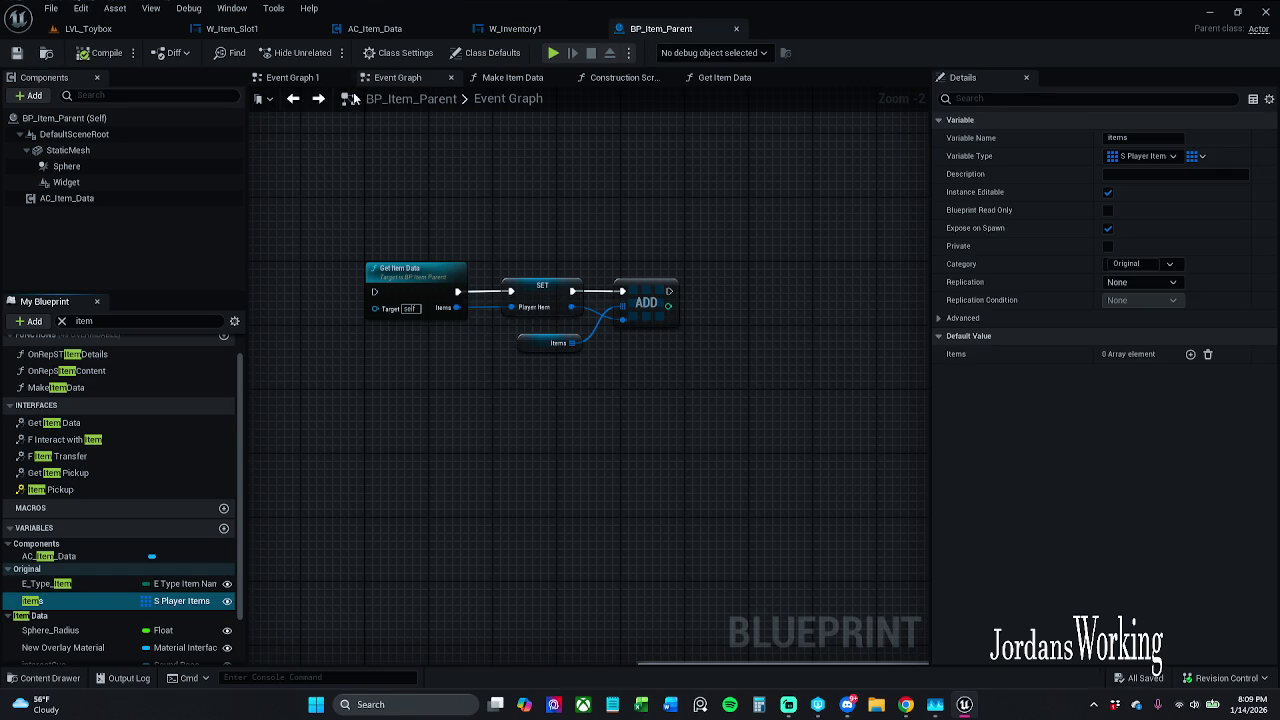
click(128, 28)
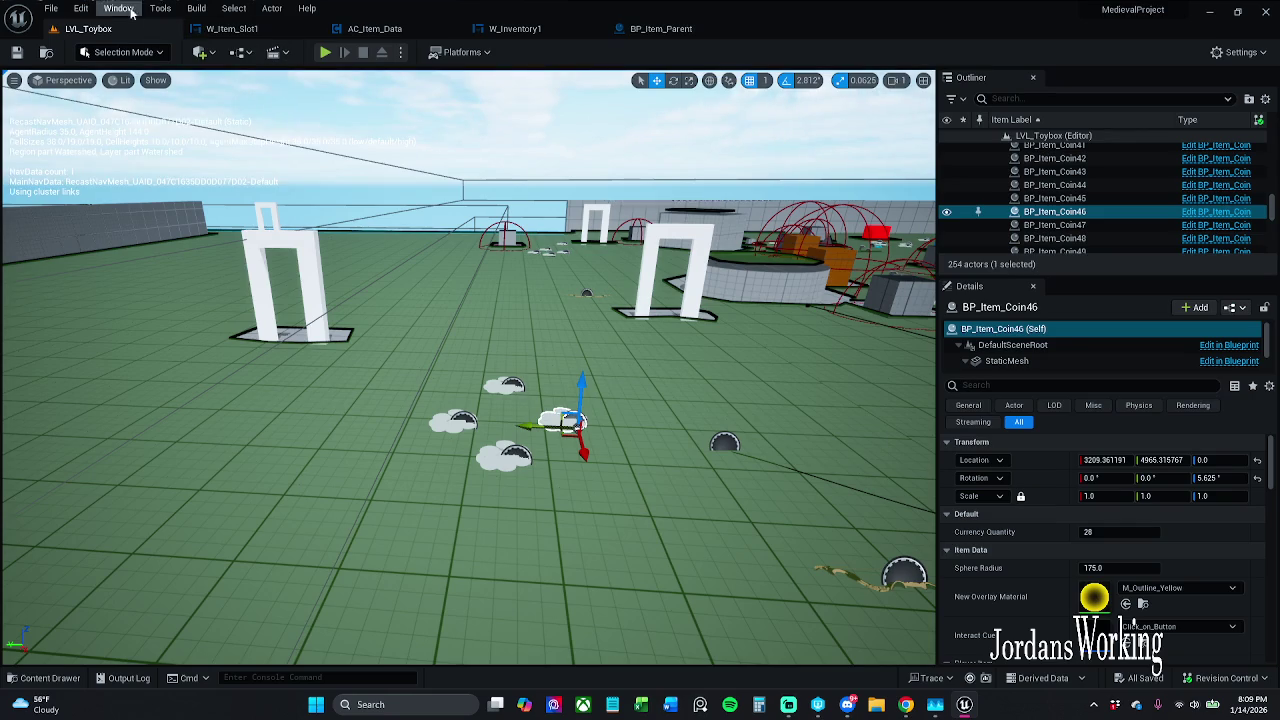
Step: Play-test LVL_Toybox, collecting stamina and health potions and checking the inventory
click(50, 8)
click(107, 189)
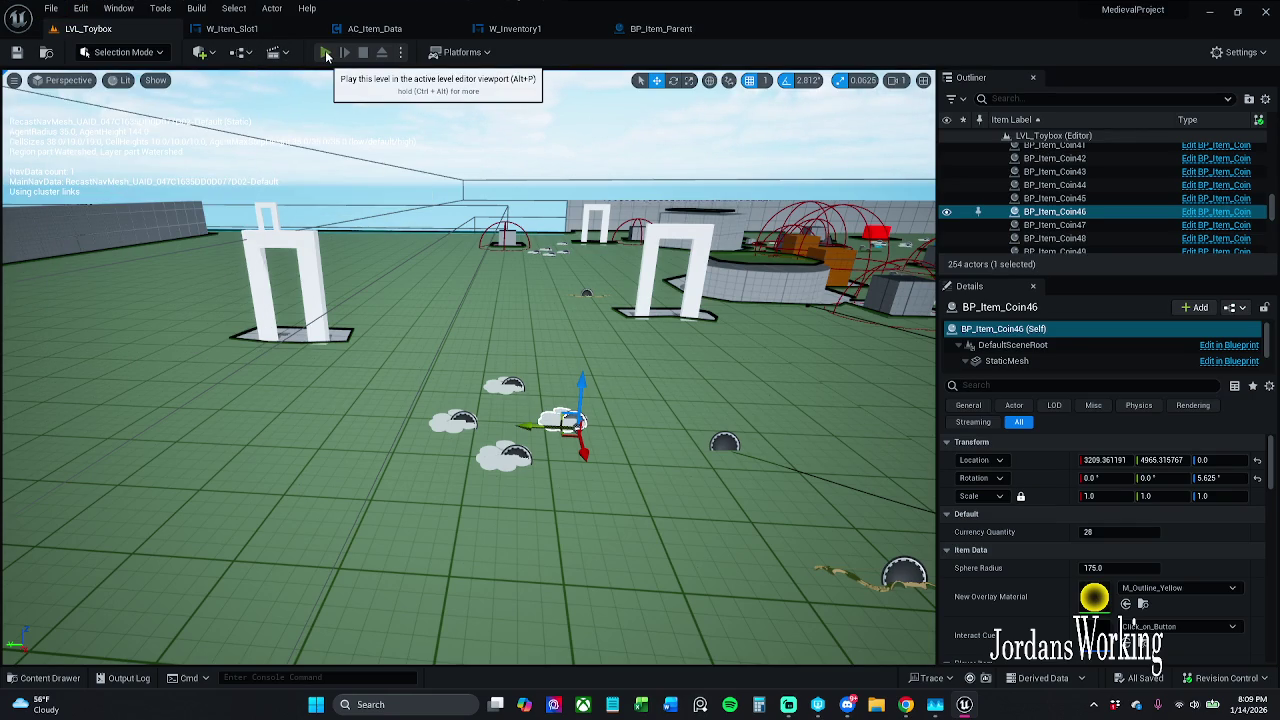
click(325, 52)
key(w)
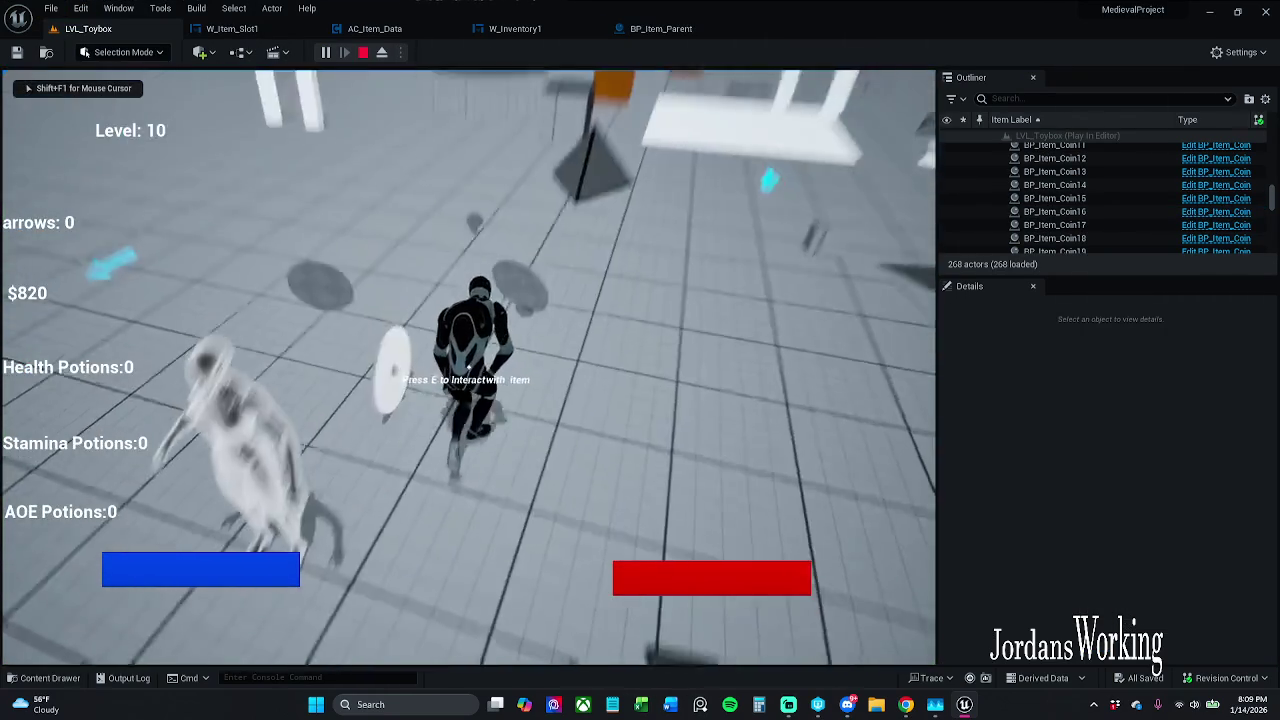
key(w)
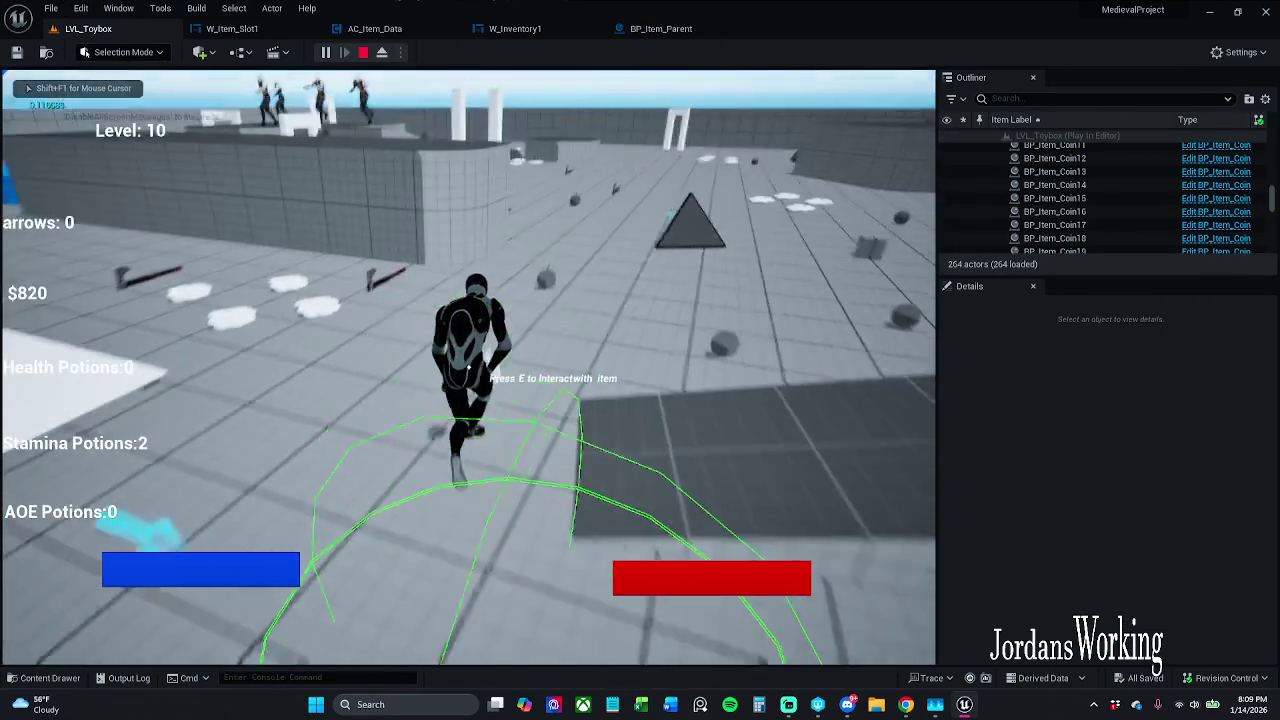
key(w)
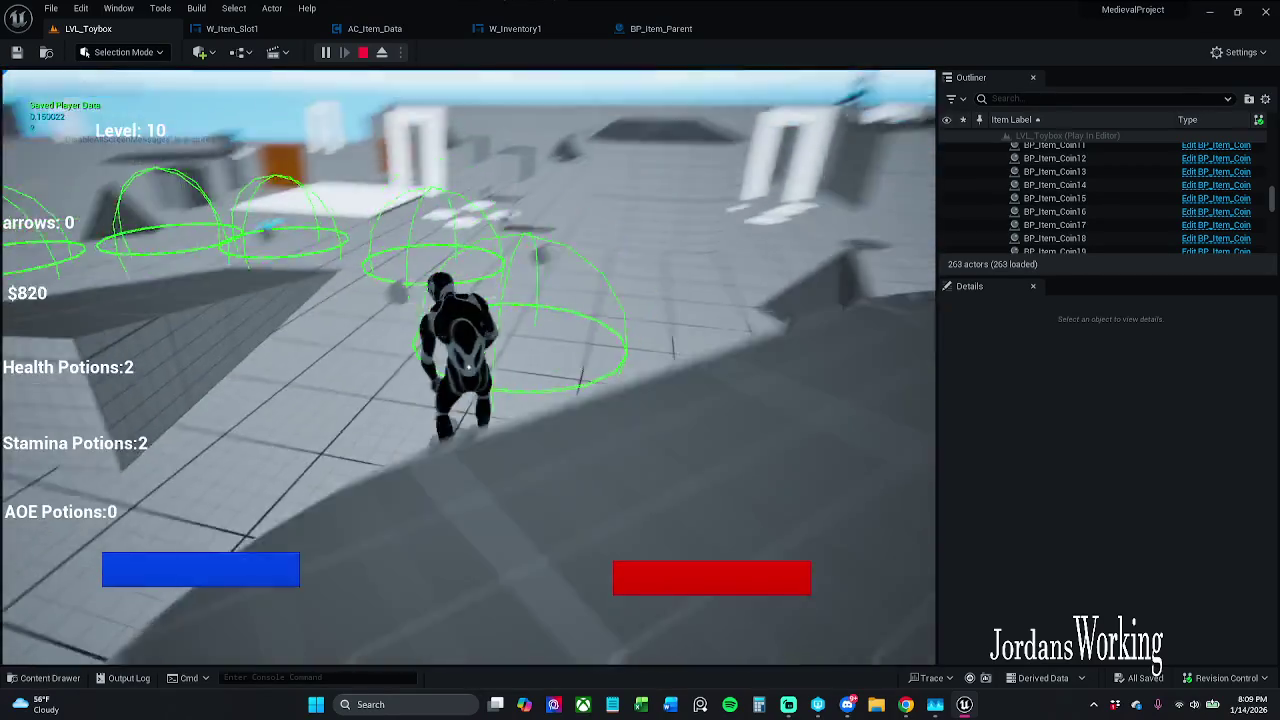
key(w)
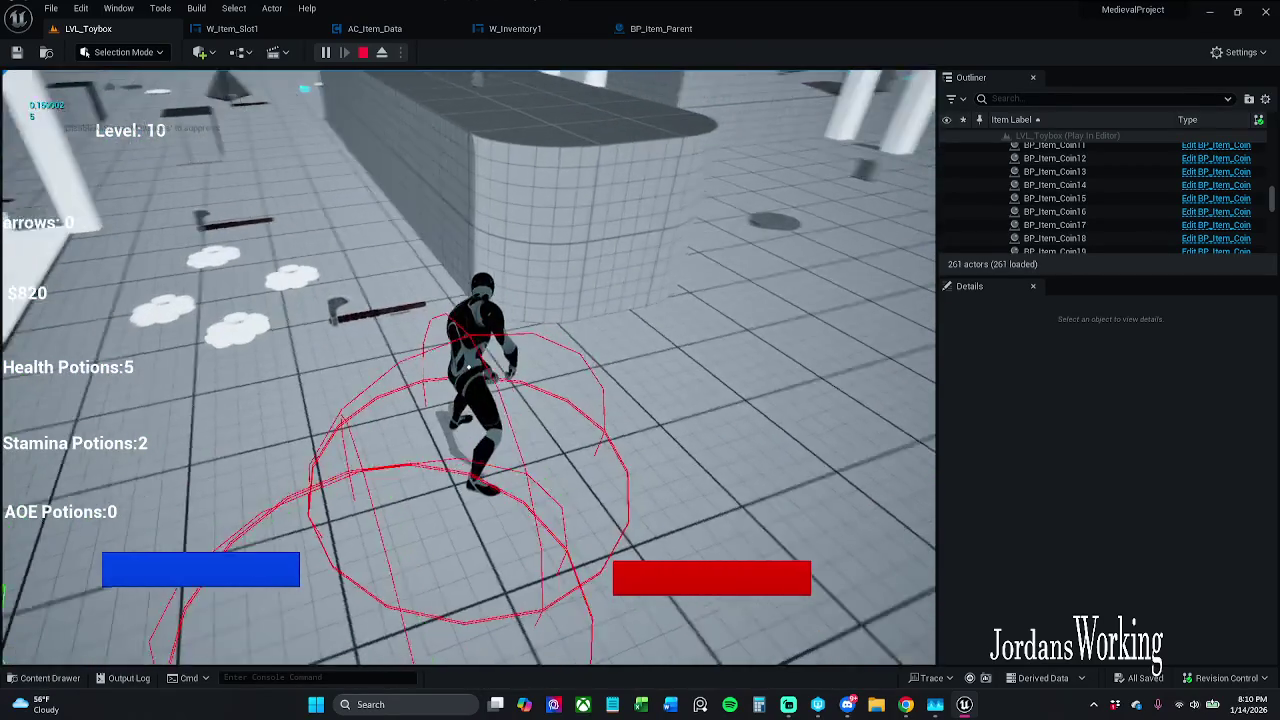
key(i)
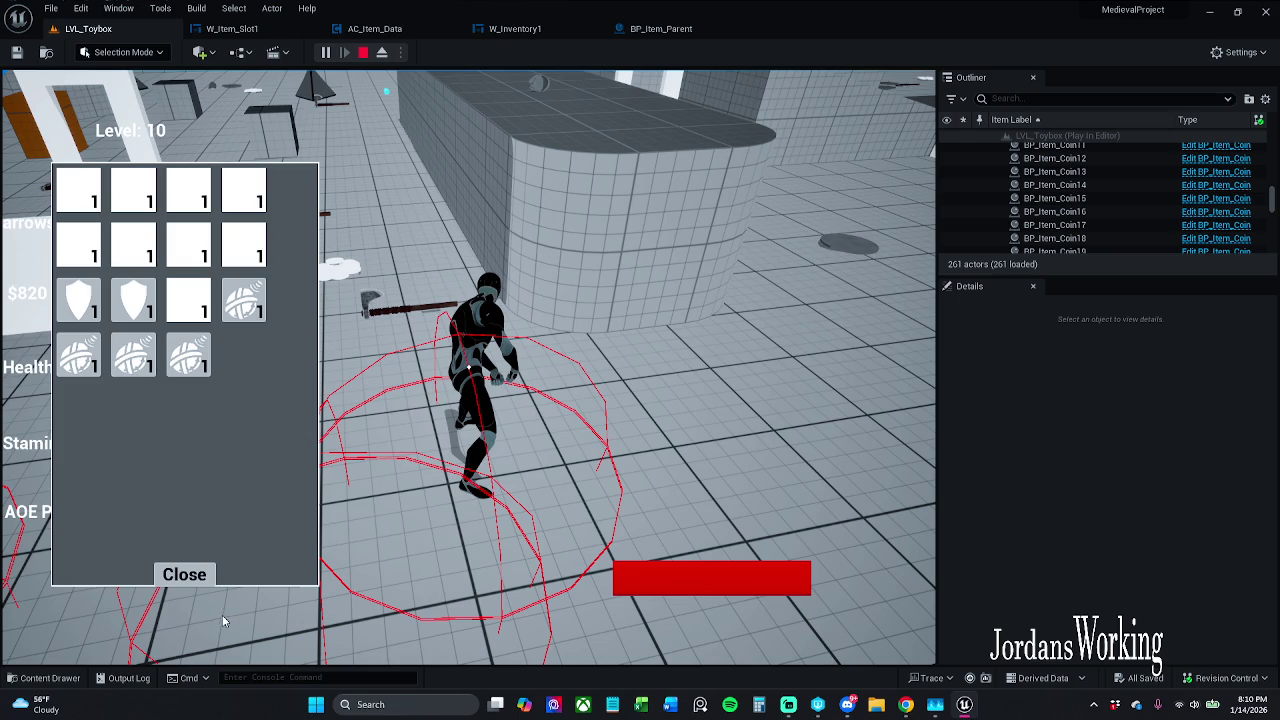
click(184, 574)
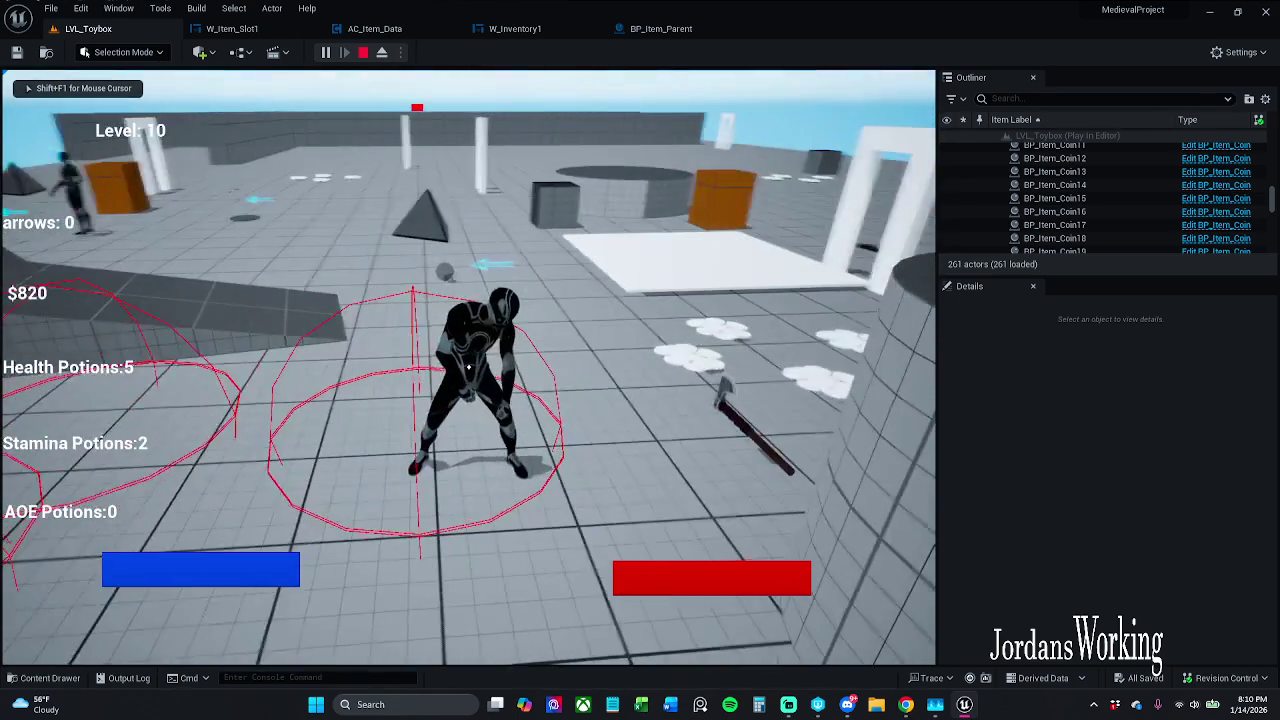
Step: Stop the play session and bring up Task Manager with Ctrl+Shift+Esc
key(Escape)
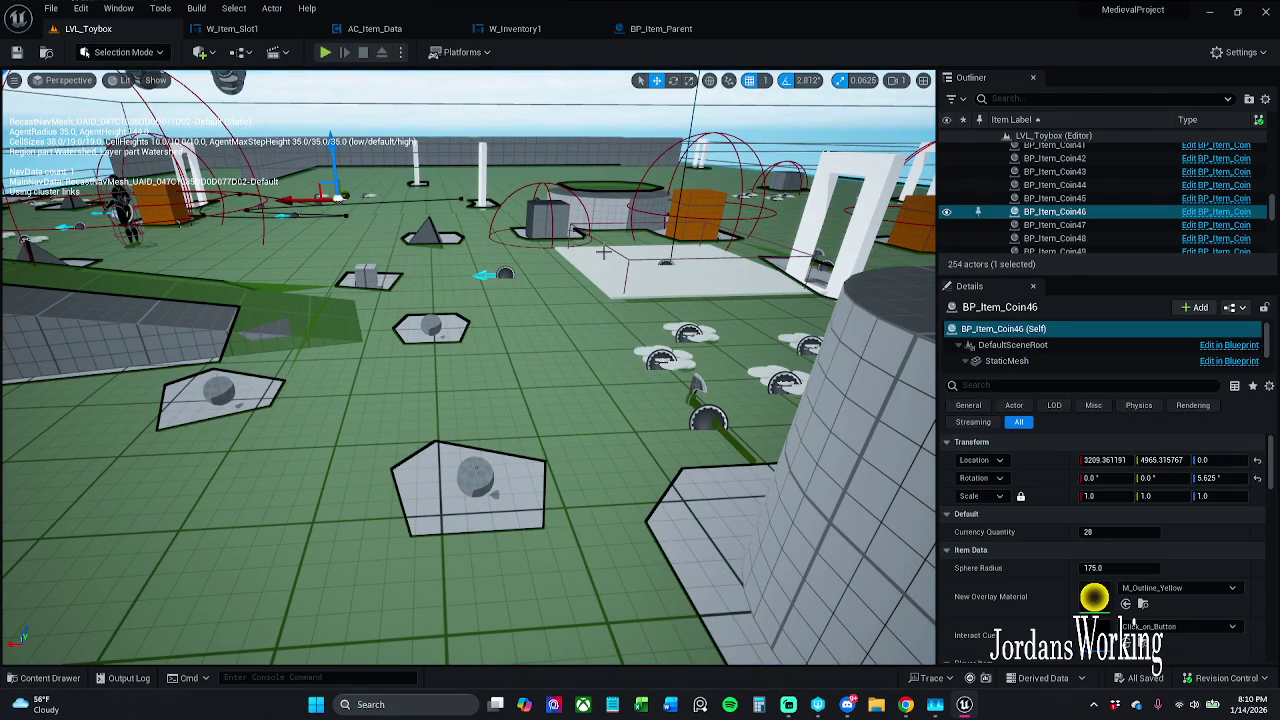
scroll(468, 368, down, 3)
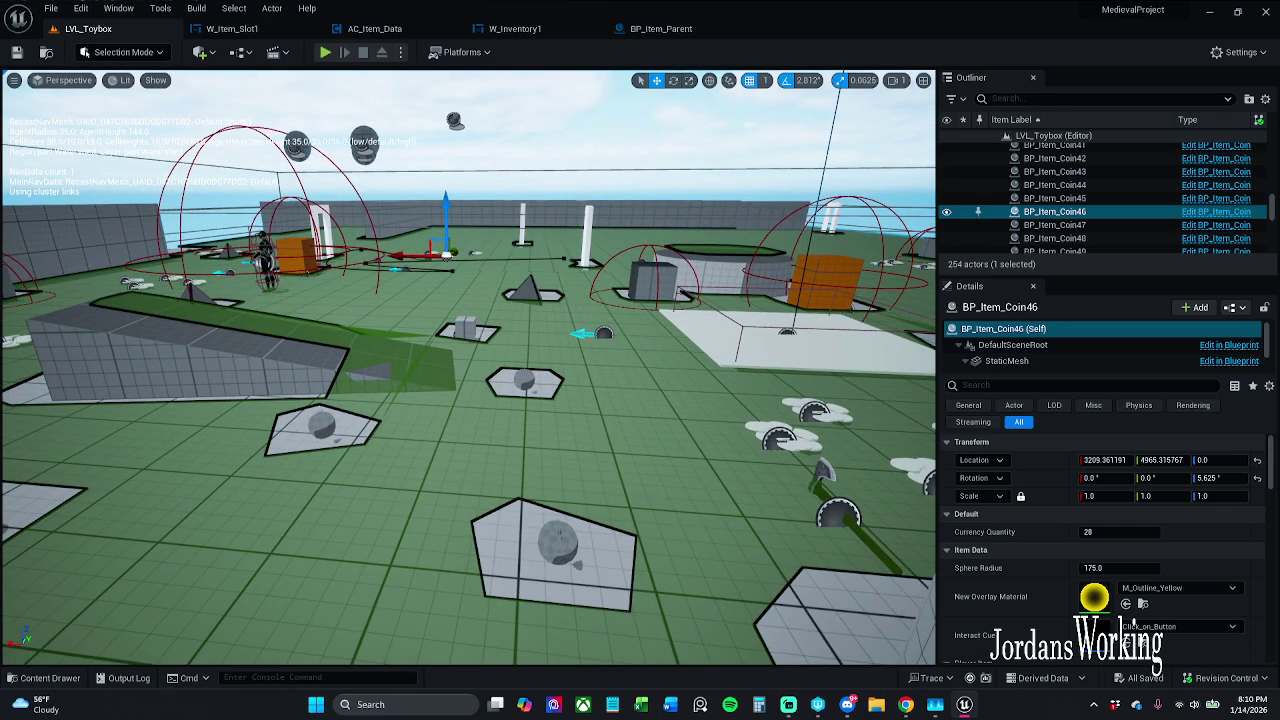
key(ctrl+shift+Escape)
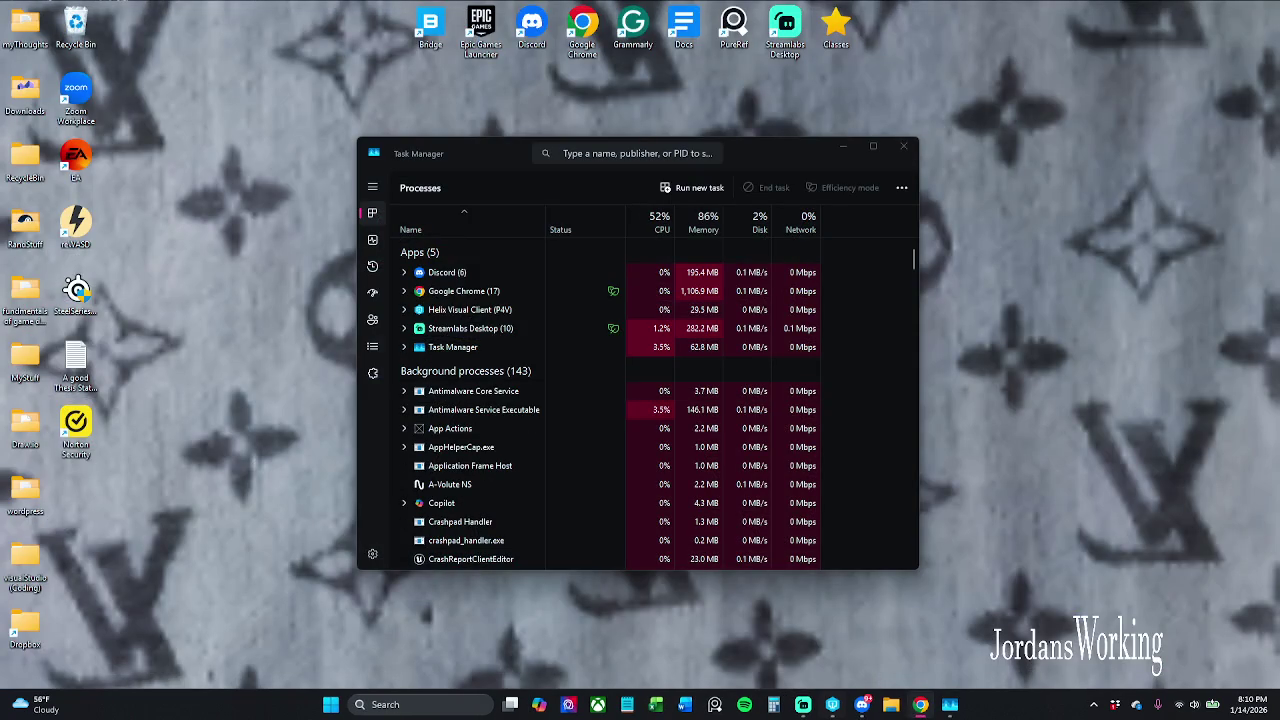
Step: Close Task Manager and maximize the Chrome window
click(903, 147)
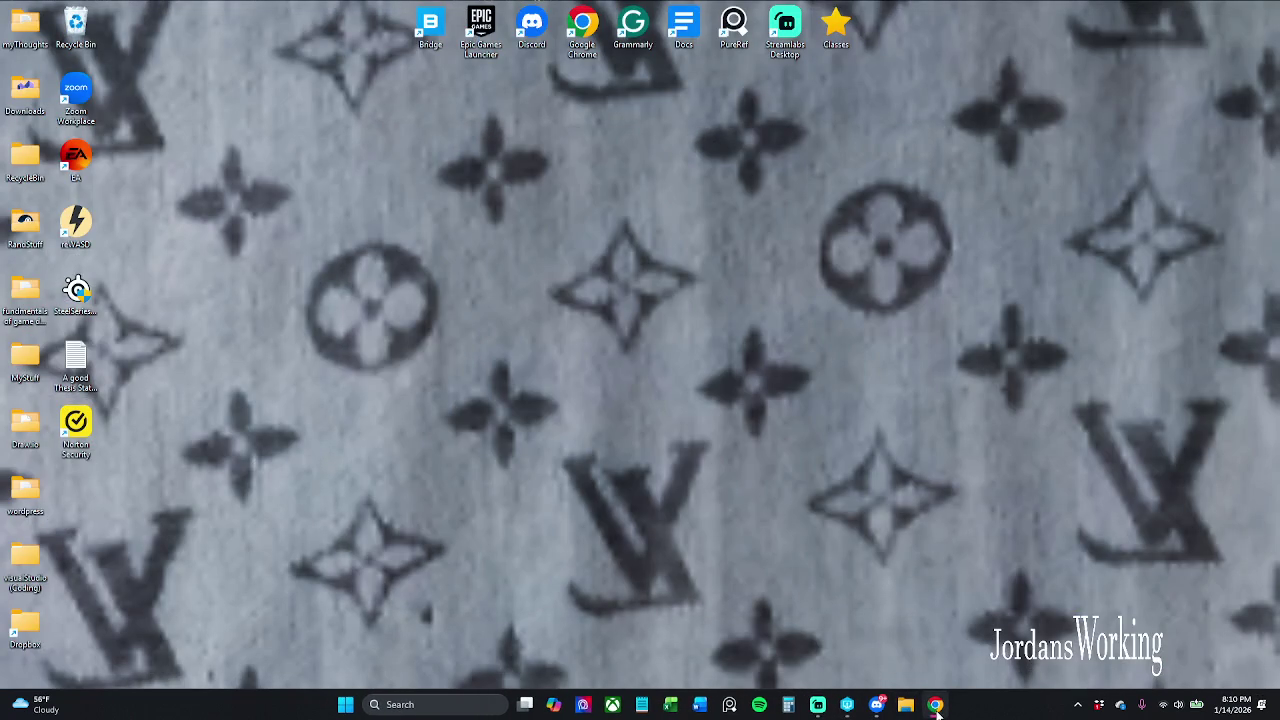
click(936, 706)
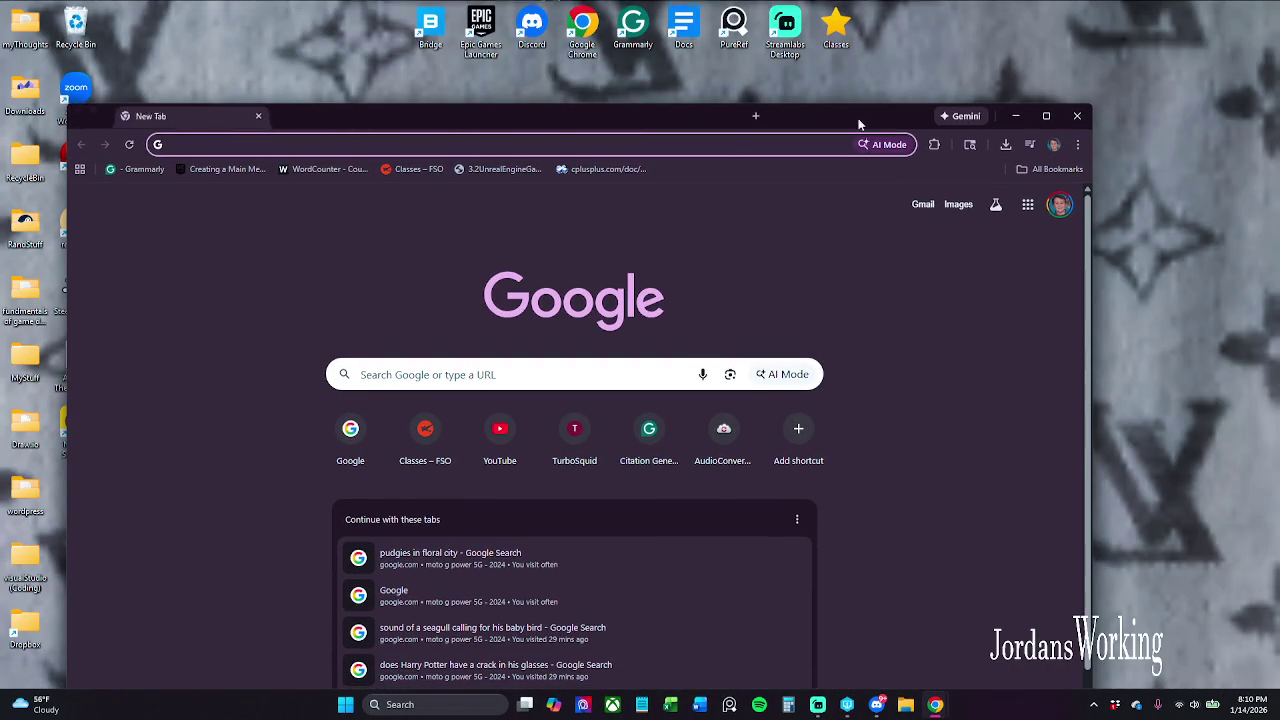
click(1057, 124)
Step: Search the web for 'game icons net' and open the Game-icons.net site
click(680, 43)
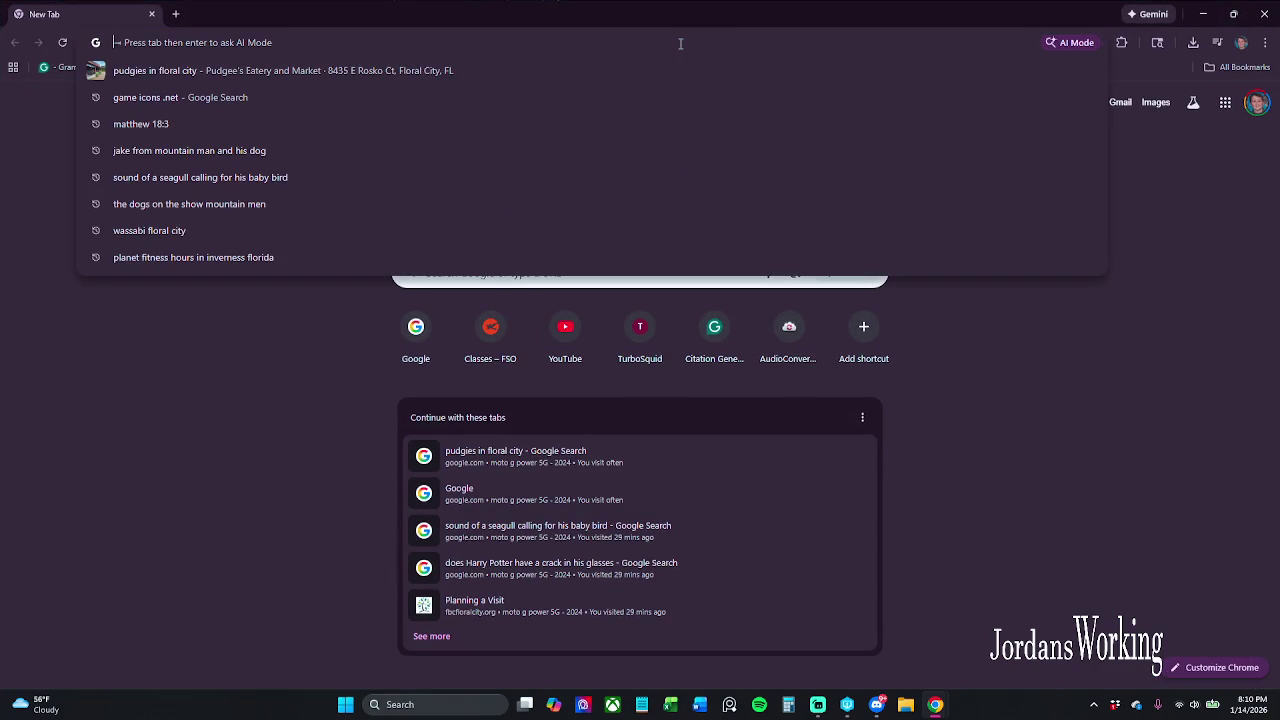
text(icon)
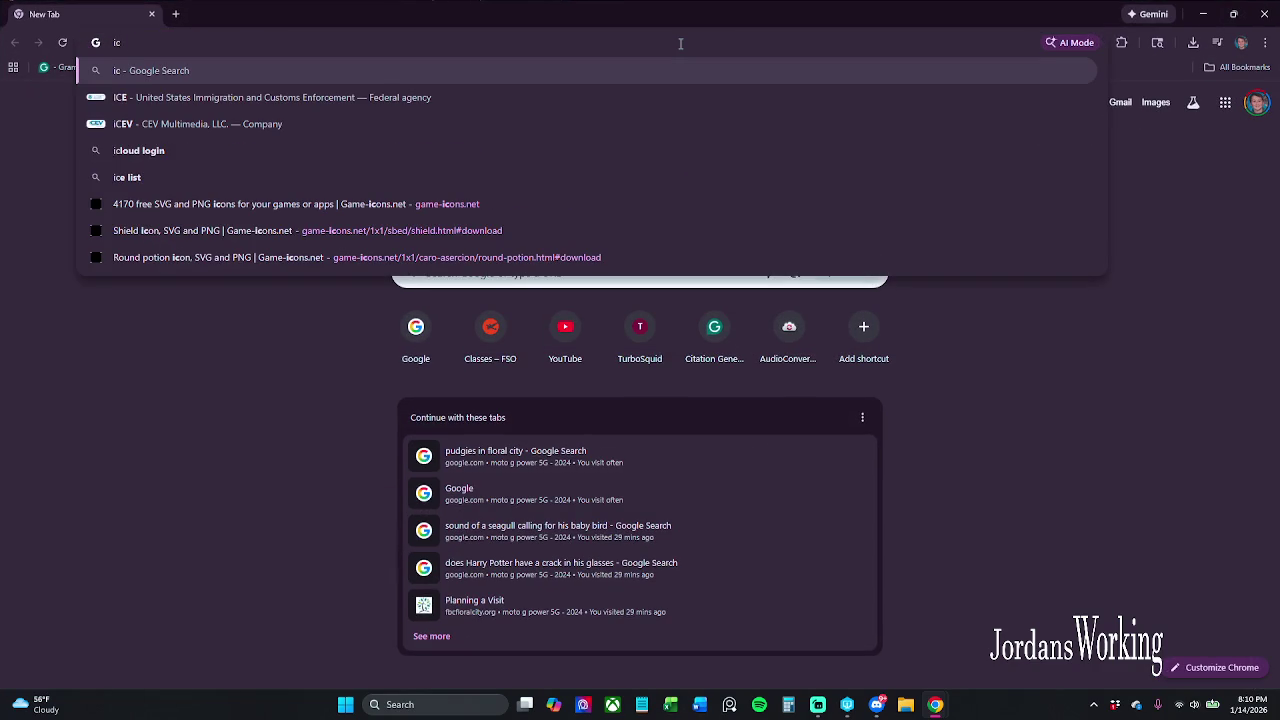
key(BackSpace)
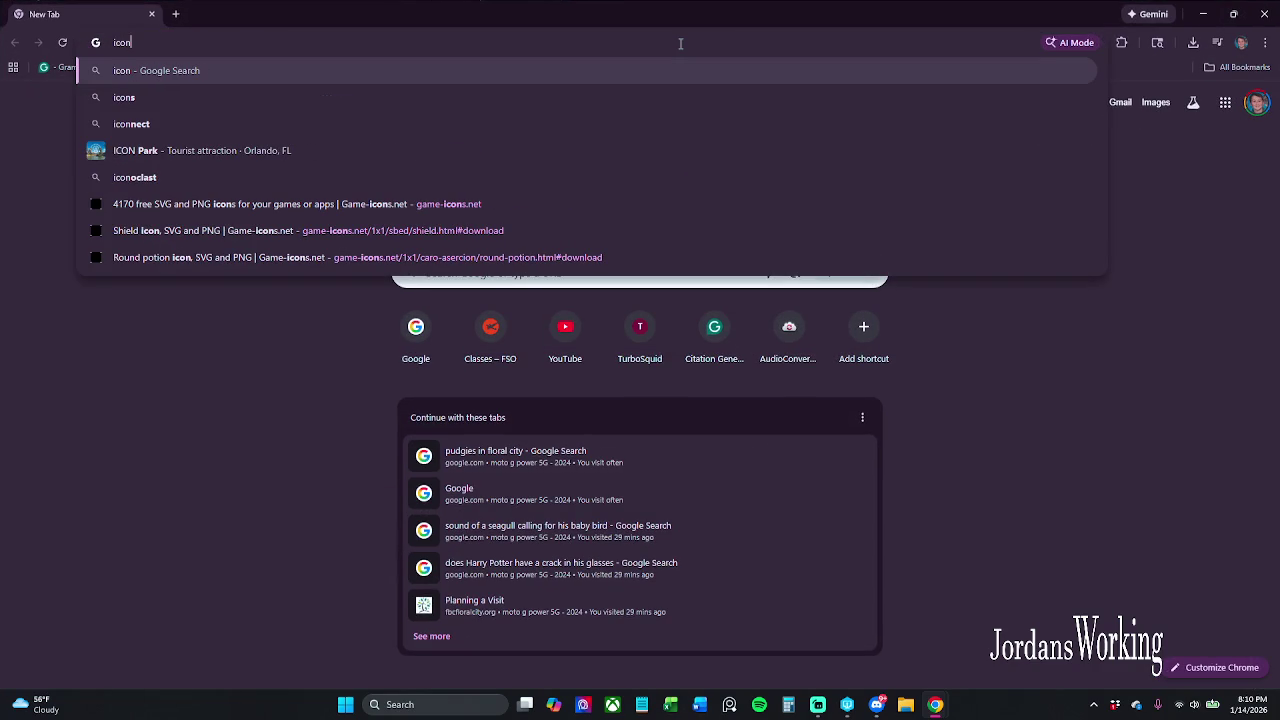
key(Home)
text(game)
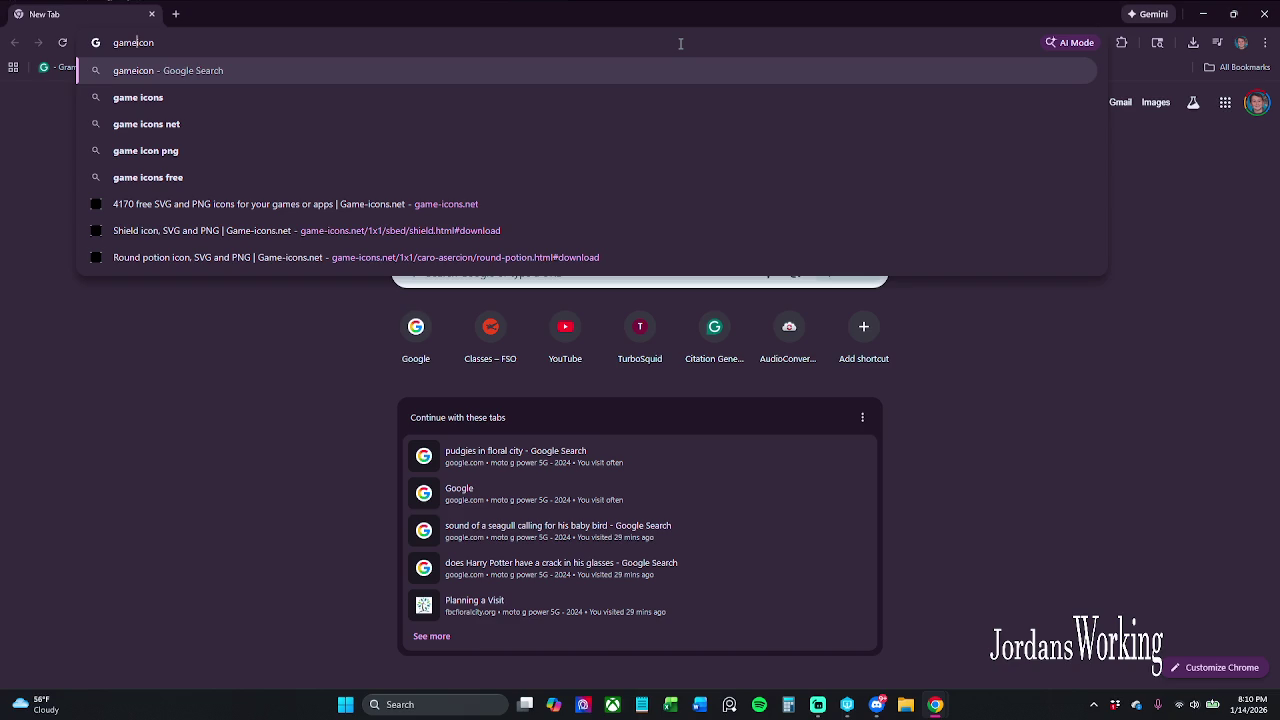
click(220, 127)
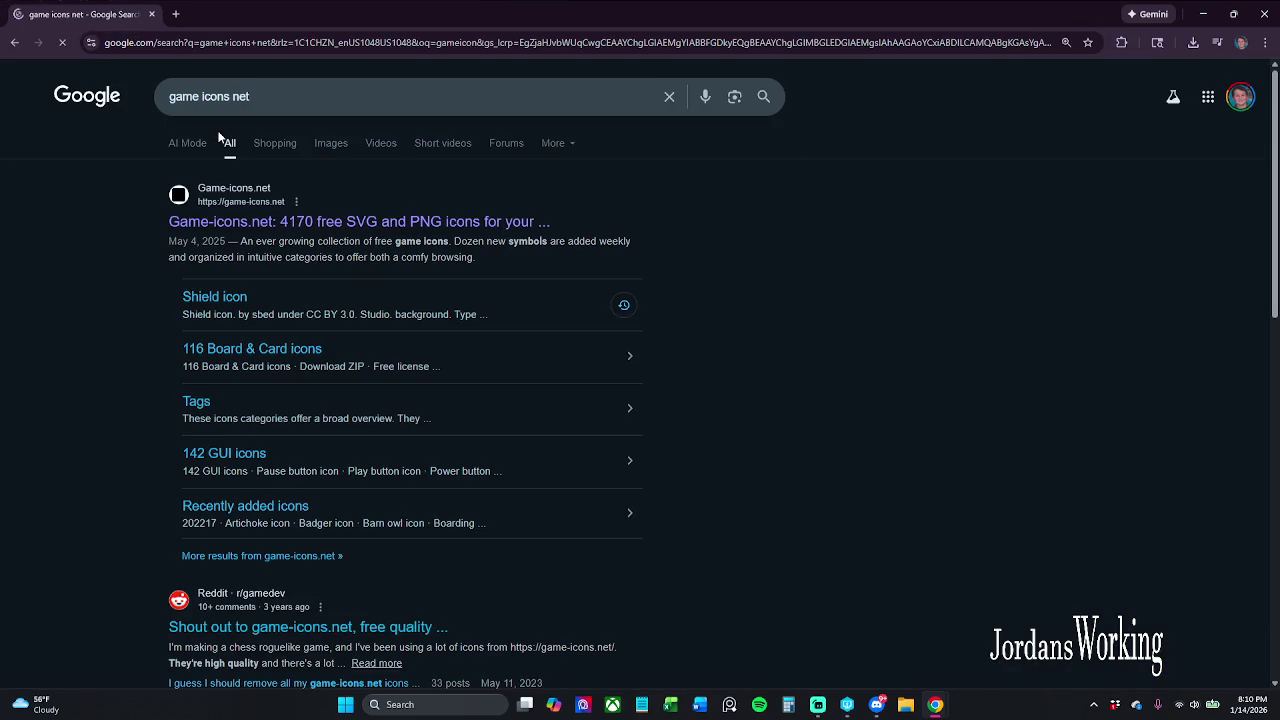
click(333, 221)
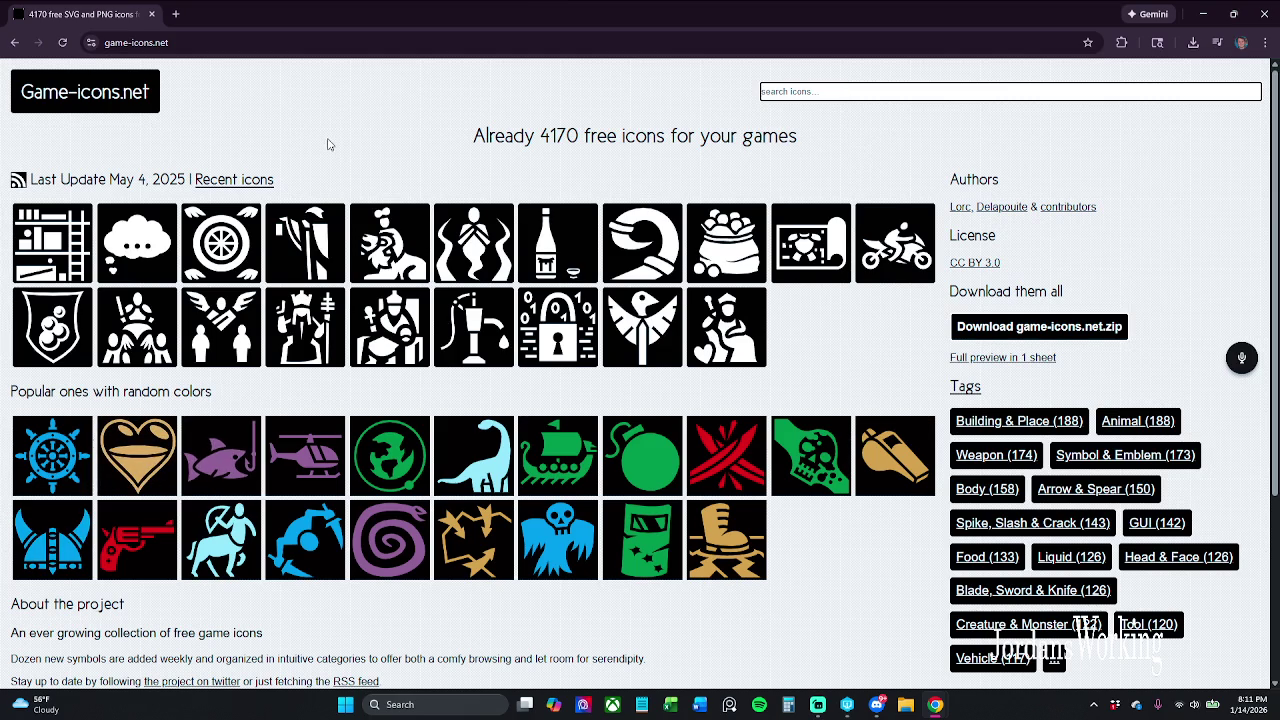
Step: Search Game-icons.net for 'helmet' and open the Crested helmet icon page
text(helmet)
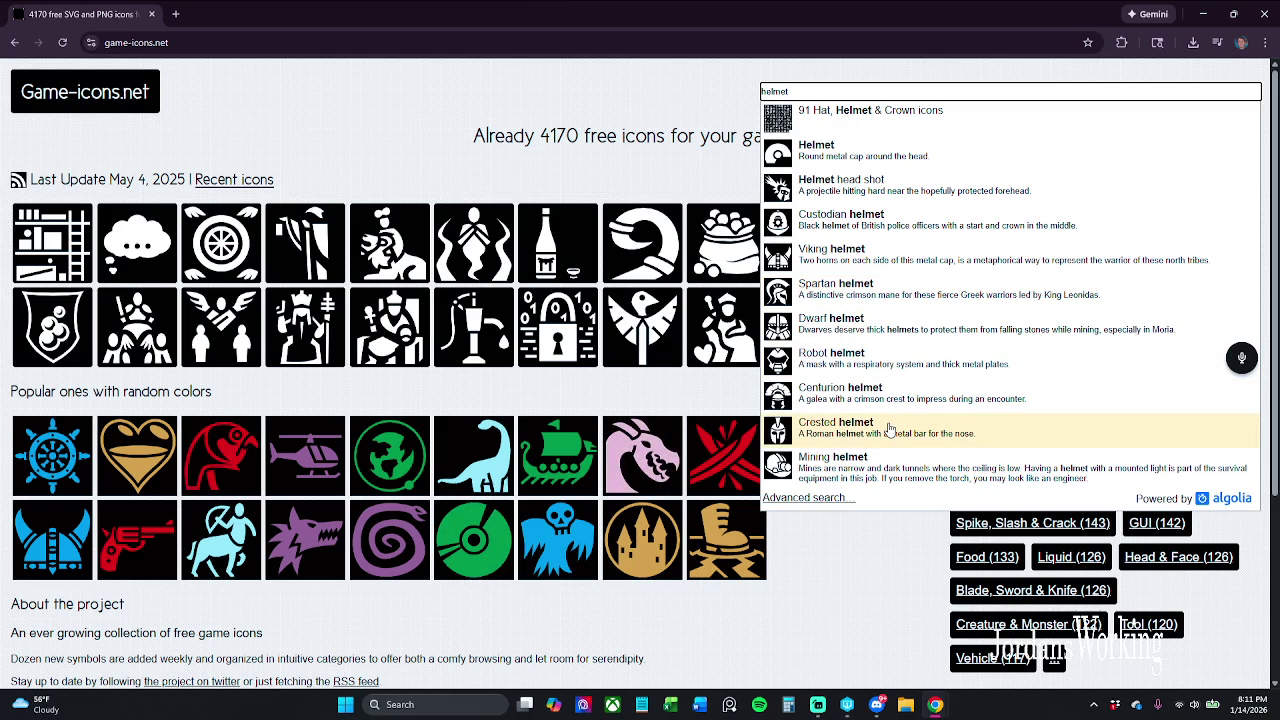
click(890, 430)
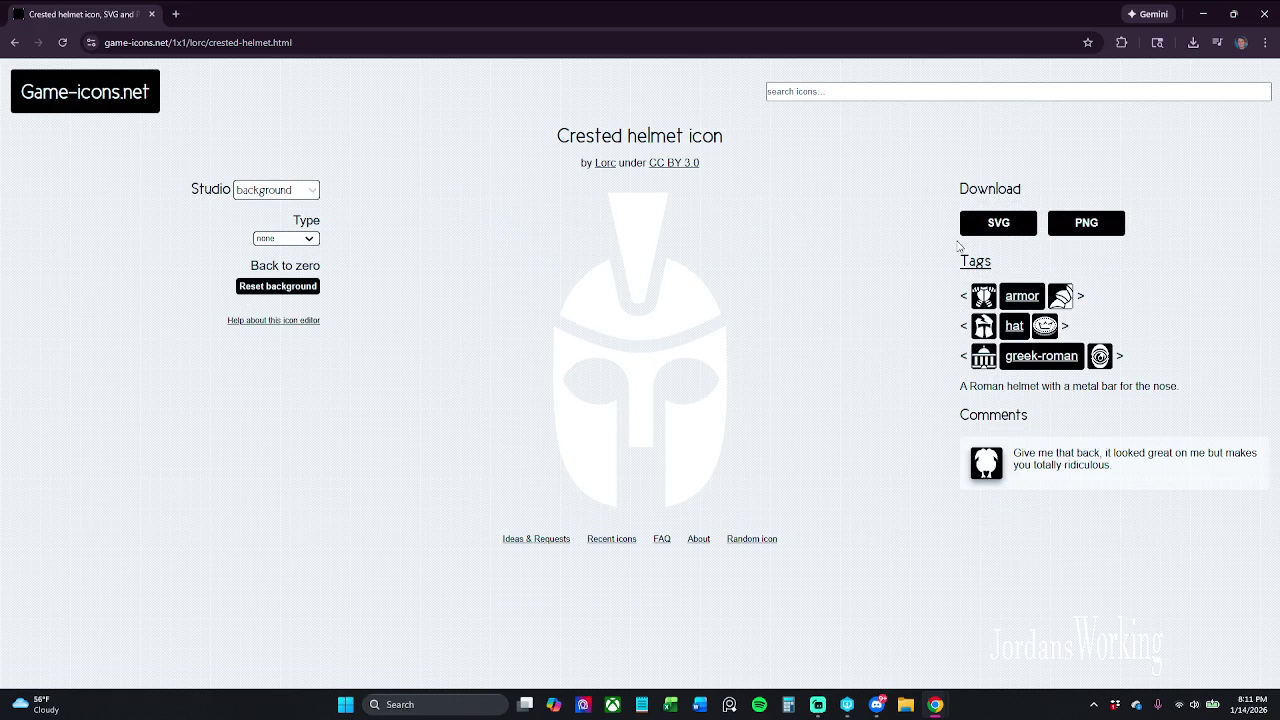
Step: Download the crested helmet icon from Game-icons.net as a PNG
click(1095, 222)
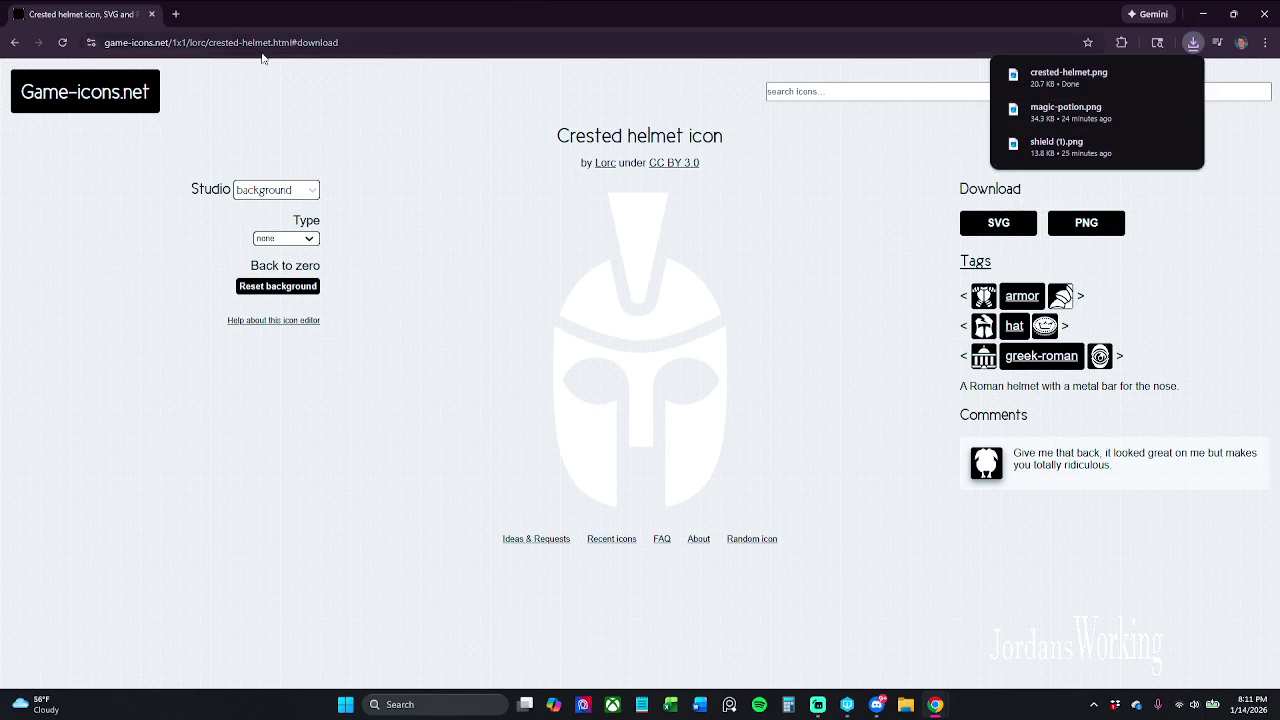
click(228, 43)
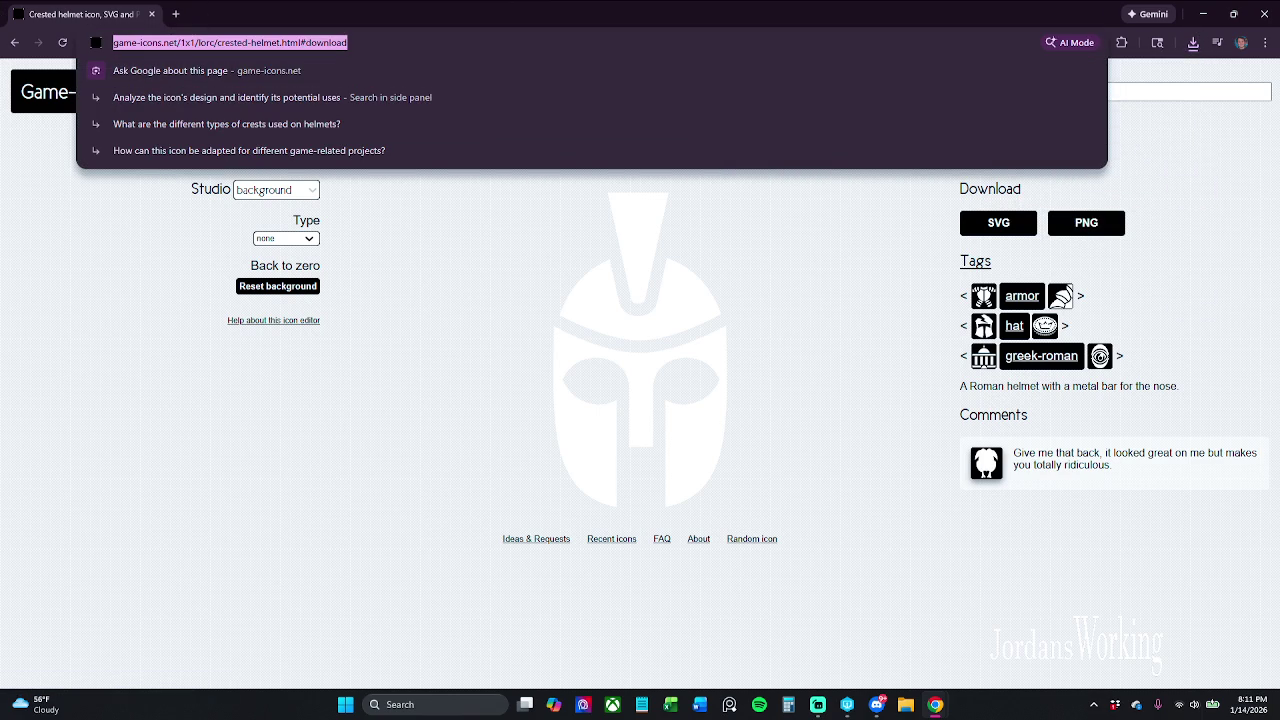
key(alt+Tab)
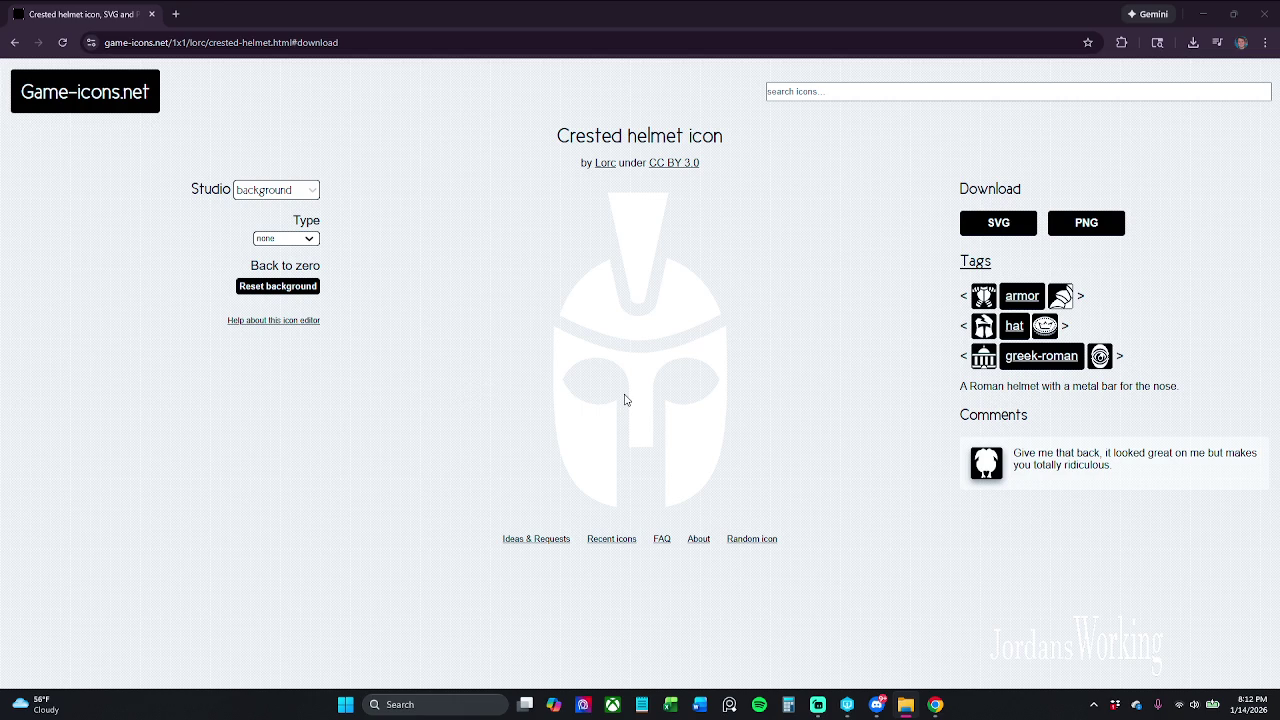
Step: Re-download the crested helmet PNG as crested-helmet (1).png and check it in File Explorer
click(866, 379)
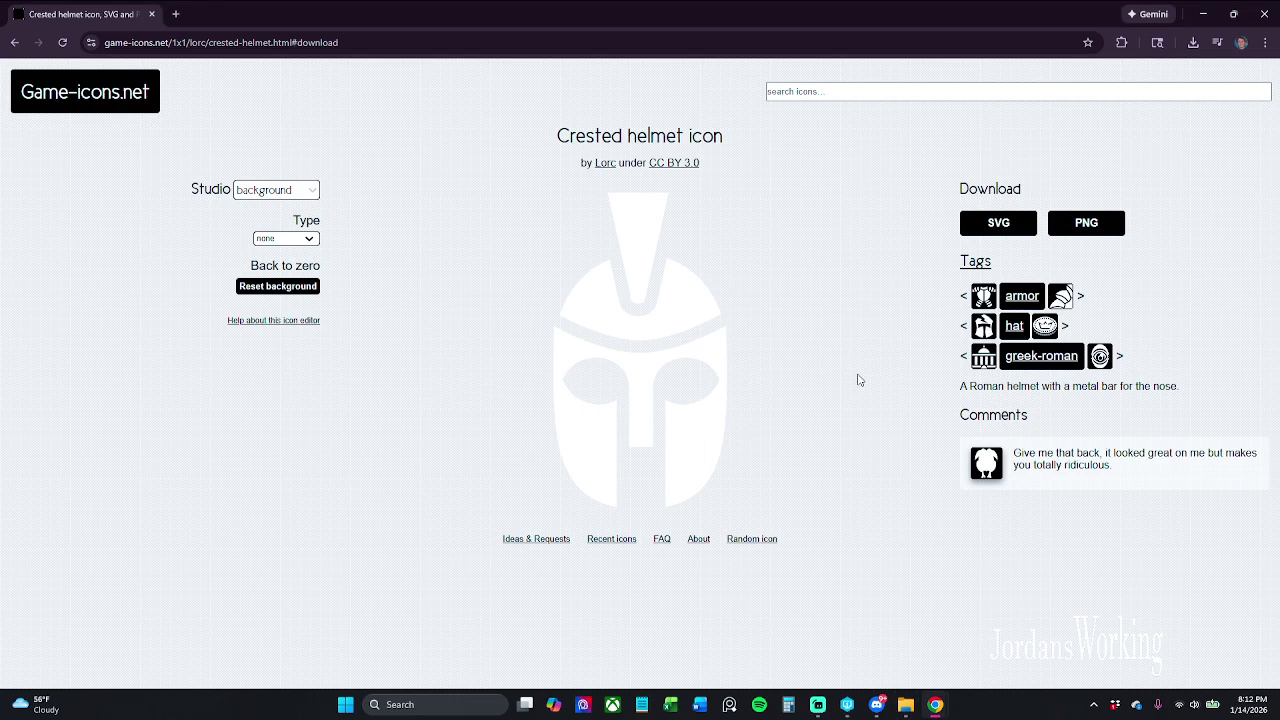
click(1086, 230)
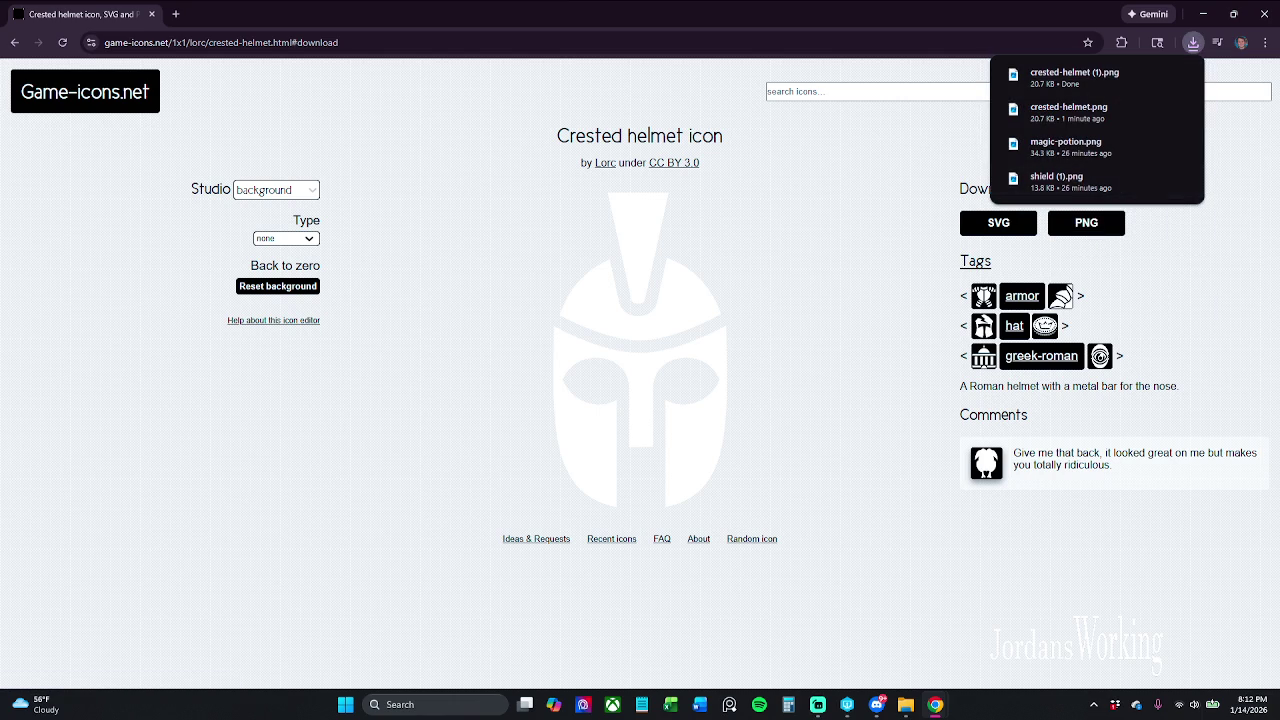
key(super+e)
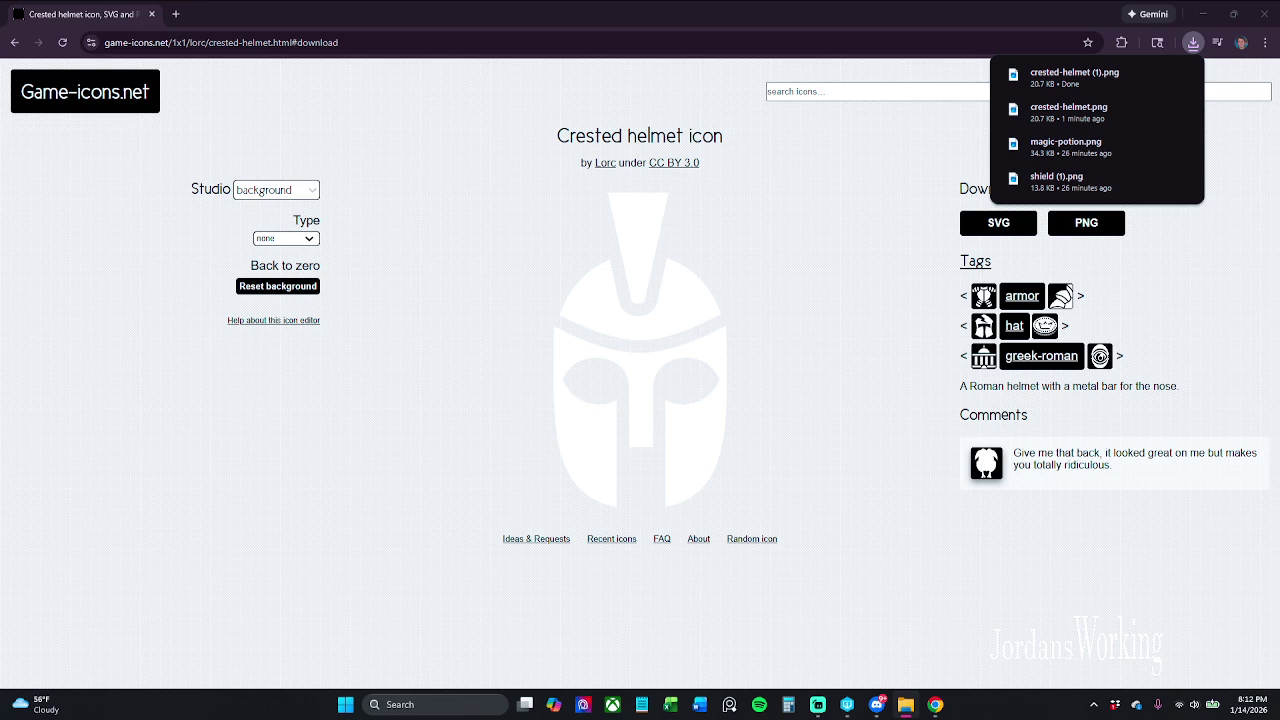
click(856, 175)
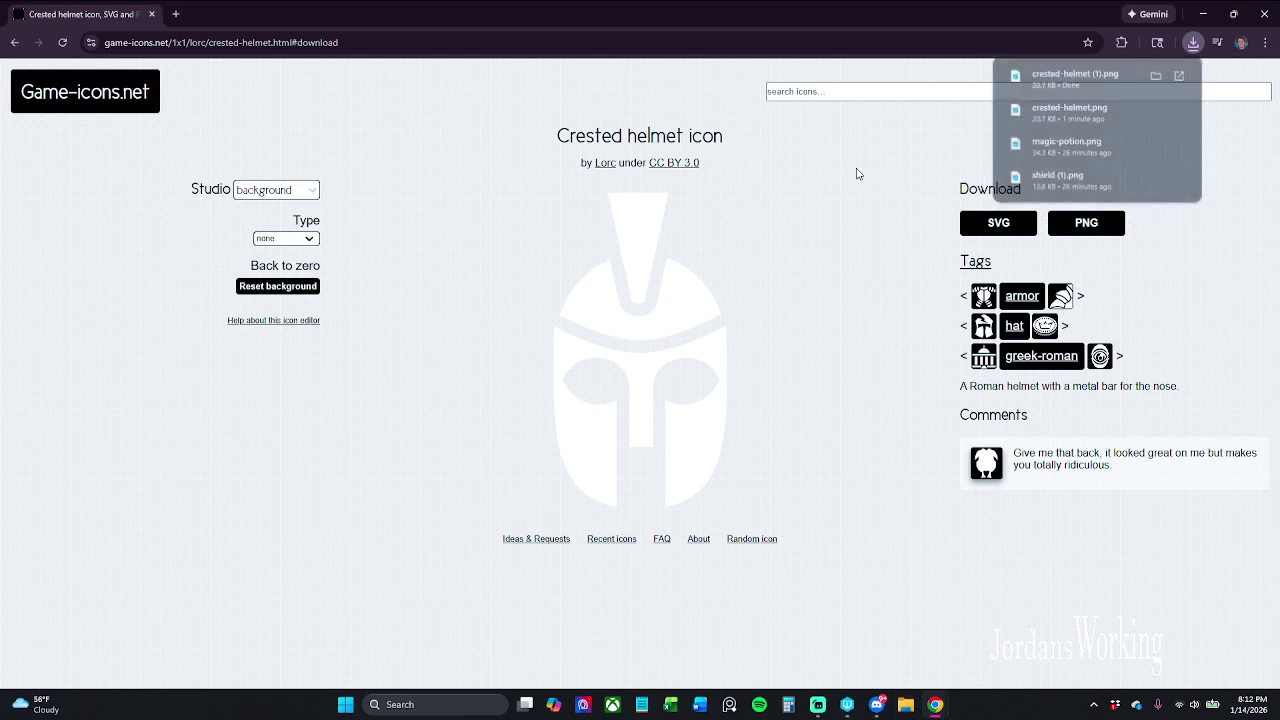
click(847, 704)
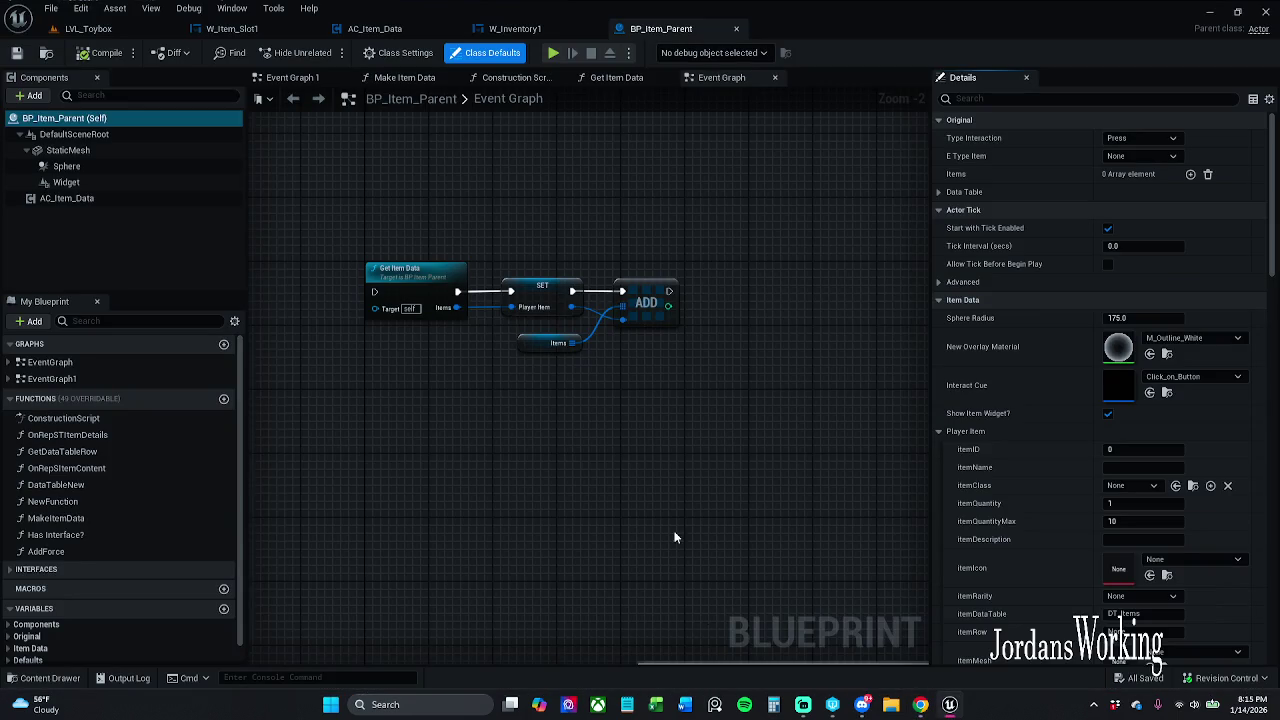
Step: Shift the BP_Item_Parent Event Graph view slightly
drag(661, 500, 632, 522)
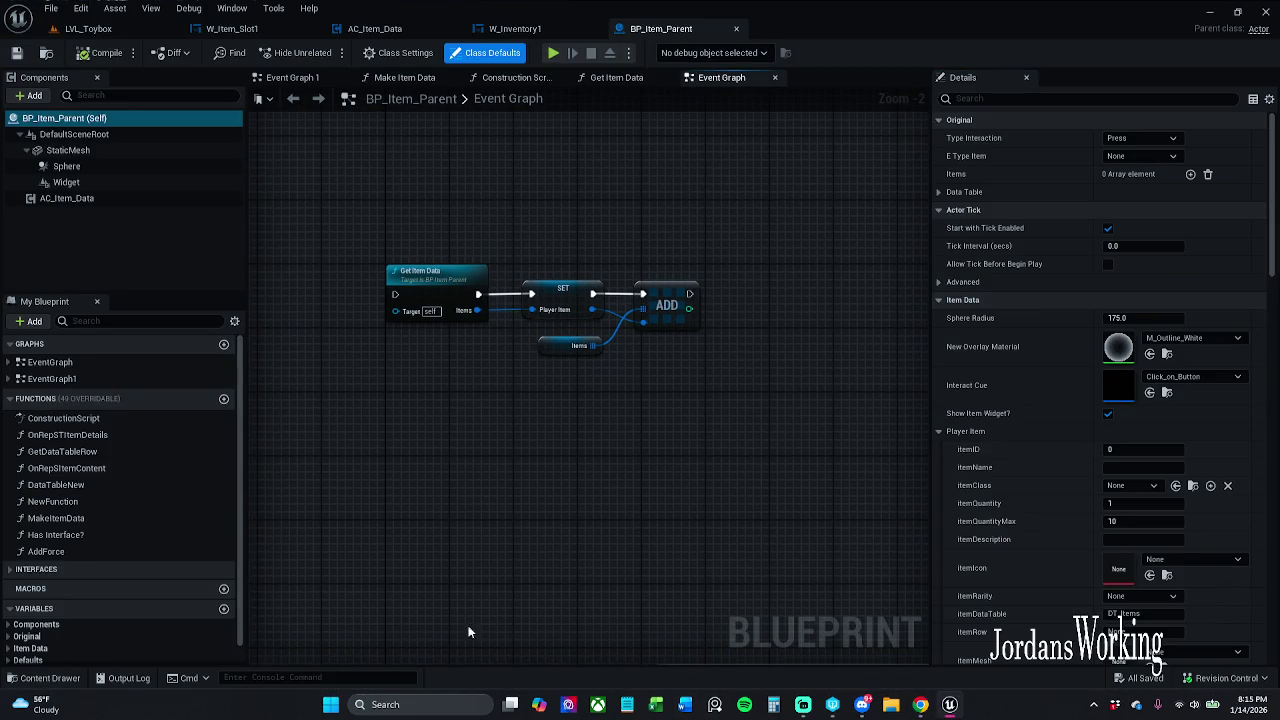
Step: Import crested-helmet.png into the Icons folder and save the new texture asset
click(65, 679)
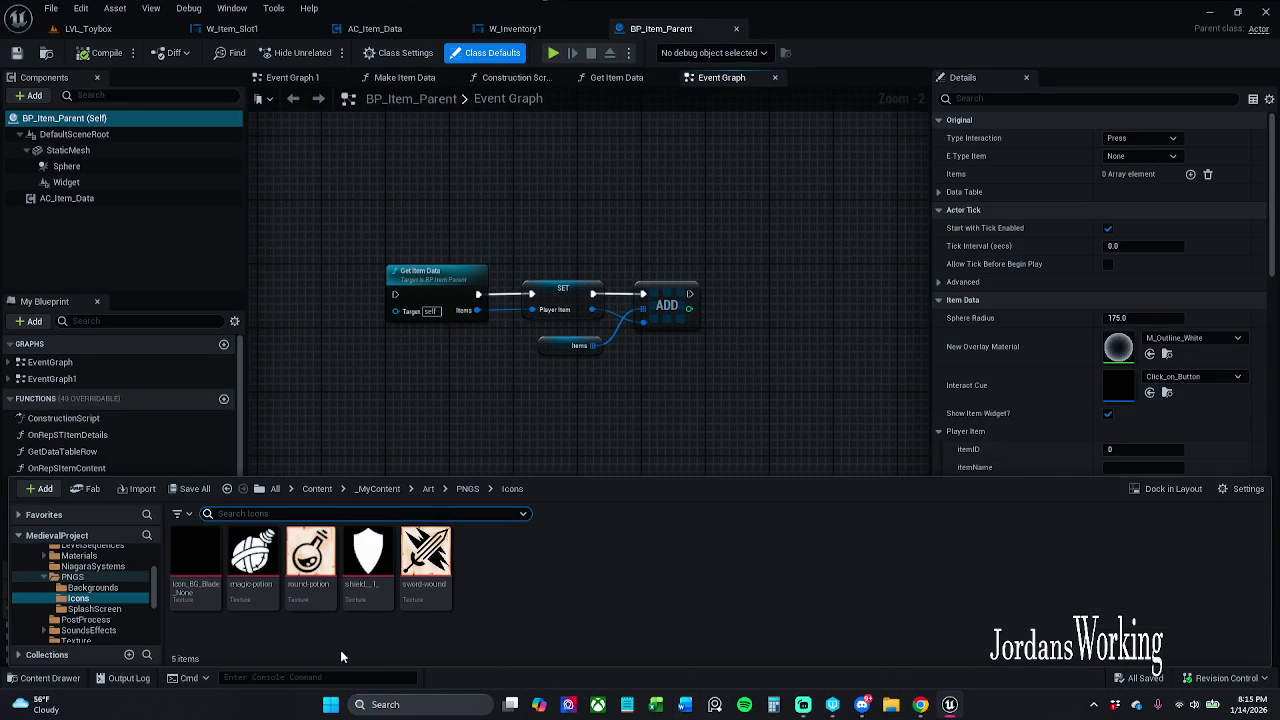
right_click(492, 562)
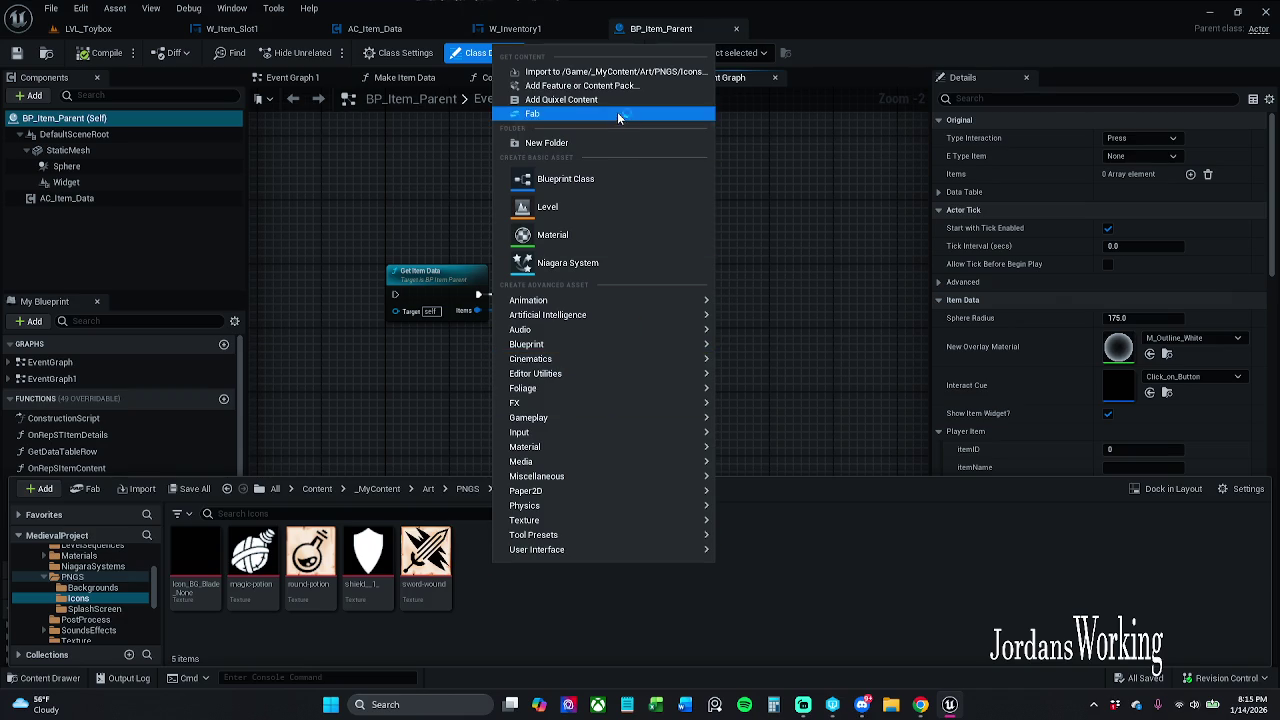
click(614, 72)
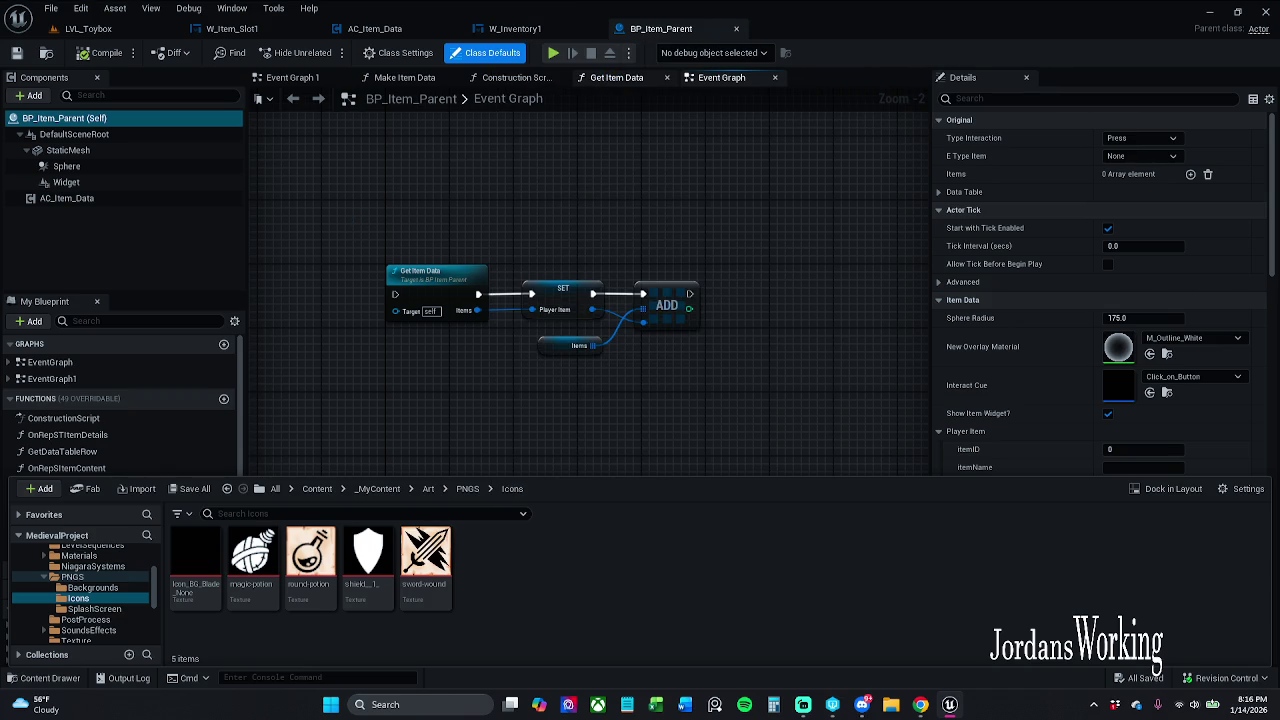
click(190, 488)
click(746, 501)
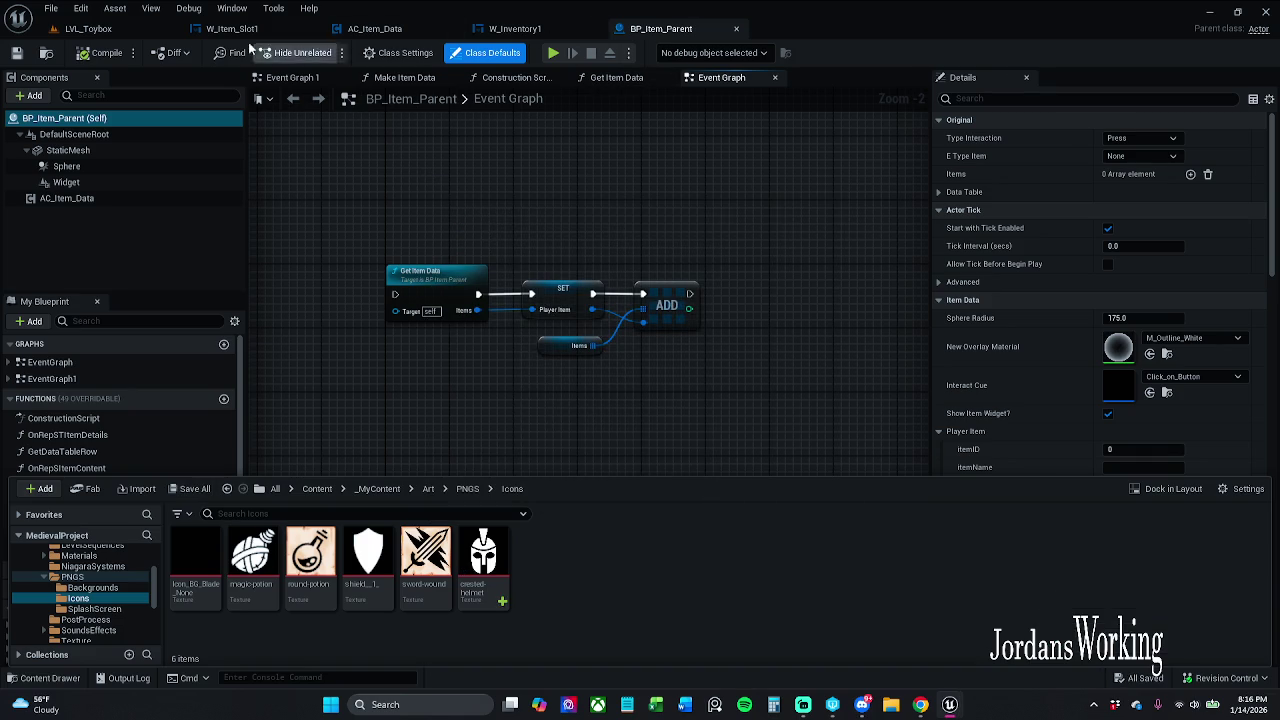
click(137, 33)
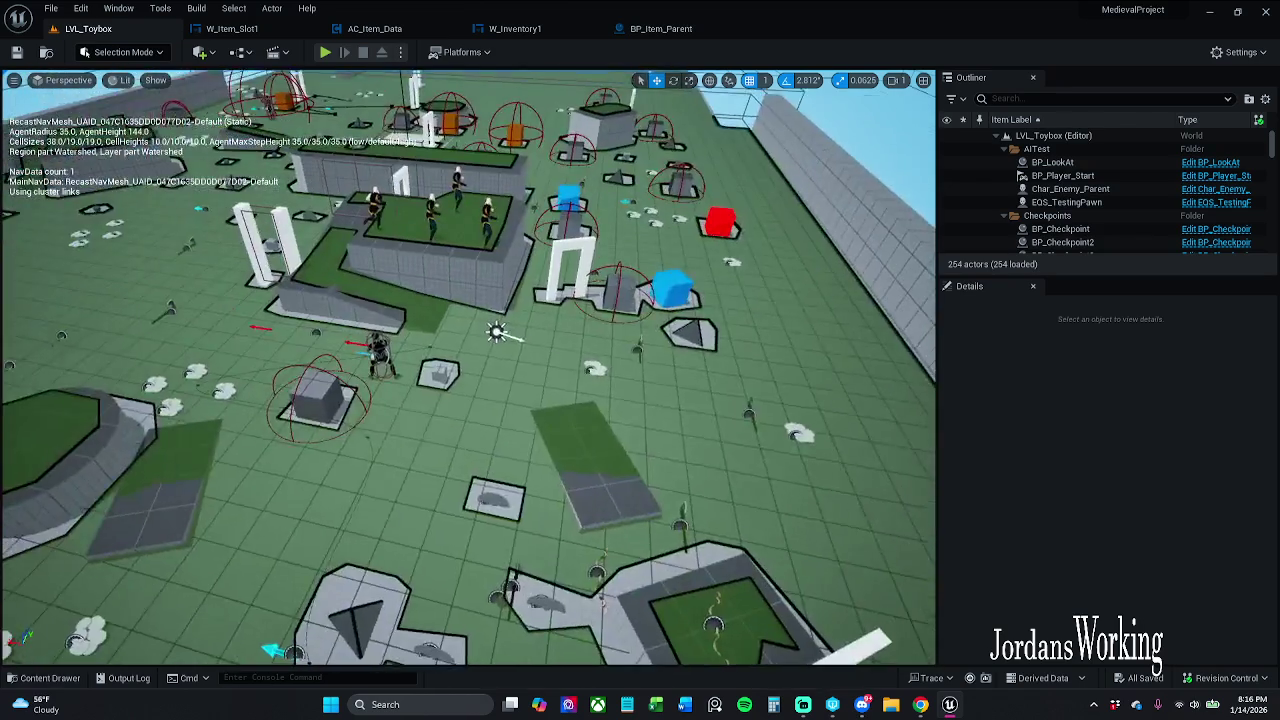
Step: Search the Outliner for 'helmet' and open BP_Item_Helmet to view its Player Item itemIcon
click(1095, 97)
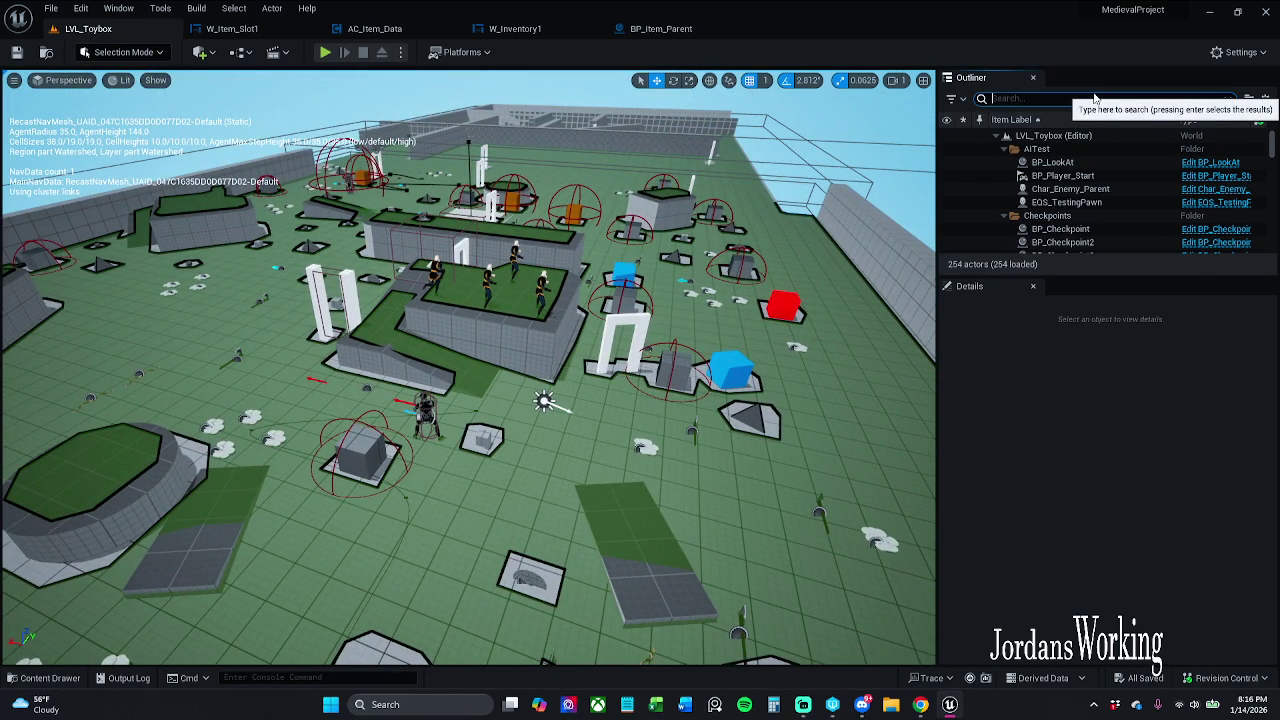
text(halmet)
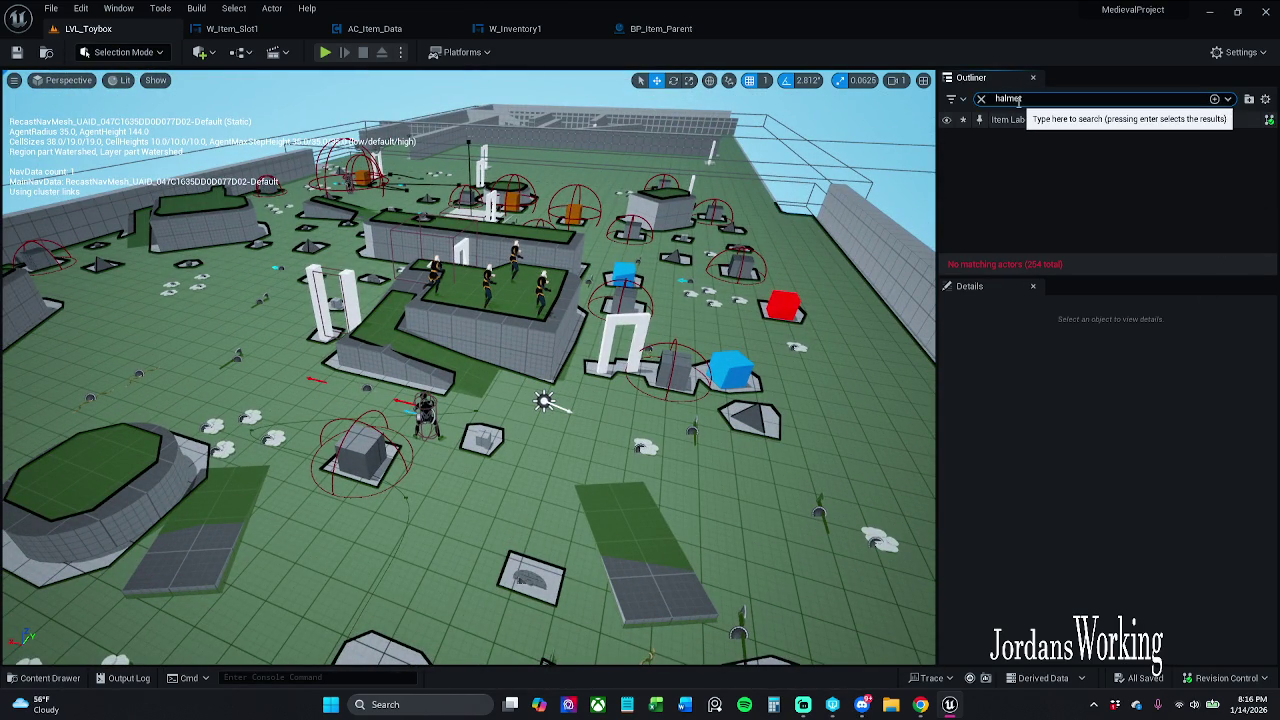
key(BackSpace)
text(e)
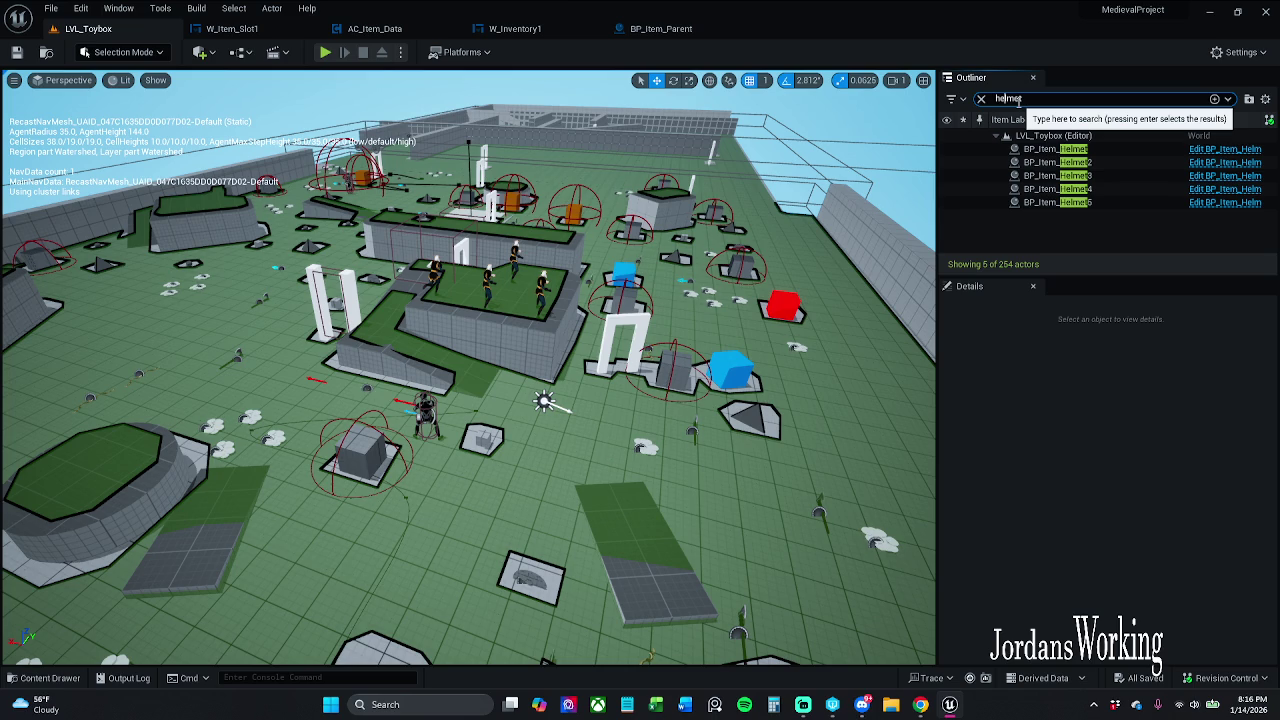
click(1204, 152)
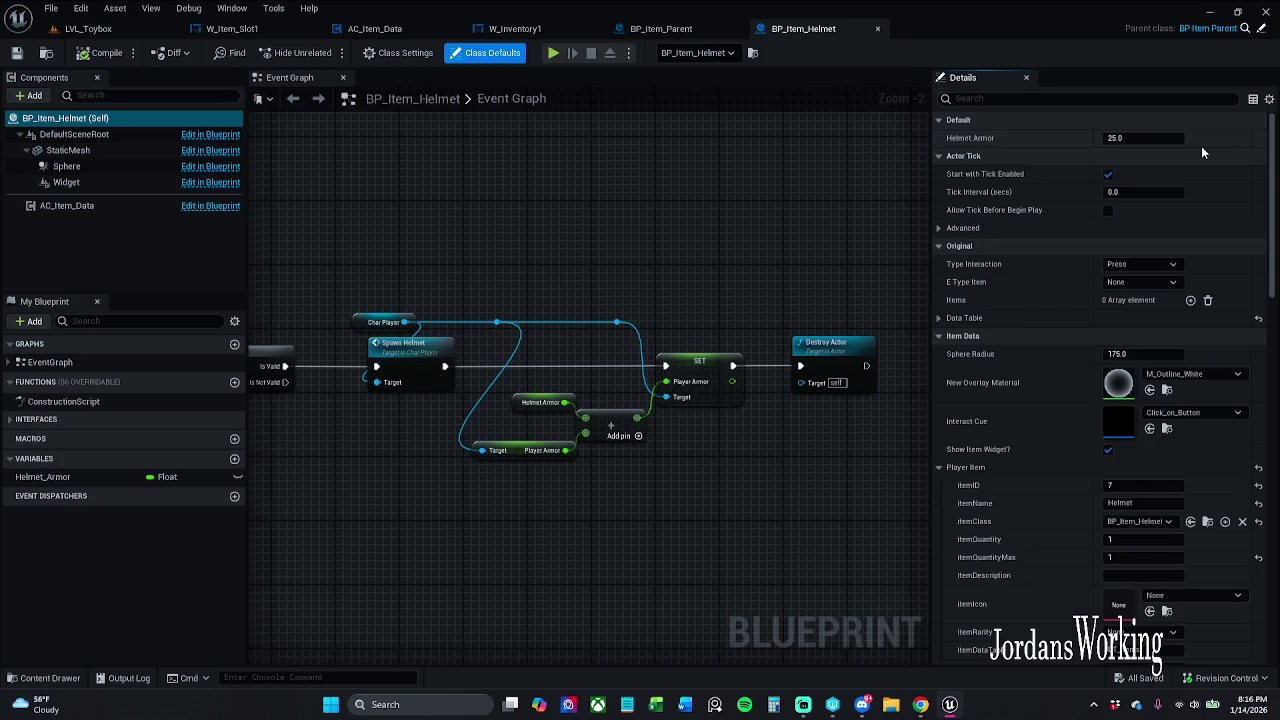
scroll(1026, 465, down, 2)
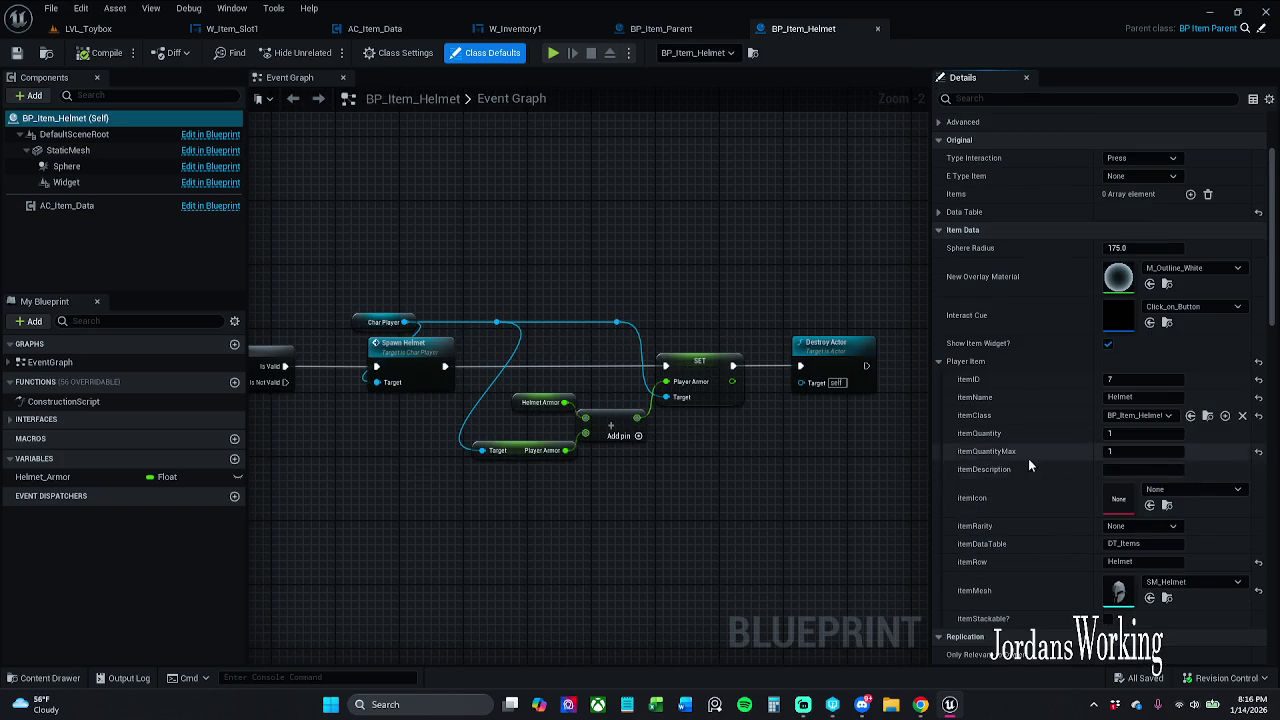